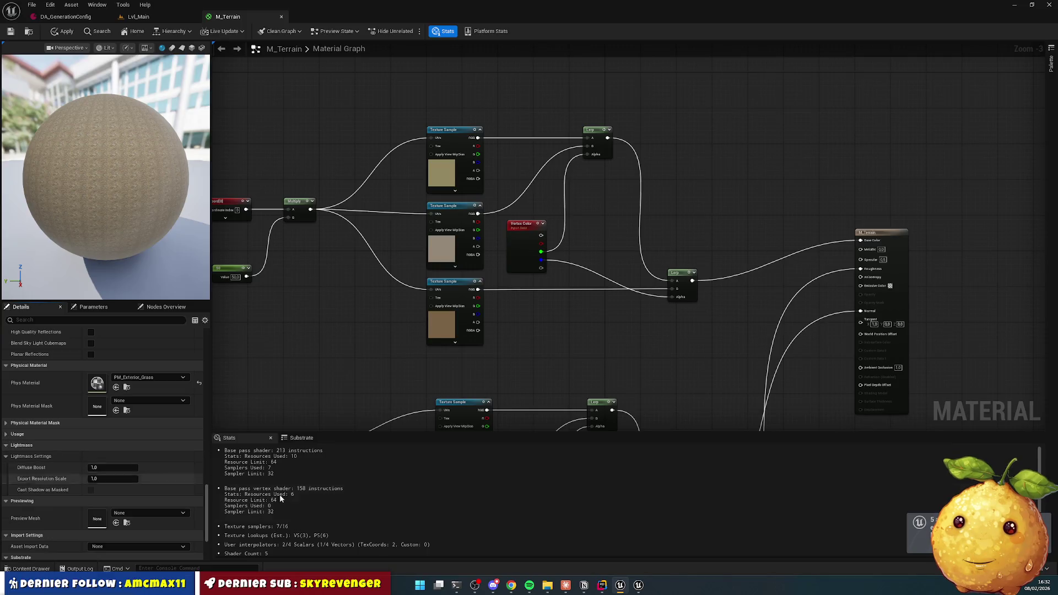
Step: Send Claude a French question on footsteps for an exterior-map material driven by vertex colors
left_click(567, 587)
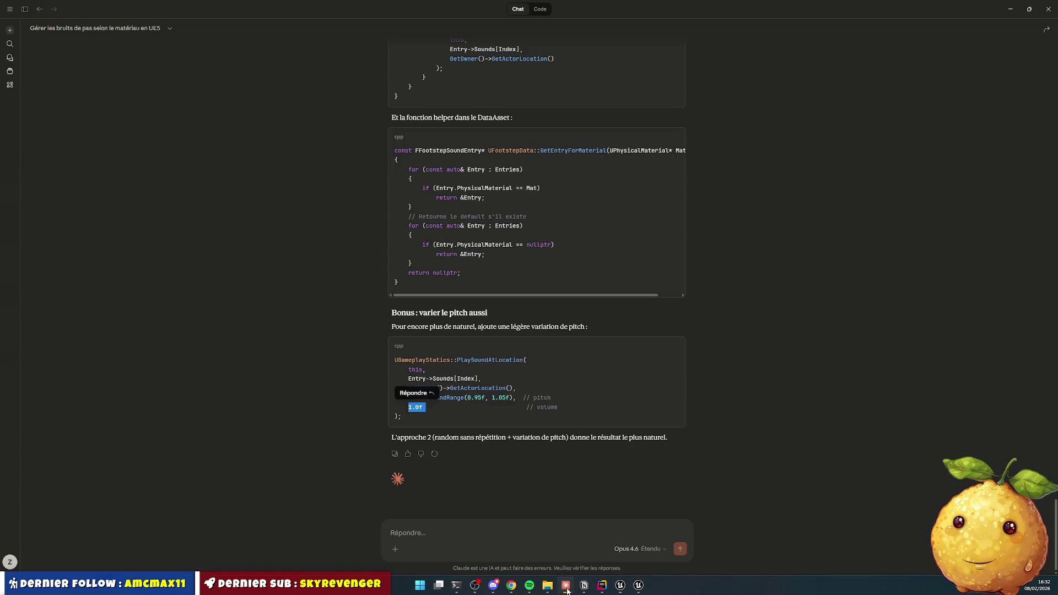
left_click(481, 536)
type("pour ma map ext")
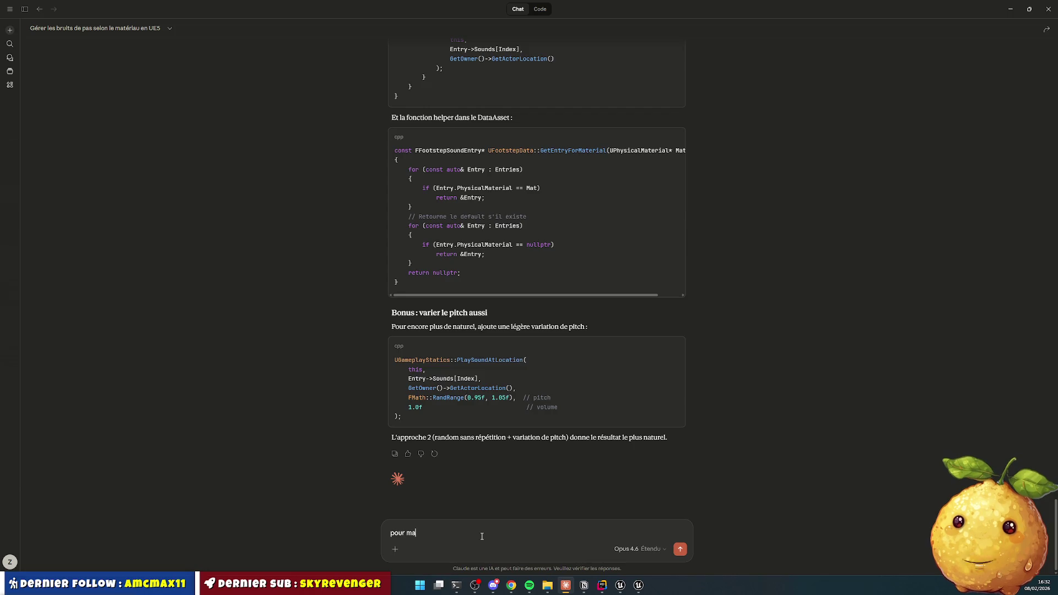
type("erieur")
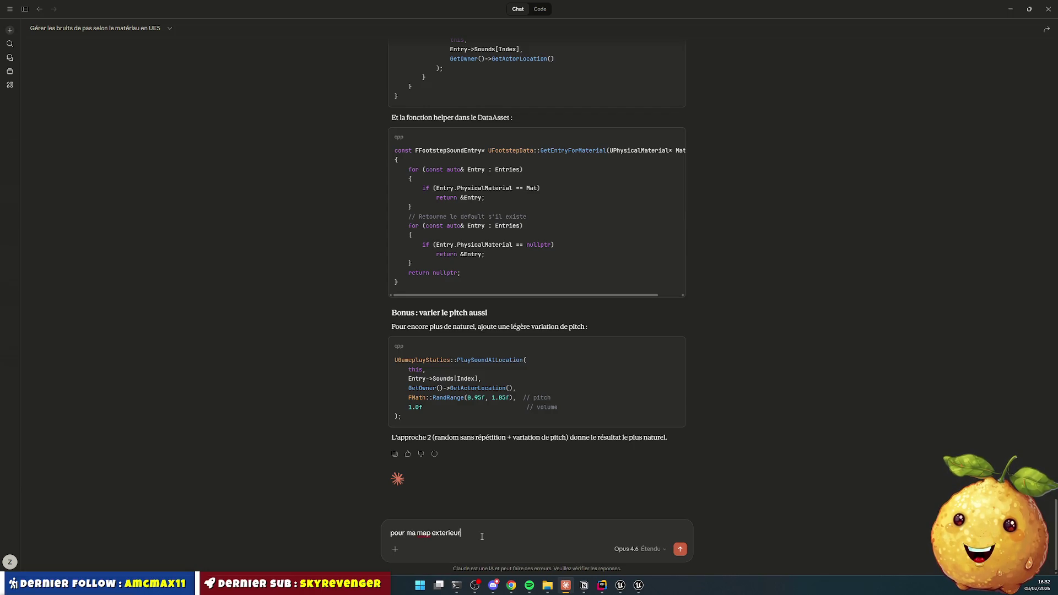
type(" j'ai u")
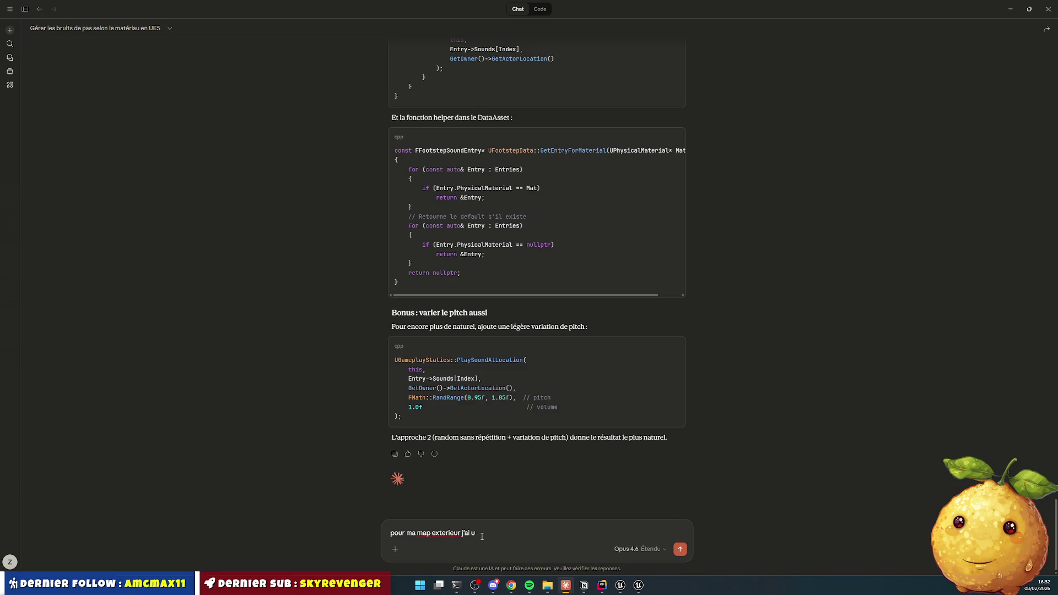
type("n mater")
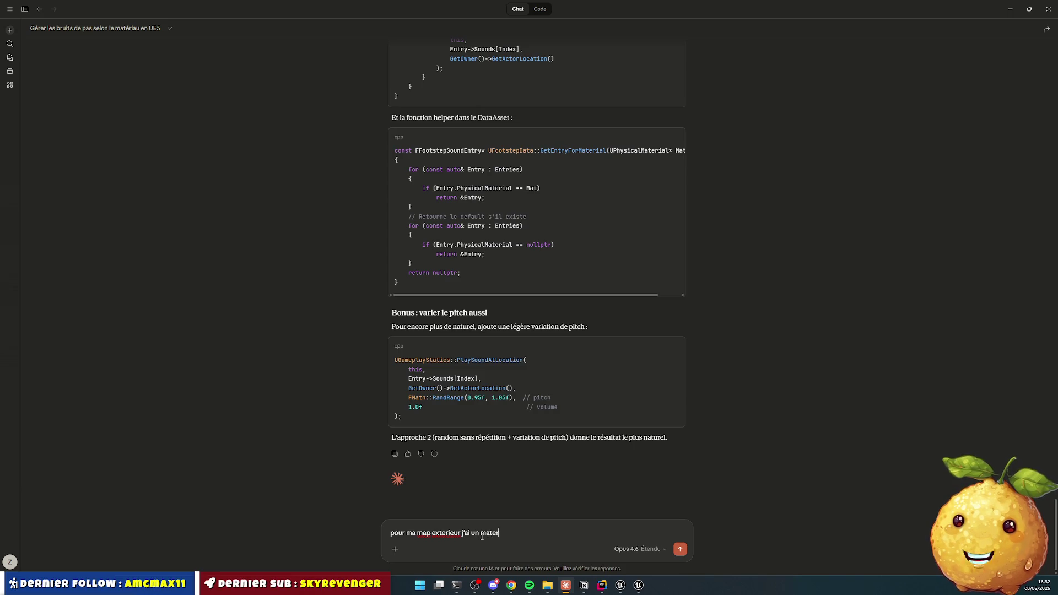
type("ial qui mar")
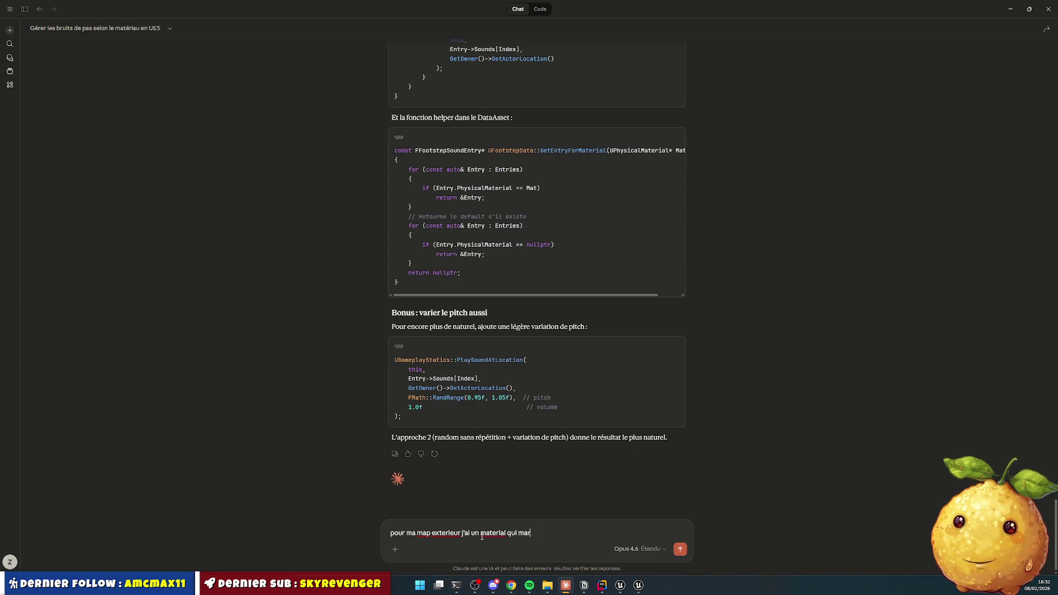
type("che avec des v")
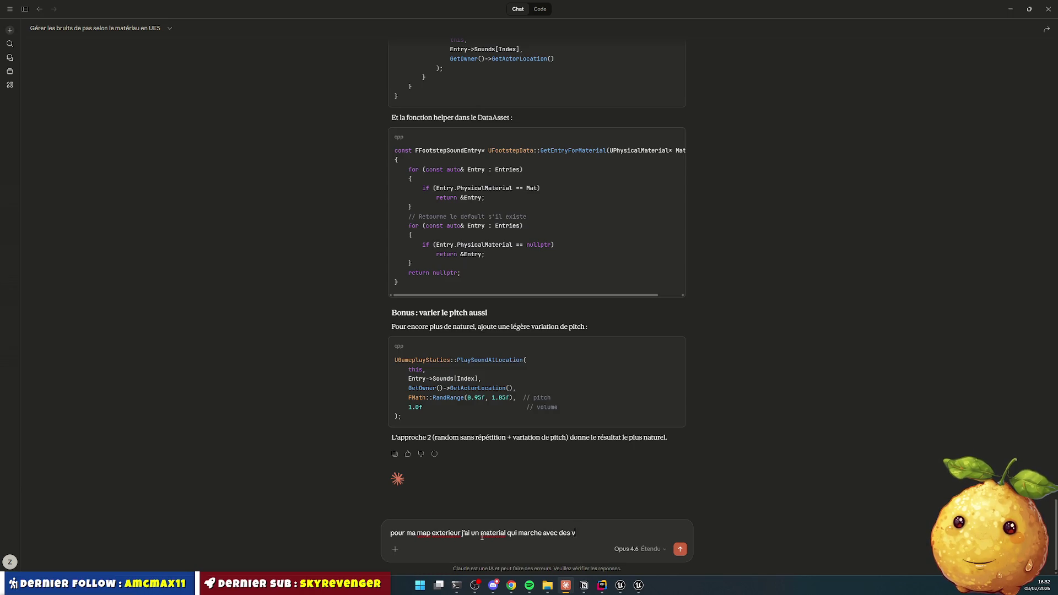
type("ertex c")
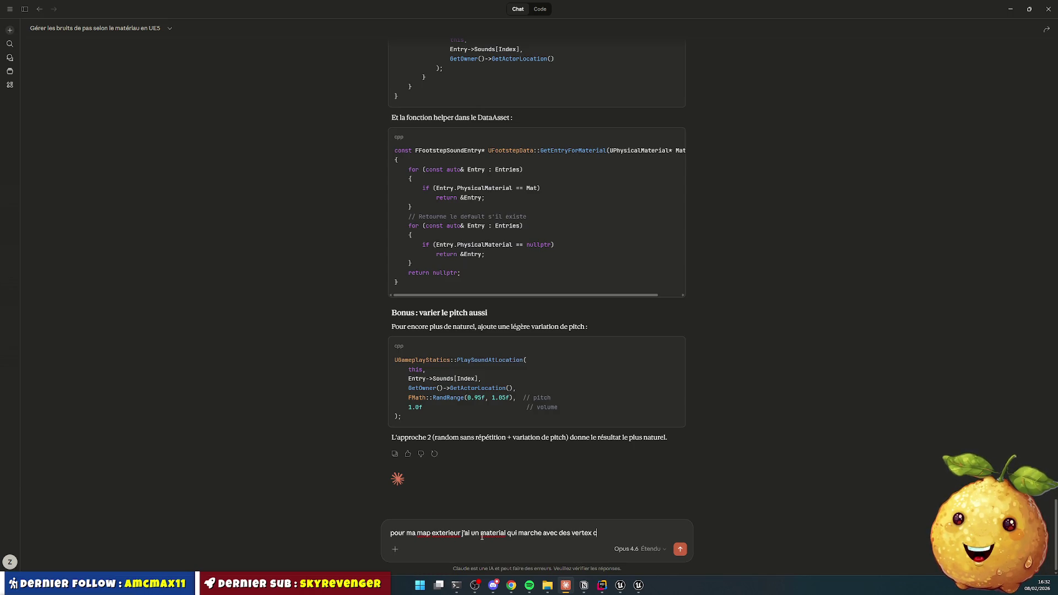
type("olor. commen")
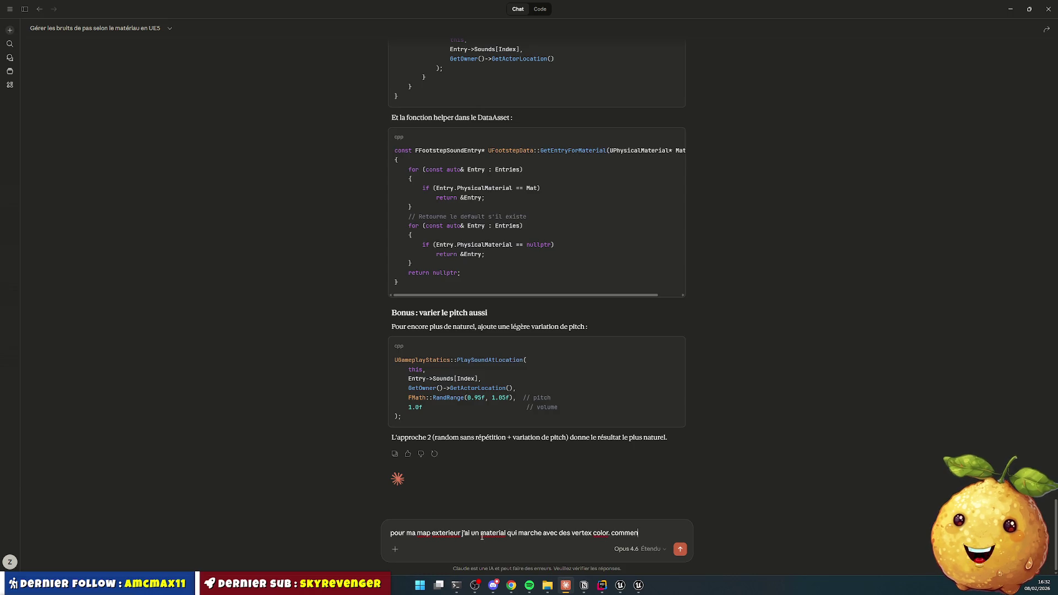
type("t je fais ?")
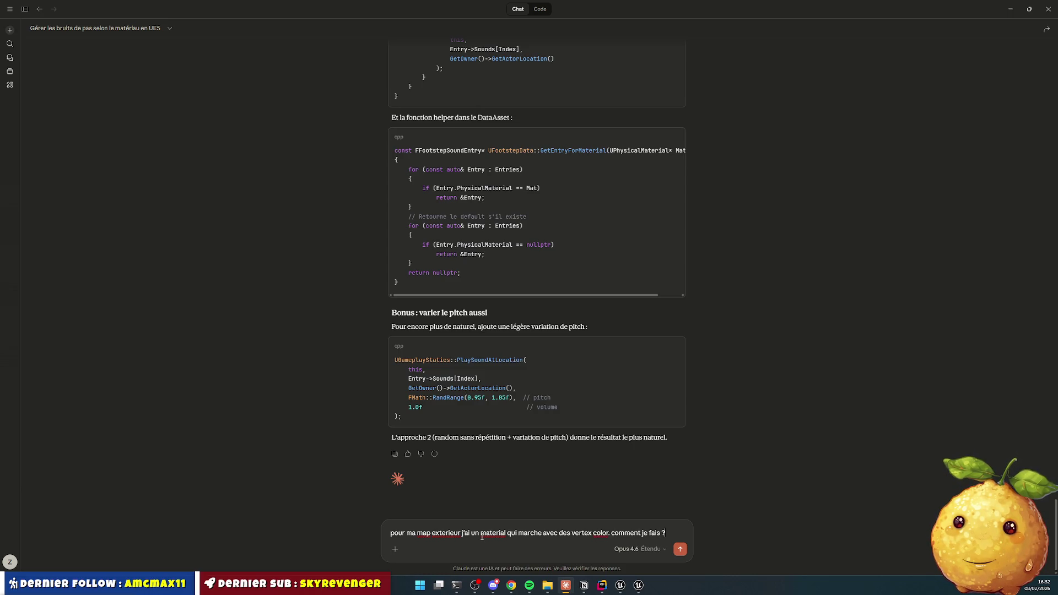
key("Return")
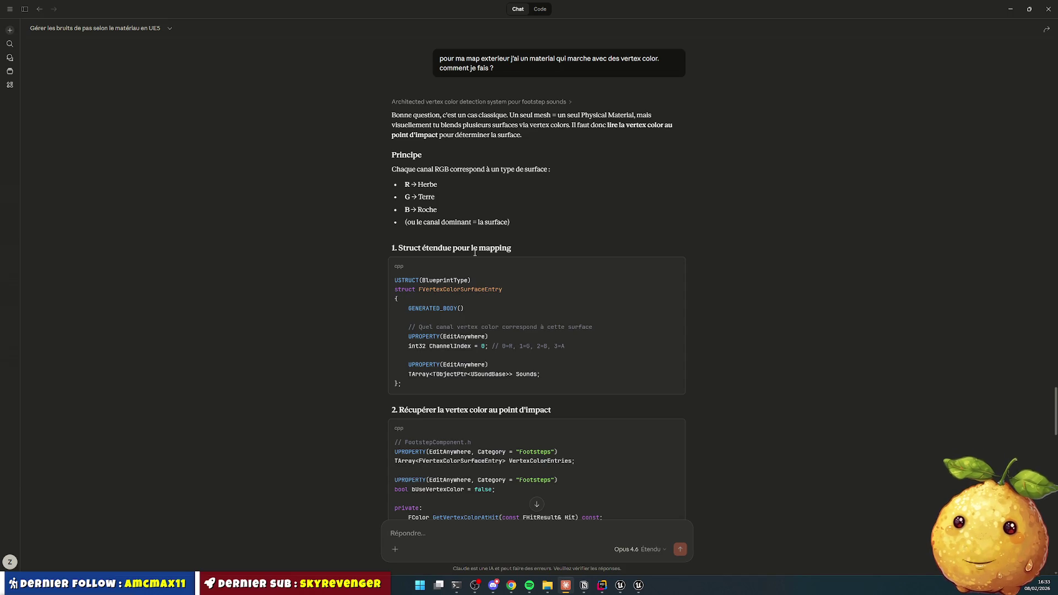
Step: Read Claude's vertex-color footstep answer and select the FVertexColorSurfaceEntry struct name
scroll(474, 252, "down", 3)
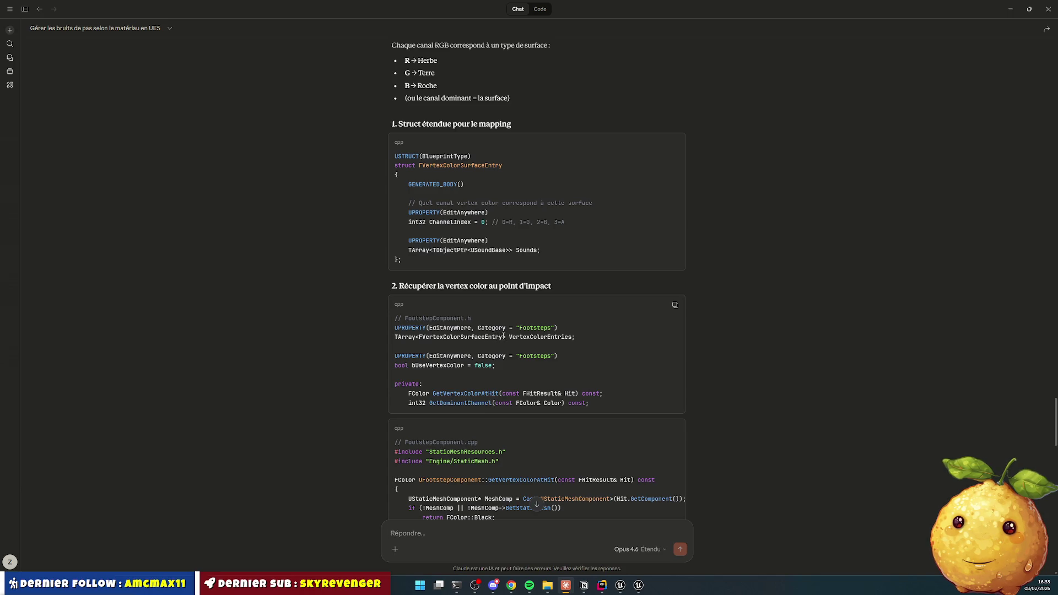
double_click(445, 166)
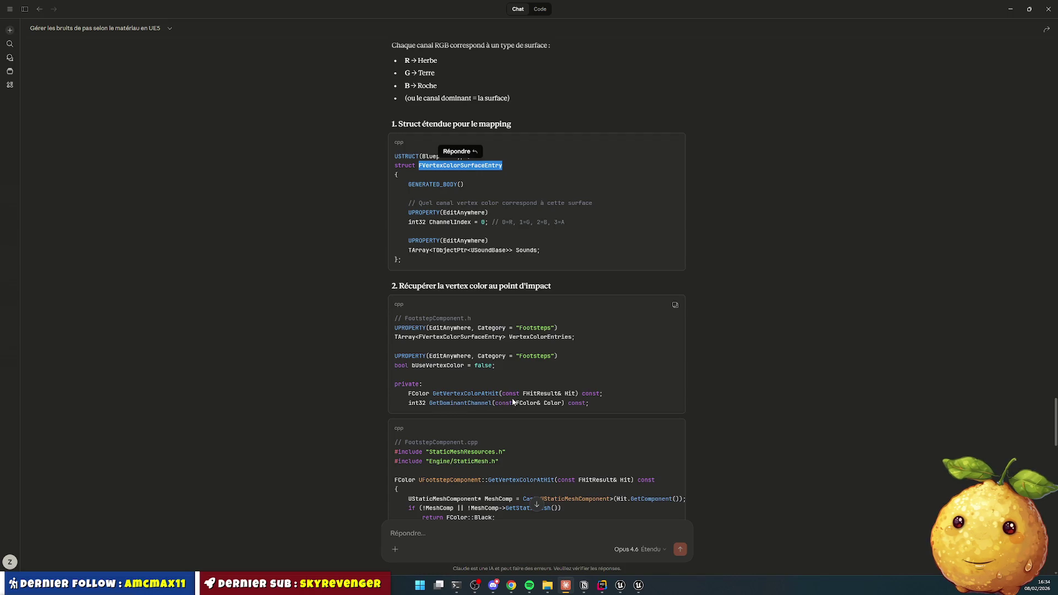
scroll(543, 403, "down", 3)
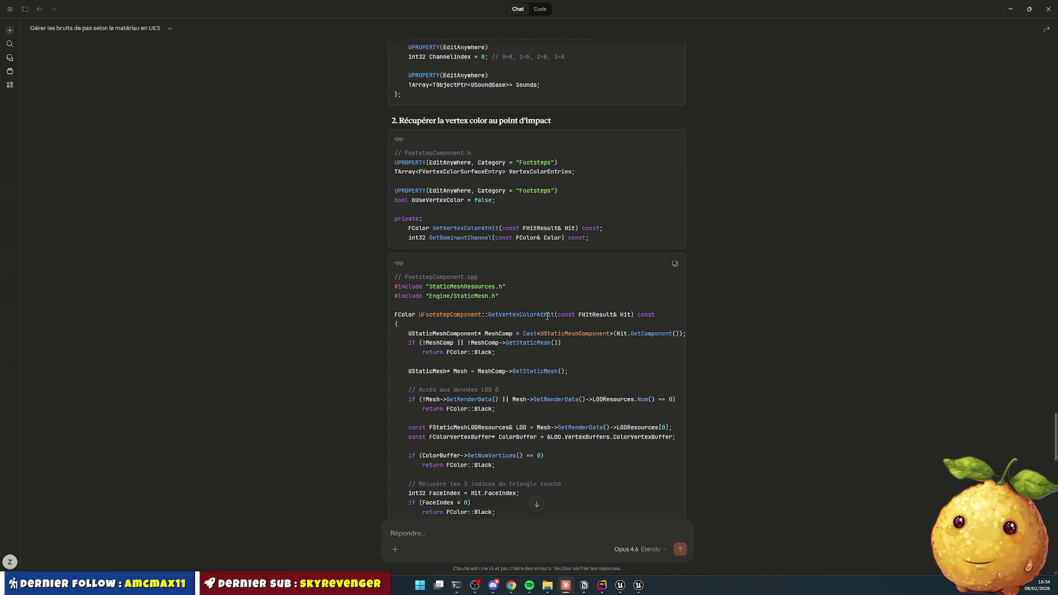
scroll(454, 280, "down", 12)
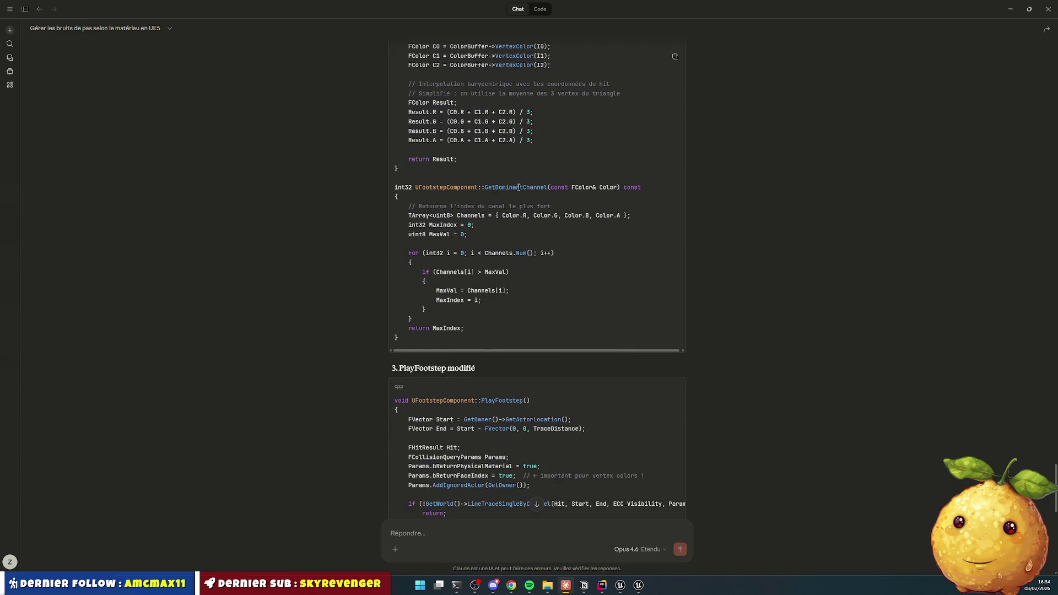
scroll(538, 187, "down", 3)
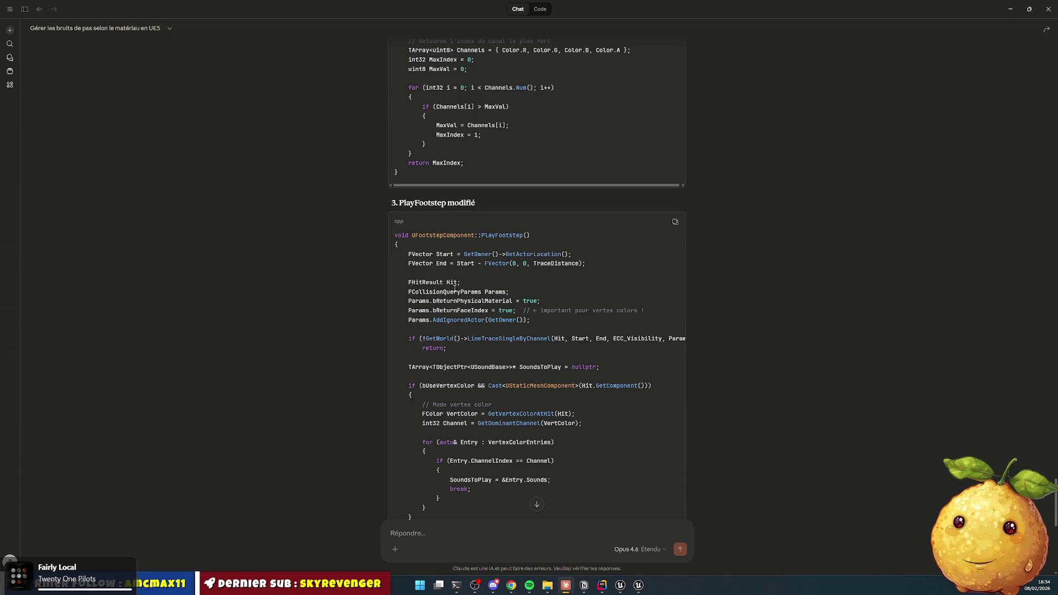
scroll(456, 289, "down", 2)
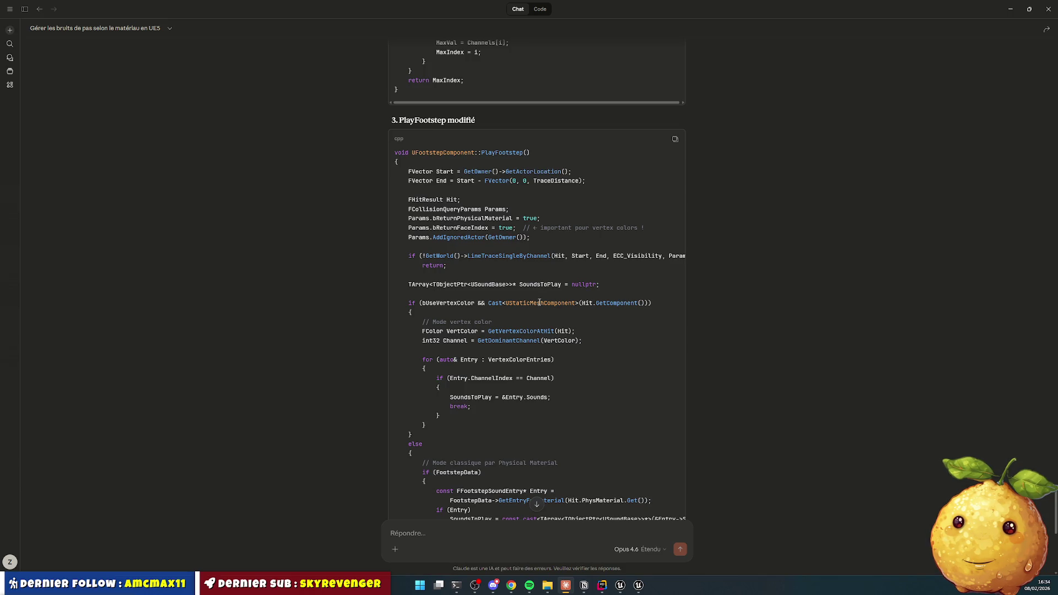
left_click_drag(413, 303, 647, 303)
left_click_drag(499, 302, 577, 302)
mouse_move(411, 302)
left_mouse_down()
mouse_move(425, 313)
mouse_move(429, 406)
mouse_move(457, 436)
left_mouse_up()
scroll(441, 315, "down", 3)
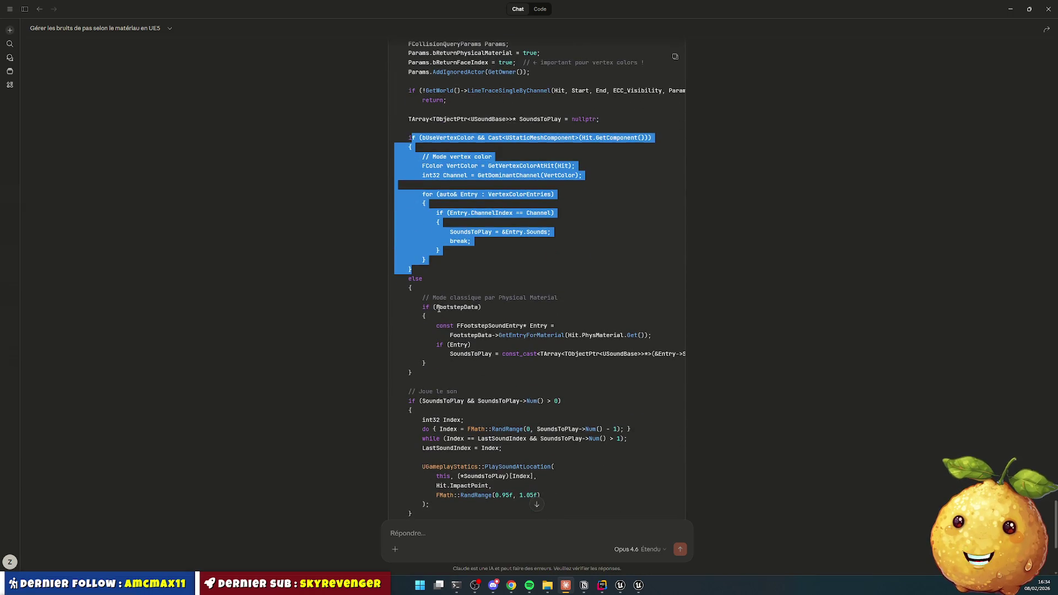
scroll(517, 306, "up", 3)
left_click(472, 311)
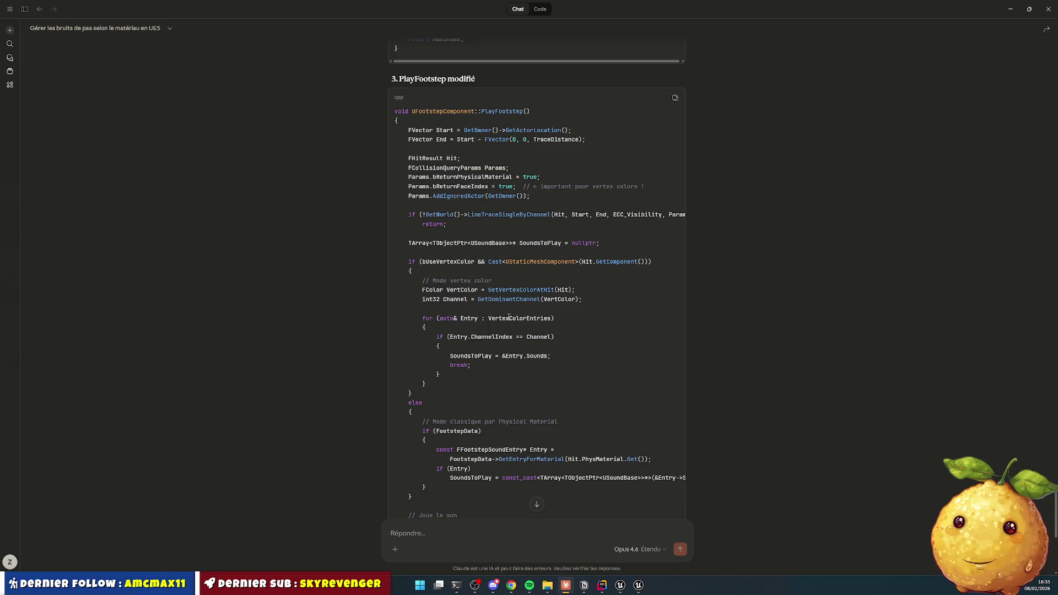
double_click(509, 317)
scroll(507, 326, "up", 15)
scroll(504, 321, "up", 1)
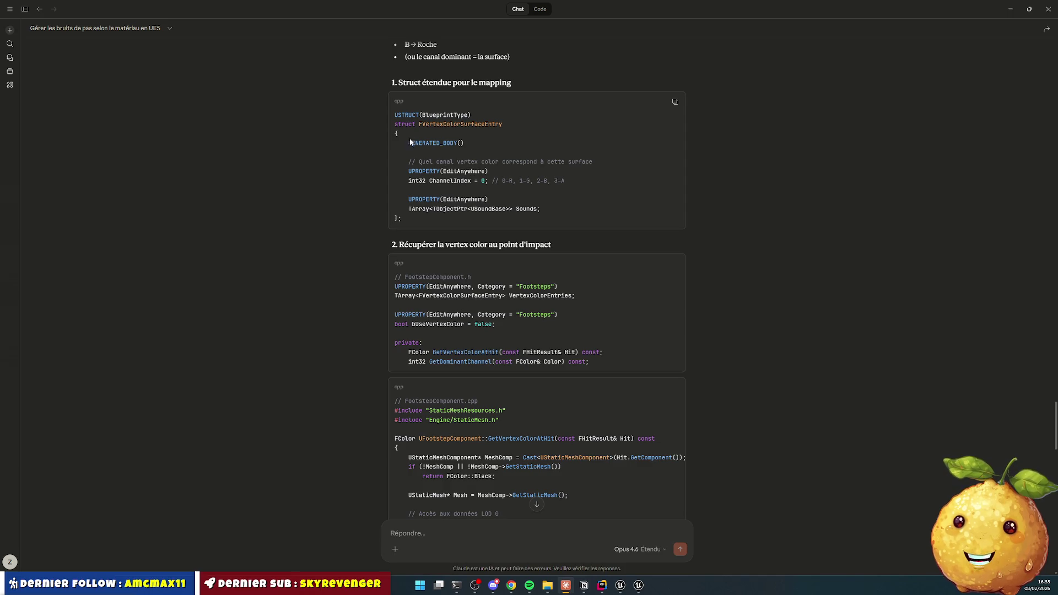
Step: Review the FVertexColorSurfaceEntry struct and FootstepComponent.h code, then minimize Claude
left_click_drag(394, 115, 430, 220)
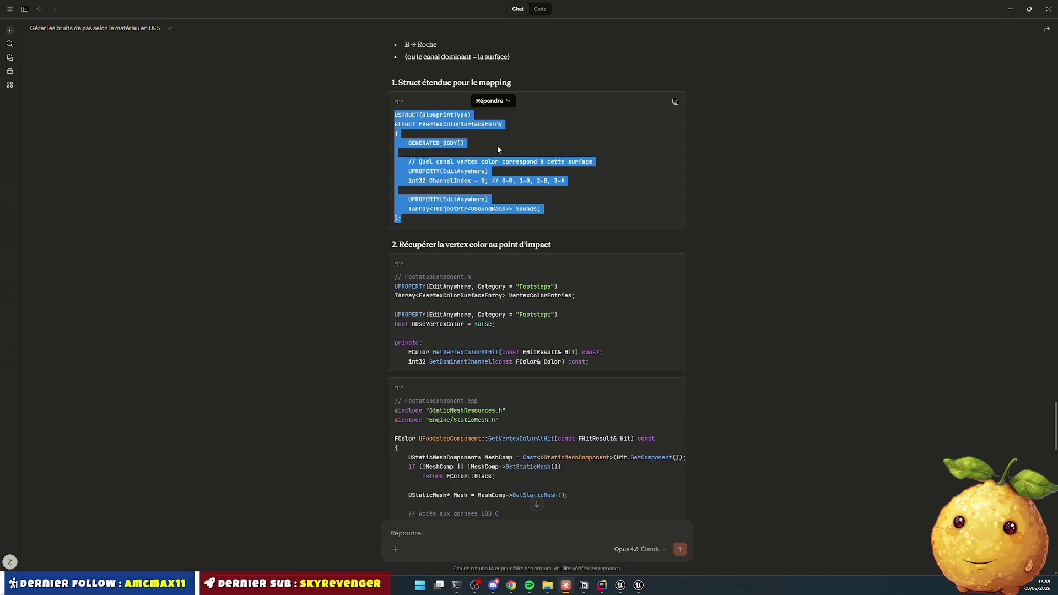
scroll(475, 287, "down", 3)
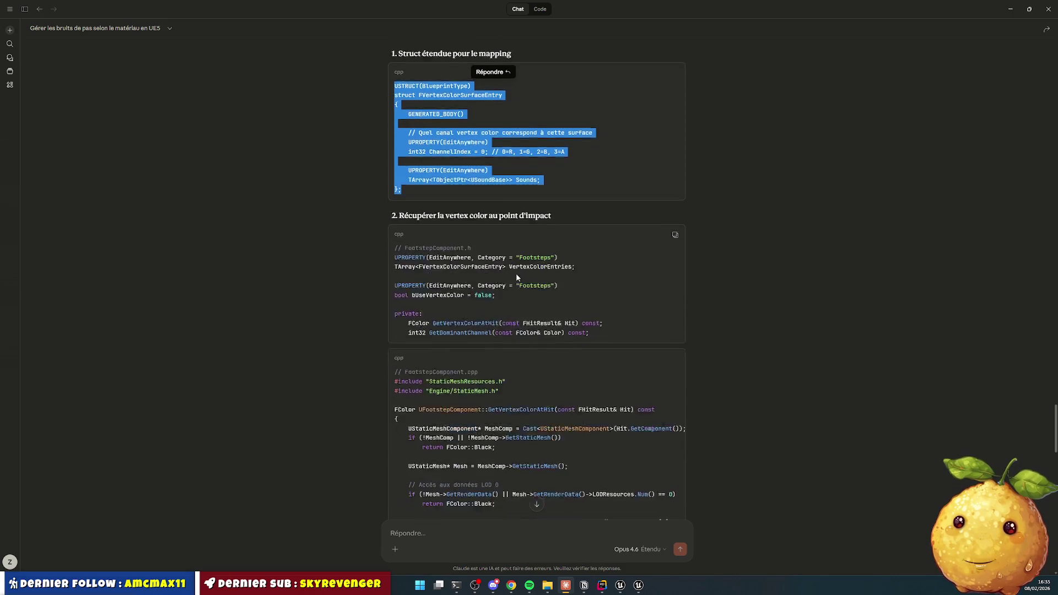
scroll(479, 290, "up", 3)
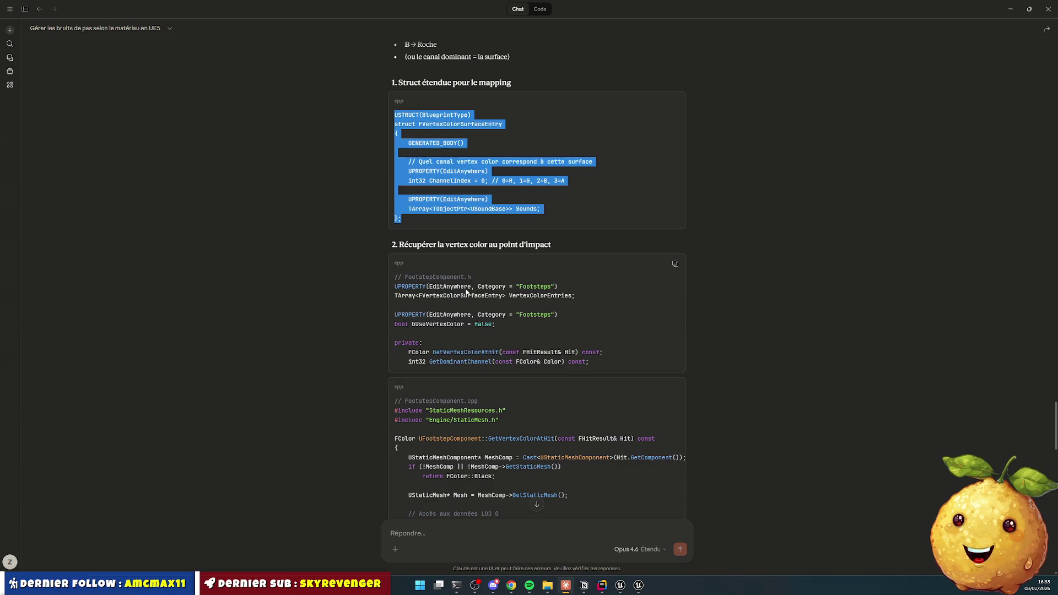
left_click_drag(394, 282, 503, 324)
left_click(447, 330)
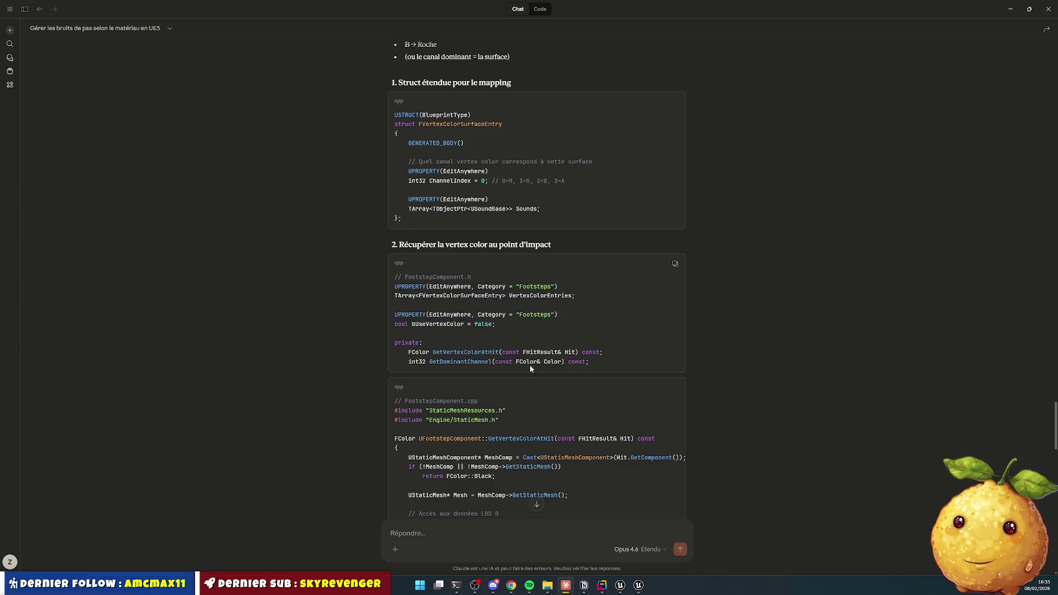
left_click(1010, 9)
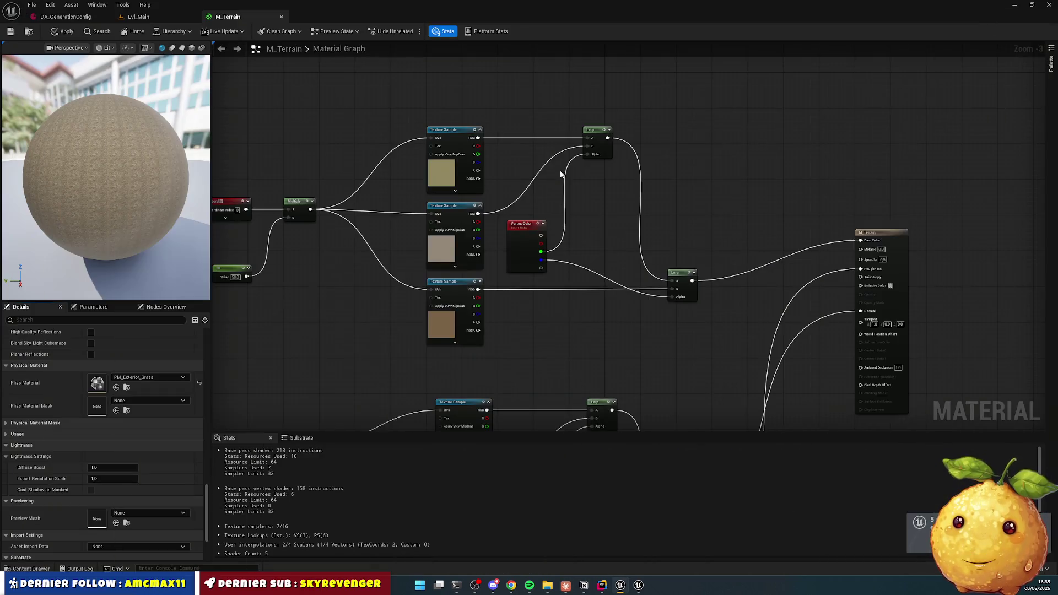
Step: Launch Claude Code with 'claude' in a widened Rider terminal panel
left_click(603, 586)
left_click(1050, 108)
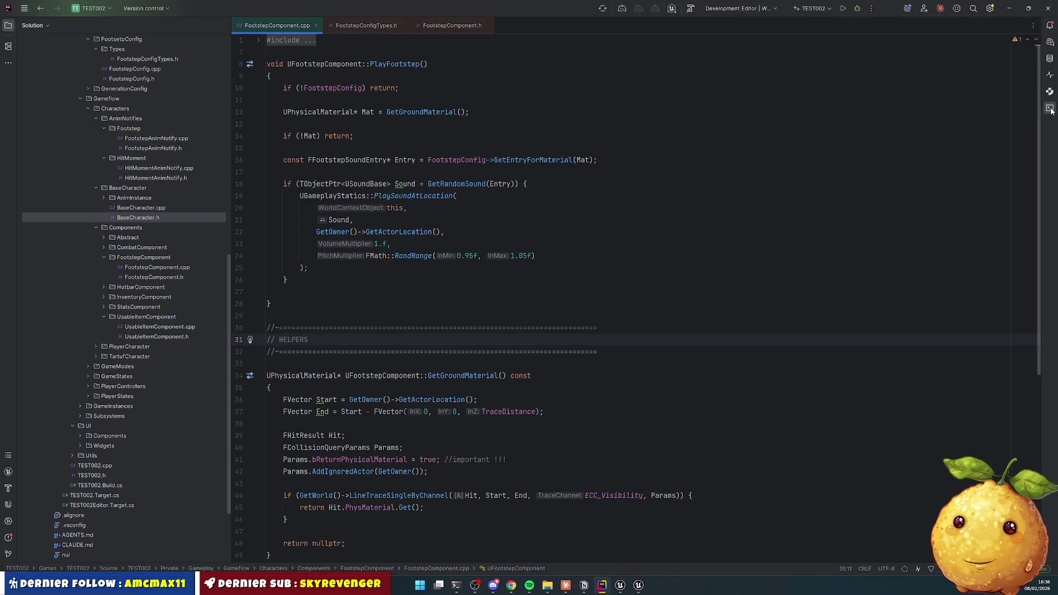
left_click_drag(833, 146, 759, 146)
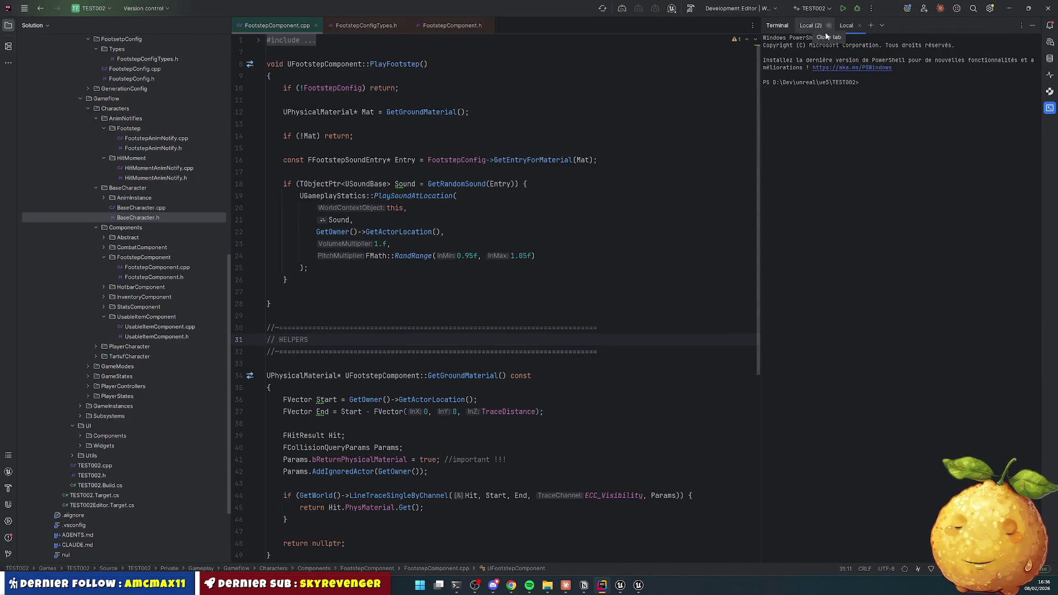
type("claude")
key("Return")
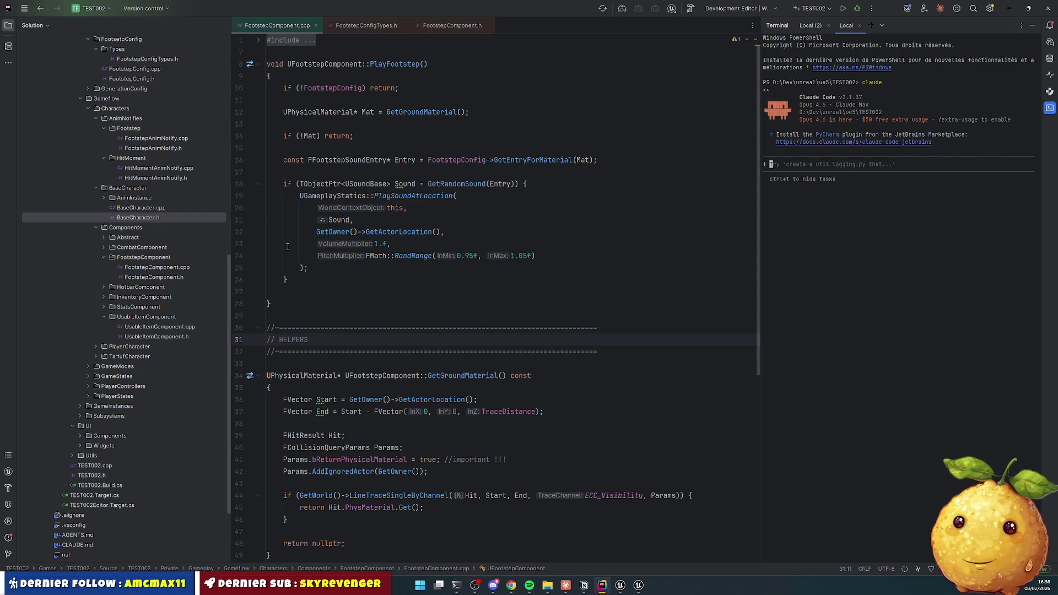
Step: Copy FootstepComponent.cpp's Path From Solution Root and paste it into the Claude Code prompt
right_click(274, 26)
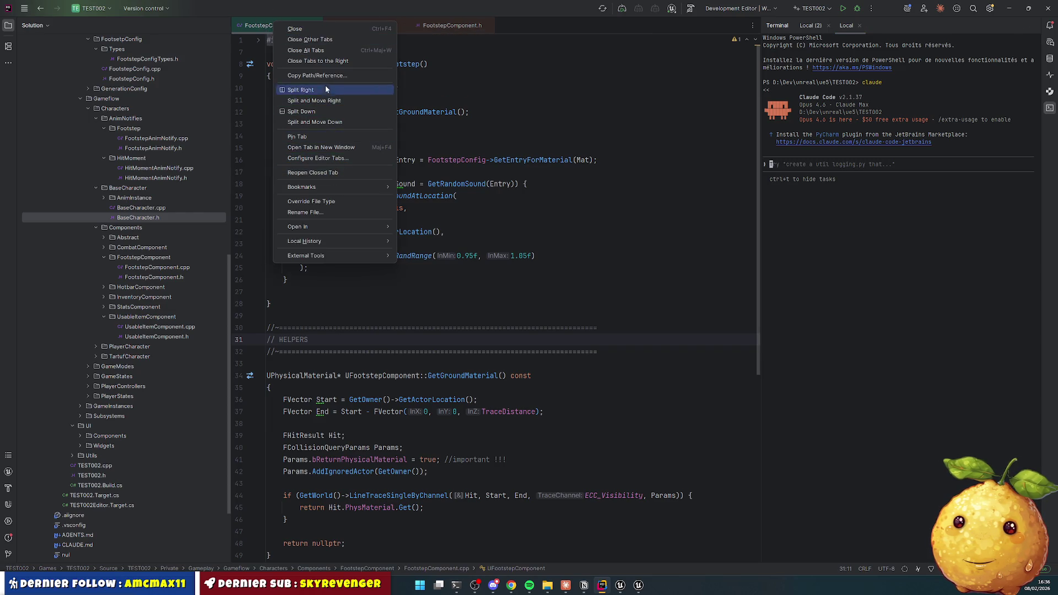
key("Escape")
type("0,2")
key("BackSpace")
key("BackSpace")
key("BackSpace")
right_click(269, 29)
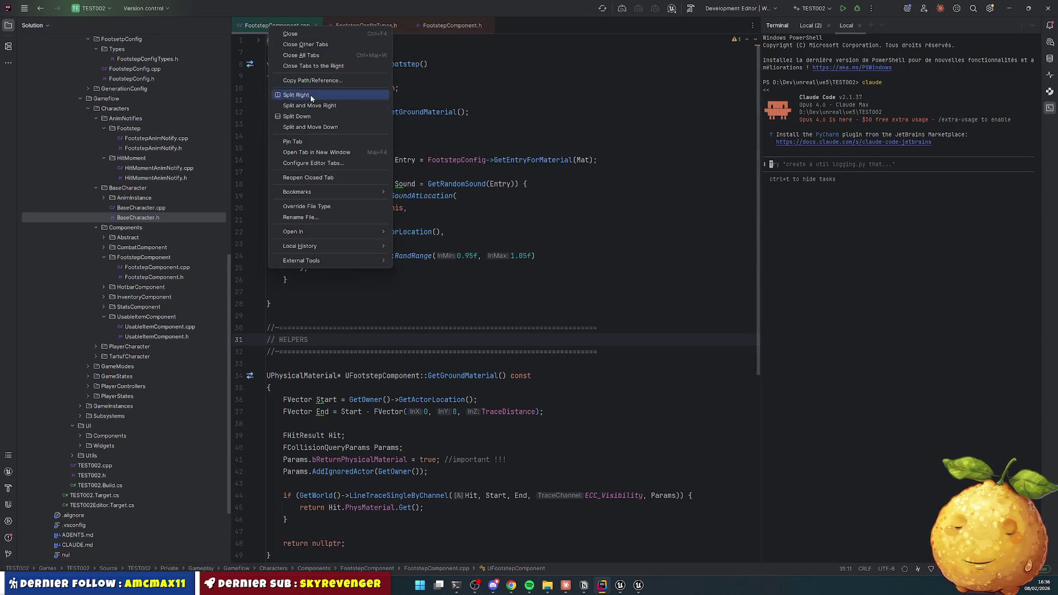
left_click(324, 80)
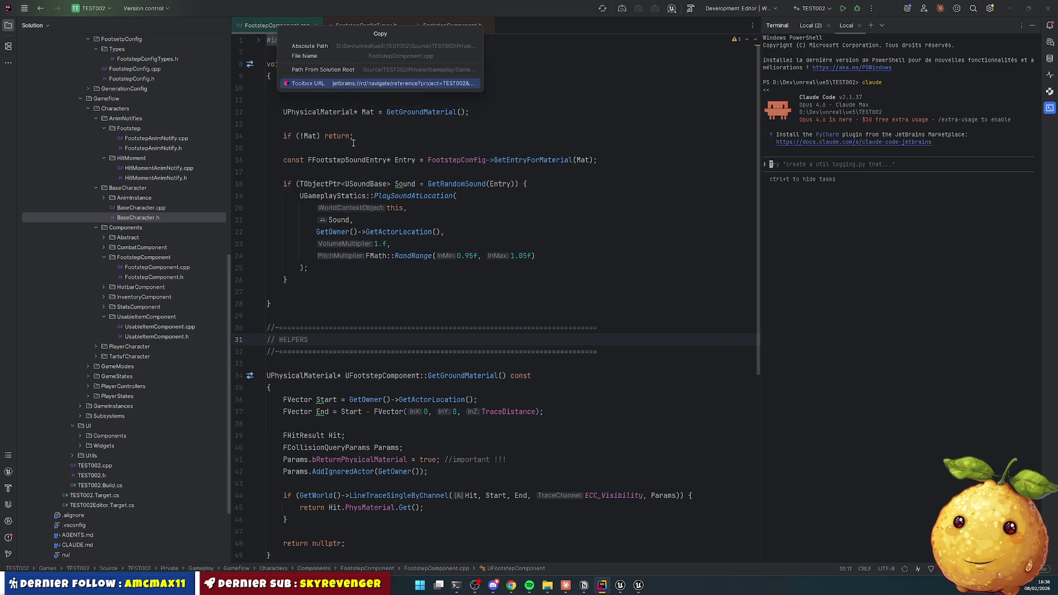
left_click(309, 71)
left_click(836, 213)
type("Source/TEST002/Private/Gameplay/Gameflow/Characters/Components/FootstepComponent/FootstepComponent.cpp")
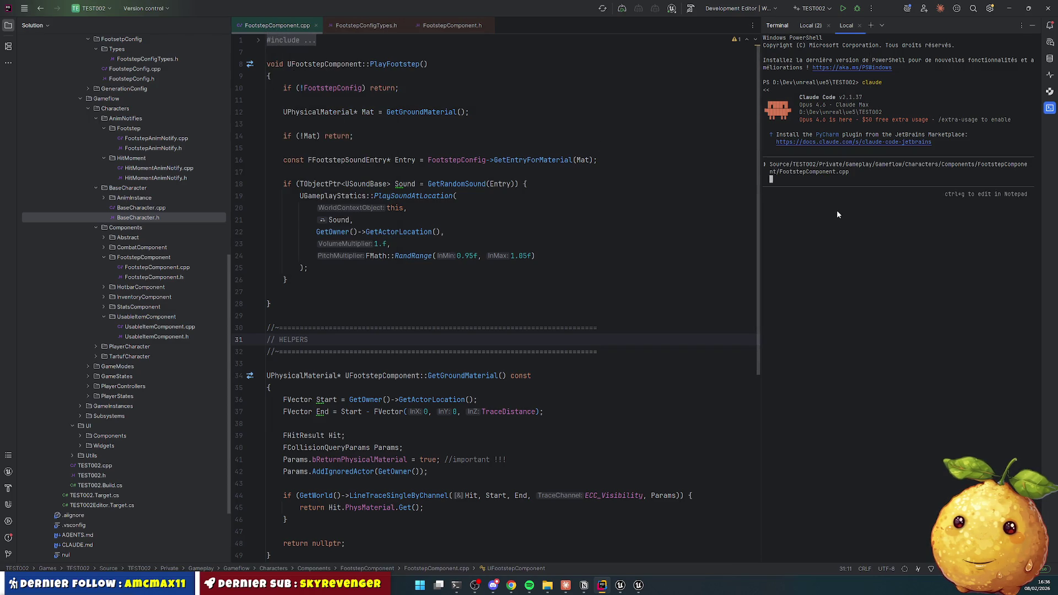
Step: Ask Claude Code to analyse the footstep functions, to discuss afterwards, and send it
type("abnal")
key("BackSpace")
key("BackSpace")
key("BackSpace")
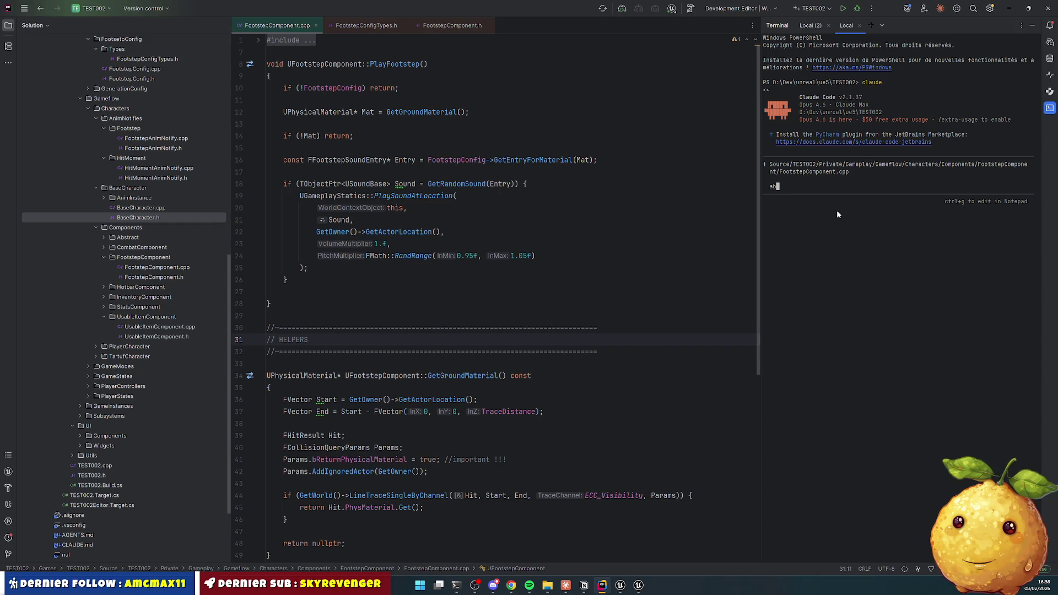
type("nalyse le focn")
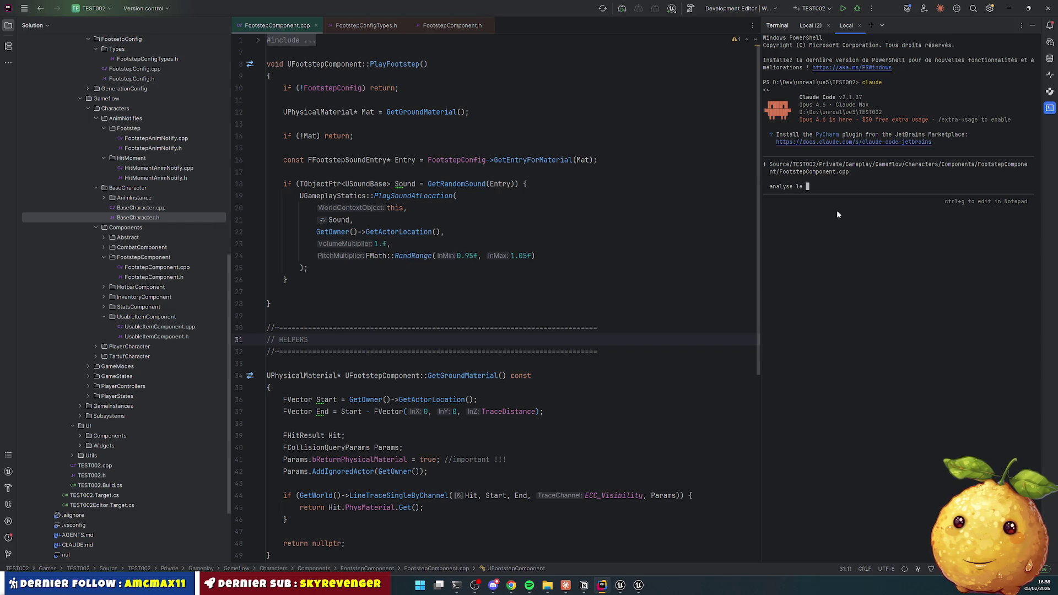
type("tion")
key("BackSpace")
type("al des footstep stp et ")
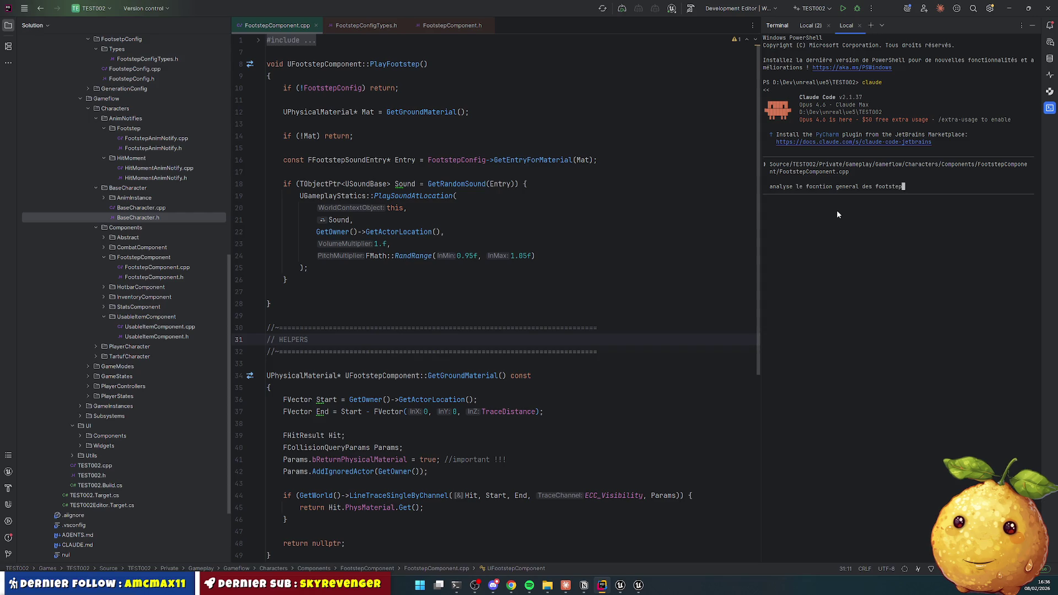
type("on discute ensu")
type("ite")
key("Return")
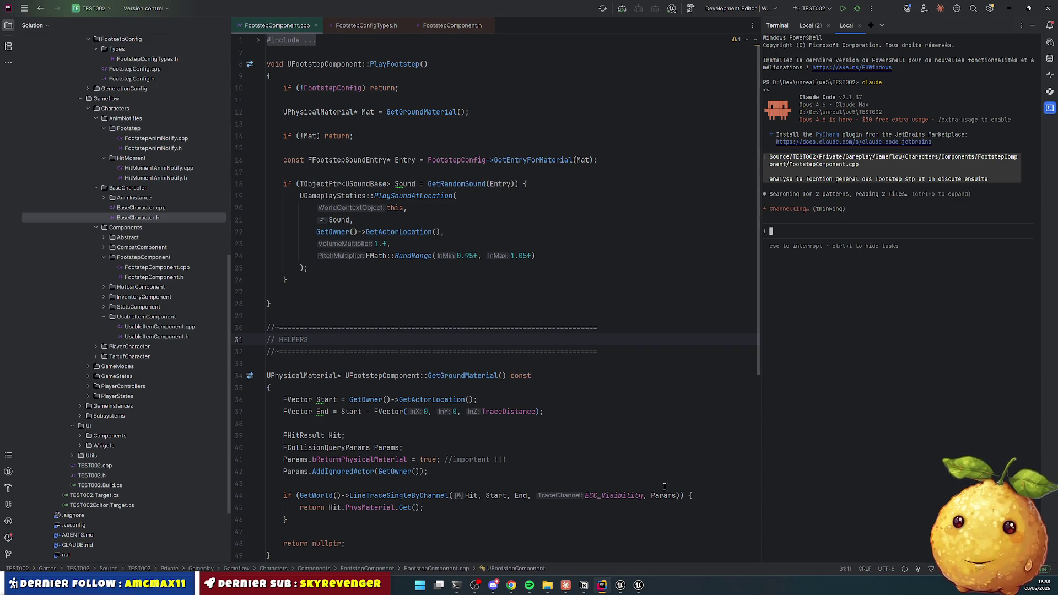
left_click(565, 585)
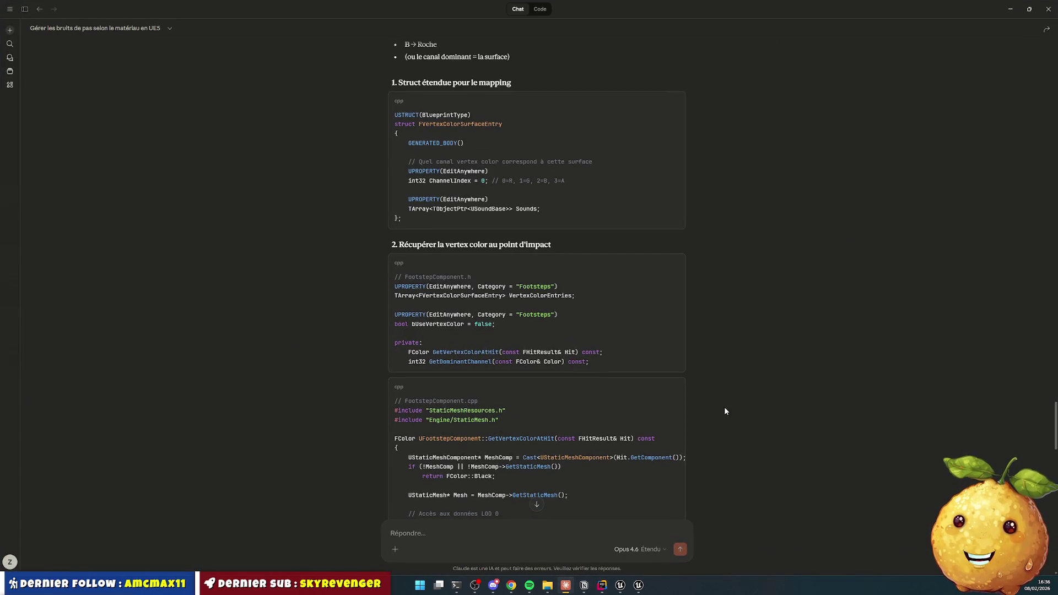
left_click(1015, 6)
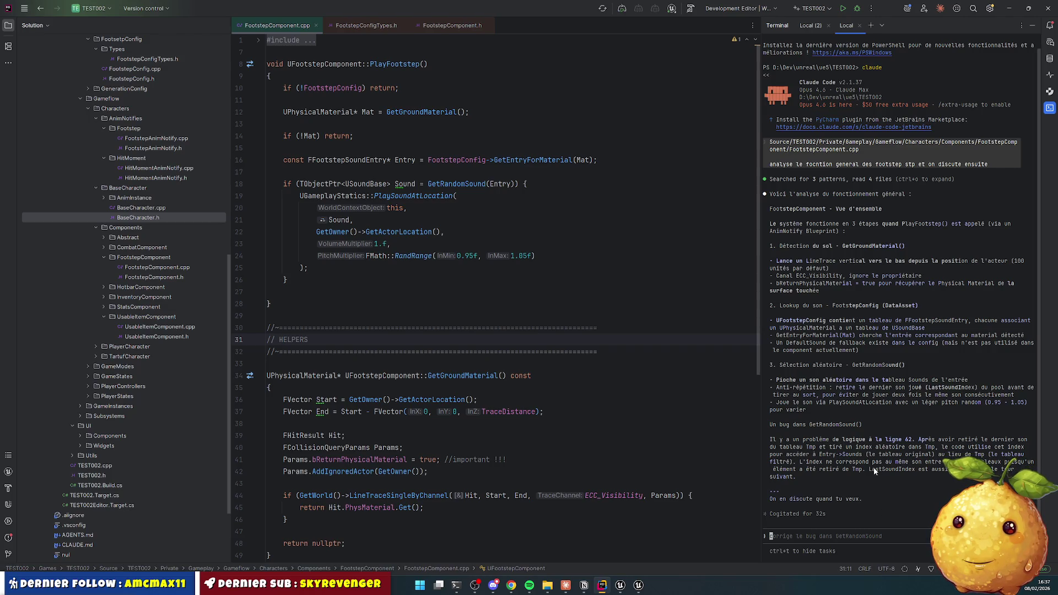
Step: Replace Entry->Sounds with Tmp in GetRandomSound's check and return on lines 62 and 64
left_click(497, 264)
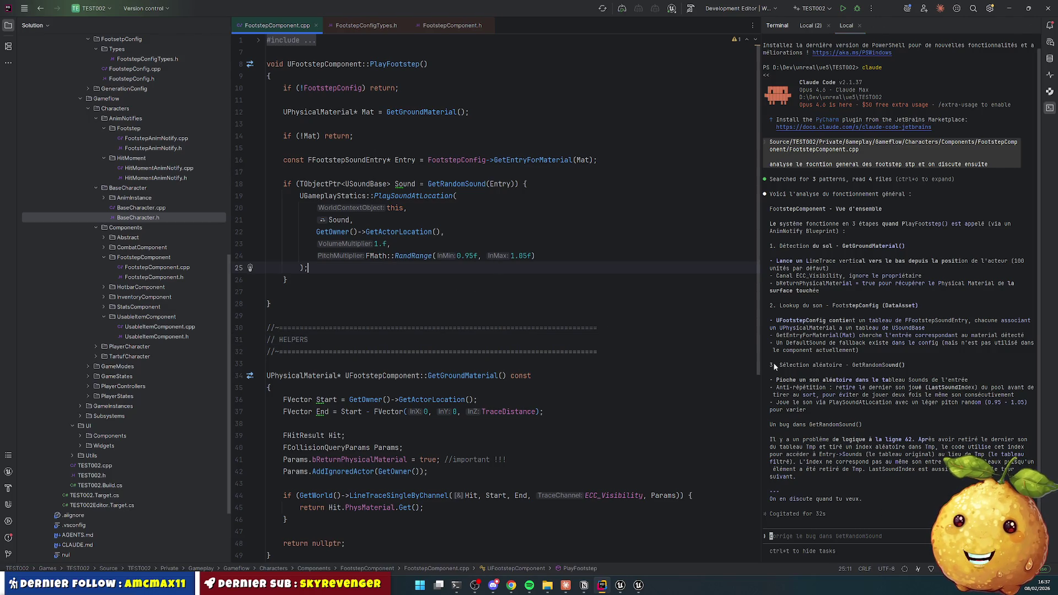
left_click_drag(847, 425, 869, 462)
scroll(431, 242, "down", 10)
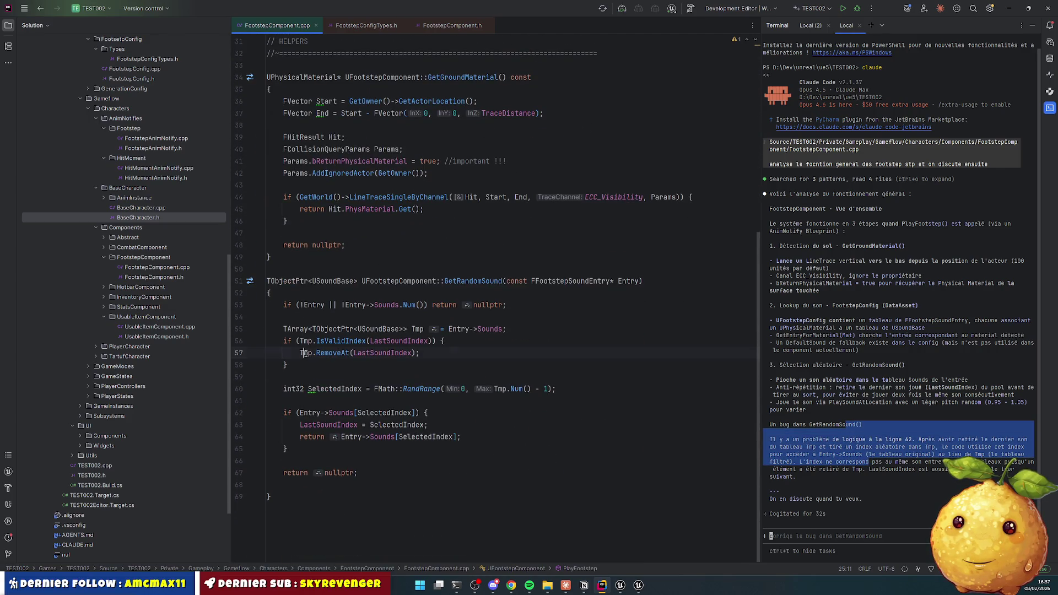
double_click(305, 355)
key("ctrl+c")
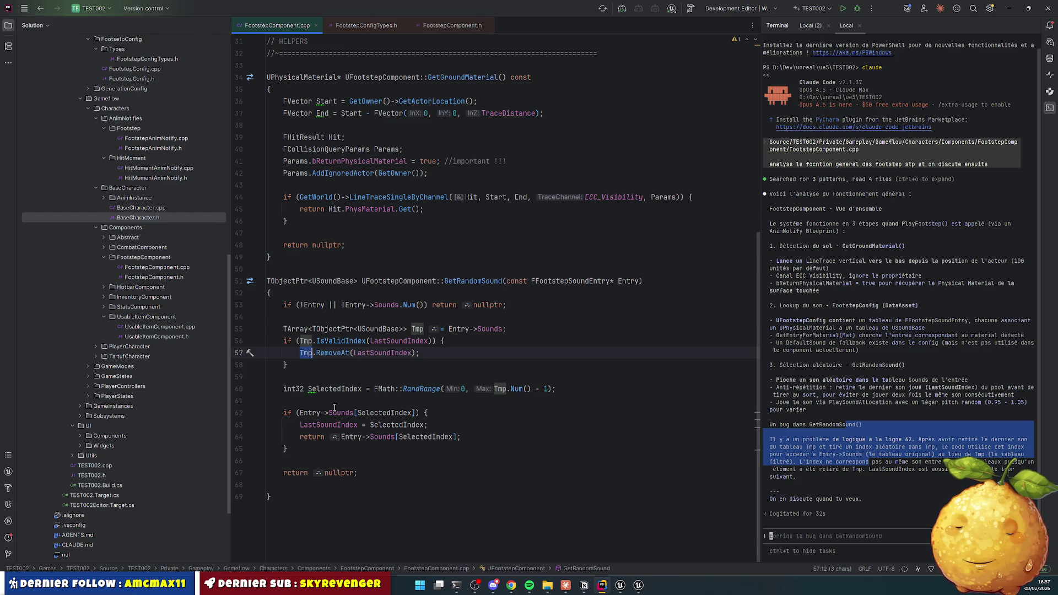
left_click_drag(298, 414, 355, 414)
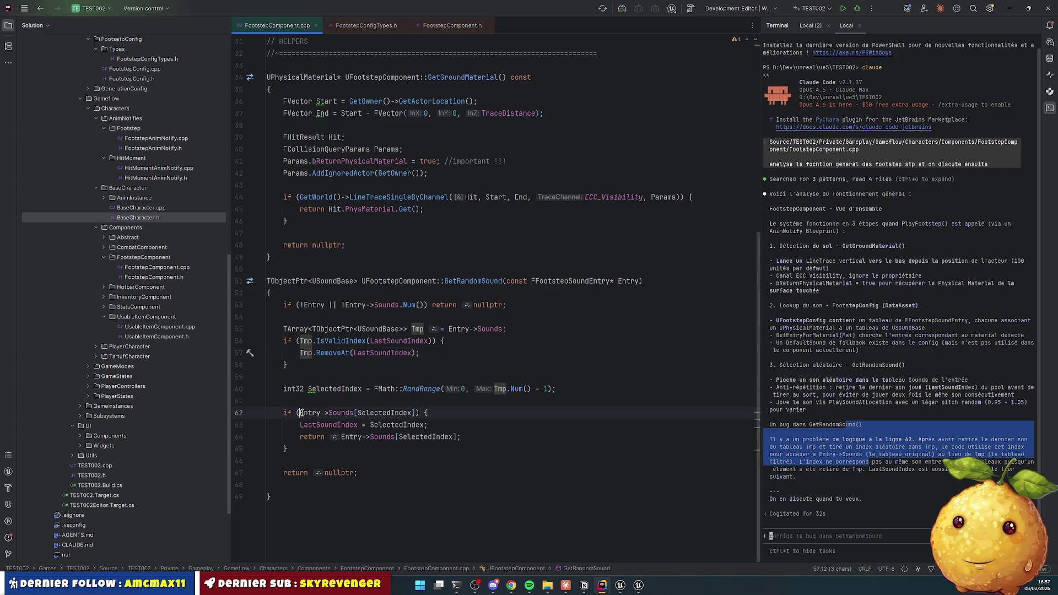
key("ctrl+v")
key("Up")
key("Up")
key("Up")
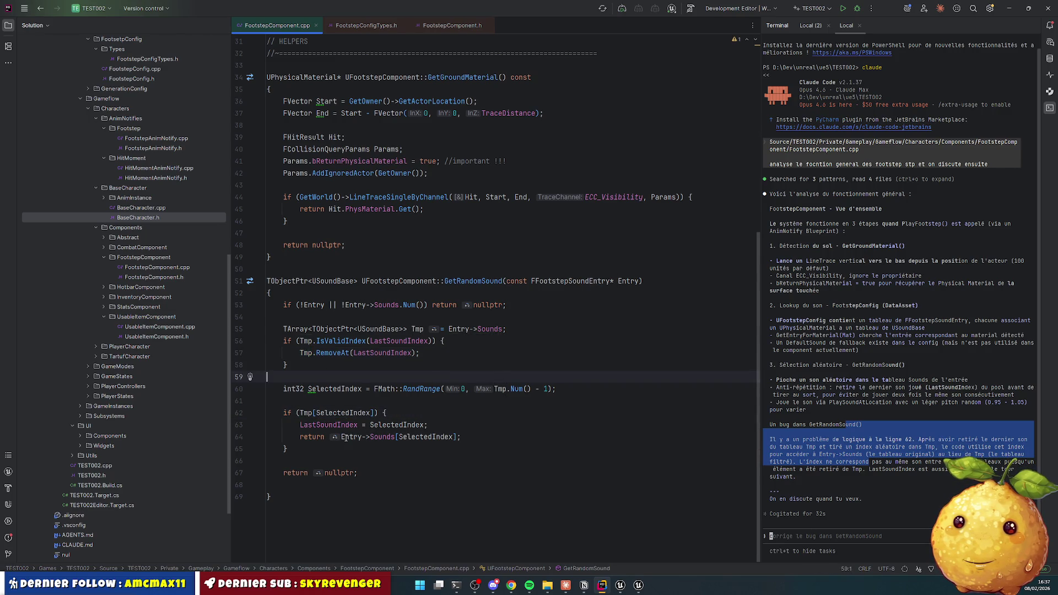
left_click_drag(339, 436, 397, 436)
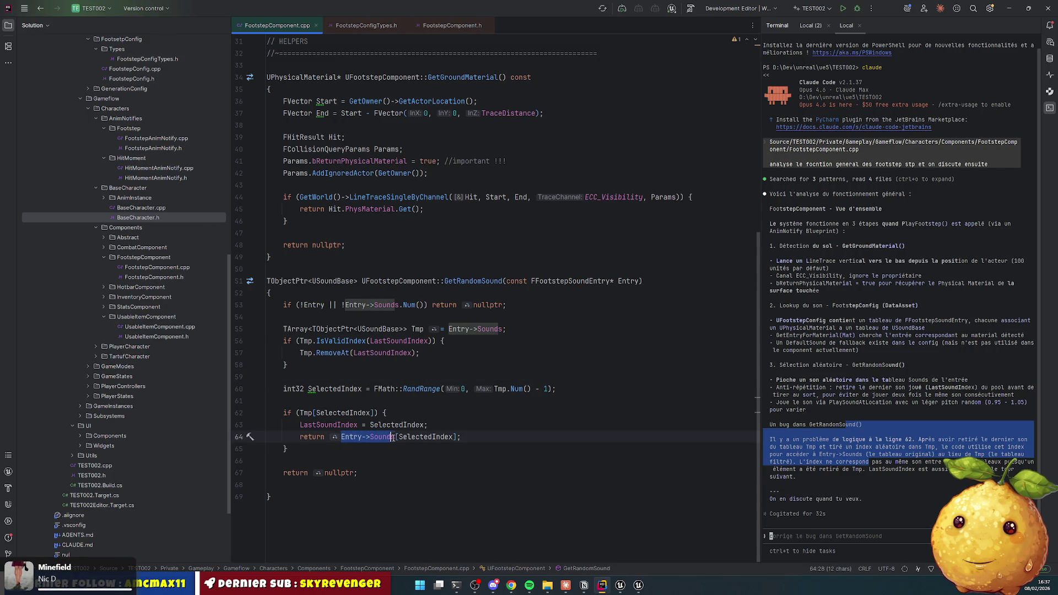
key("ctrl+v")
left_click(510, 401)
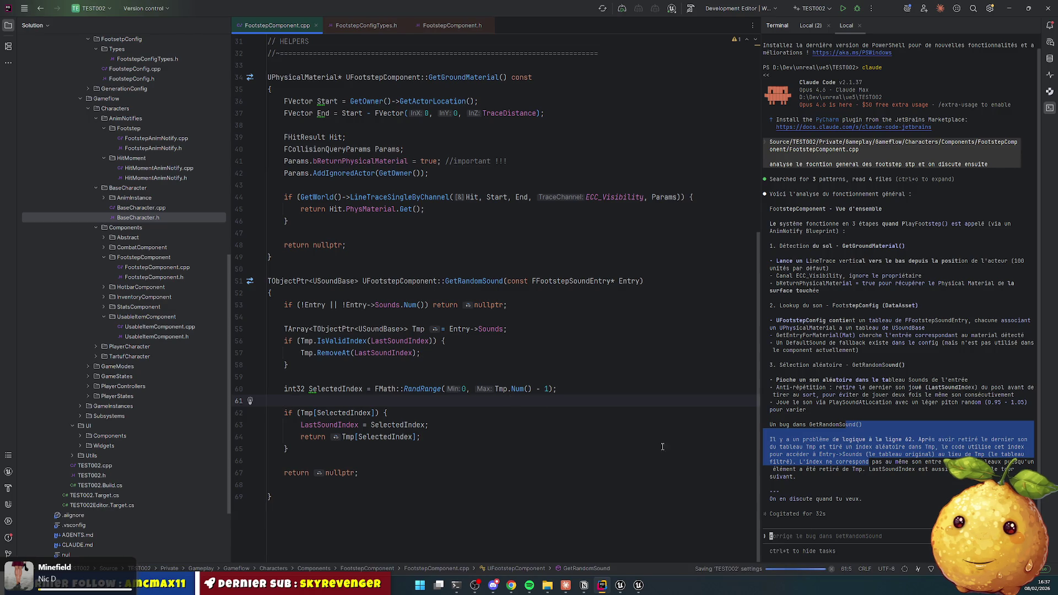
Step: Tell Claude Code the bug is fixed, ask it to check, and select LastSoundIndex in its reply
left_click(825, 447)
type("ok")
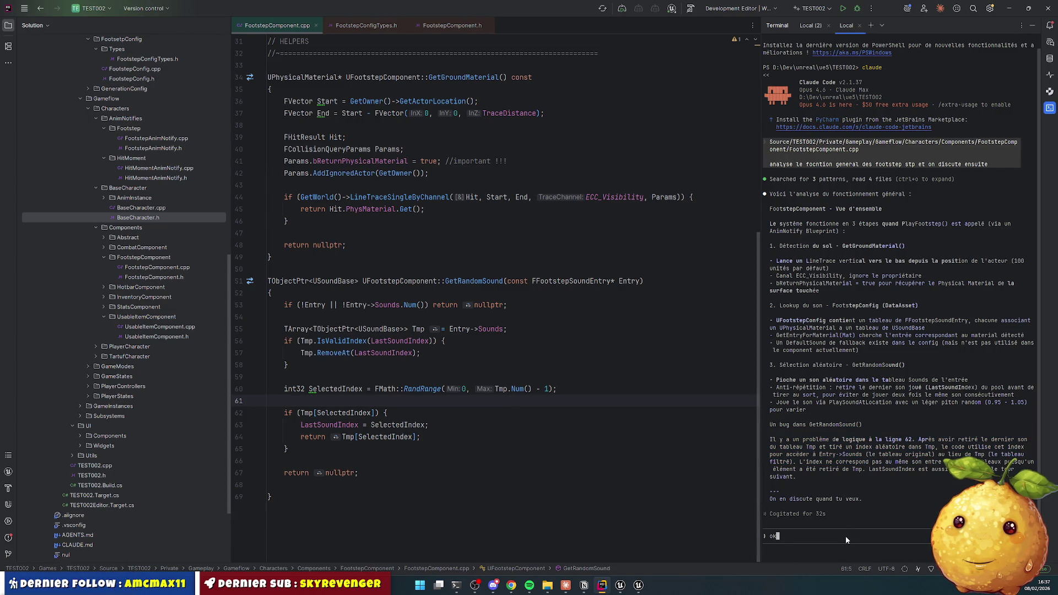
type(" bug corrigé.")
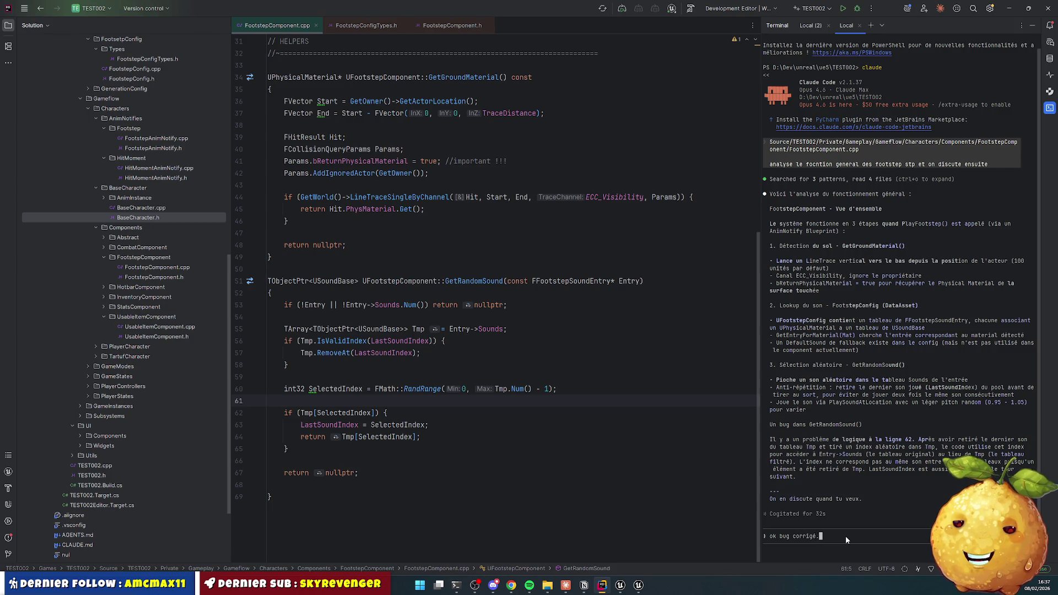
type(" check stp")
key("Return")
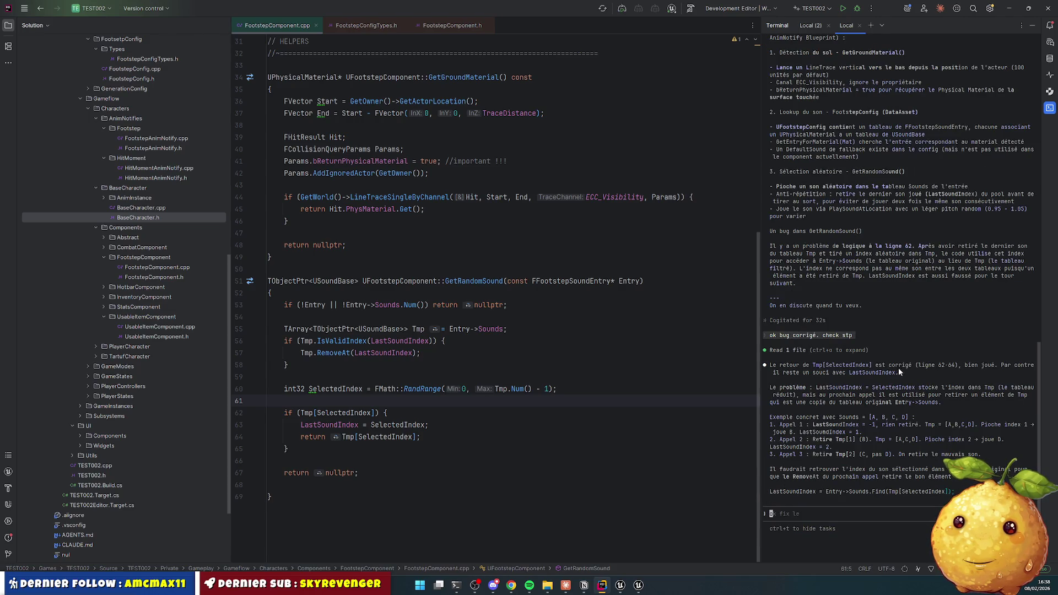
double_click(856, 373)
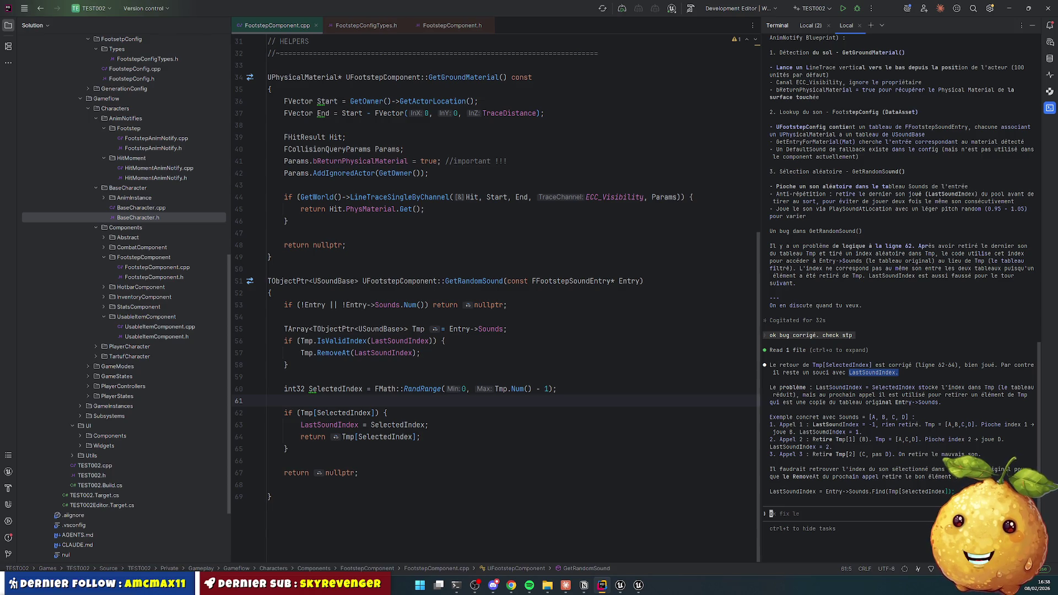
Step: Set line 63 to LastSoundIndex = Entry->Sounds.Find(Tmp[SelectedIndex]) and remove the blank line
left_click(828, 492)
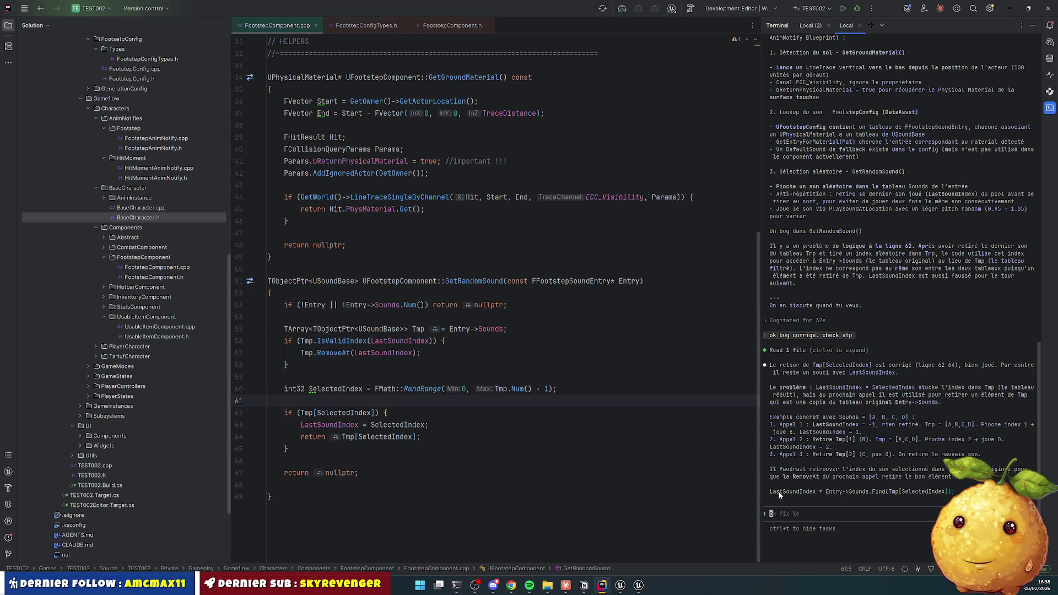
left_click(357, 425)
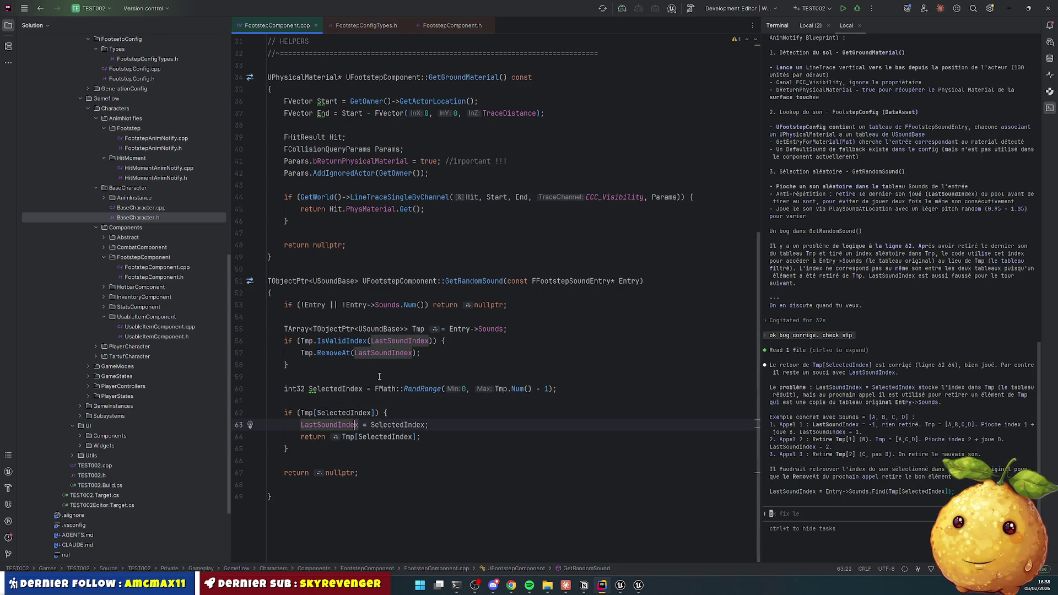
key("shift+End")
type("LastSoundIndex = Entry->Sounds.Find(Tmp[SelectedIndex]);")
key("Delete")
key("Down")
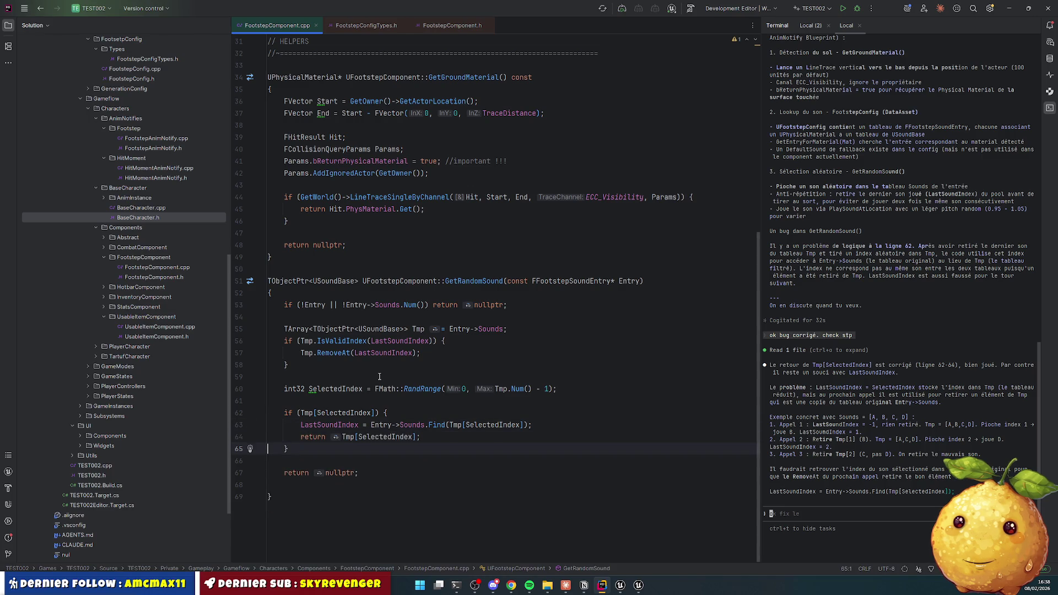
left_click(750, 490)
Step: Describe the vertex-color exterior terrain and the need for one sound per channel
type("du coup mon")
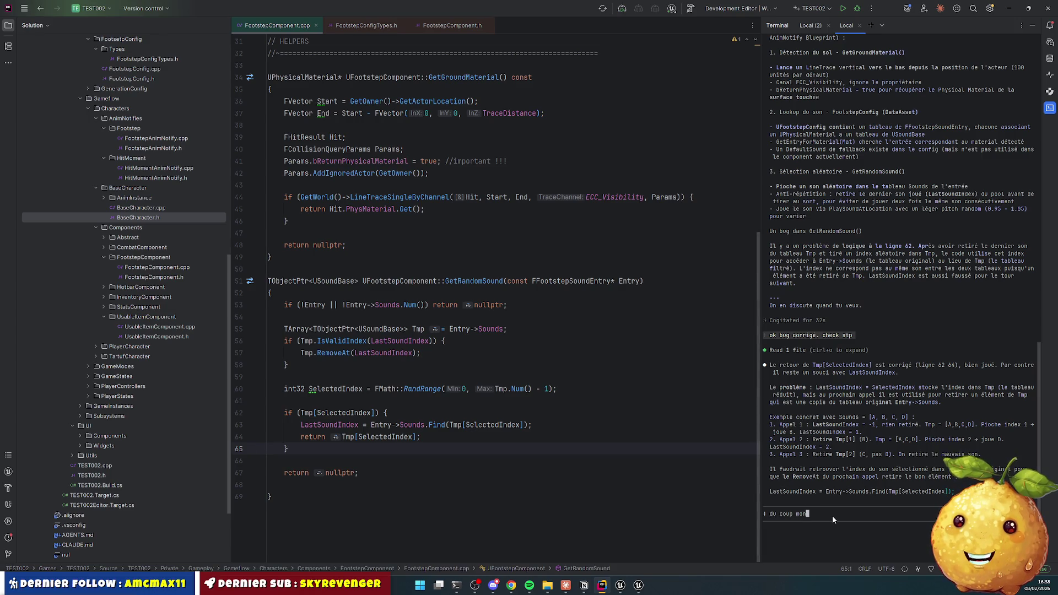
type(" sujet c'est que t")
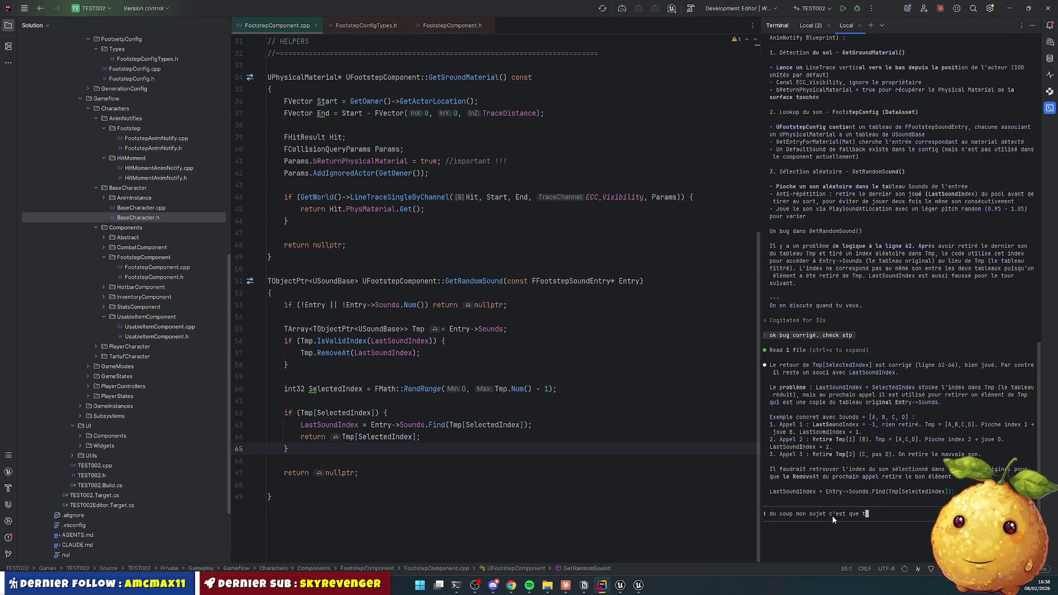
type("out ca ca mrche bien p")
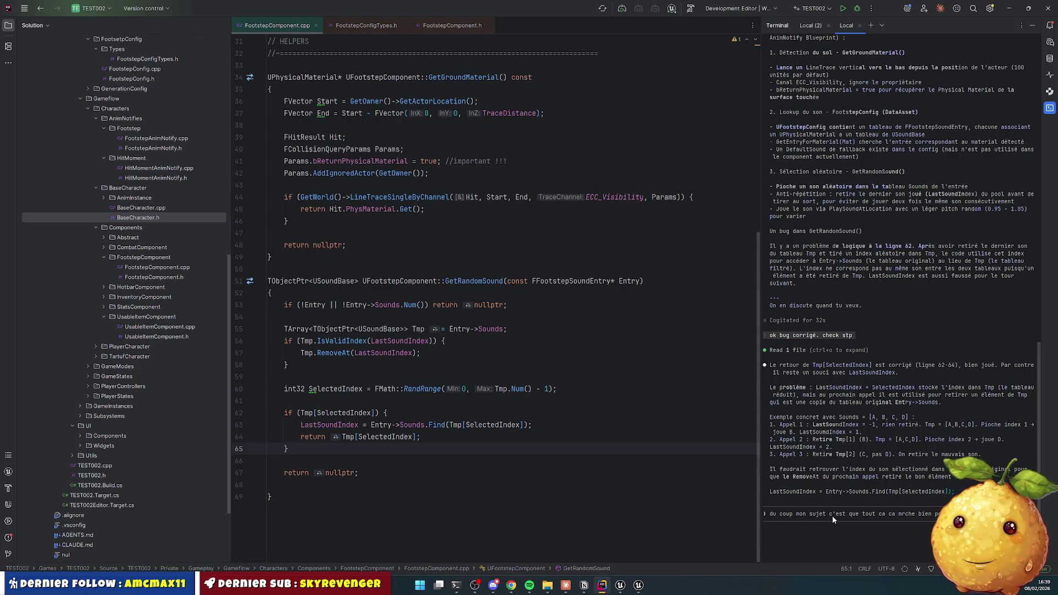
type("actor comp")
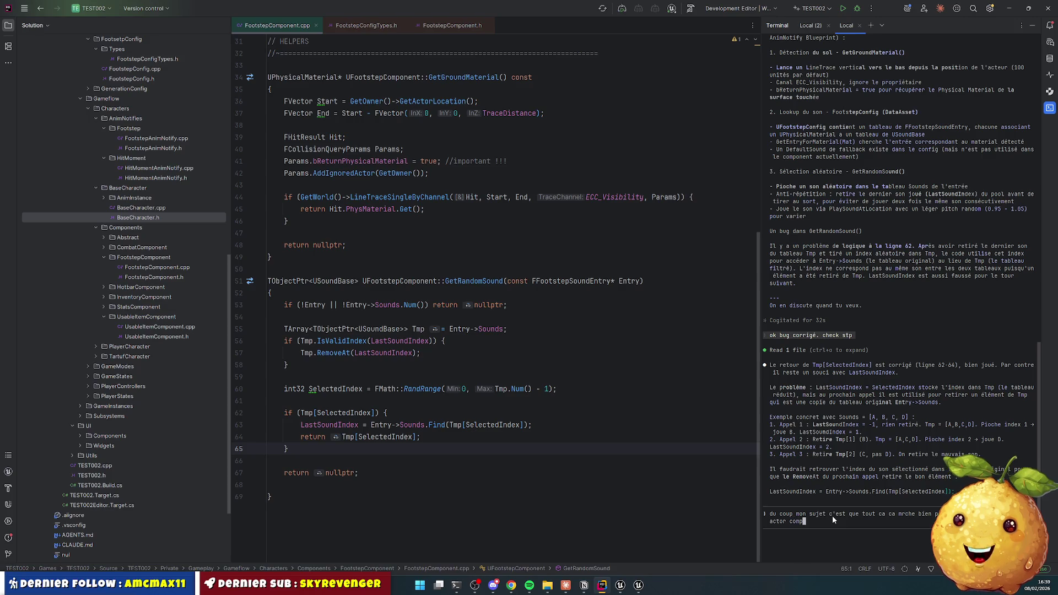
type("osé d'une me")
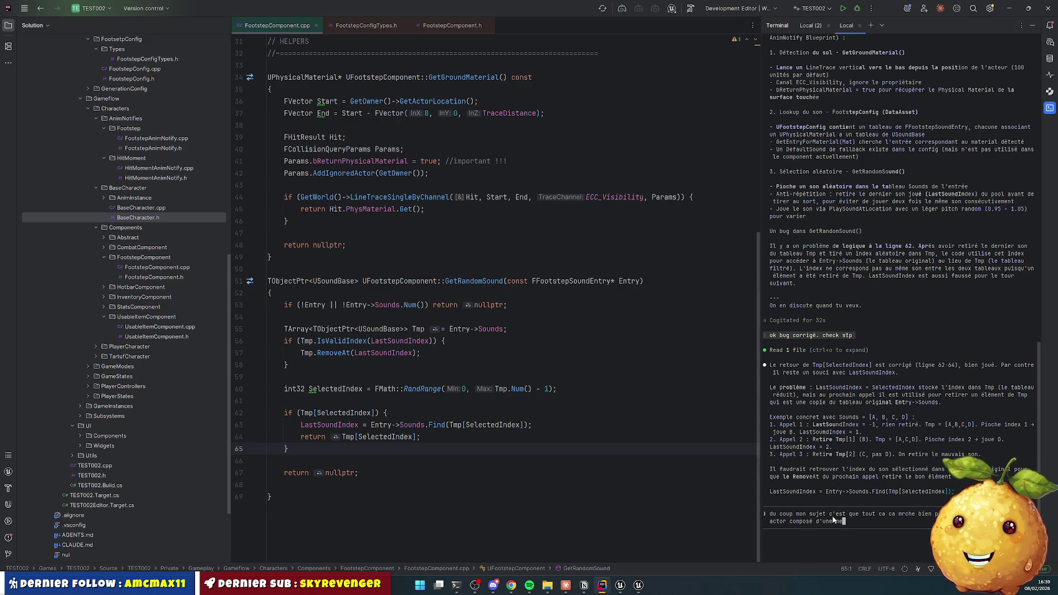
type("sh ayant un material associé")
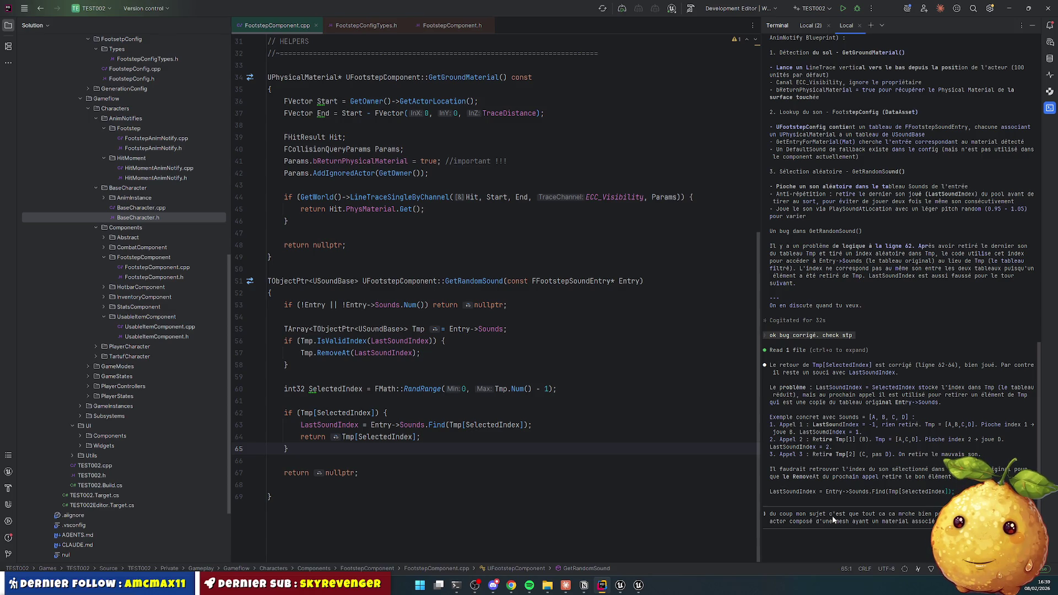
key("shift+Return")
key("shift+Return")
type("sur mon terrain exé")
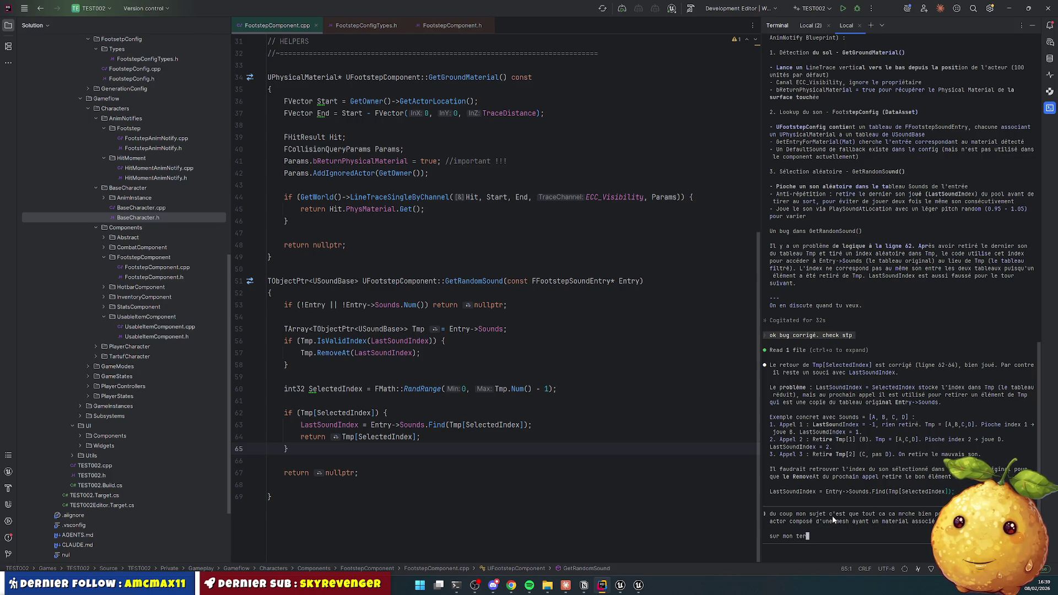
key("BackSpace")
type("térieur j'util")
key("BackSpace")
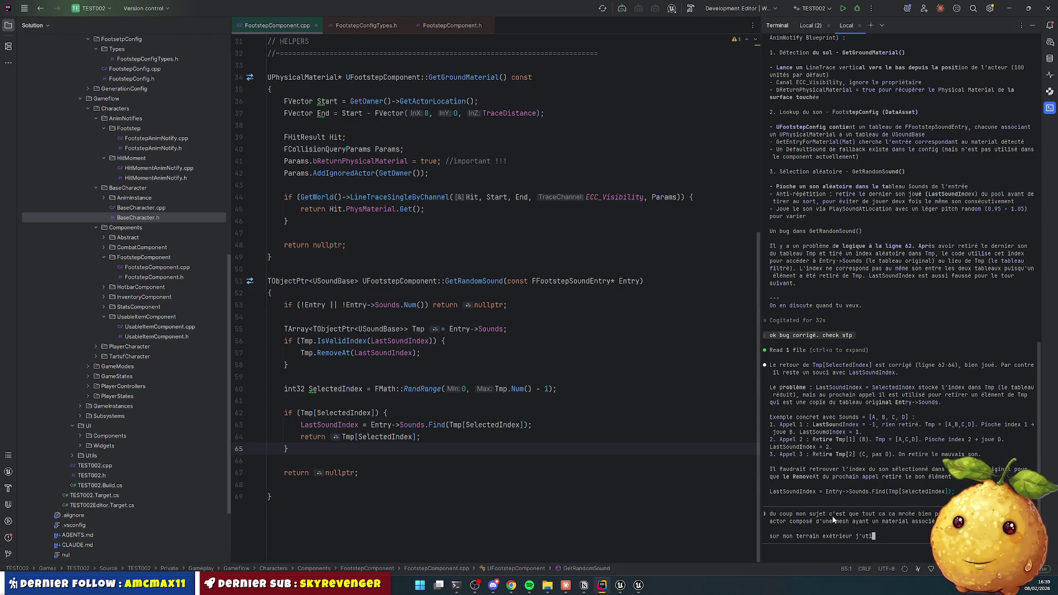
type("lise un material")
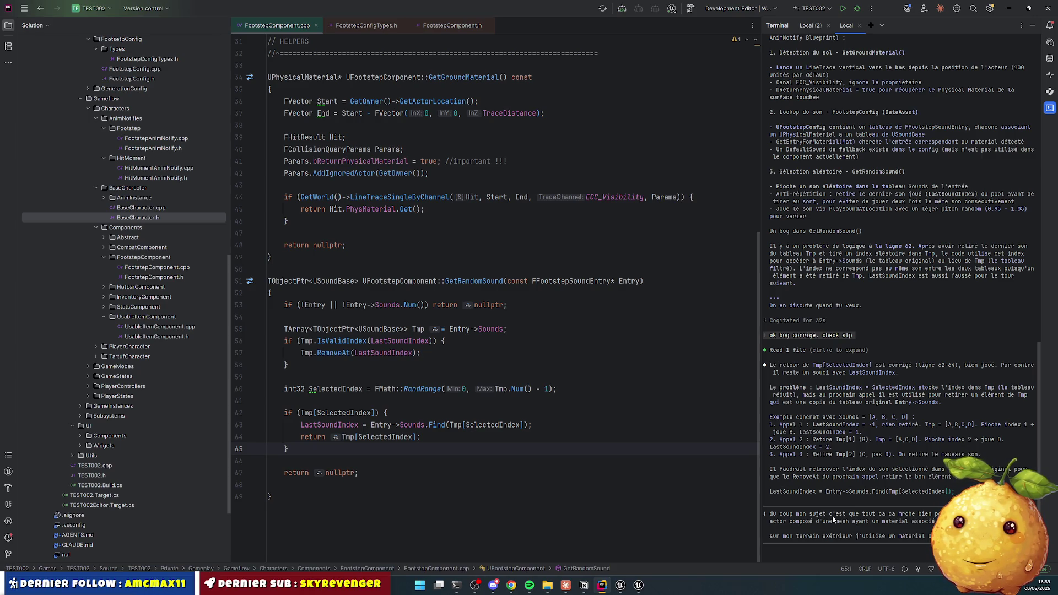
type("besoin de pour")
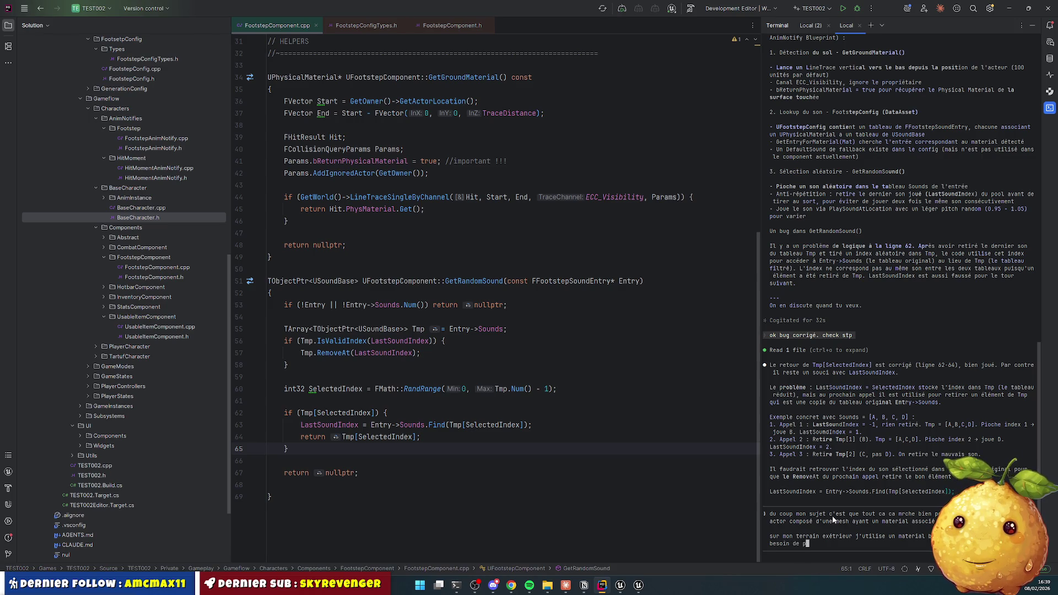
key("BackSpace")
type("voir steup un sond par")
type(" chann")
Step: Ask Claude to guide the setup, ideally in the DataAsset file, and send the message
key("shift+Return")
key("shift+Return")
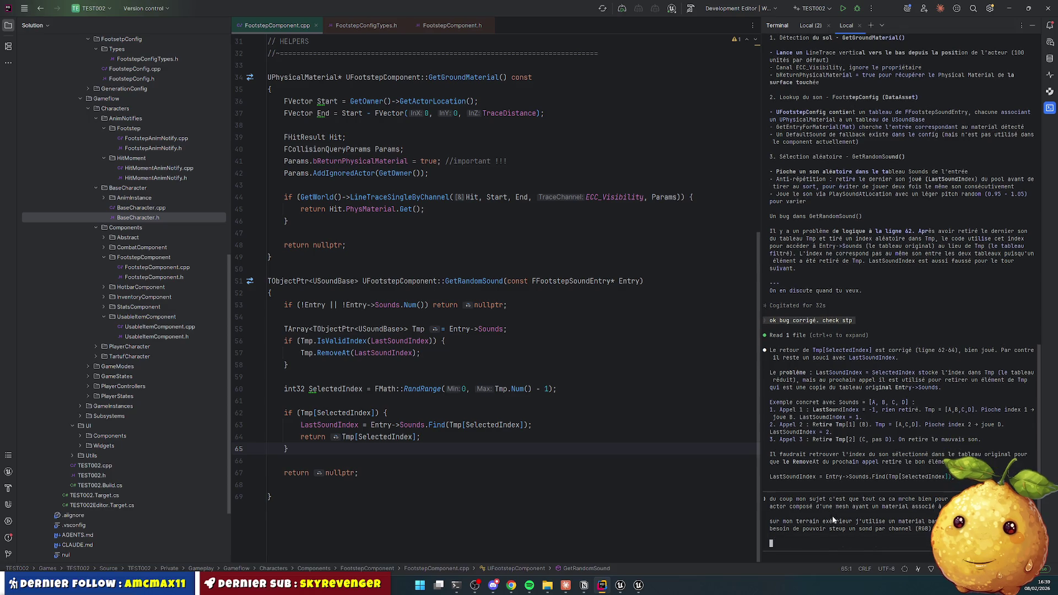
type("peux-tu ")
type("me guider sur la ")
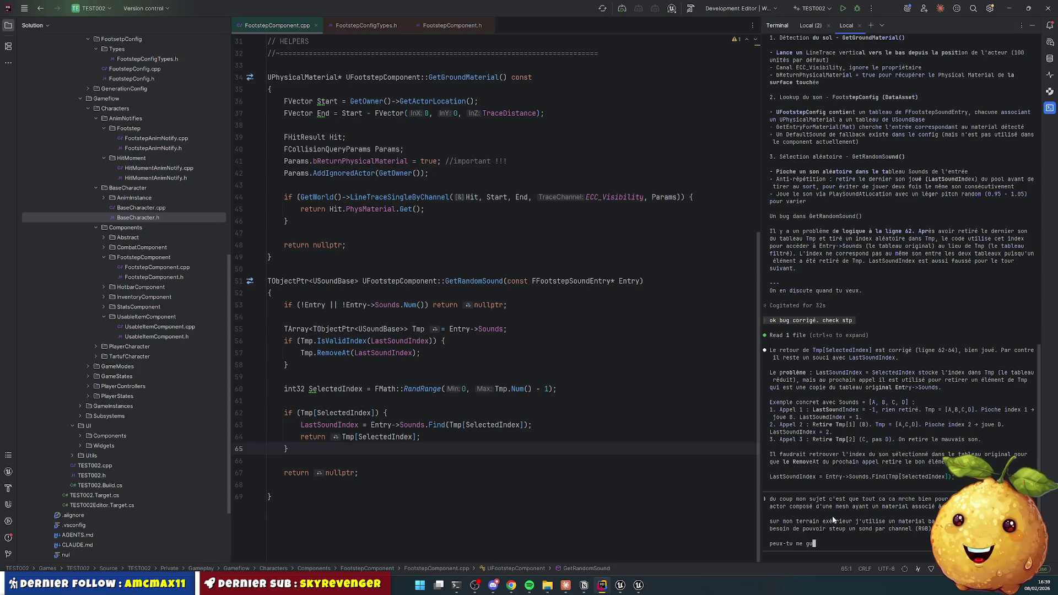
type("mise")
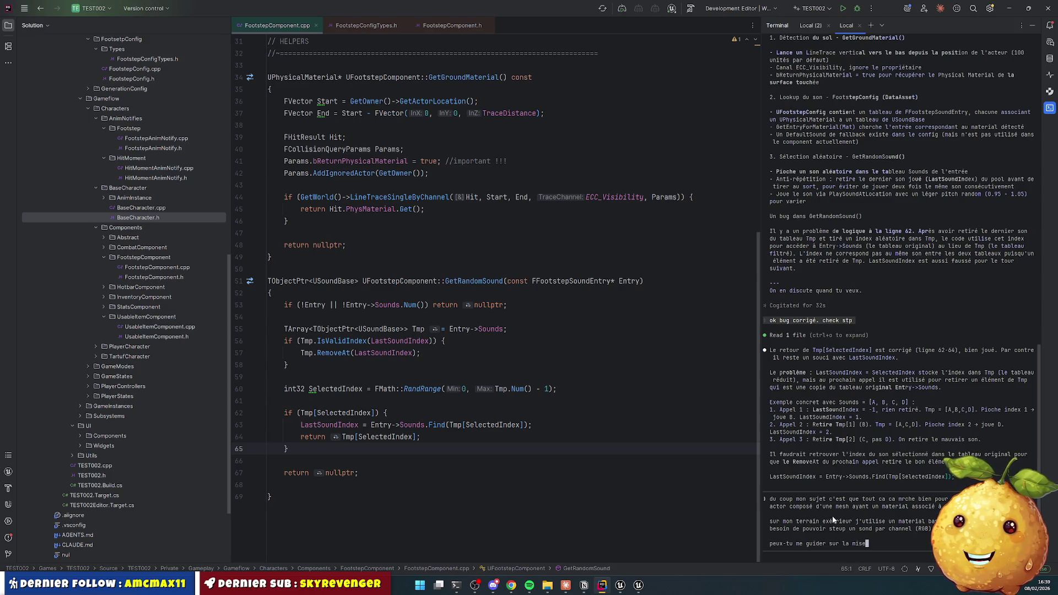
type(" en place de ca.")
key("shift+Return")
key("BackSpace")
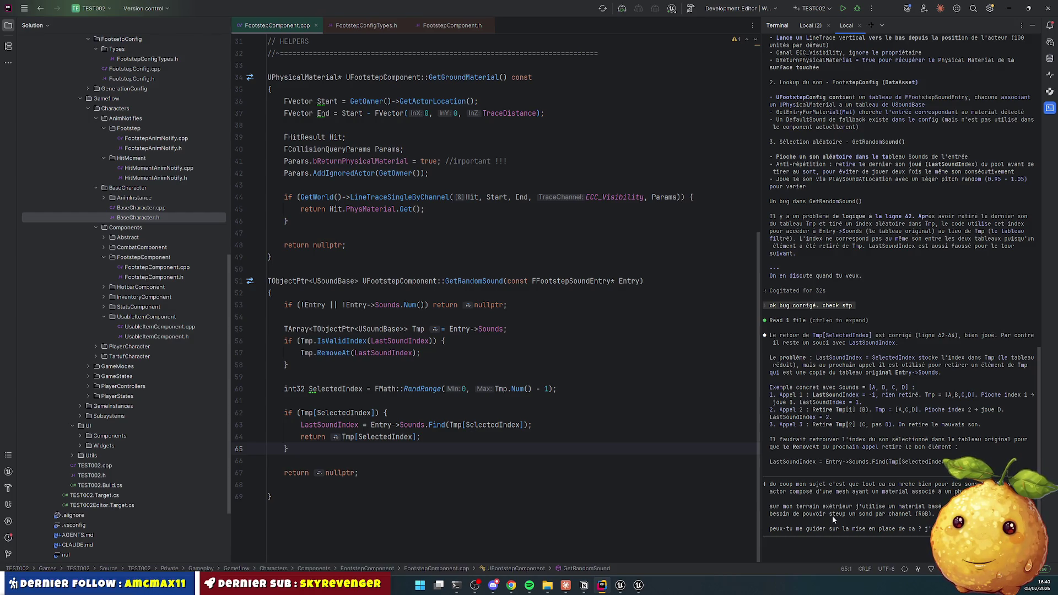
type("fans")
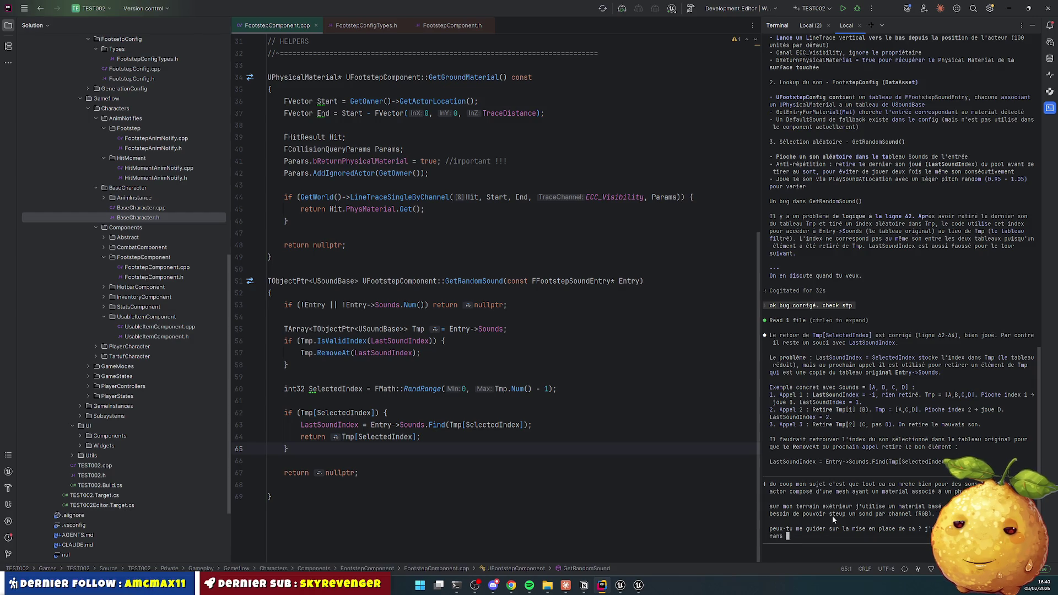
key("BackSpace")
key("BackSpace")
key("BackSpace")
type("dans mon fi")
type("chier DataAssey")
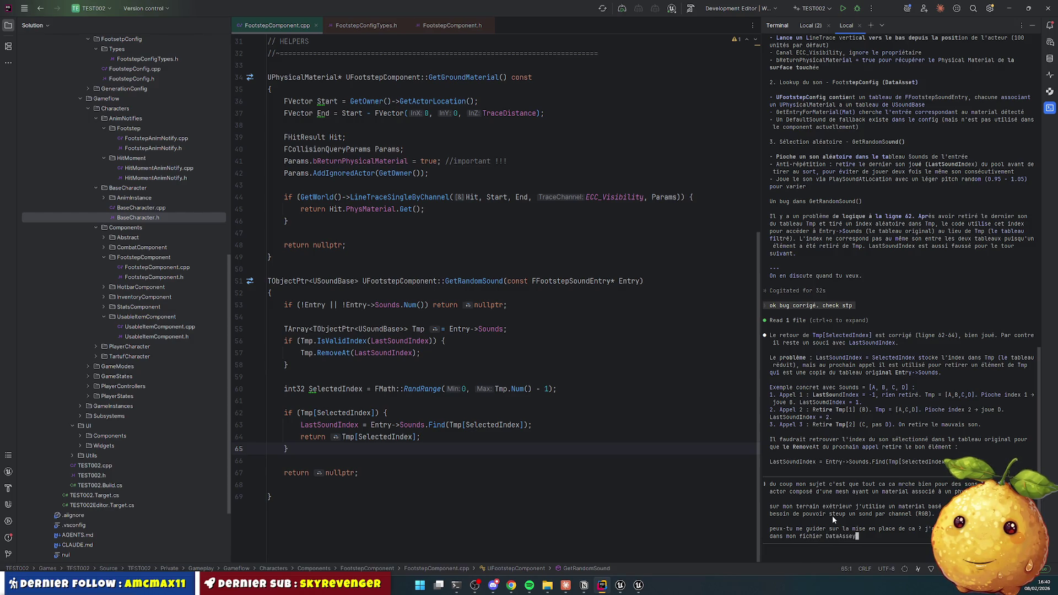
key("BackSpace")
type("t si possible")
type(".")
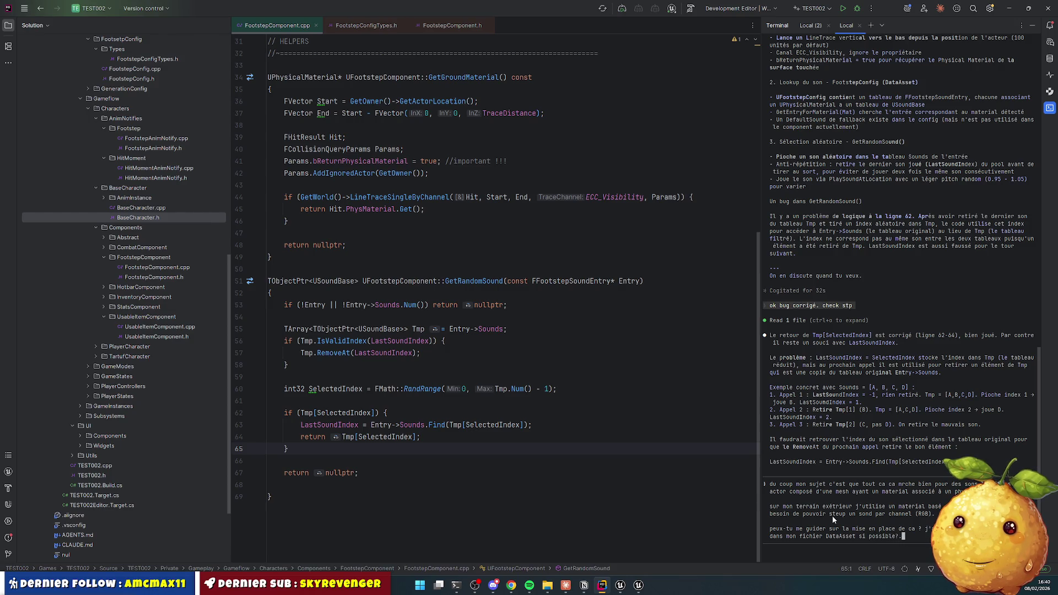
key("Return")
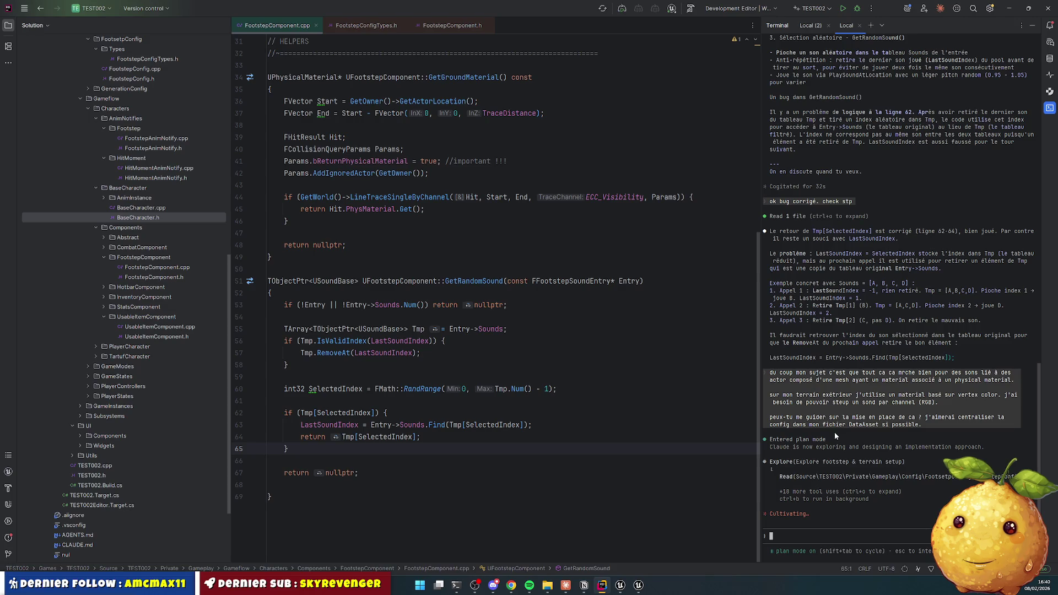
left_click(460, 346)
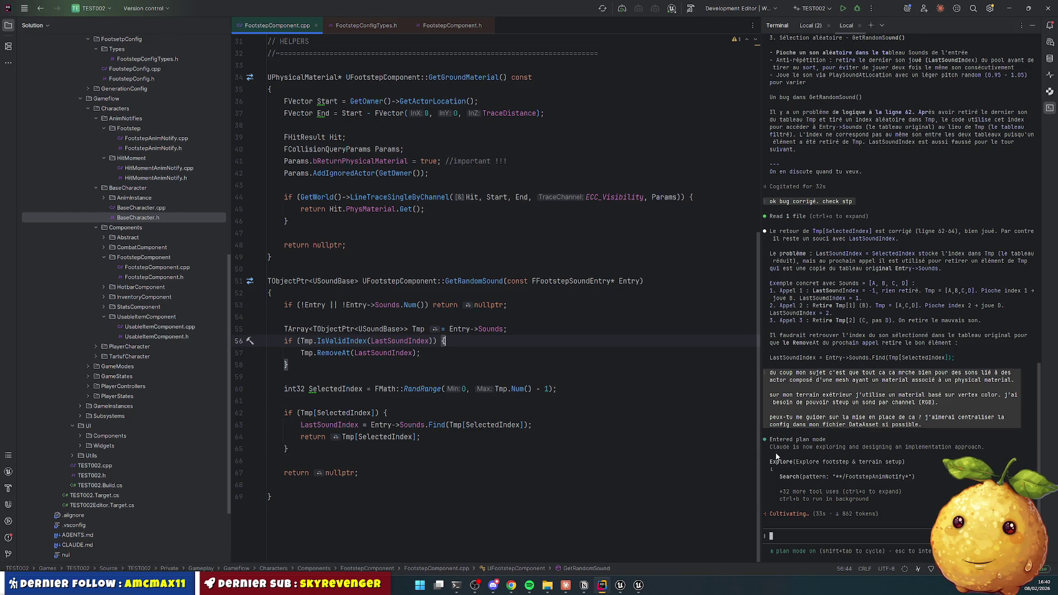
left_click(622, 588)
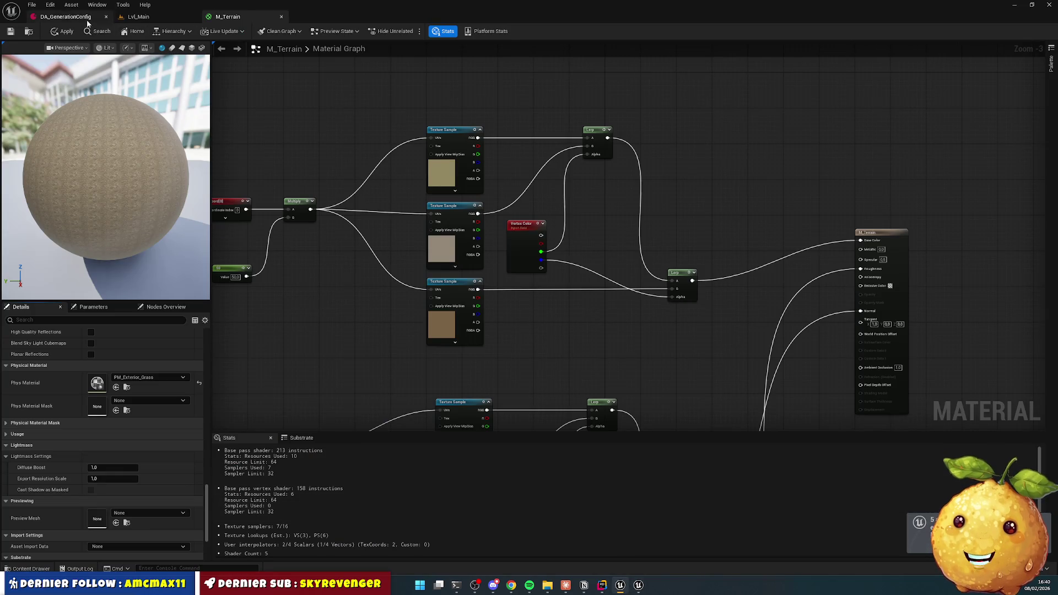
Step: Open DA_FootstepConfig from the Gameplay/Config folder in the Content Drawer
left_click(65, 16)
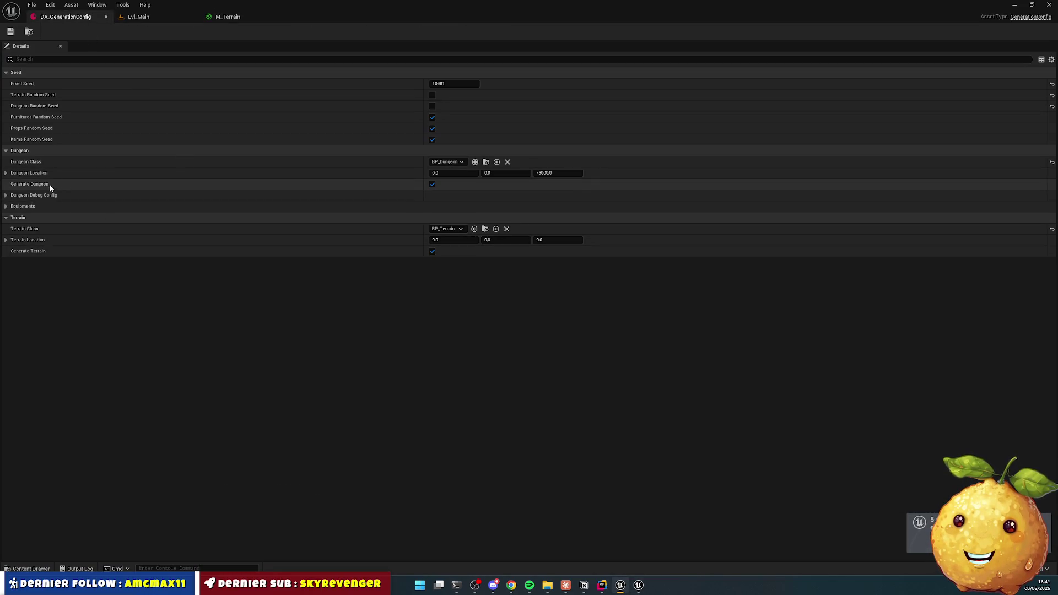
left_click(30, 569)
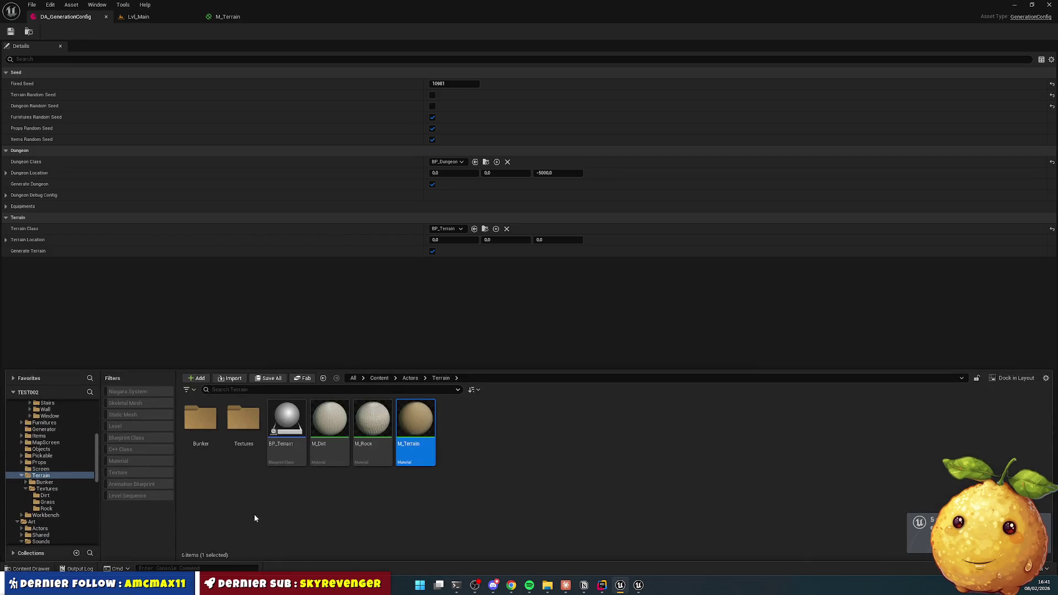
double_click(458, 419)
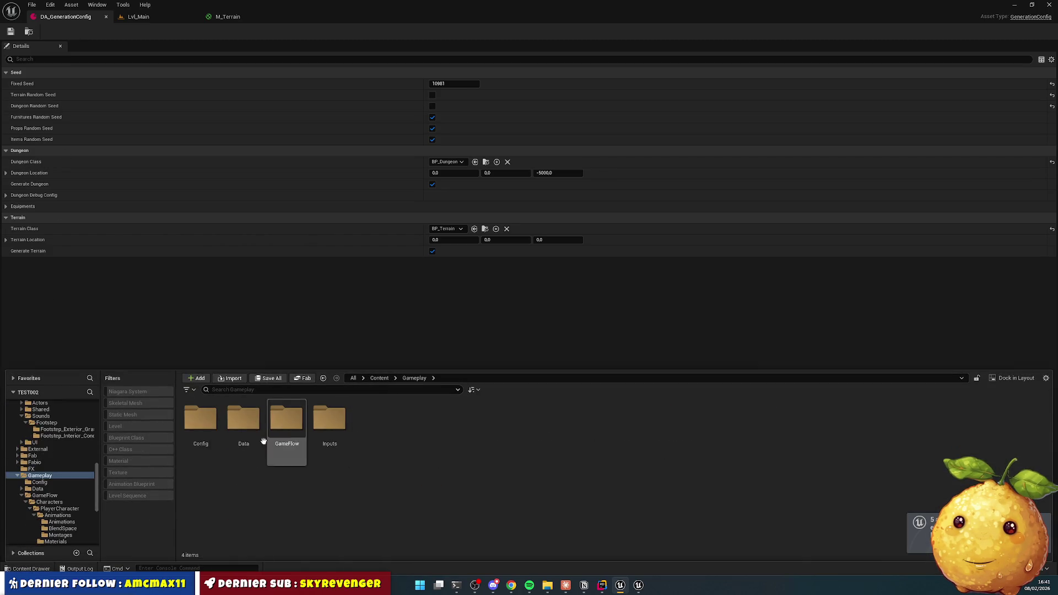
double_click(286, 419)
double_click(200, 420)
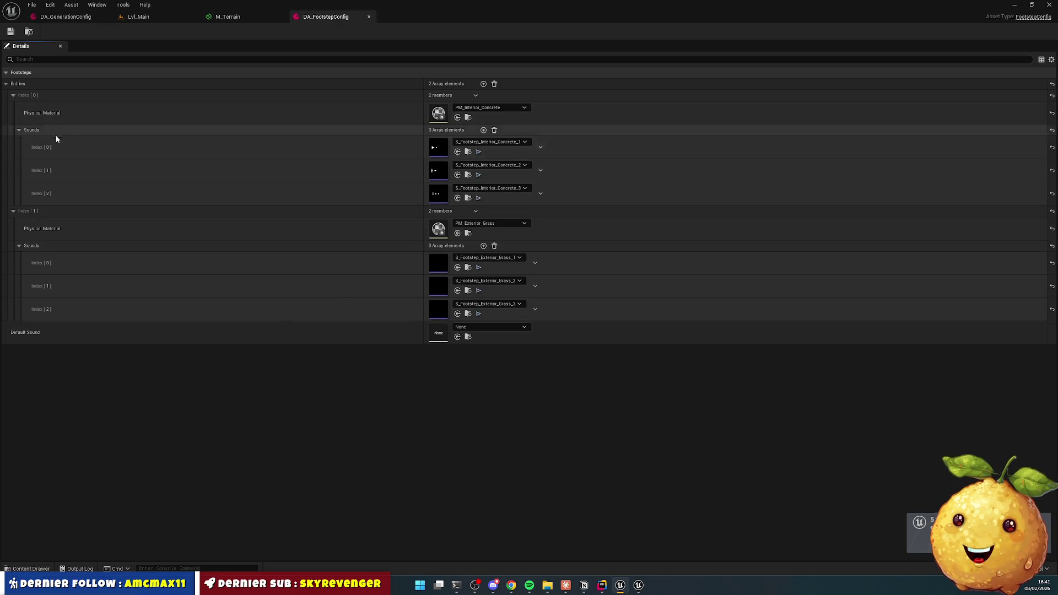
Step: Inspect the concrete and grass entries' sound lists, then minimize Unreal Editor
left_click(19, 131)
left_click(14, 142)
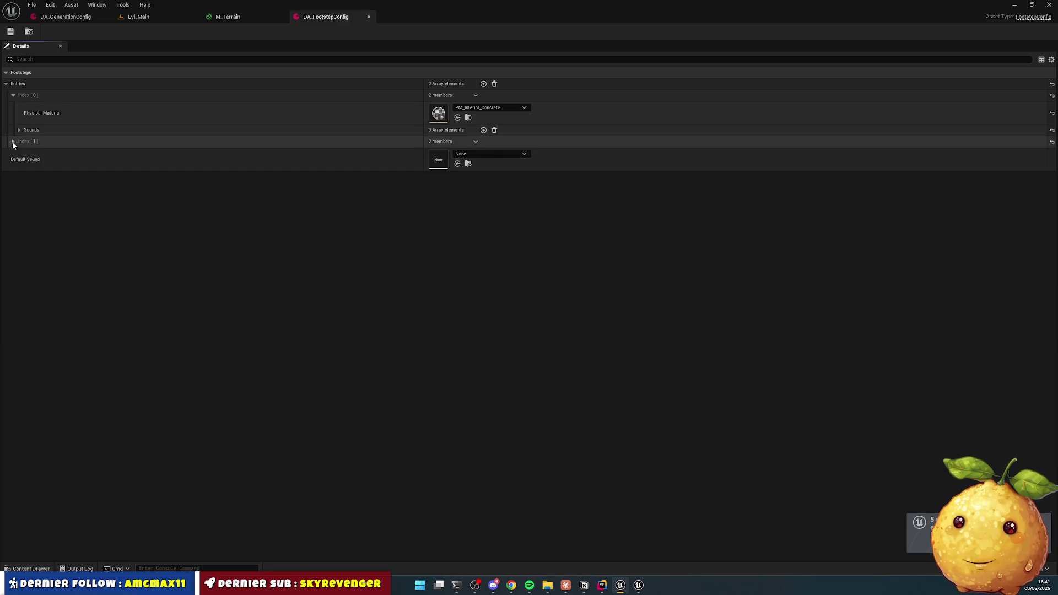
left_click(13, 143)
left_click(14, 96)
left_click(14, 96)
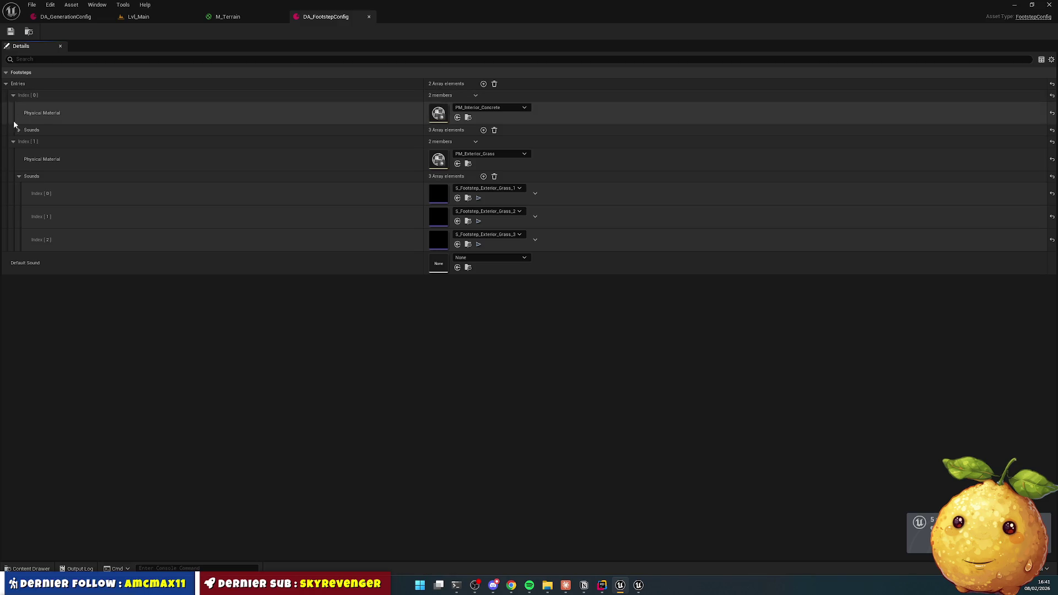
left_click(19, 176)
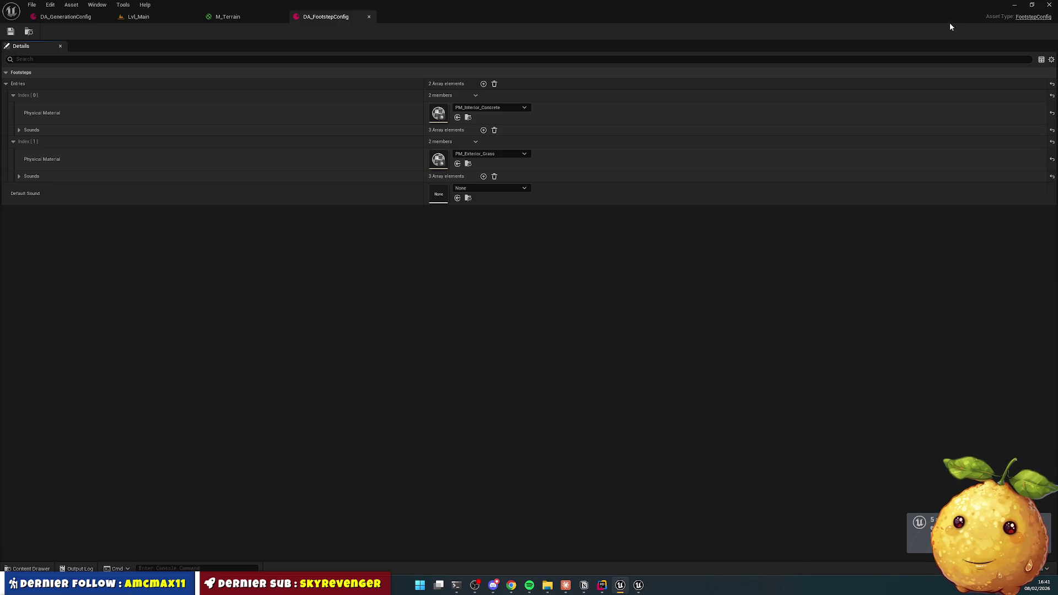
left_click(1014, 5)
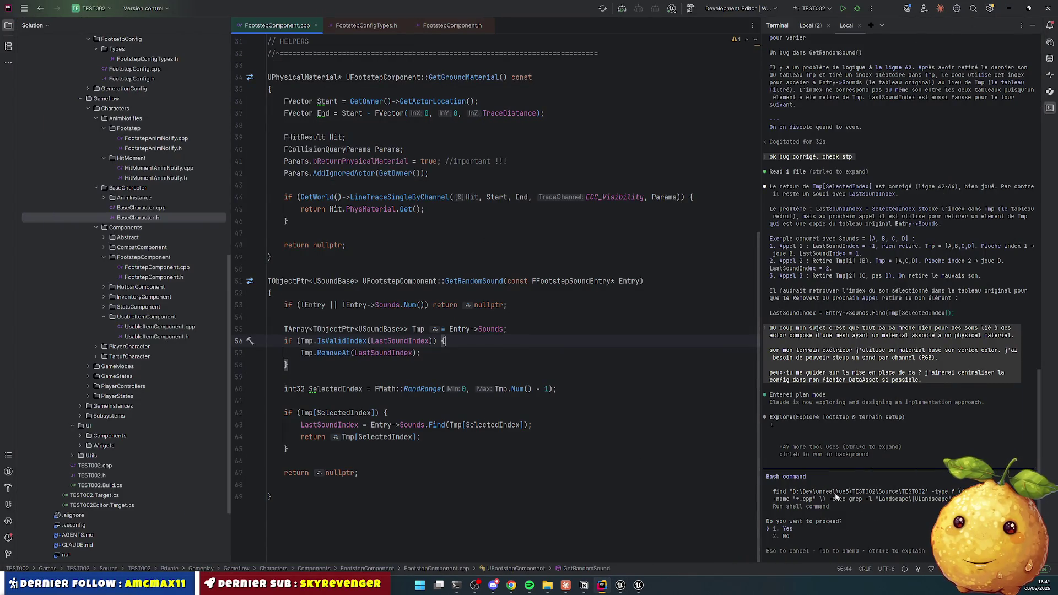
Step: Answer '1. Yes' to Claude's Bash command so it keeps reading the terrain and footstep files
left_click(908, 532)
key("Return")
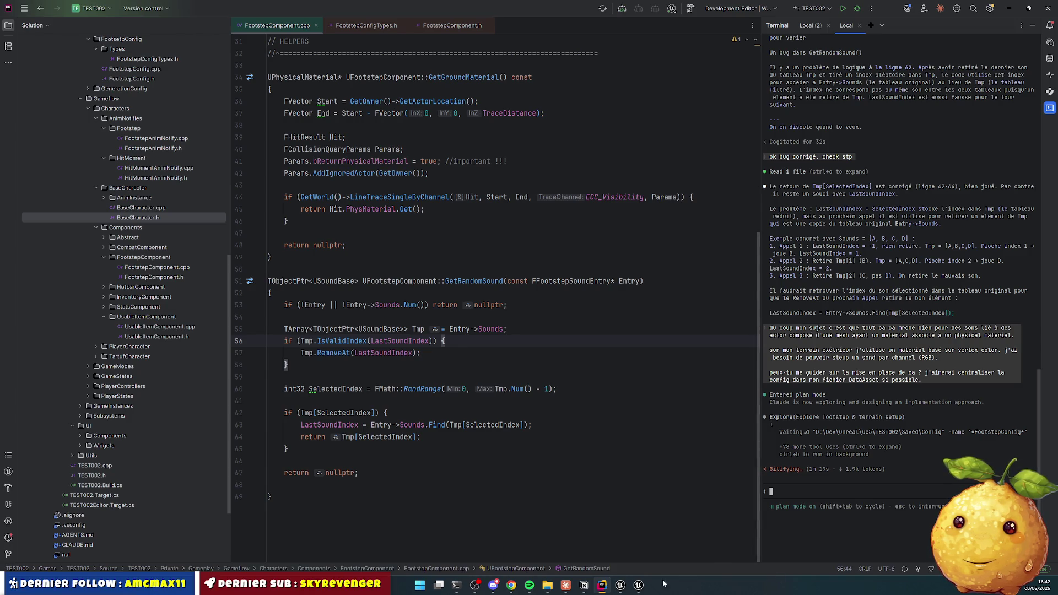
Step: Change the Pixabay footstep search from grass/rock to dirt sounds
left_click(523, 588)
double_click(119, 63)
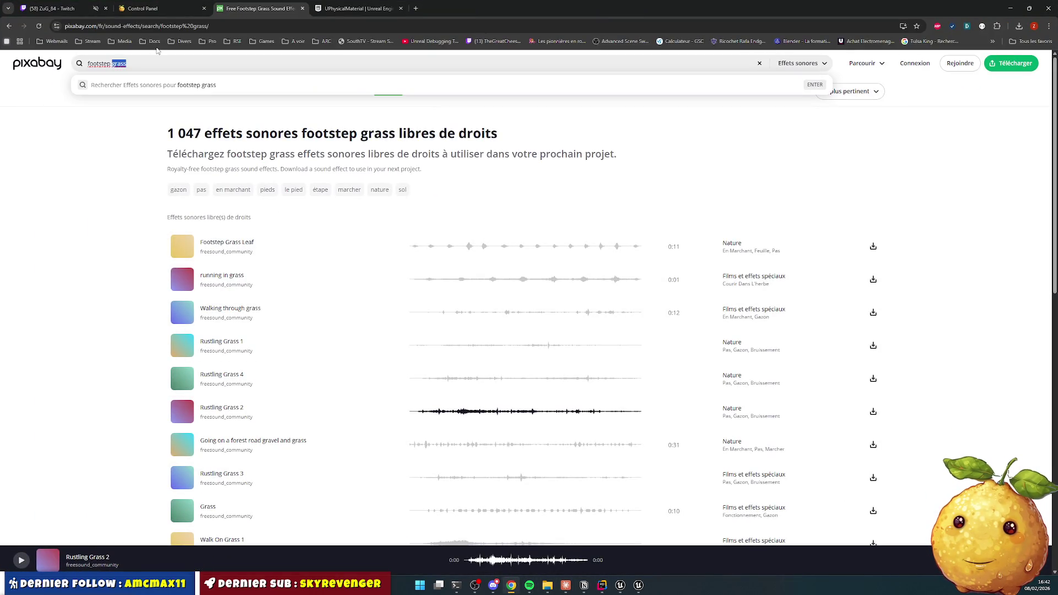
double_click(132, 63)
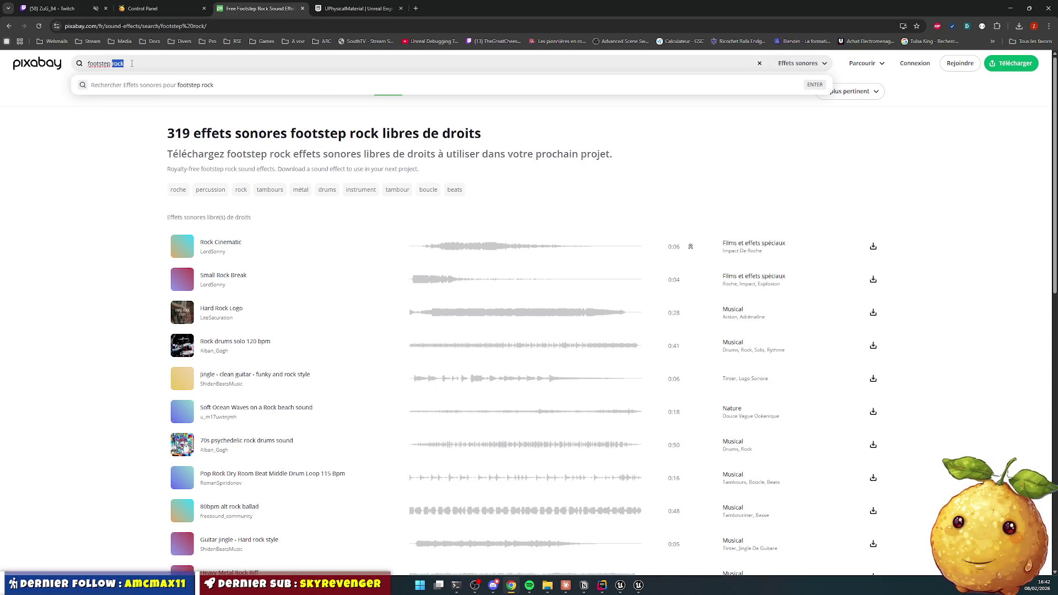
type("dirt")
key("Return")
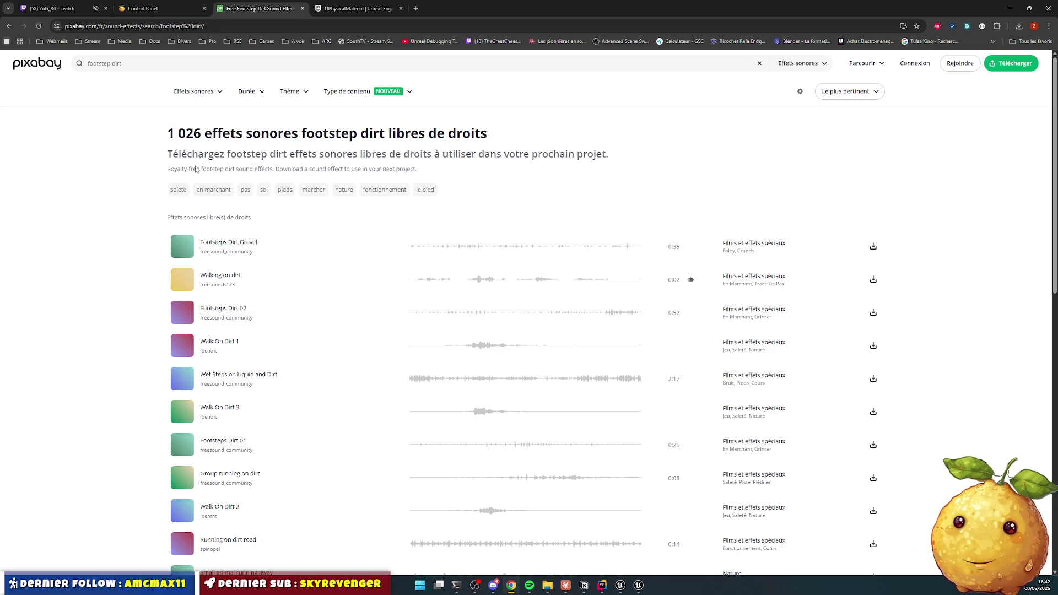
Step: Audition Walking on dirt, Walk On Dirt 1 and 2, and Foot Drag Dirt 3 previews
left_click(182, 279)
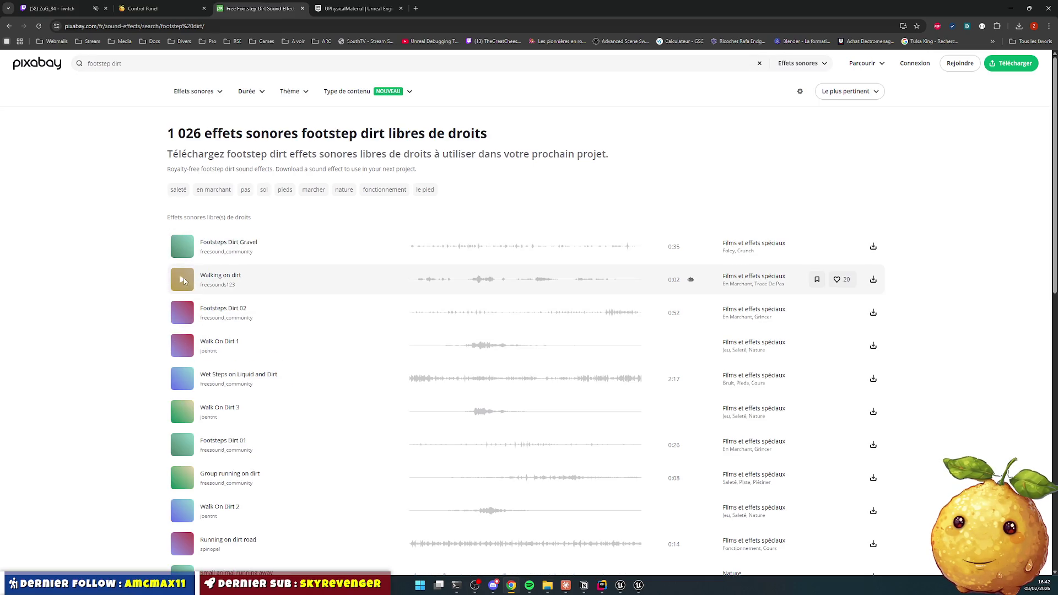
scroll(247, 311, "down", 4)
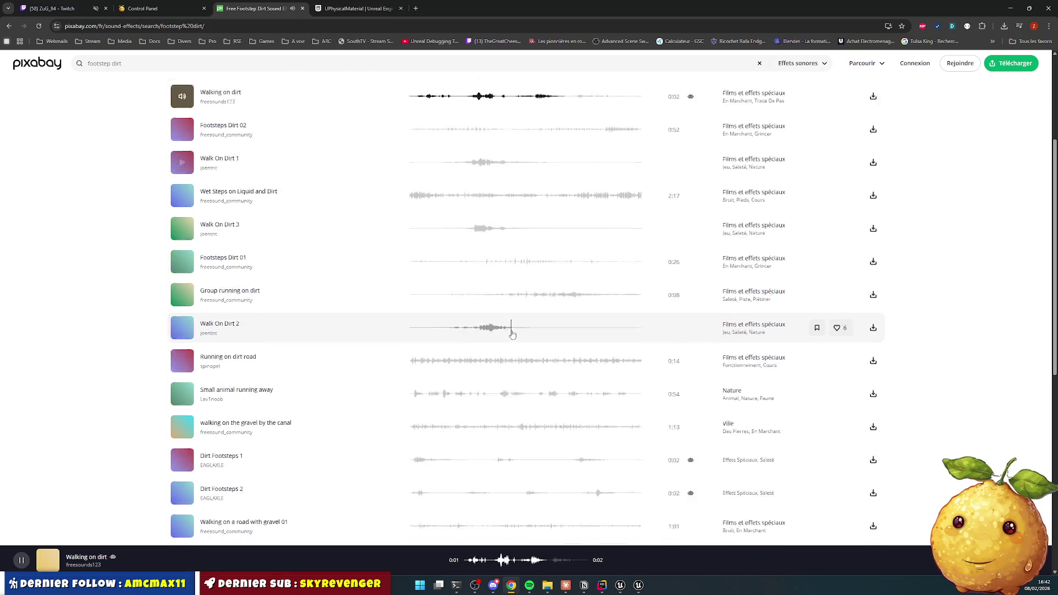
left_click(184, 307)
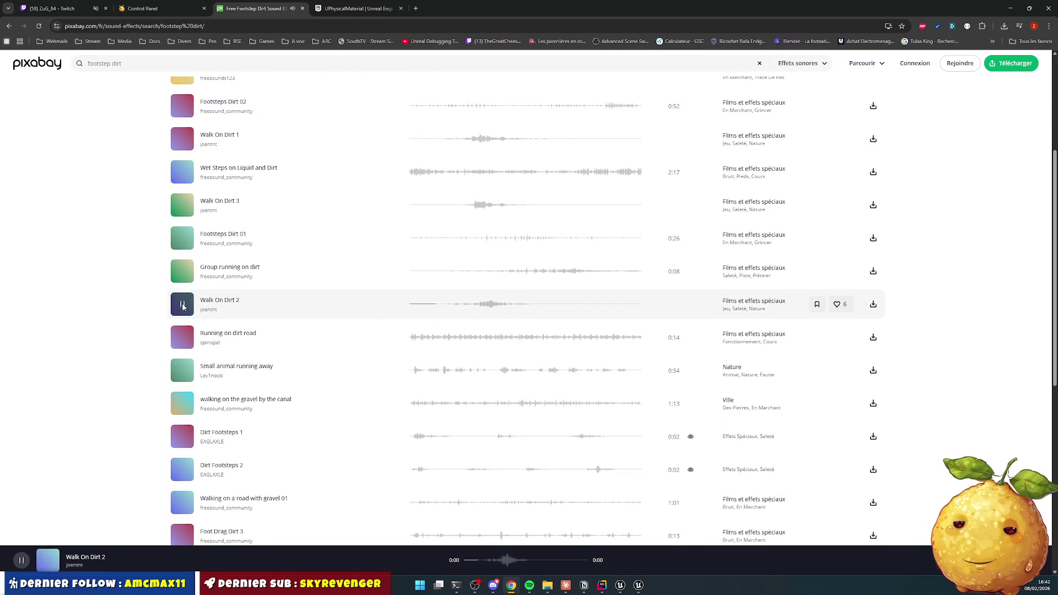
left_click(183, 306)
left_click(183, 306)
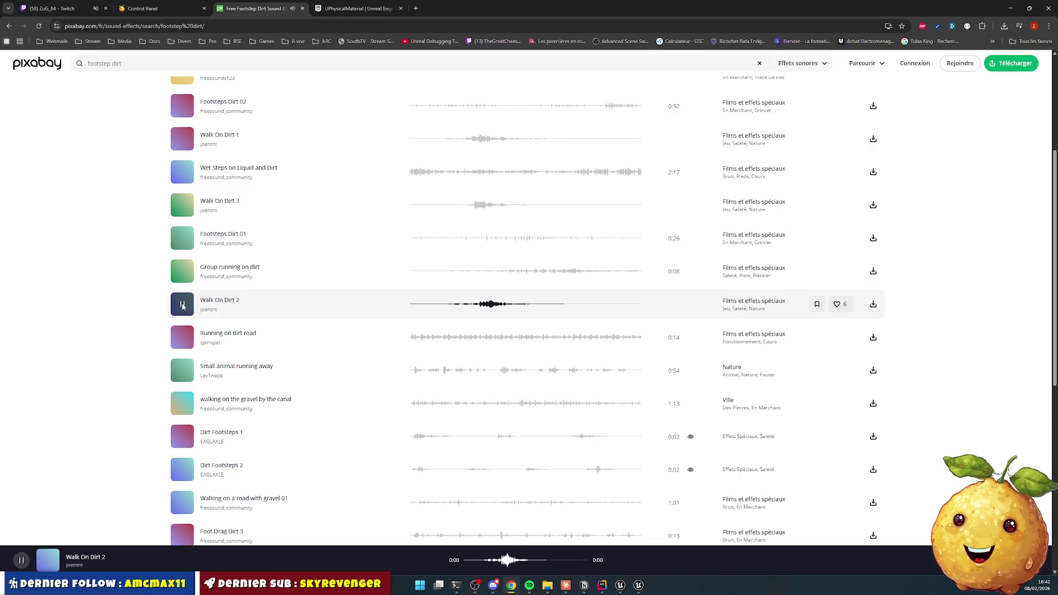
left_click(182, 141)
left_click(182, 142)
left_click(182, 142)
left_click(186, 299)
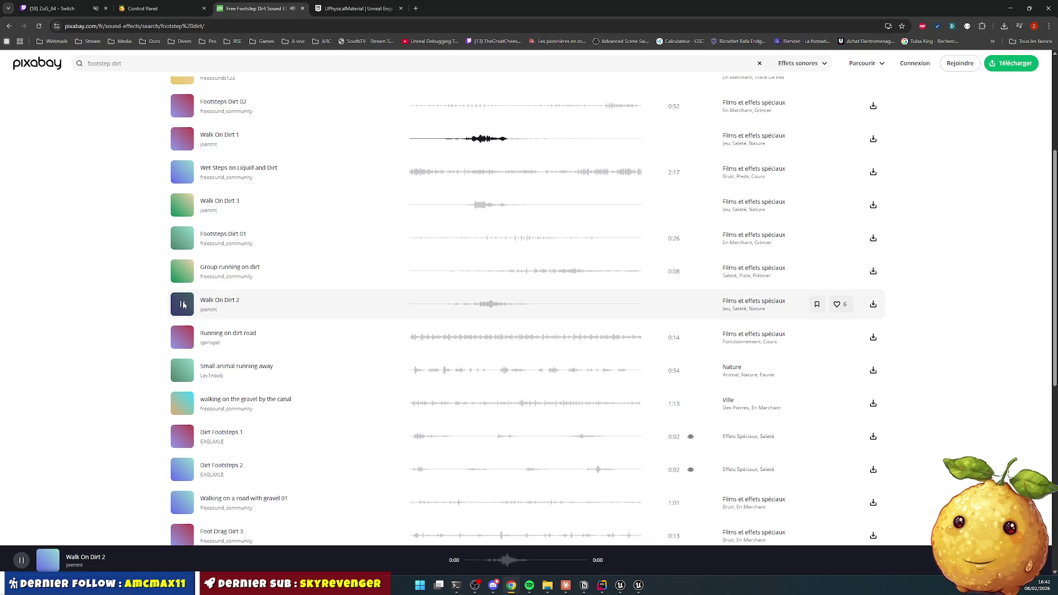
scroll(188, 300, "down", 1)
left_click(182, 495)
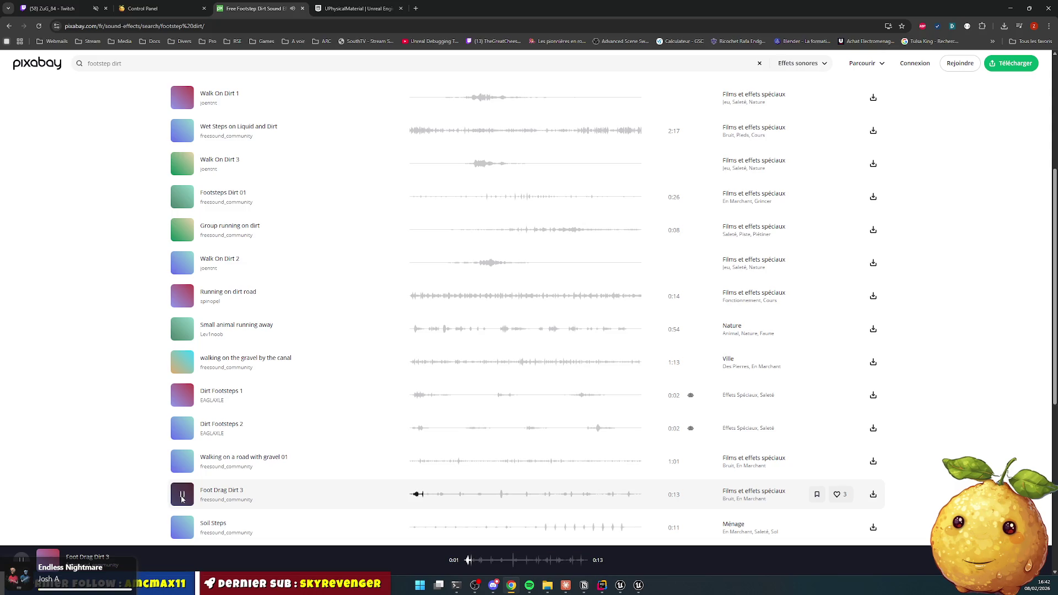
left_click(182, 498)
scroll(571, 340, "up", 2)
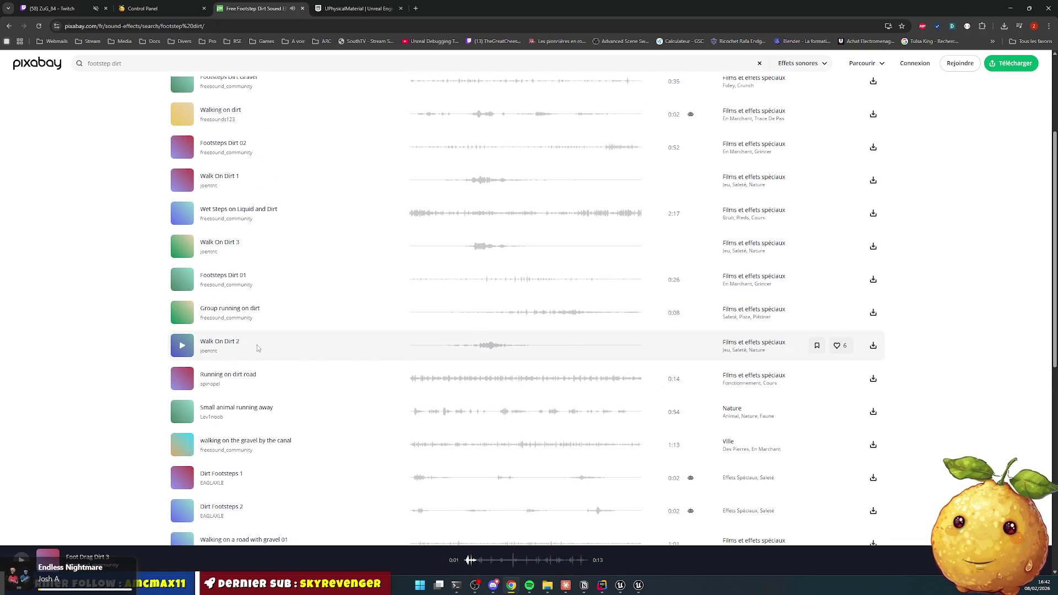
left_click(243, 342)
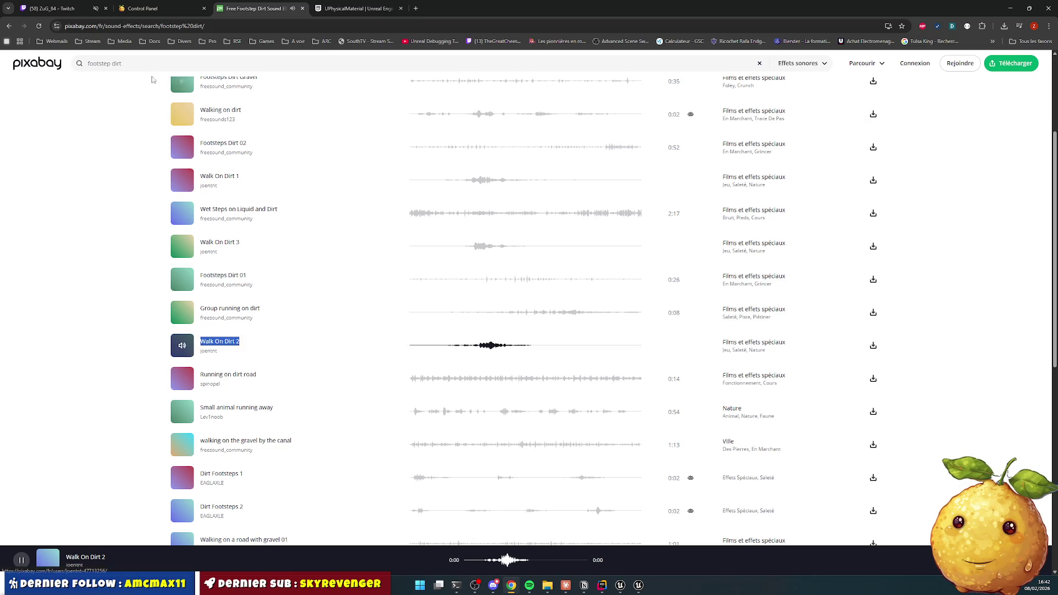
Step: Search Pixabay for 'walk on dirt' and preview the Walk On Dirt 1 and 2 results
double_click(117, 63)
key("ctrl+a")
type("Walk On Dirt 2")
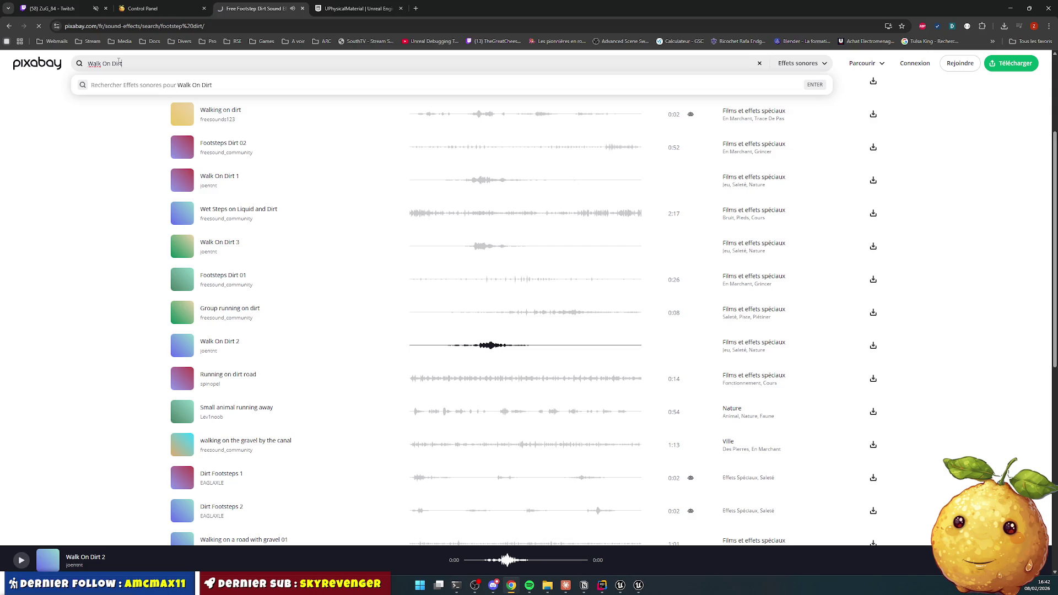
key("Return")
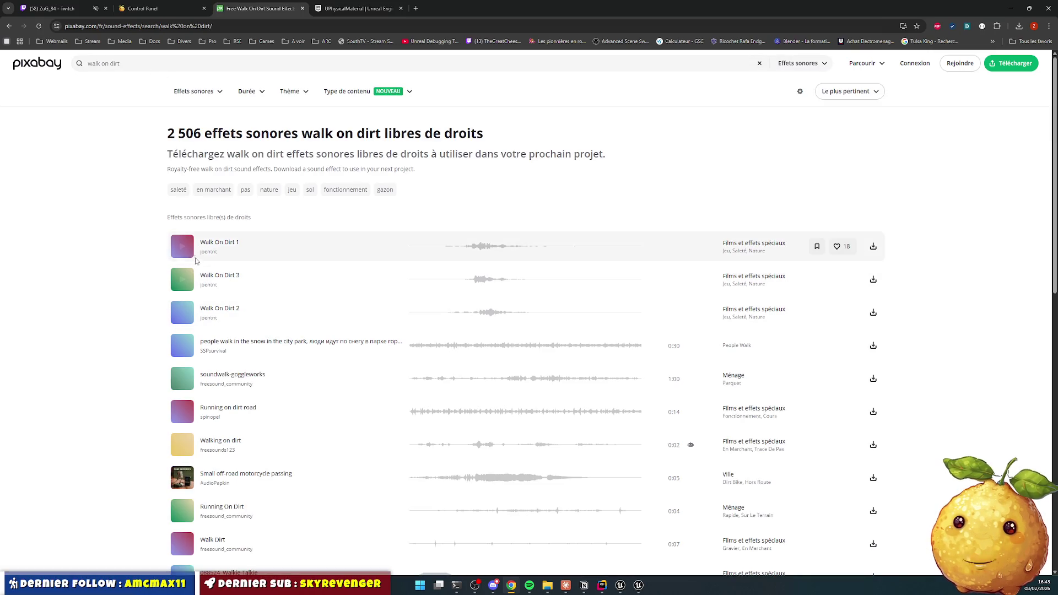
left_click(183, 247)
left_click(183, 314)
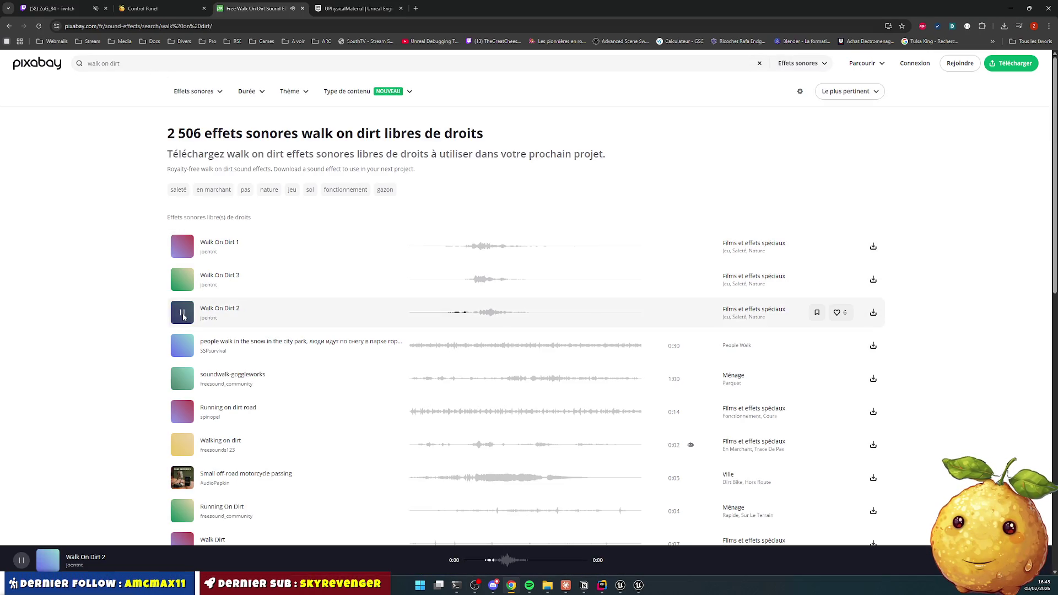
Step: Download the Walk On Dirt 1, 2 and 3 clips, closing the thank-the-author dialogs
left_click(875, 282)
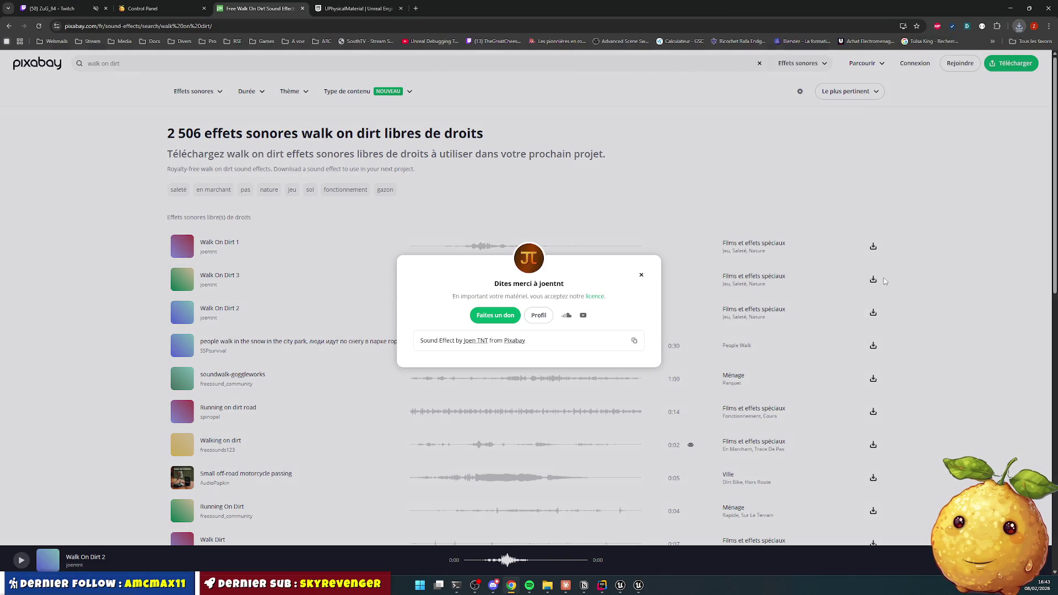
left_click(885, 282)
left_click(873, 312)
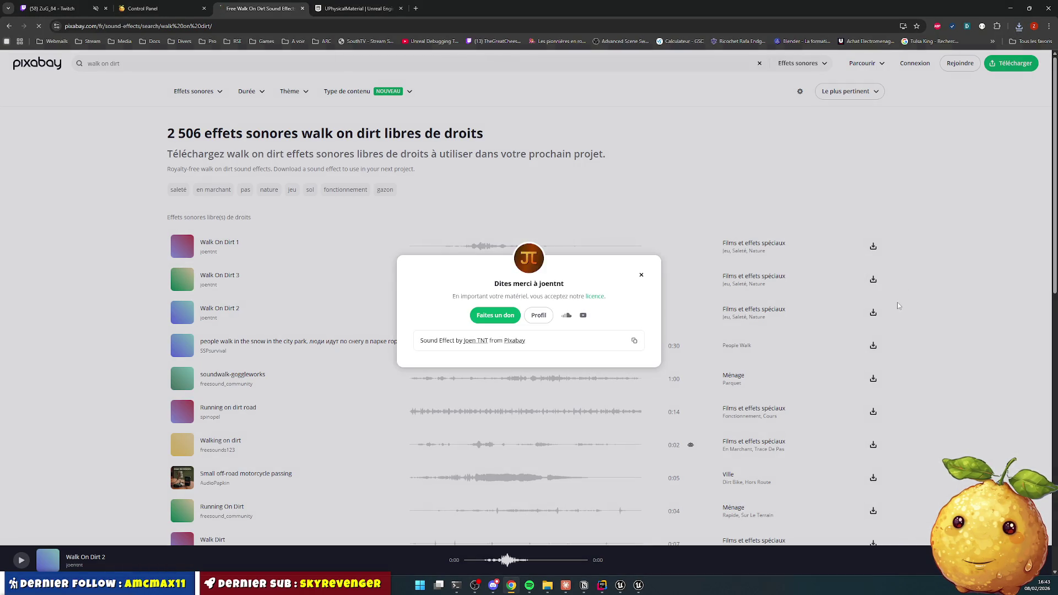
left_click(896, 302)
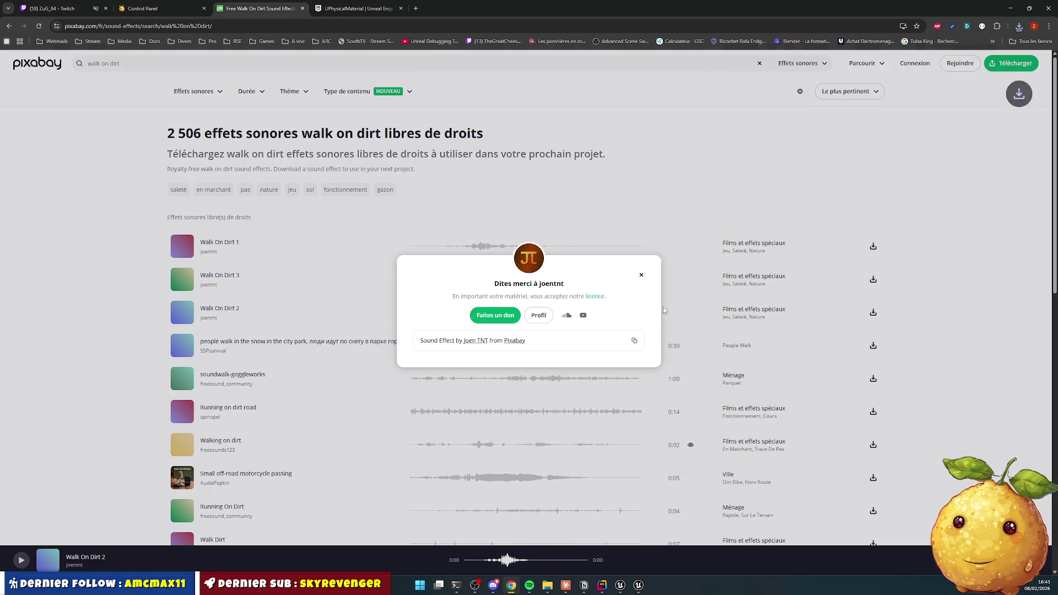
left_click(663, 306)
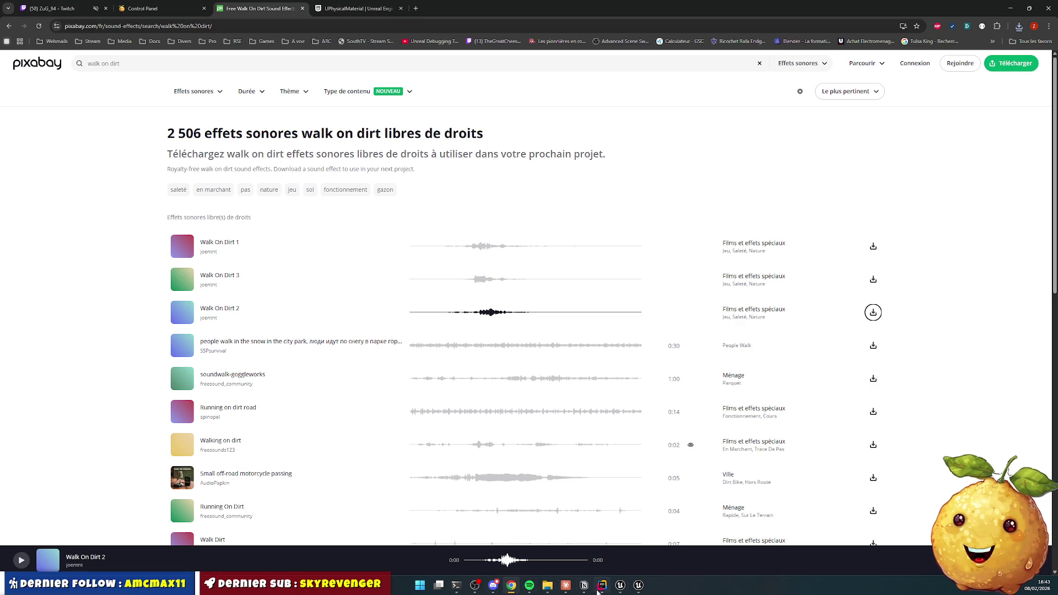
left_click(620, 585)
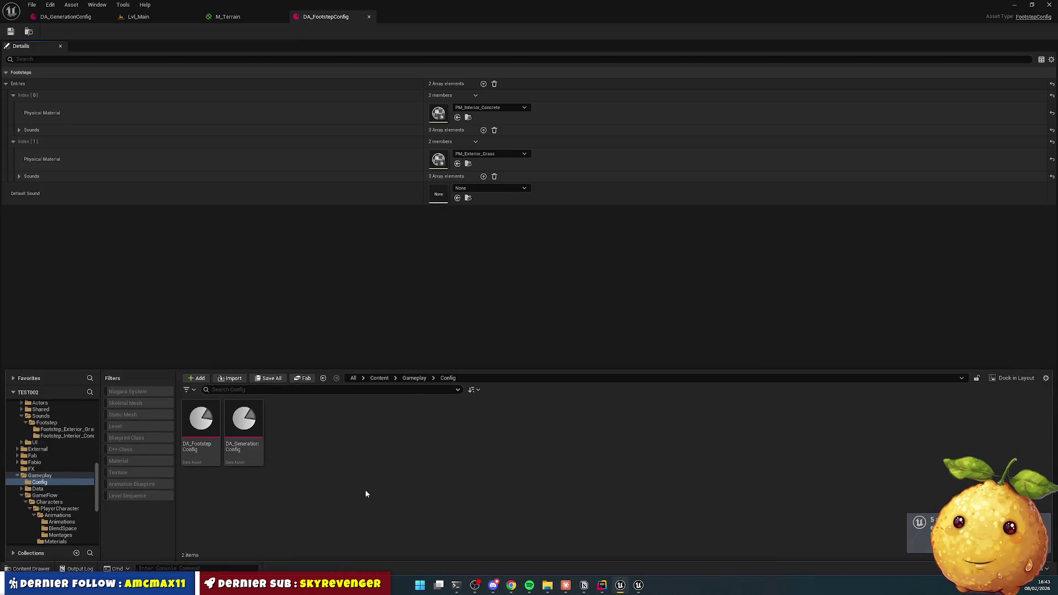
Step: Create a Footstep_Exterior_Dirt folder inside Content/Art/Sounds/Footstep
left_click(379, 378)
double_click(248, 446)
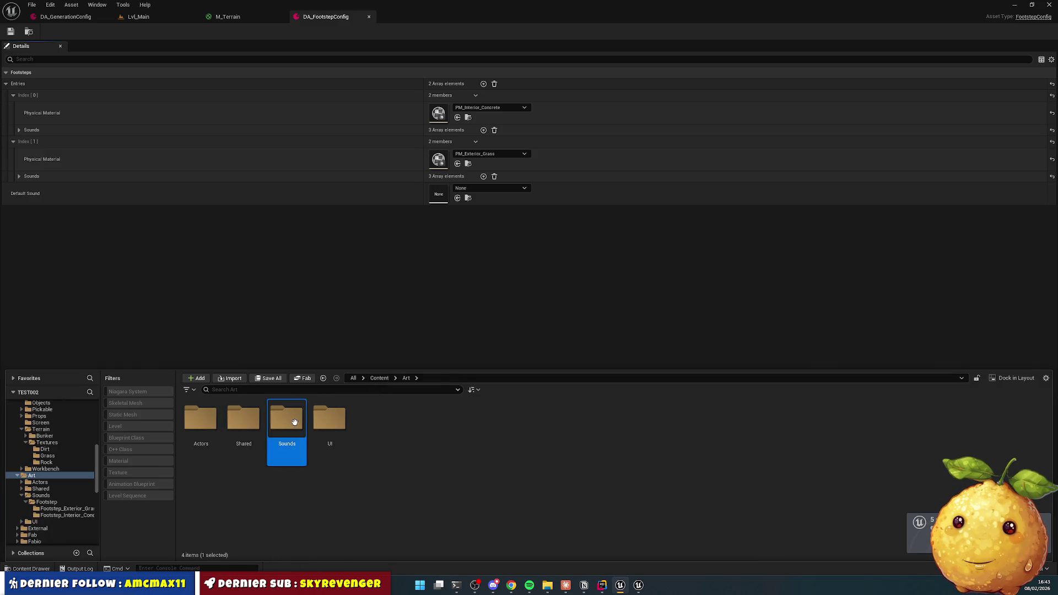
double_click(287, 420)
double_click(200, 419)
right_click(281, 464)
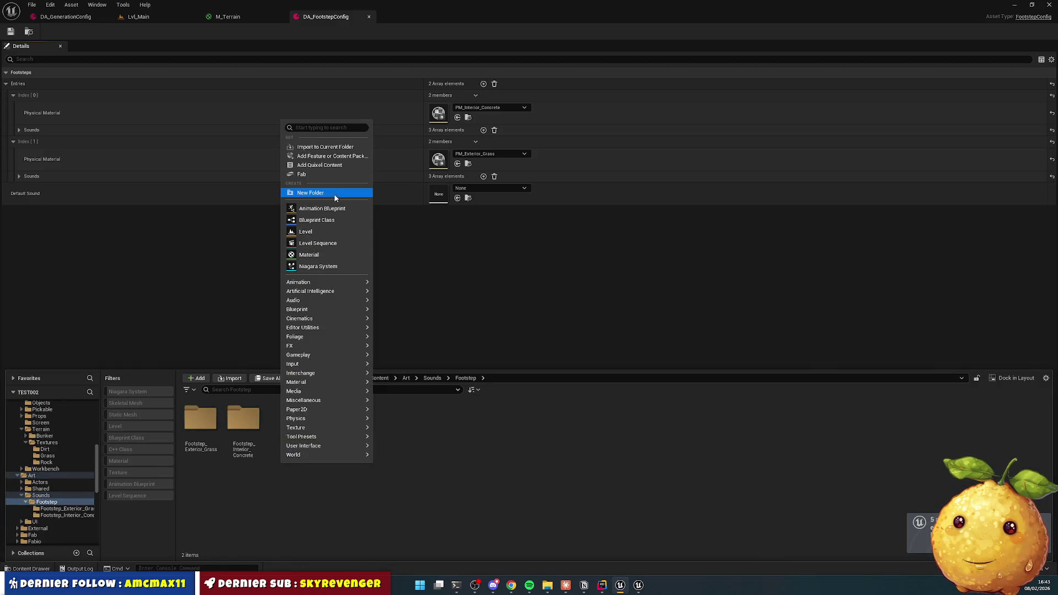
mouse_move(298, 282)
left_click(195, 420)
right_click(339, 444)
left_click(394, 174)
type("Footstep_Exterior_G")
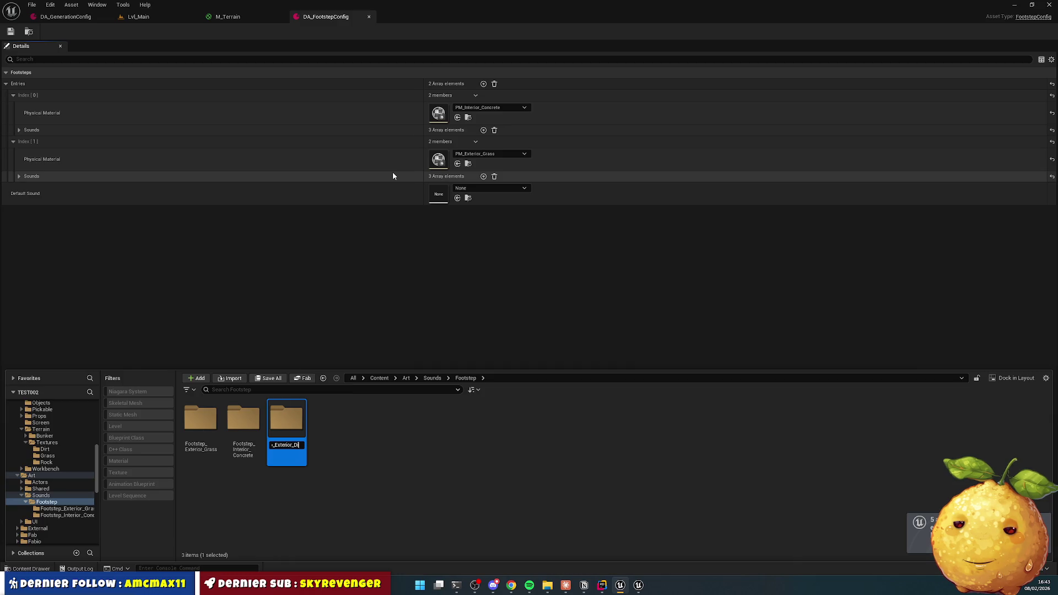
type("rt")
key("Return")
key("Return")
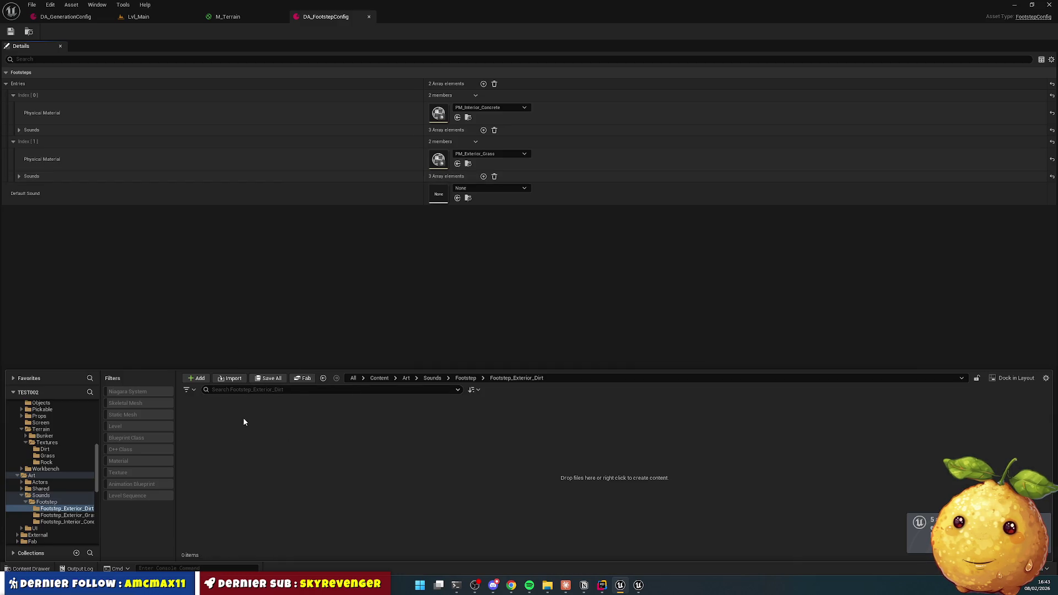
Step: Import the three downloaded walk-on-dirt MP3s into the Footstep_Exterior_Dirt folder
right_click(243, 418)
left_click(275, 128)
left_click(273, 130)
left_click(274, 153, "shift")
key("Return")
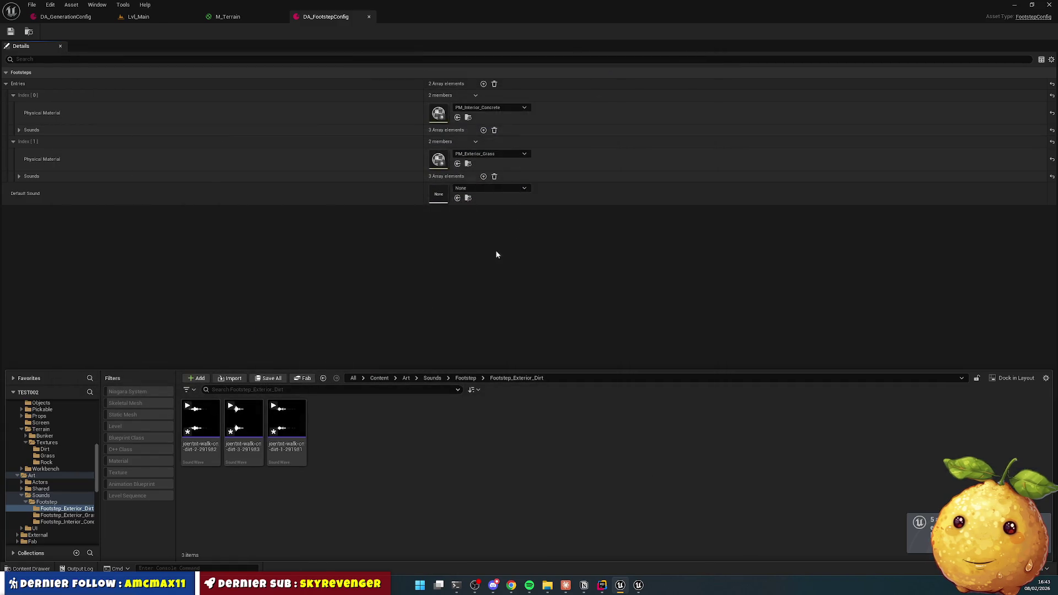
Step: Copy the first Footstep_Exterior_Grass sound's name to reuse as the naming pattern
left_click(466, 377)
double_click(244, 424)
left_click(201, 430)
key("F2")
Step: Rename the first imported dirt sound to S_Footstep_Exterior_Dirt_1
left_click(466, 377)
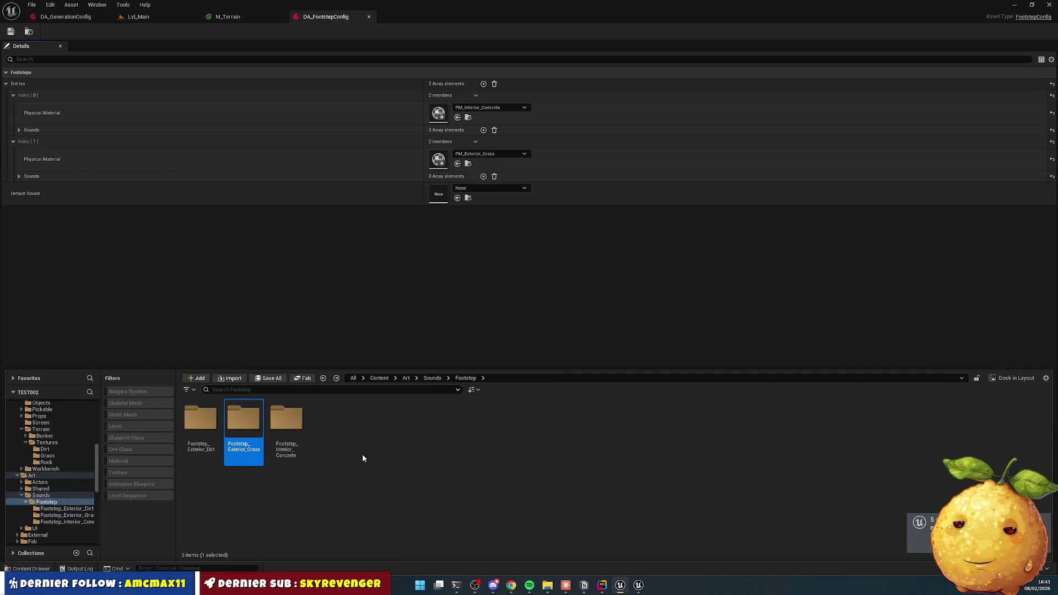
double_click(201, 424)
left_click(201, 424)
key("F2")
key("ctrl+v")
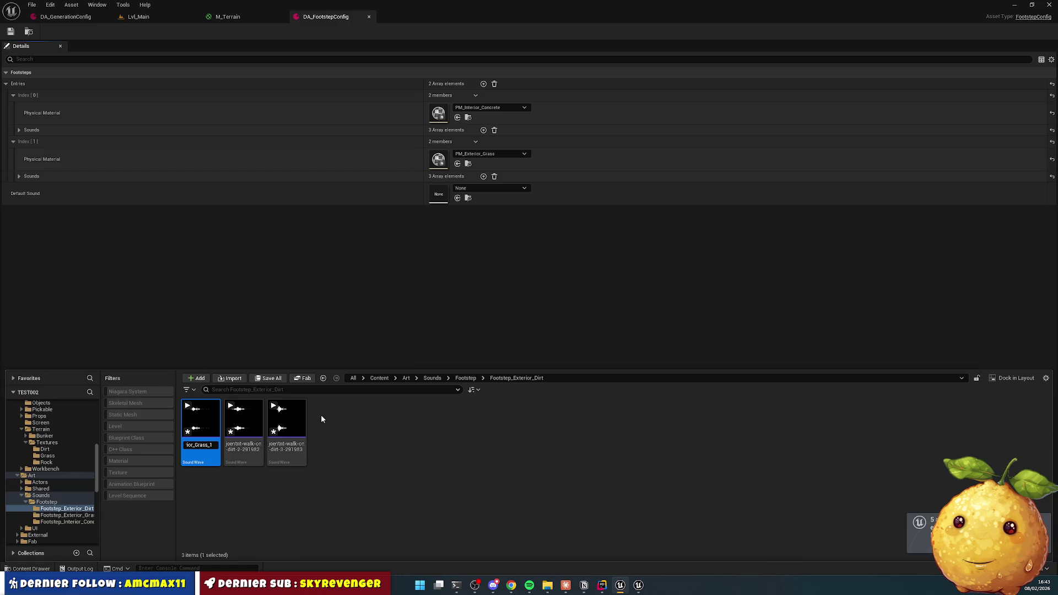
key("Left")
key("BackSpace")
key("BackSpace")
key("BackSpace")
type("Dirt_")
key("ctrl+a")
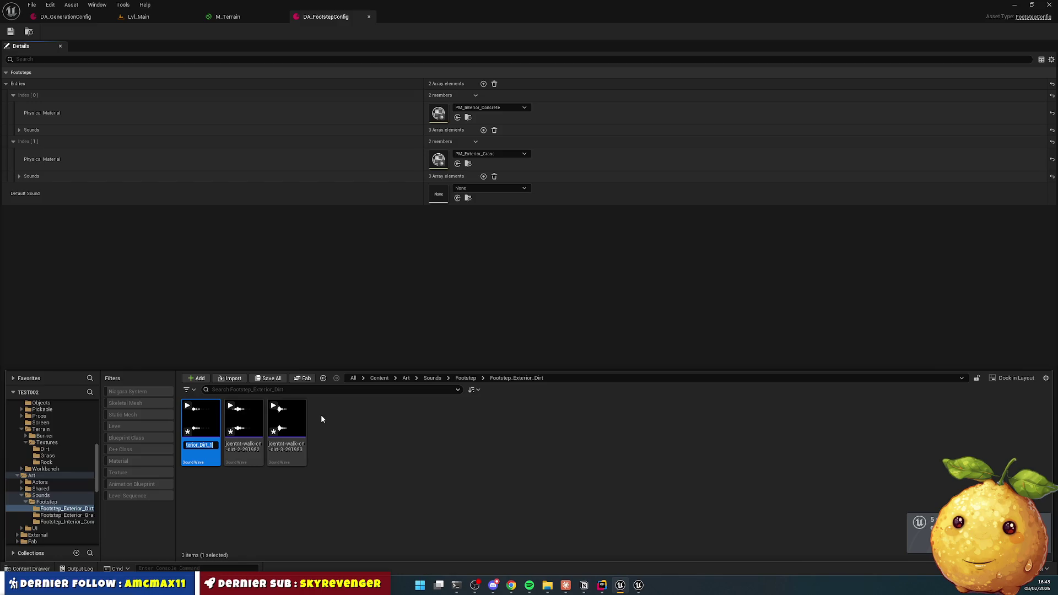
key("Return")
Step: Rename the other two dirt sounds to S_Footstep_Exterior_Dirt_2 and S_Footstep_Exterior_Dirt_3
key("Left")
key("Left")
key("F2")
type("S_Footstep_Exterior_Dirt_1")
key("BackSpace")
type("2")
key("Return")
key("Left")
key("Left")
key("F2")
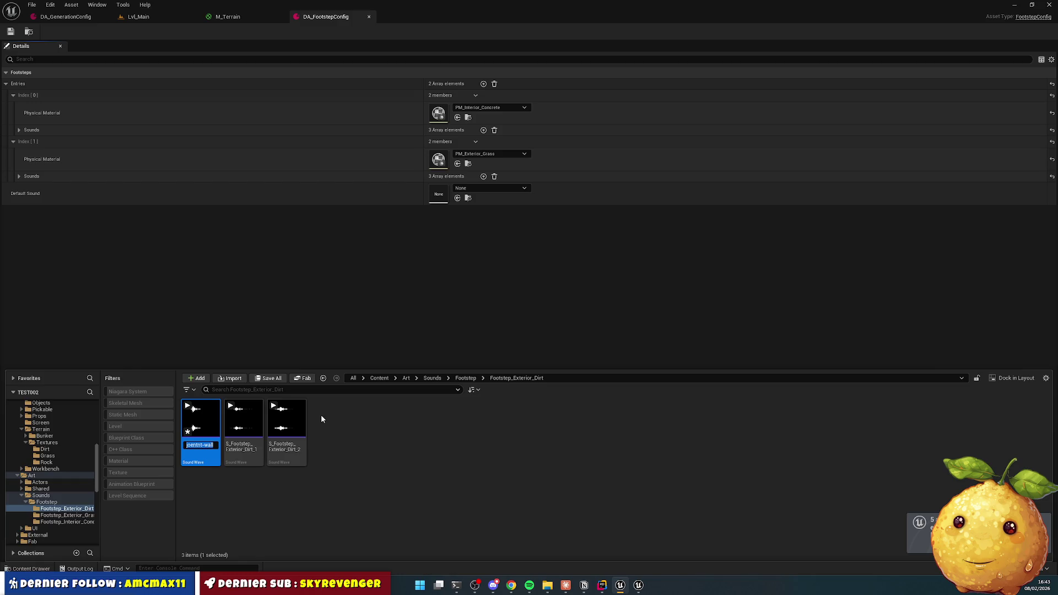
key("ctrl+v")
key("Return")
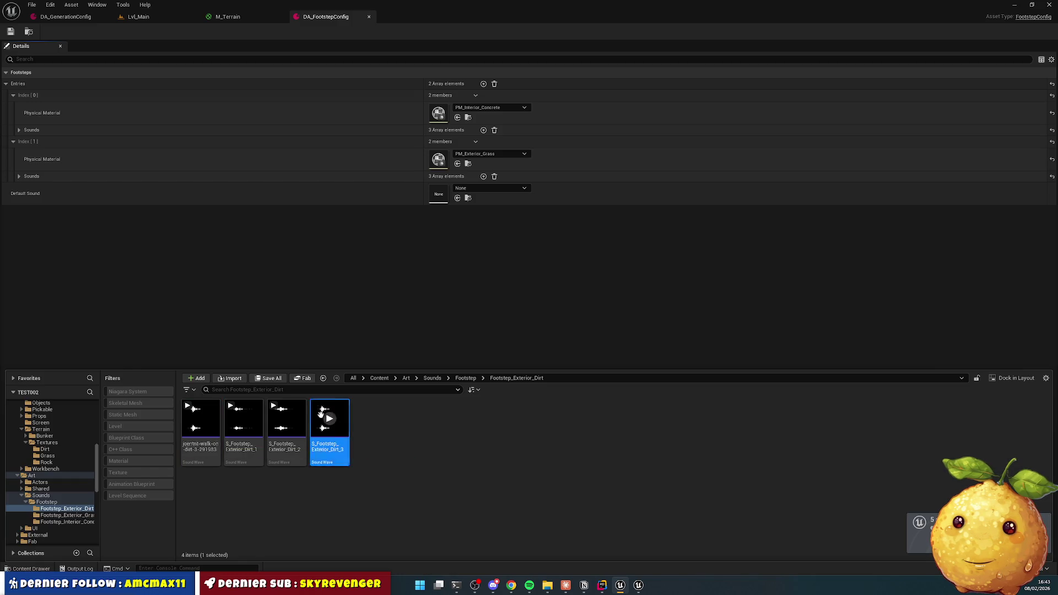
left_click(380, 472)
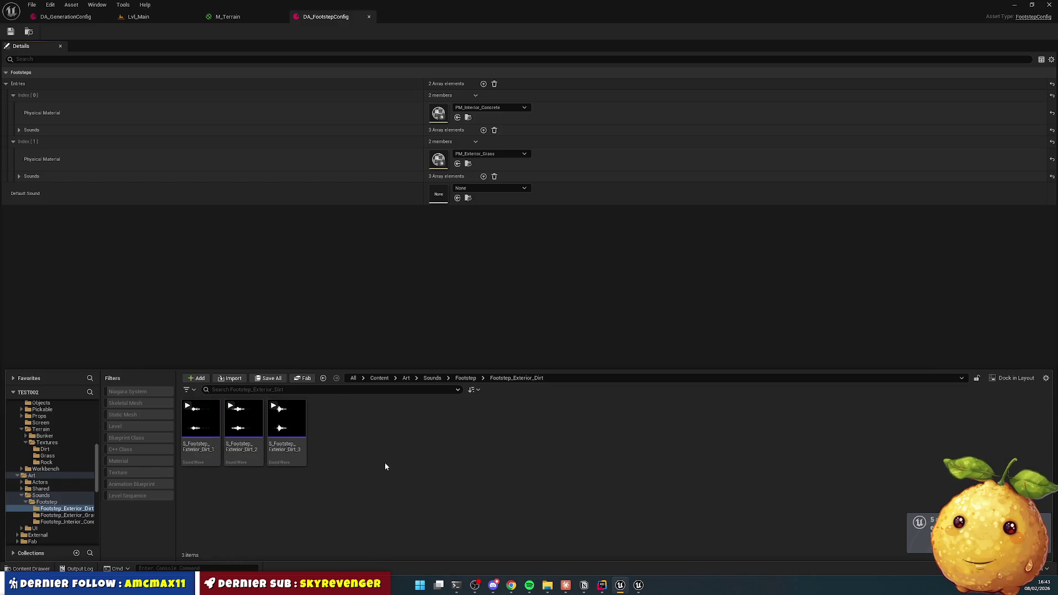
key("alt+Left")
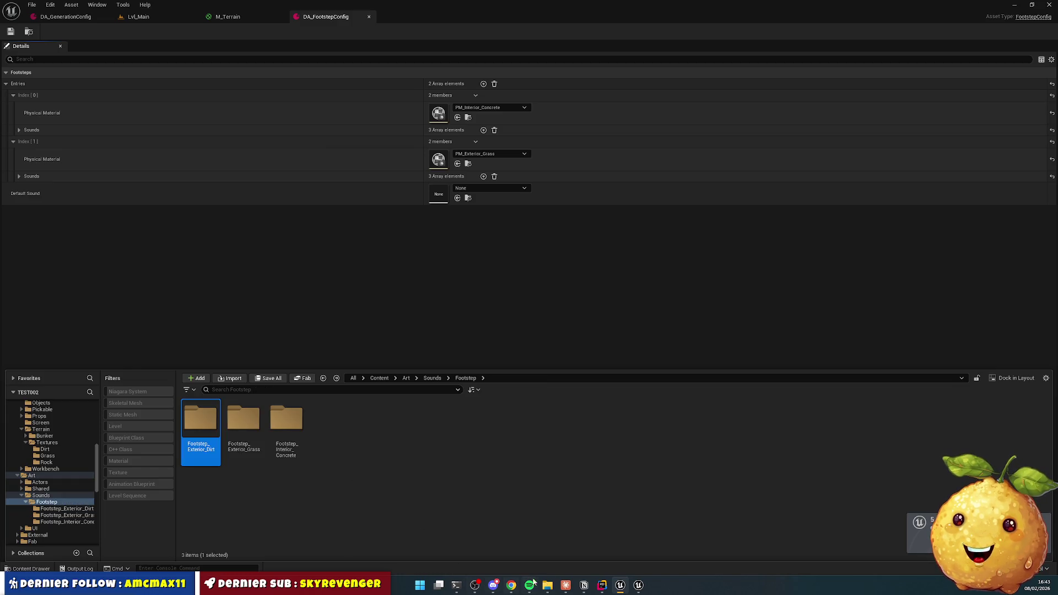
left_click(605, 588)
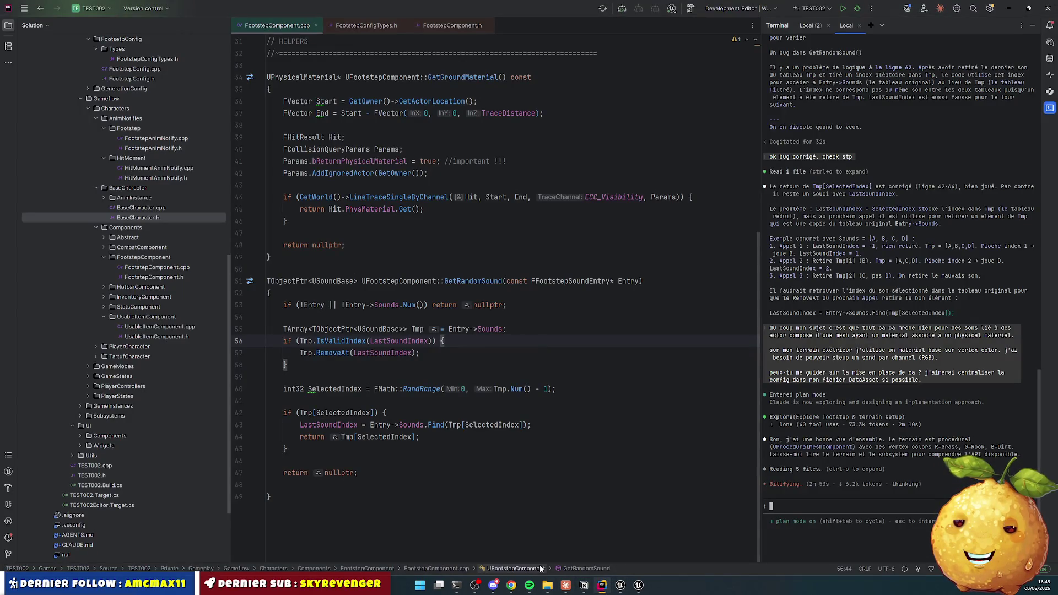
Step: Broaden the Pixabay search to 'walk on' and preview, then pause, Walk on Gravel 1
left_click(505, 588)
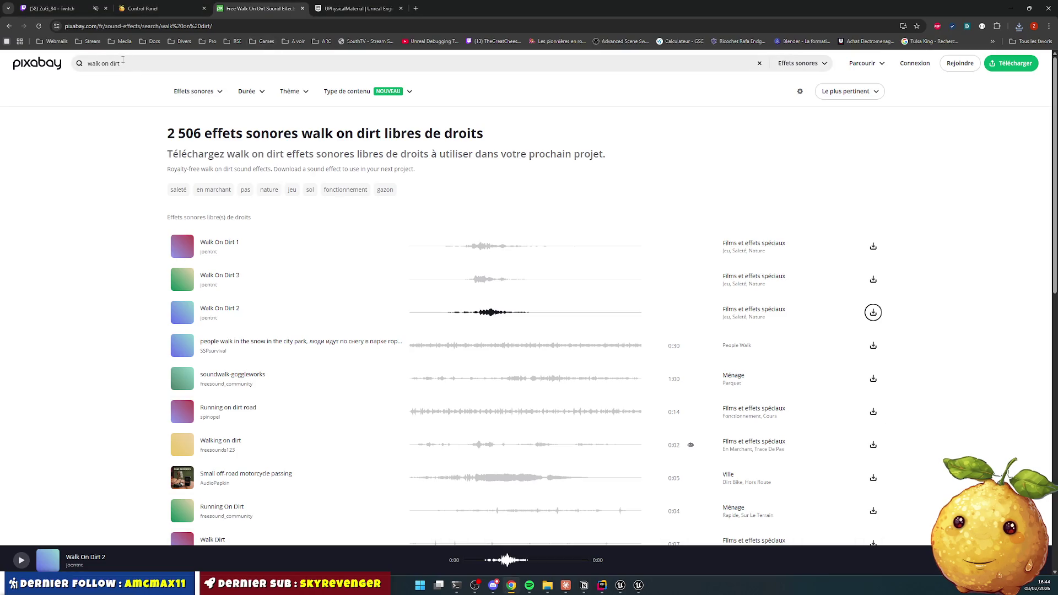
double_click(115, 64)
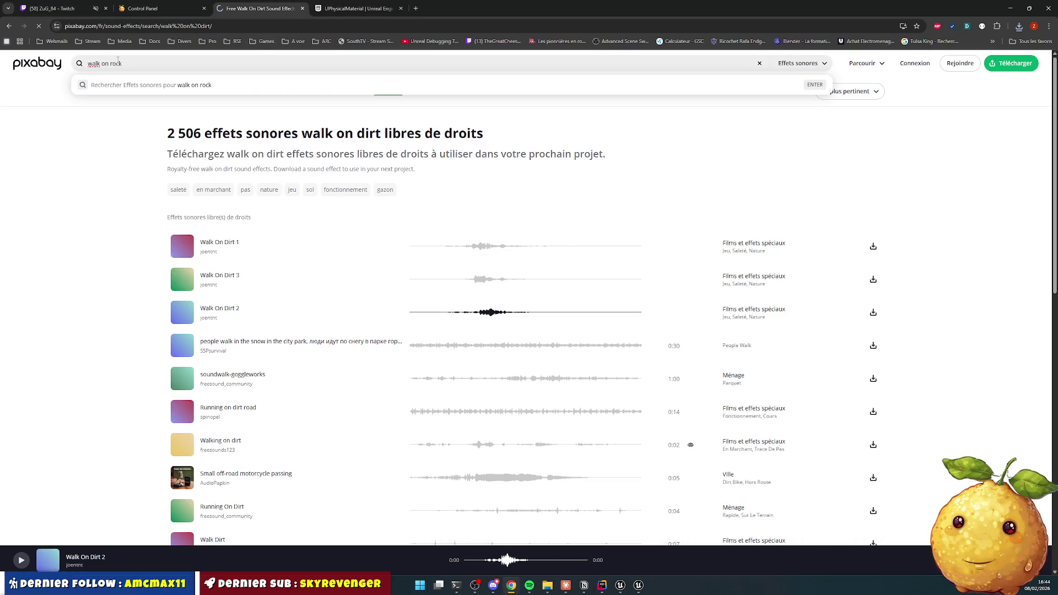
scroll(281, 343, "down", 6)
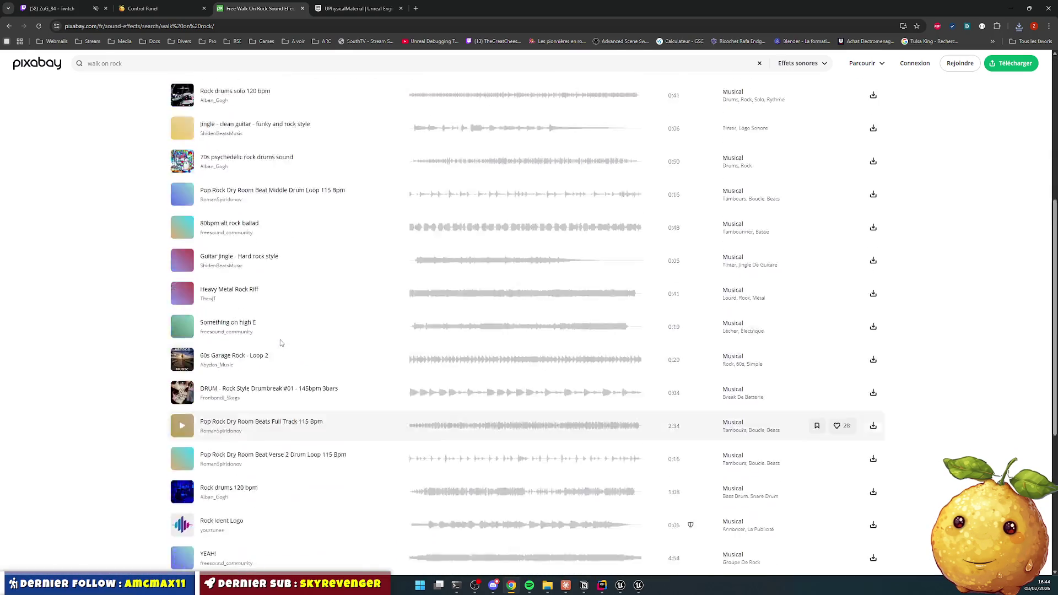
scroll(281, 342, "up", 6)
double_click(116, 64)
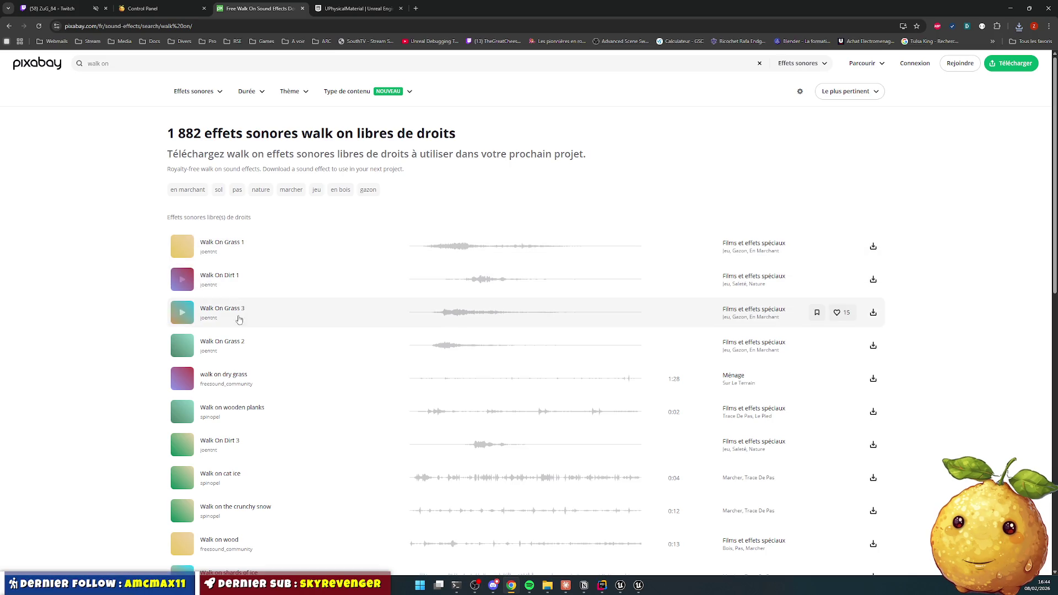
scroll(242, 369, "down", 4)
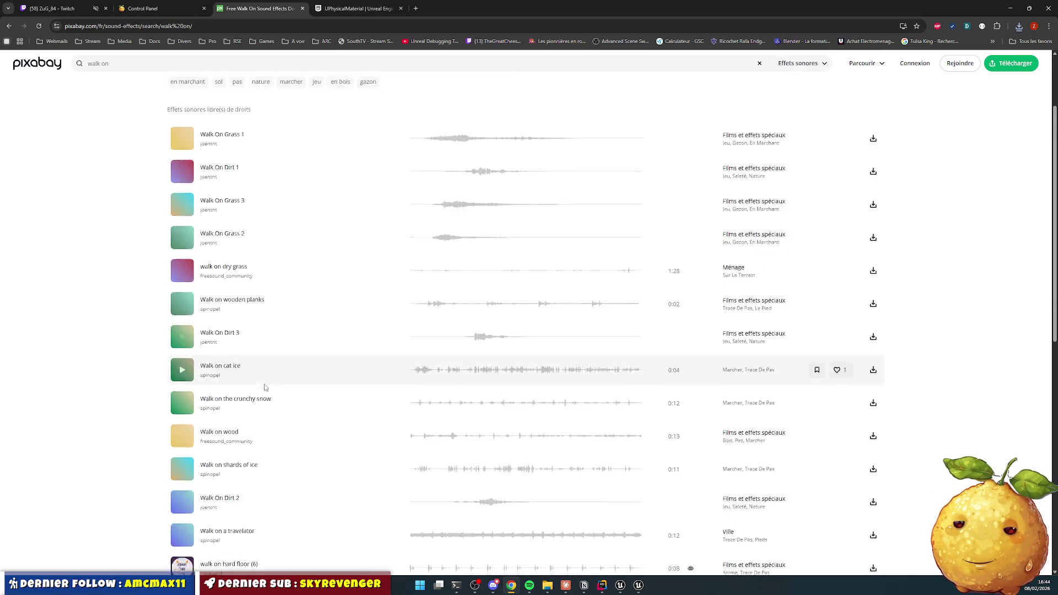
scroll(250, 375, "down", 4)
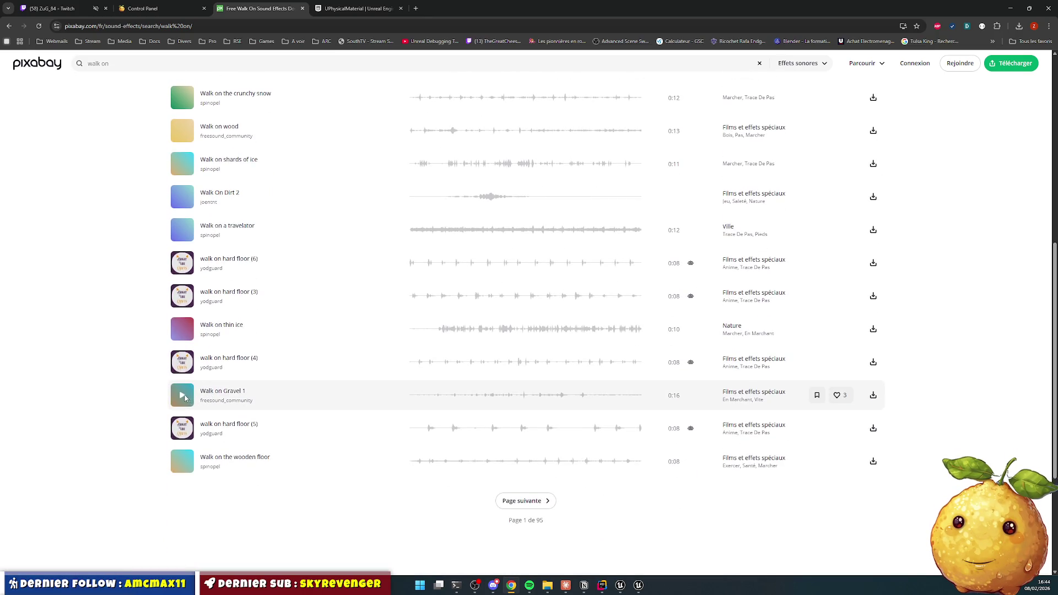
left_click(188, 397)
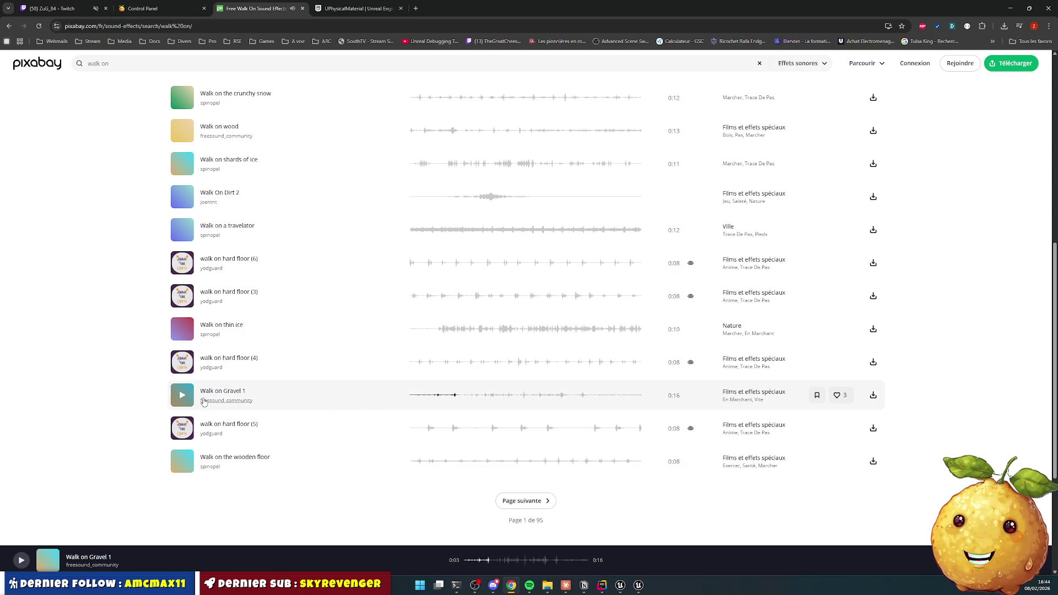
left_click(184, 394)
Step: Browse the 'walk on' results from page 2 through page 5
scroll(517, 434, "down", 1)
scroll(517, 434, "down", 1)
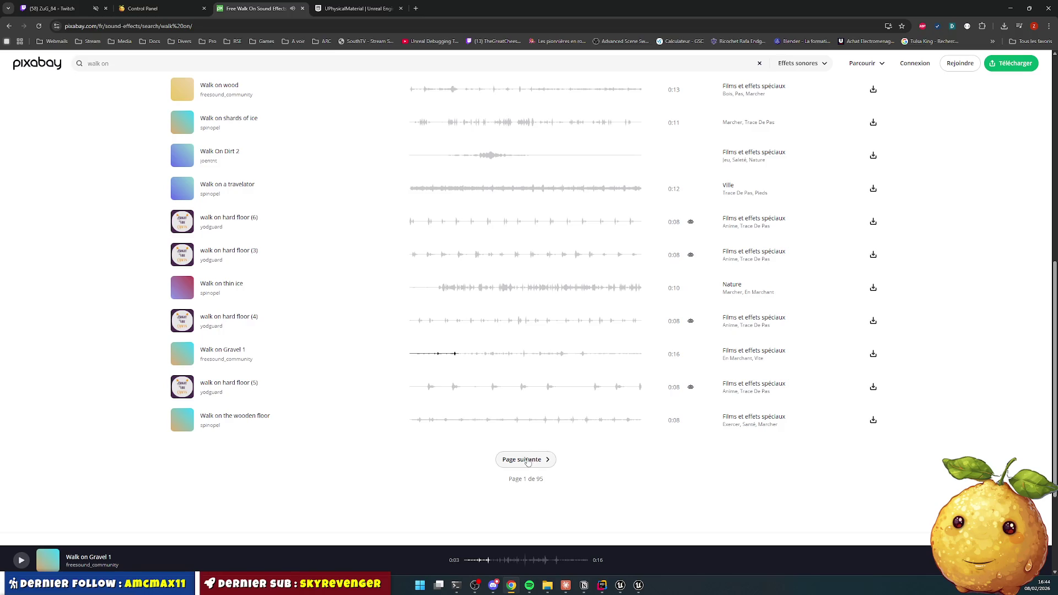
scroll(525, 452, "up", 10)
scroll(546, 481, "down", 10)
left_click(526, 418)
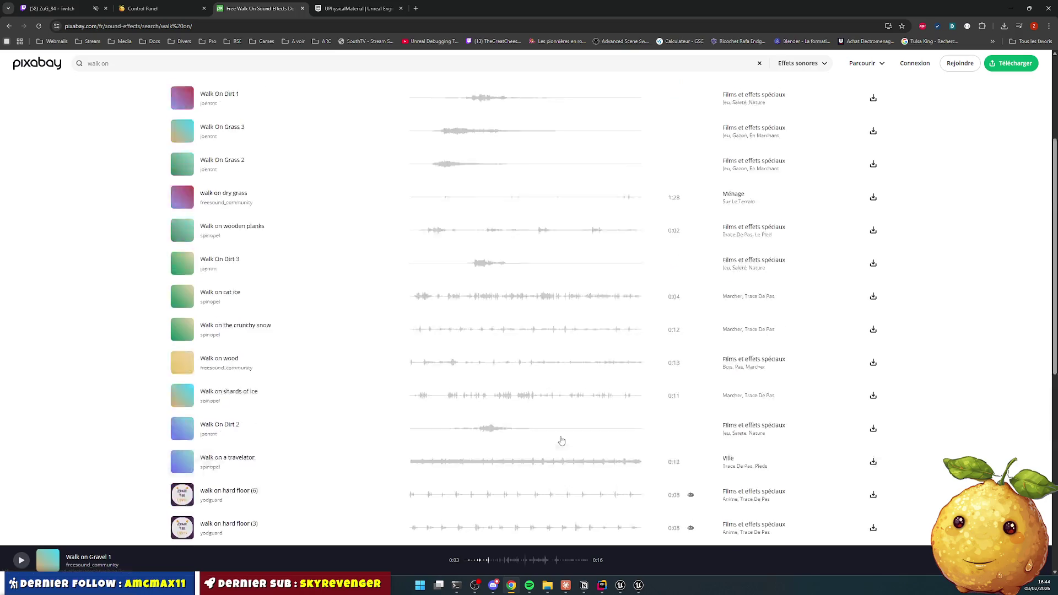
scroll(496, 309, "down", 5)
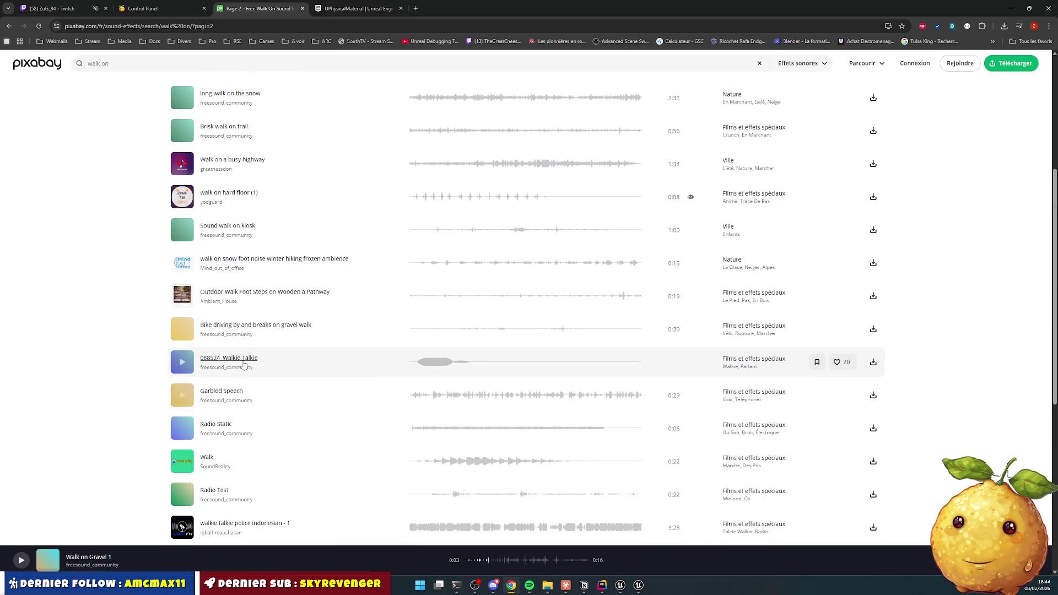
scroll(418, 251, "down", 4)
left_click(550, 459)
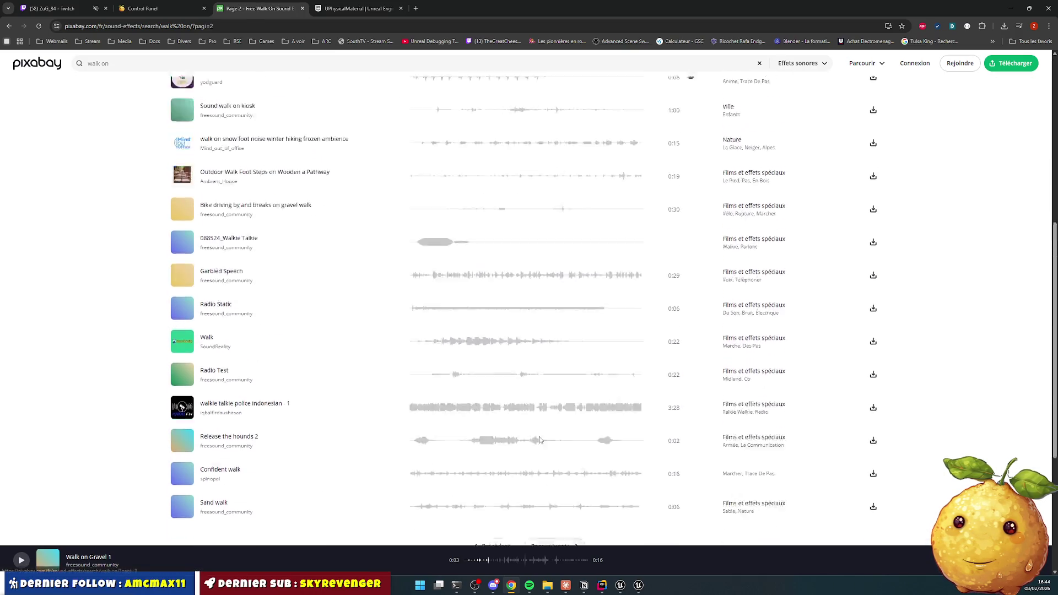
scroll(436, 259, "down", 3)
scroll(449, 269, "down", 6)
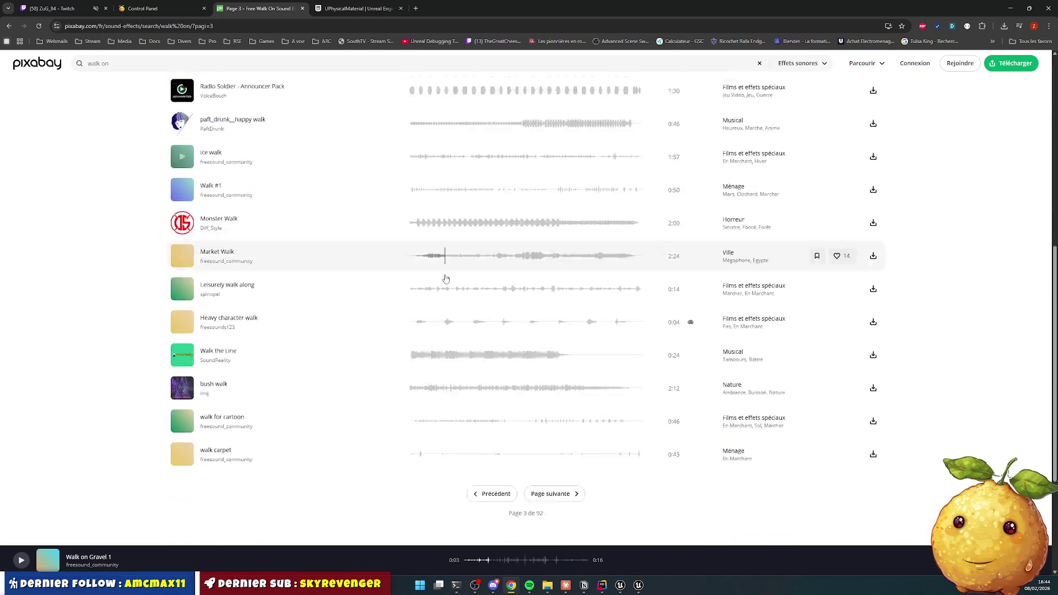
left_click(571, 376)
scroll(543, 292, "down", 10)
left_click(563, 338)
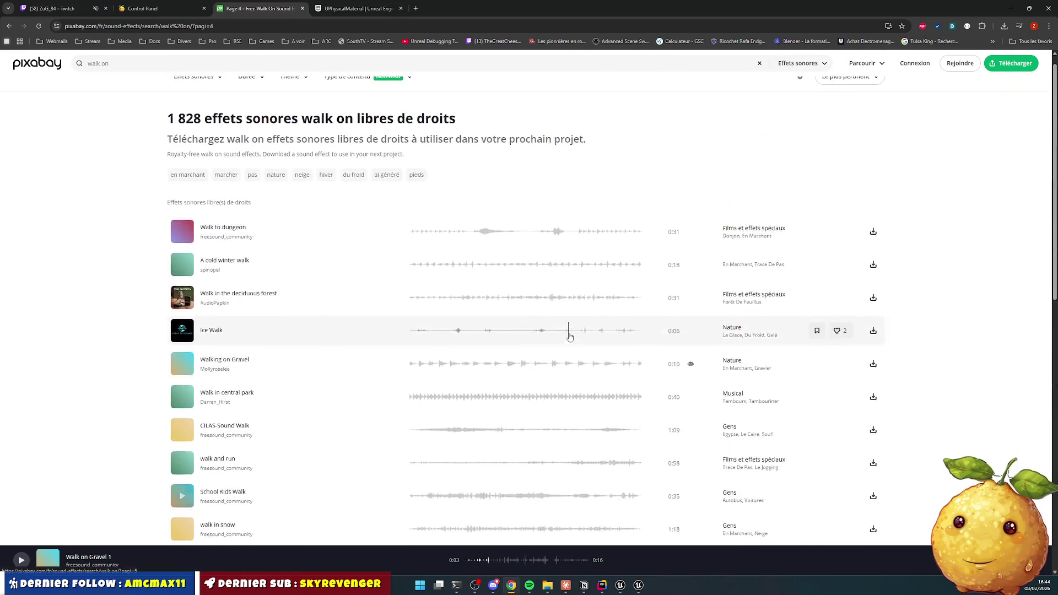
scroll(419, 287, "down", 4)
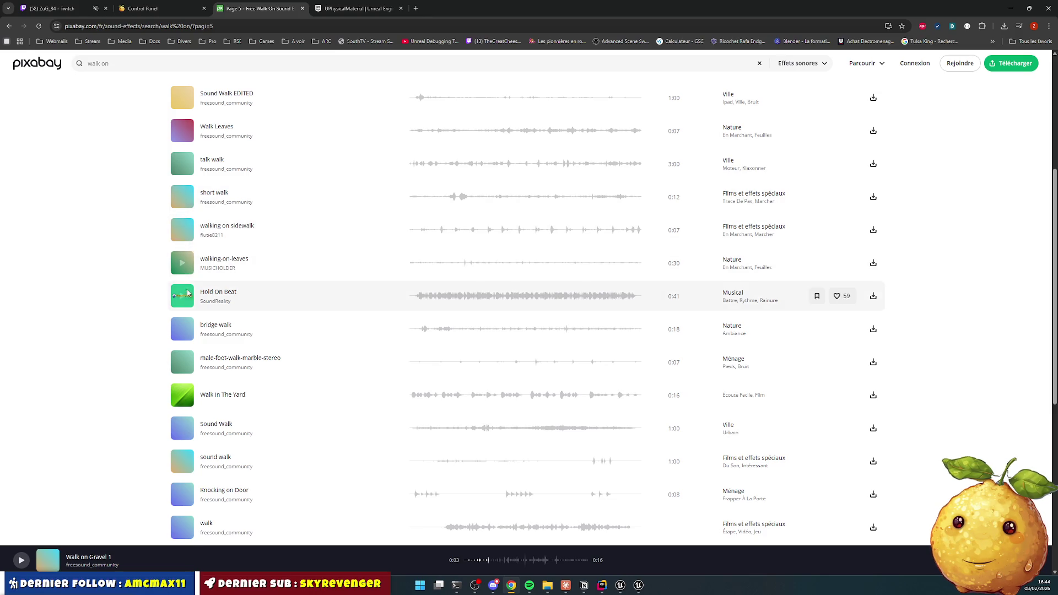
scroll(187, 300, "down", 3)
scroll(186, 308, "down", 2)
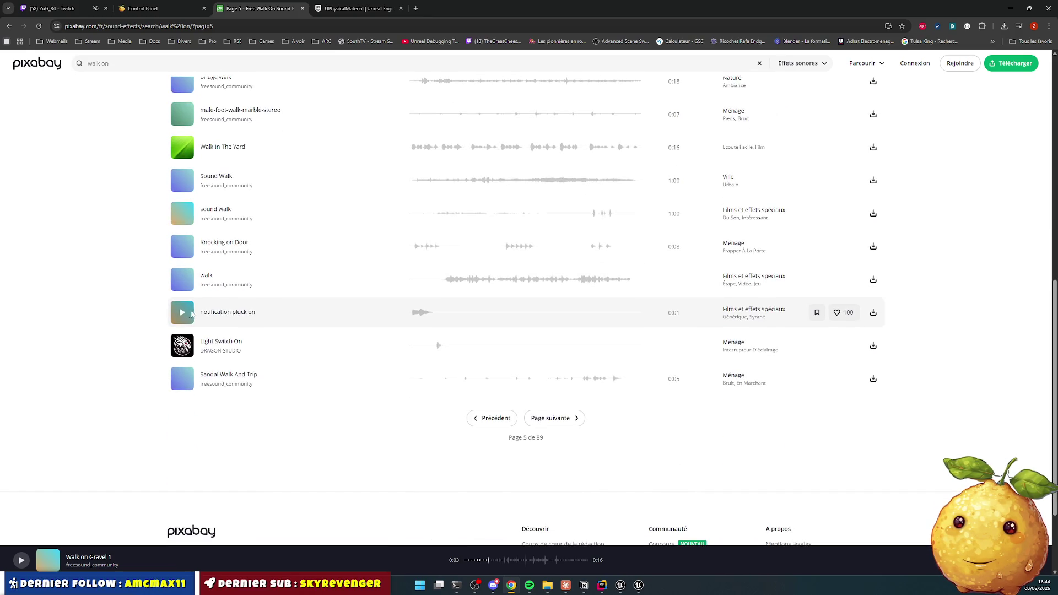
scroll(302, 298, "up", 7)
scroll(339, 305, "up", 2)
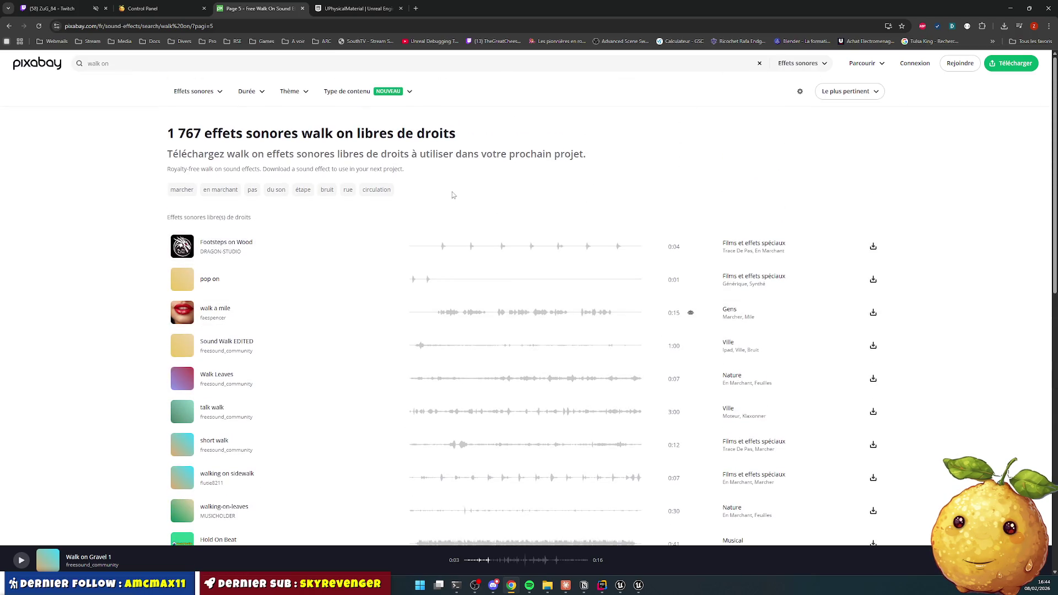
key("alt+Tab")
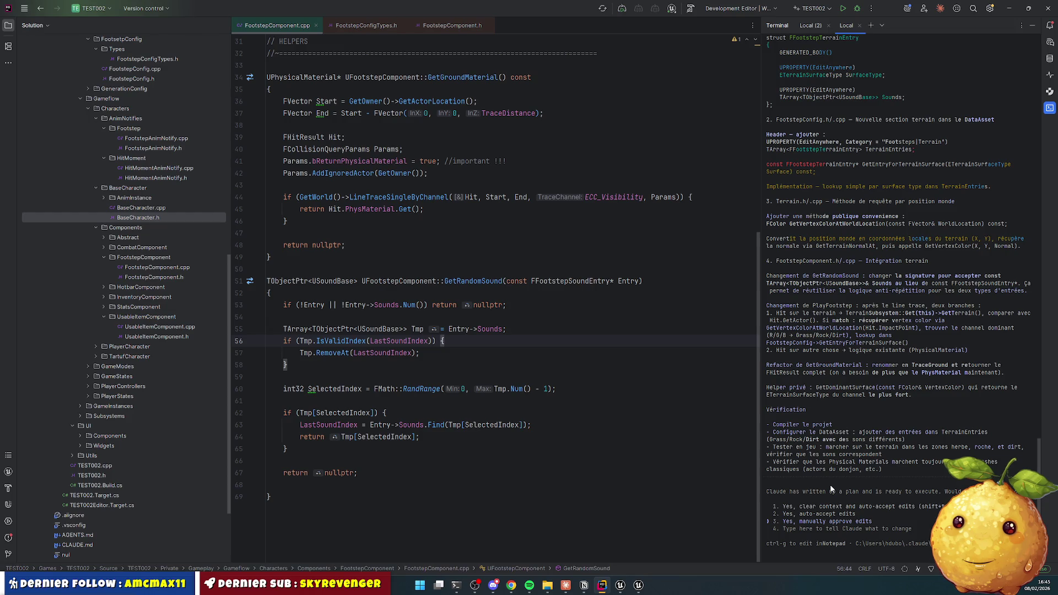
Step: Approve Claude's vertex-colour footstep plan and read through its FootstepConfigTypes.h, Terrain and FootstepComponent changes
key("Return")
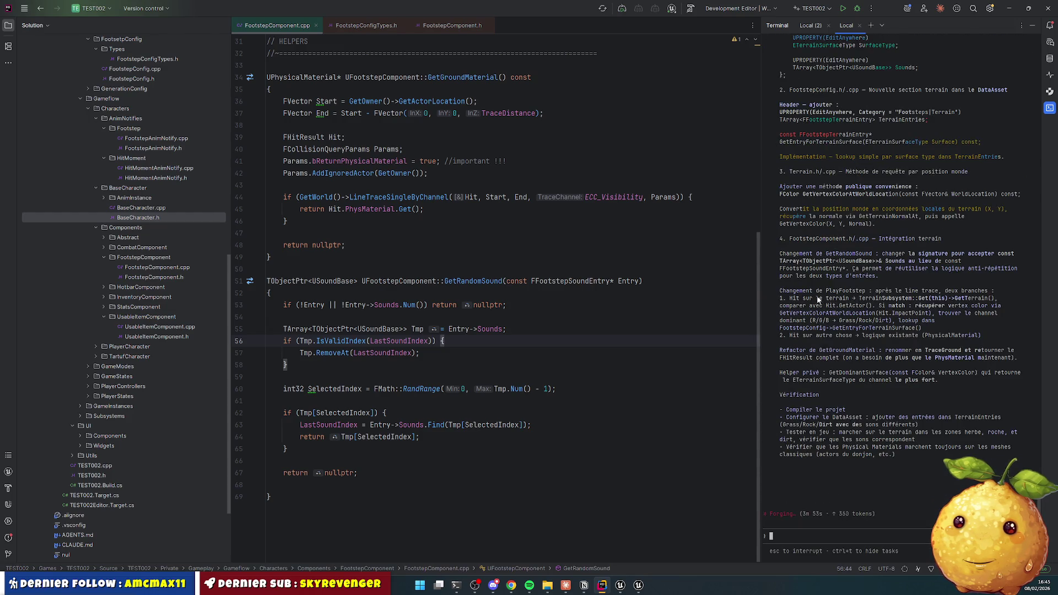
scroll(876, 325, "up", 15)
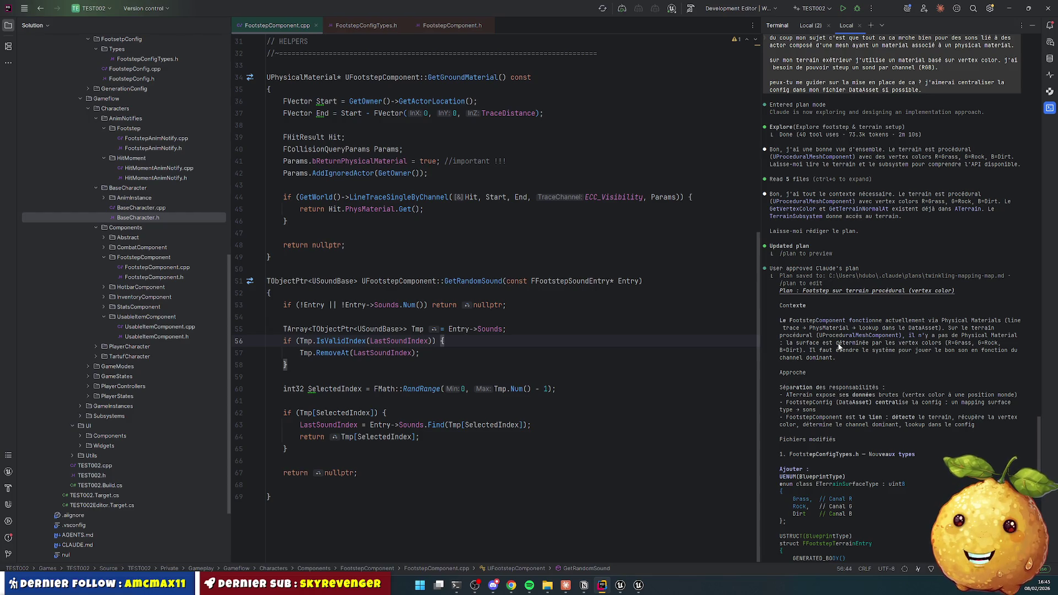
scroll(820, 353, "down", 2)
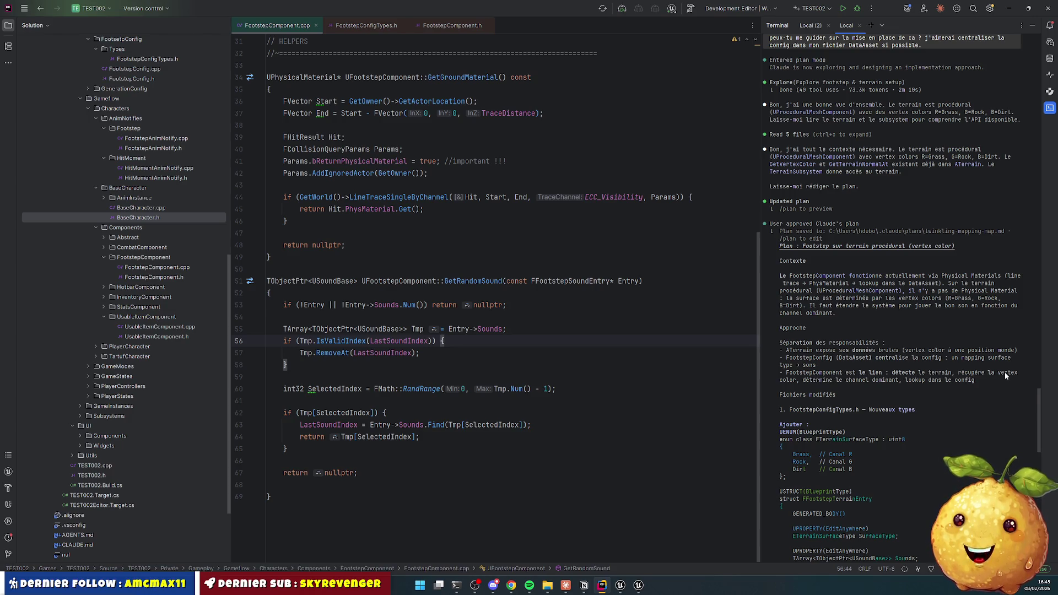
scroll(801, 379, "down", 4)
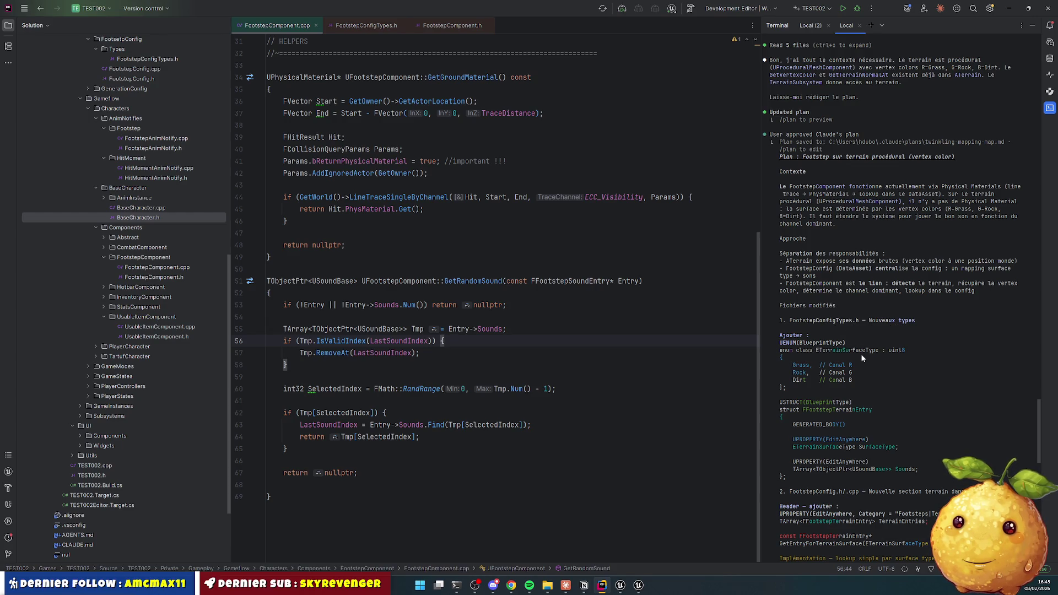
scroll(861, 358, "down", 3)
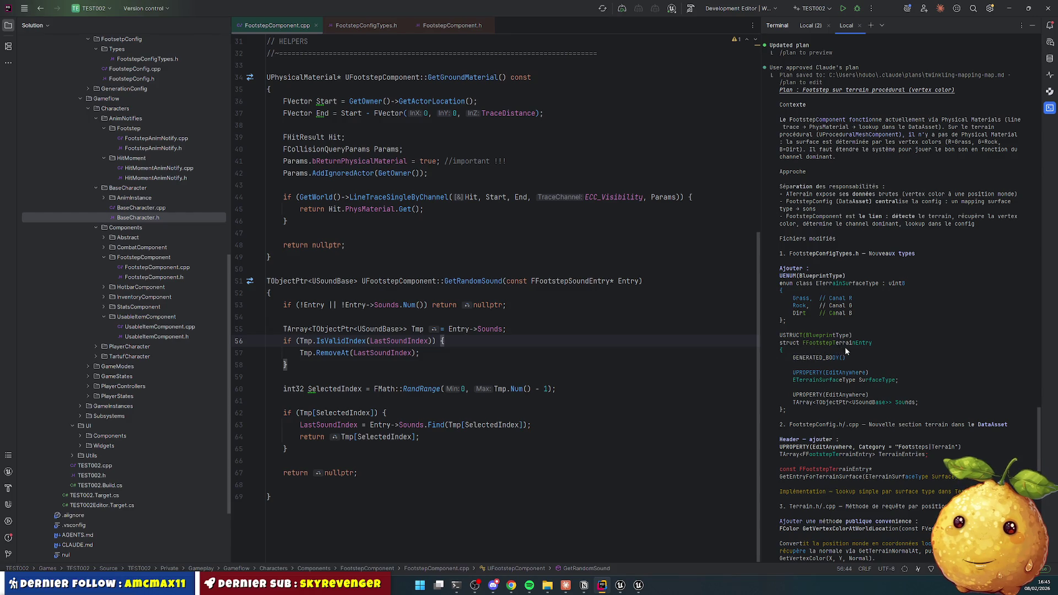
scroll(838, 346, "down", 2)
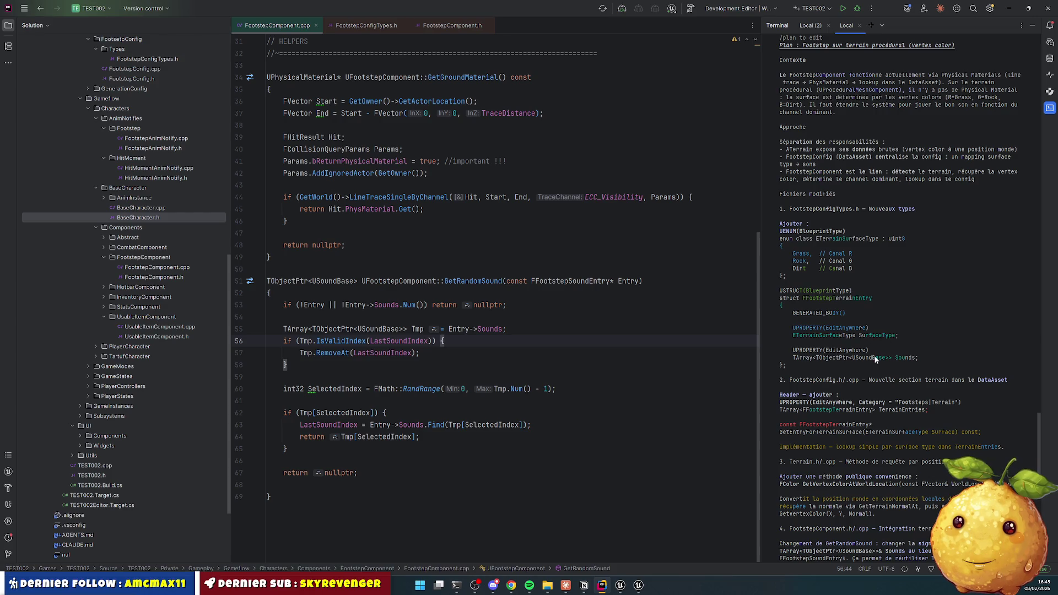
scroll(902, 359, "down", 3)
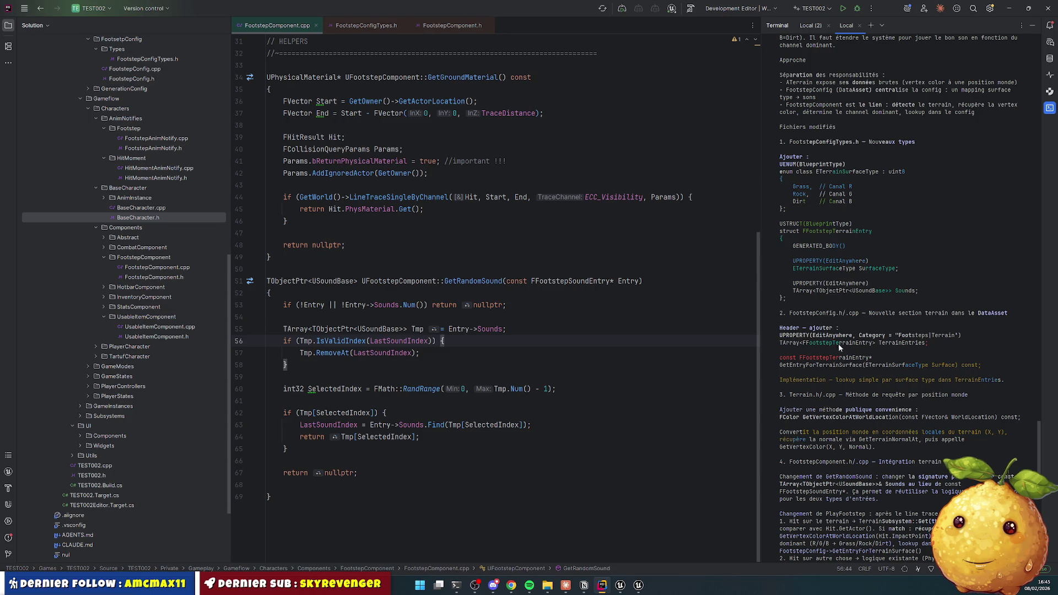
scroll(879, 348, "down", 2)
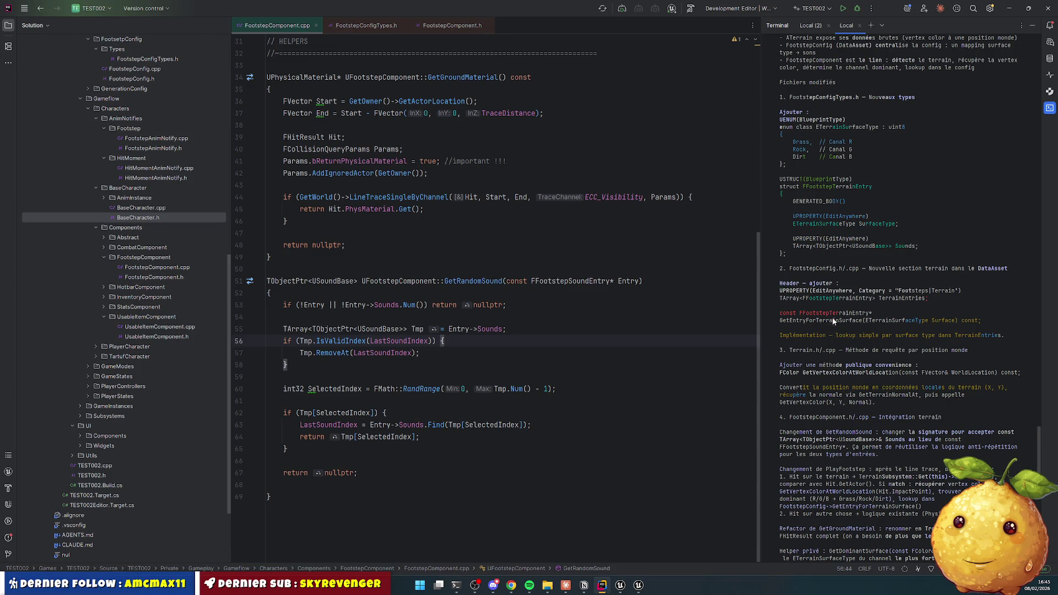
scroll(810, 306, "down", 4)
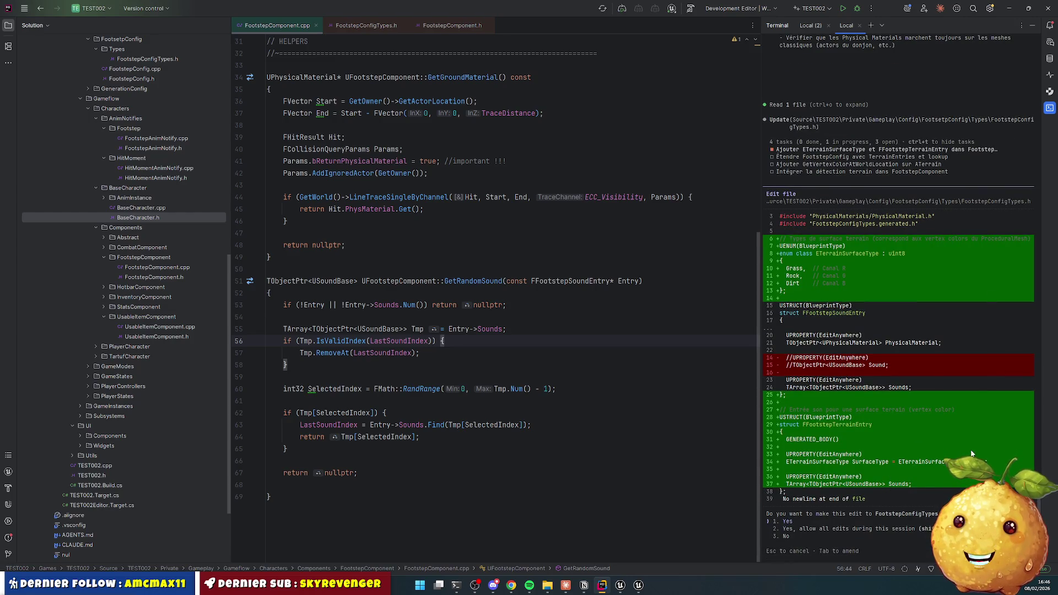
Step: Accept Claude's edits to FootstepConfigTypes.h, FootstepConfig.h/.cpp, and Terrain.h/.cpp adding GetVertexColorAtWorldLocation
key("Return")
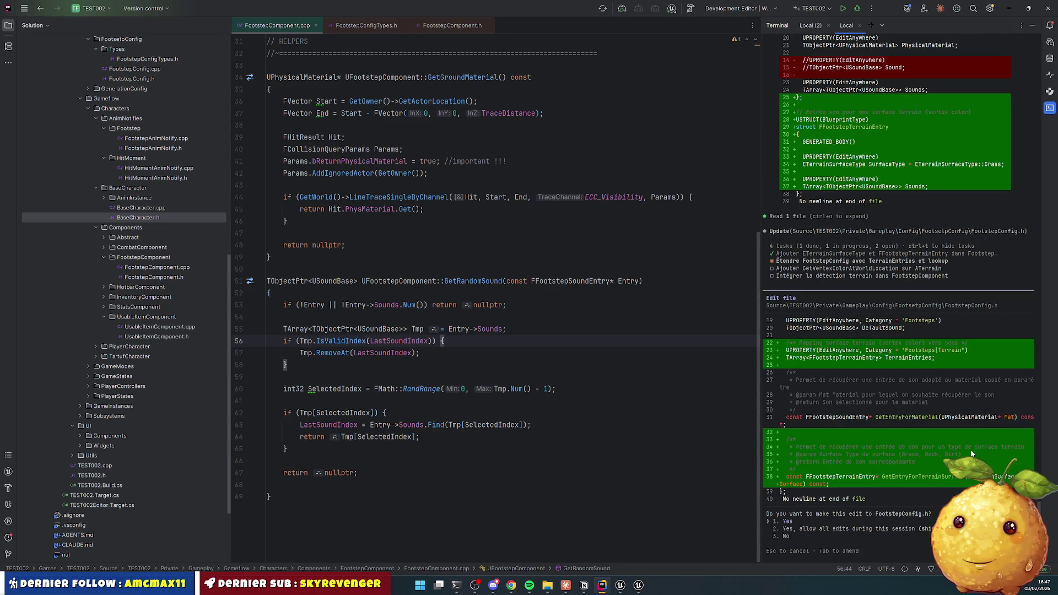
key("Return")
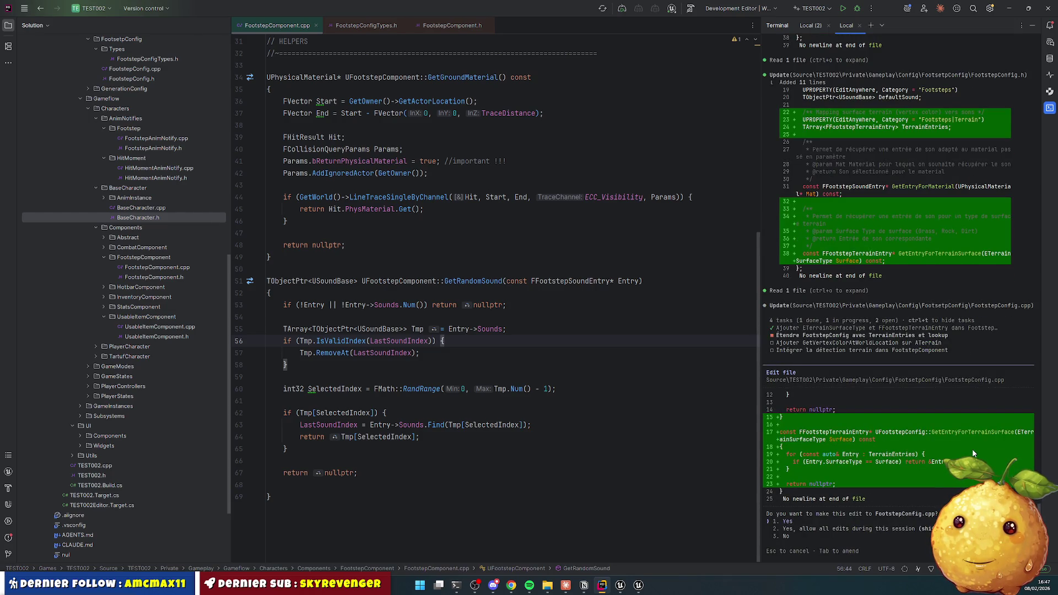
key("Return")
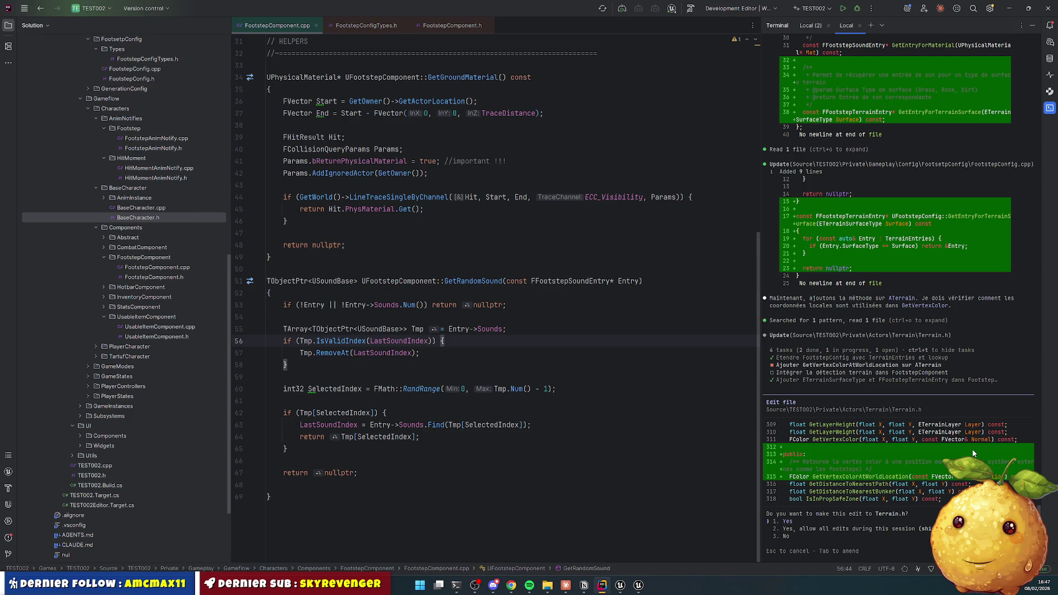
key("Return")
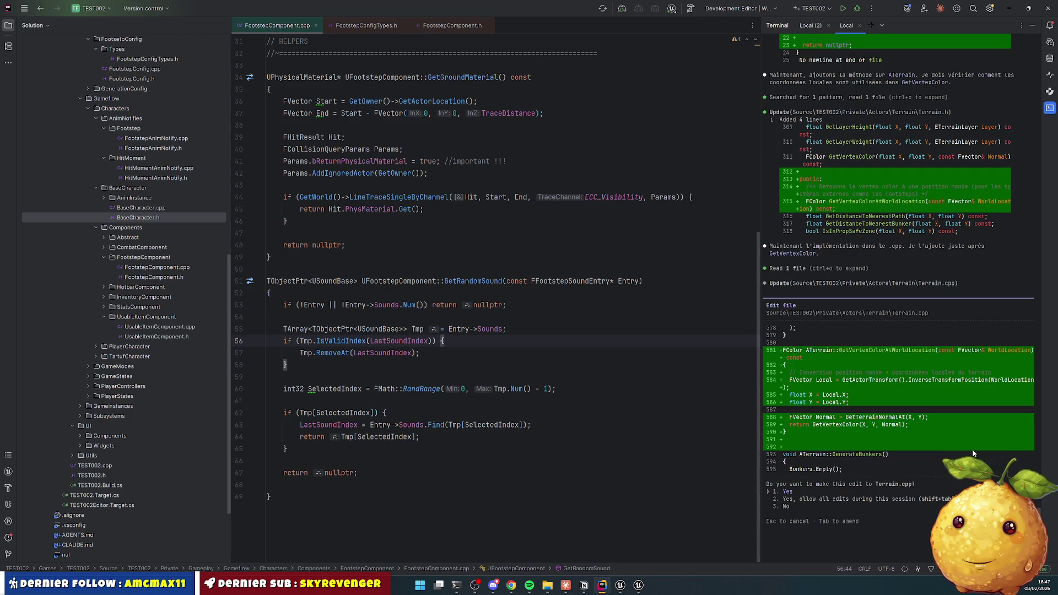
key("Return")
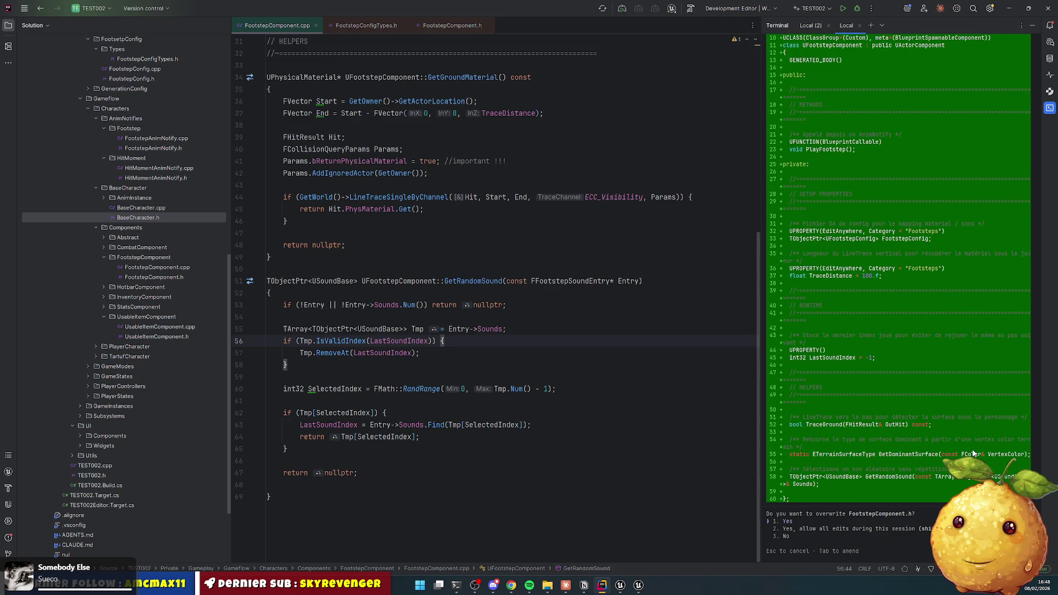
Step: Review the diff and accept the FootstepComponent.h rewrite adding TraceGround and GetDominantSurface
scroll(885, 444, "up", 3)
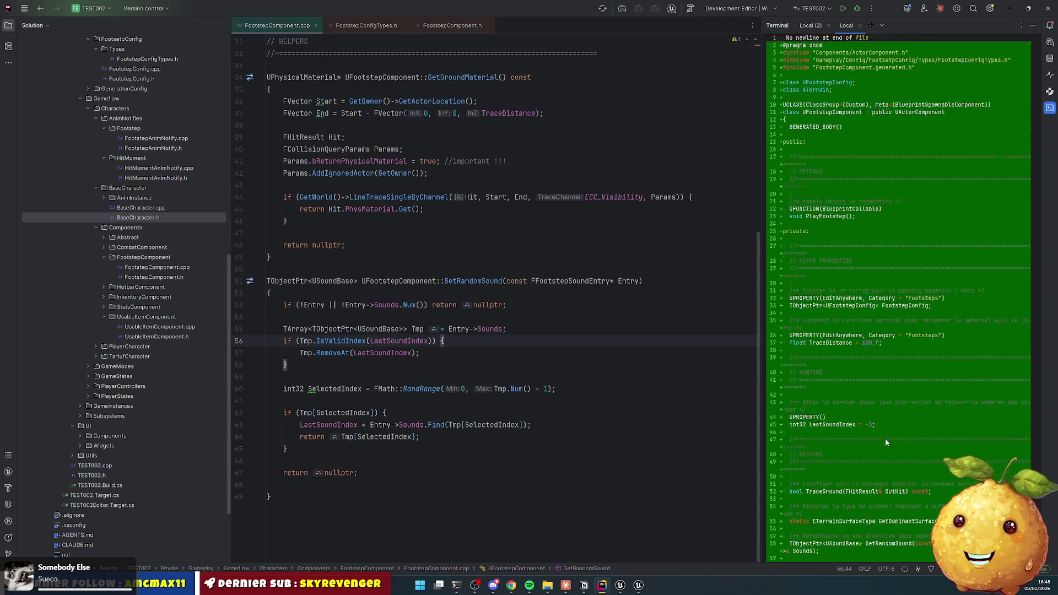
scroll(868, 349, "up", 3)
scroll(828, 312, "down", 15)
scroll(829, 312, "down", 5)
scroll(851, 408, "up", 15)
scroll(851, 408, "up", 5)
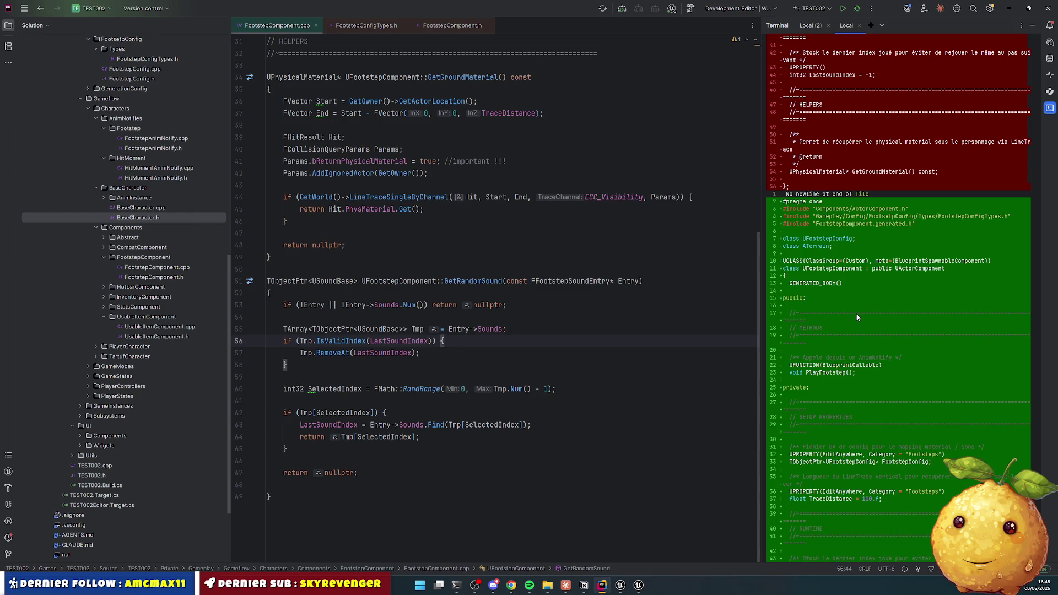
scroll(857, 317, "down", 9)
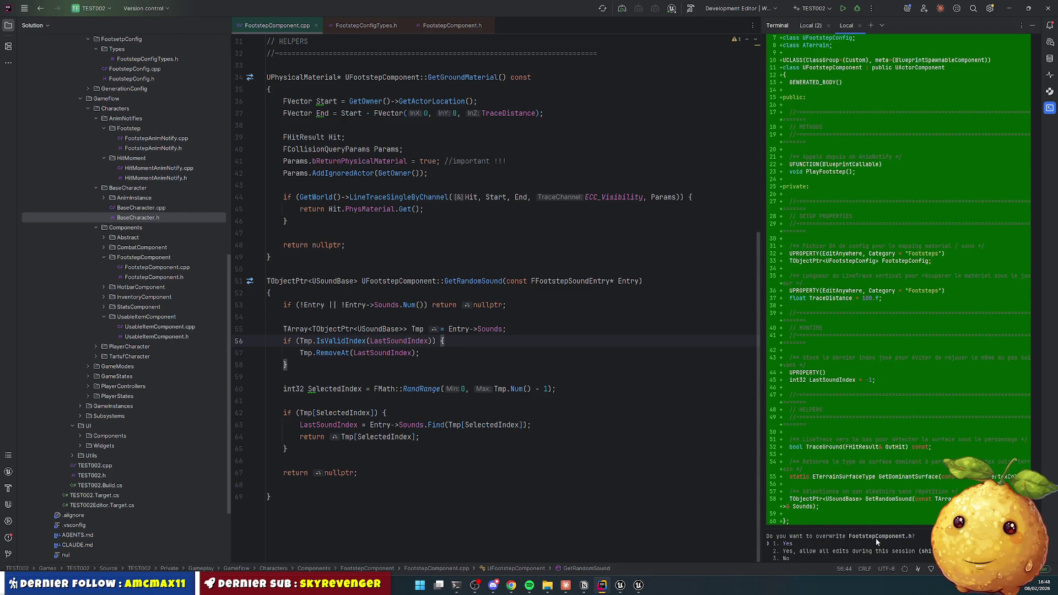
scroll(905, 539, "down", 1)
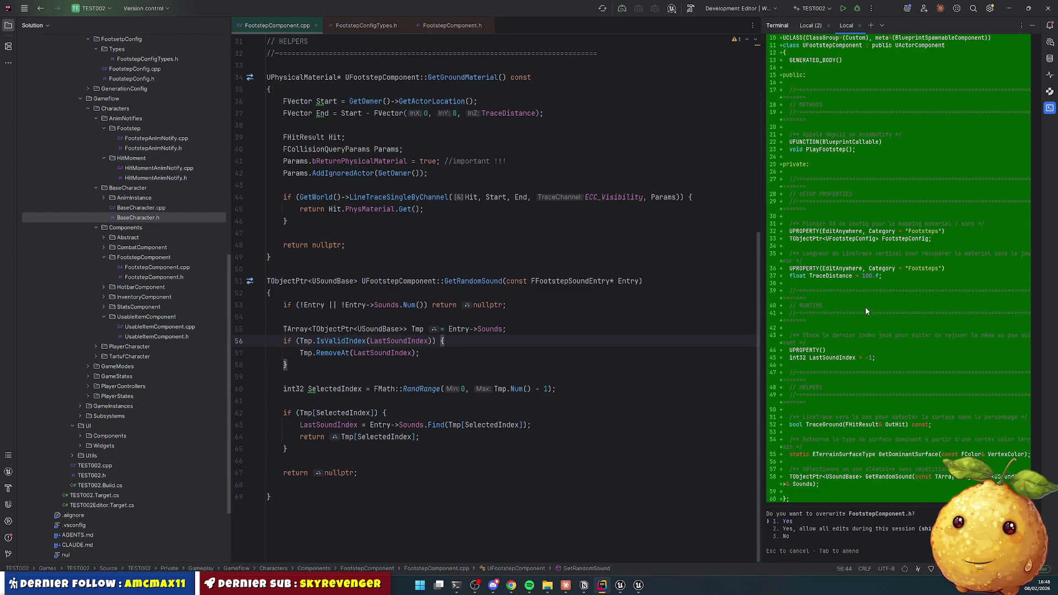
scroll(867, 296, "up", 5)
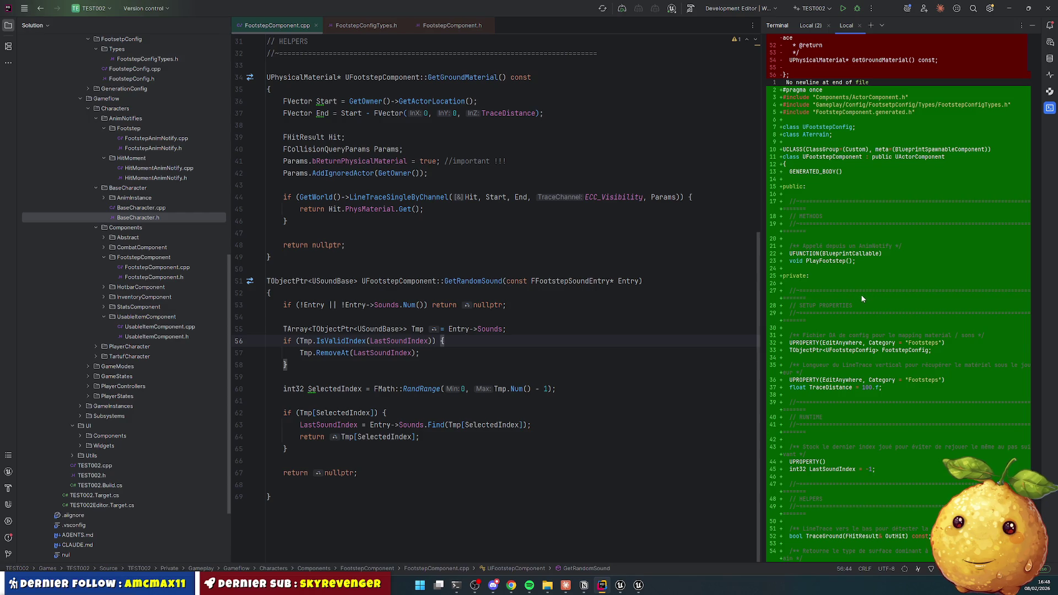
scroll(835, 377, "down", 5)
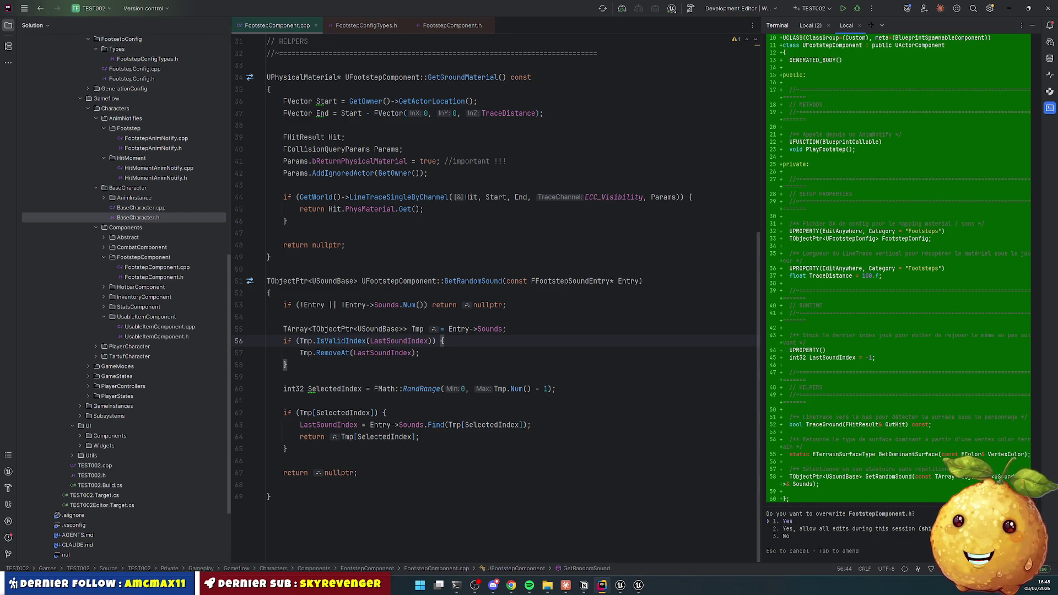
key("Return")
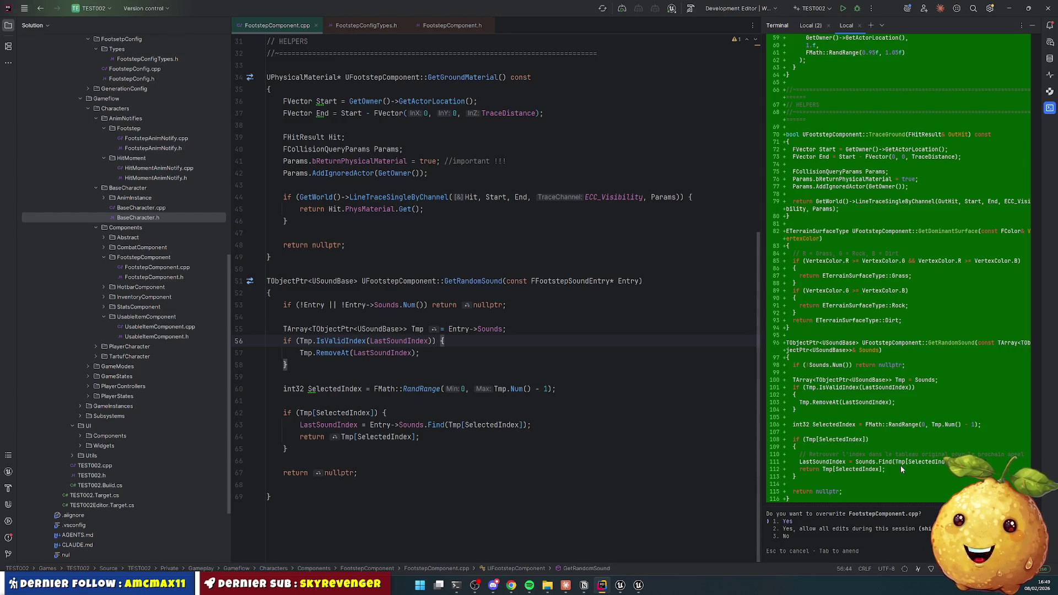
Step: Accept the FootstepComponent.cpp rewrite so Claude reports four files modified
scroll(895, 466, "up", 5)
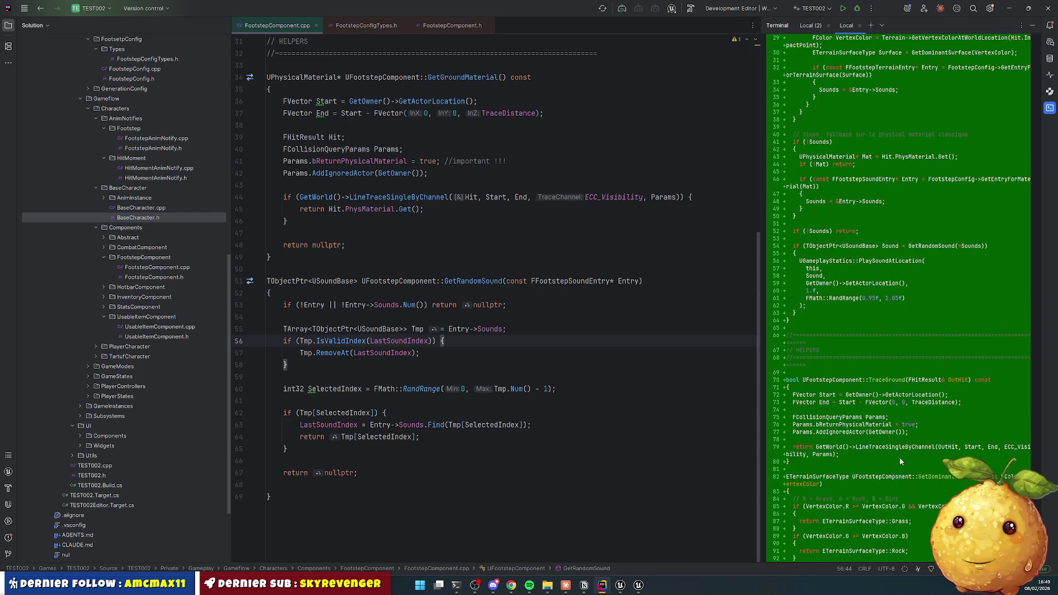
scroll(898, 453, "up", 8)
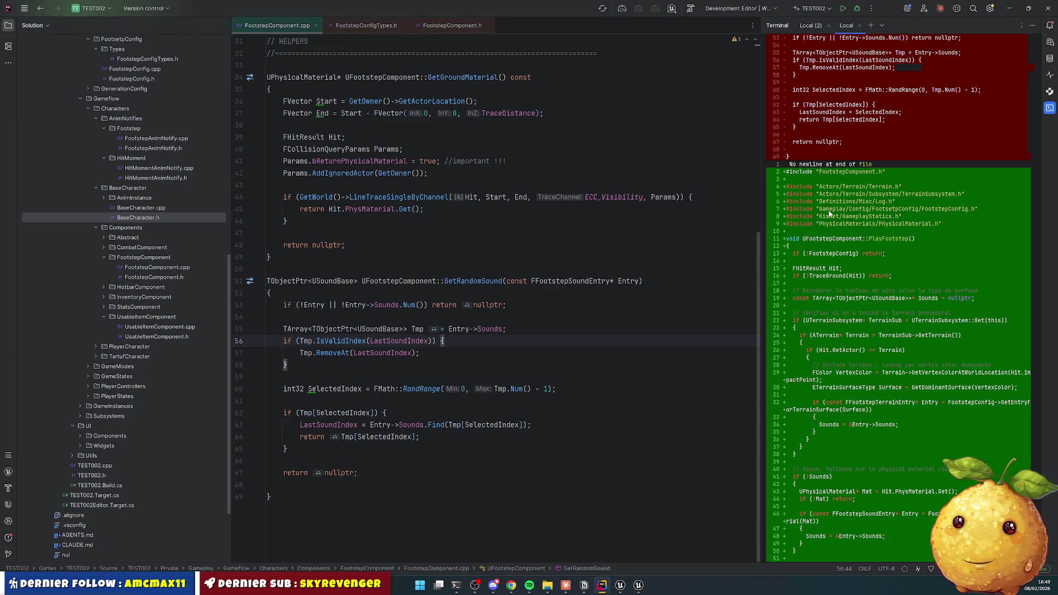
scroll(828, 219, "down", 15)
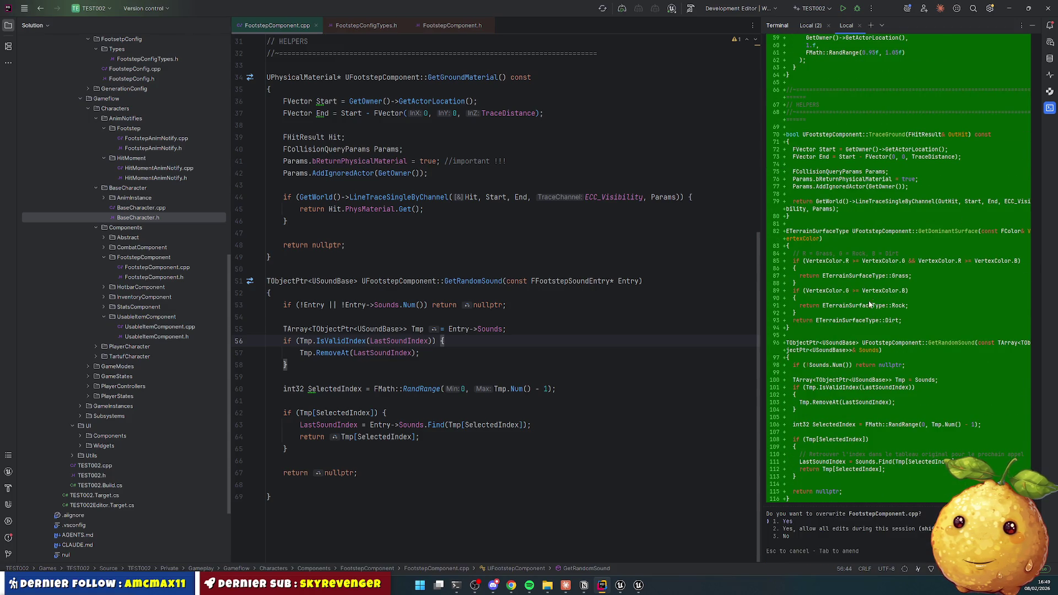
key("Return")
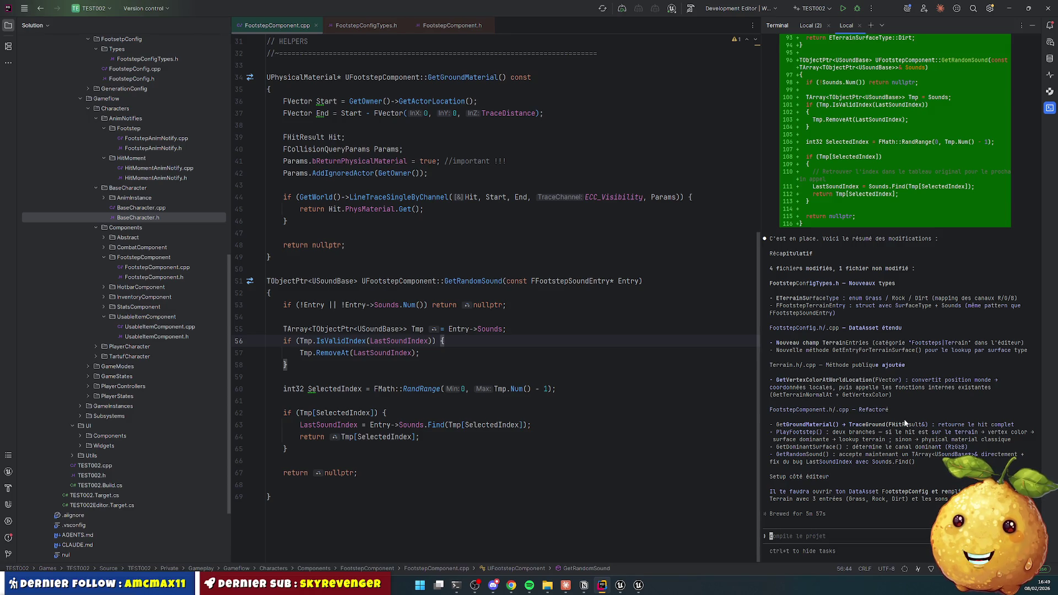
Step: Maximize the Live Coding log and scroll up to the compile errors
left_click(596, 398)
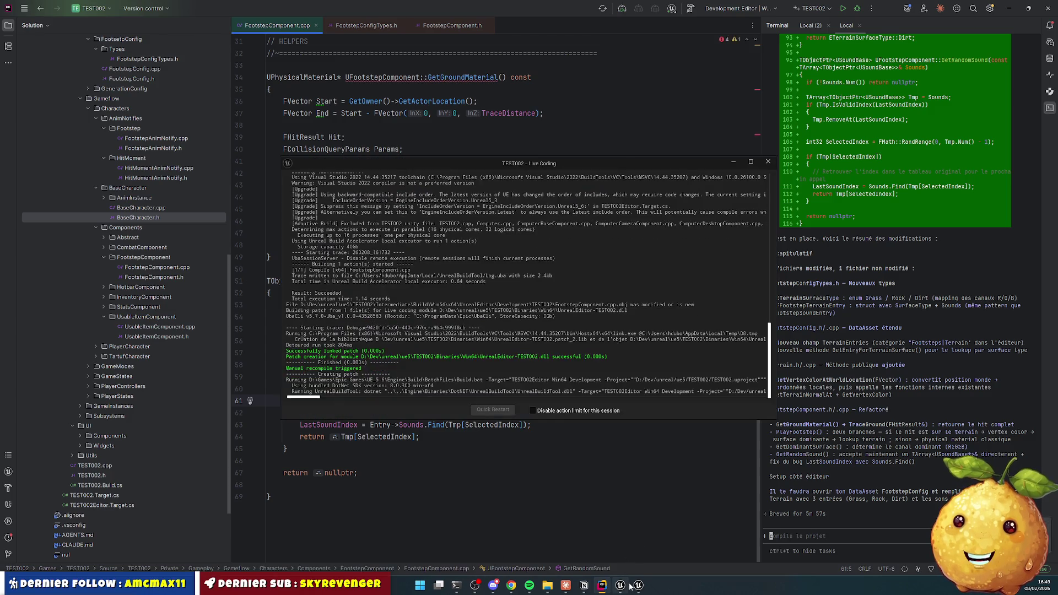
mouse_move(627, 584)
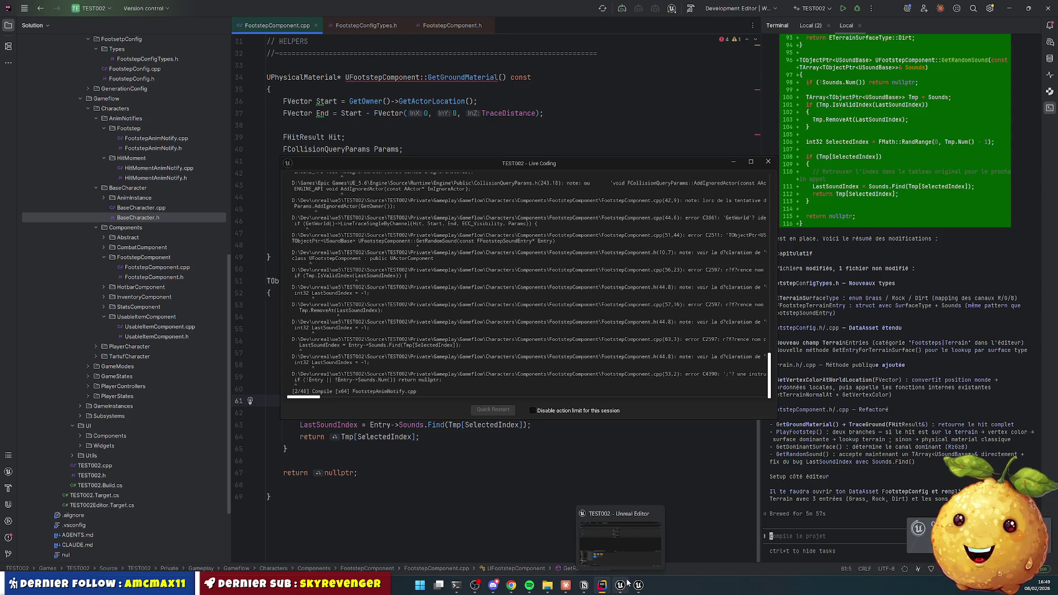
scroll(634, 332, "up", 5)
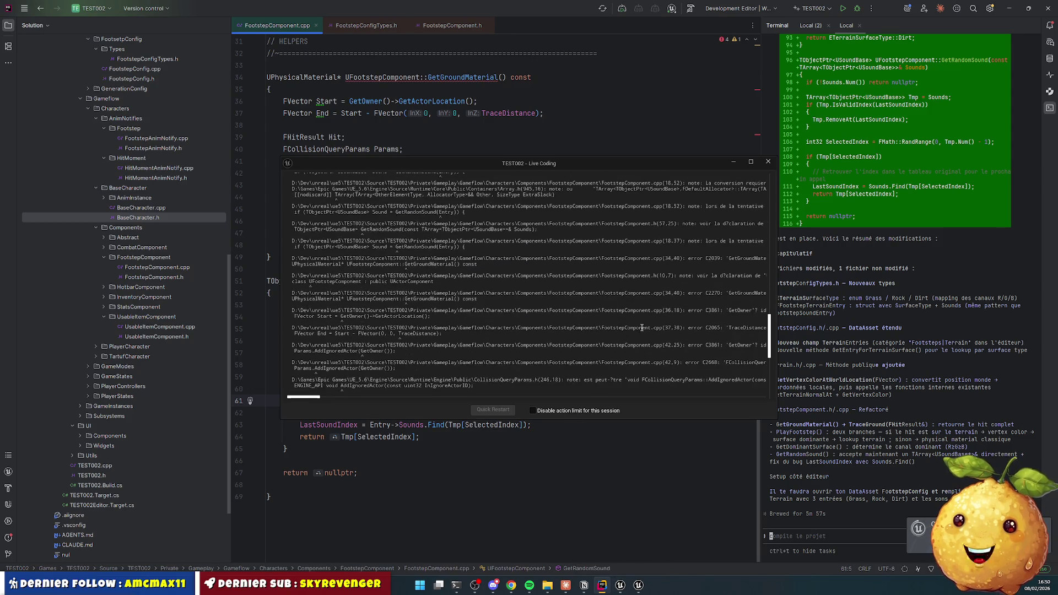
key("super+Up")
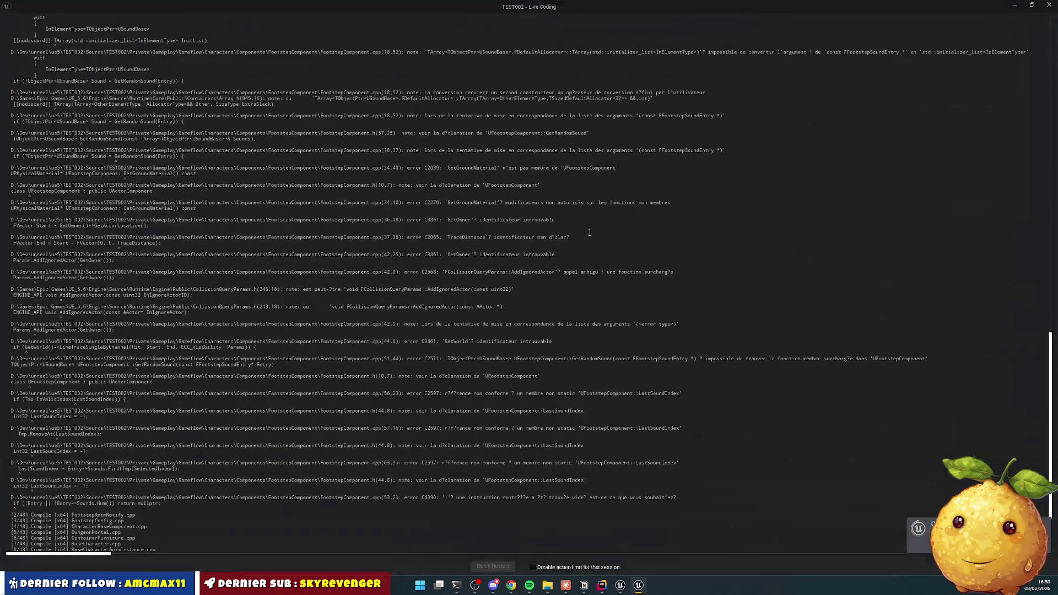
scroll(595, 236, "up", 10)
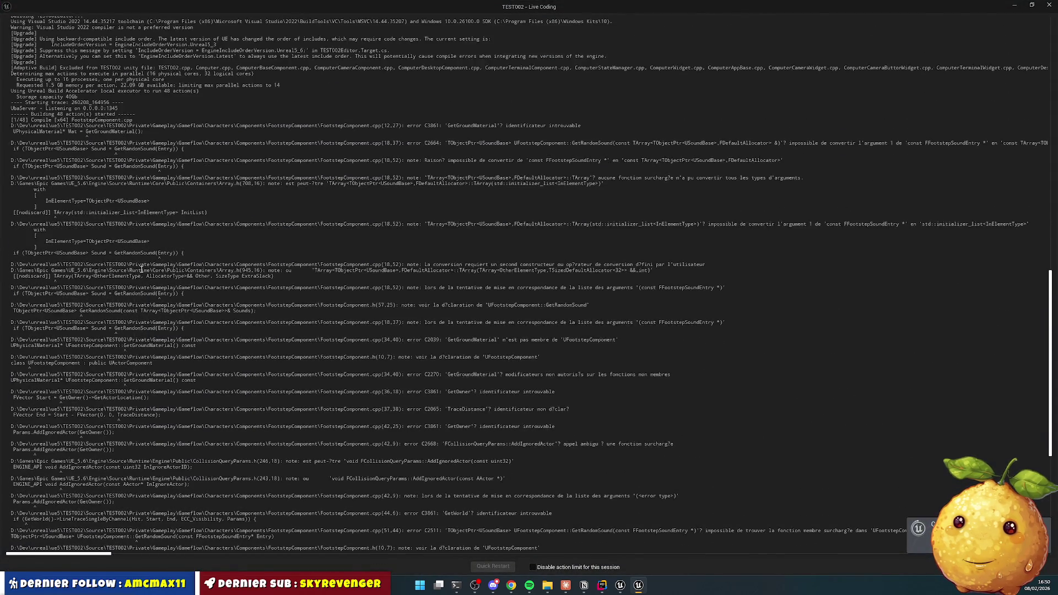
scroll(135, 270, "up", 8)
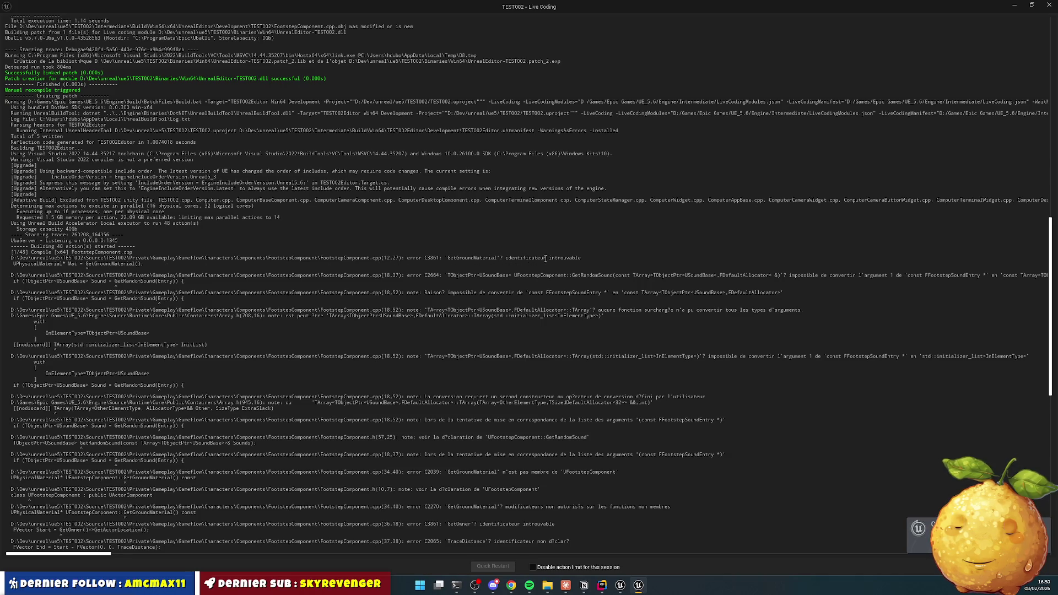
Step: Copy the compile errors into Rider's Claude Code prompt and send them, then launch the calculator
mouse_move(11, 258)
left_mouse_down()
mouse_move(138, 278)
mouse_move(223, 314)
mouse_move(310, 534)
mouse_move(386, 386)
mouse_move(496, 342)
mouse_move(730, 409)
left_mouse_up()
key("ctrl+c")
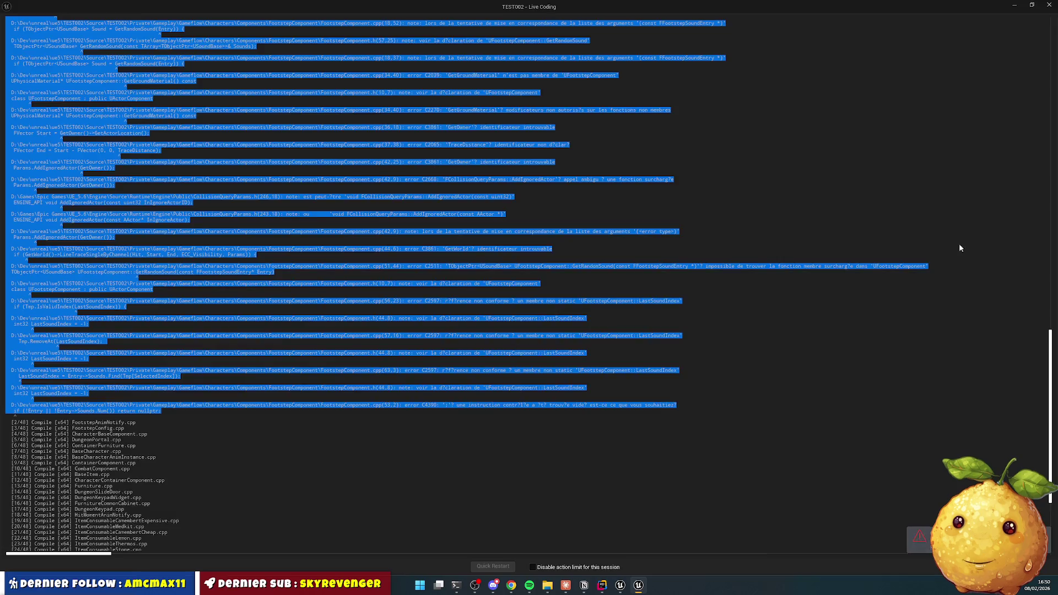
key("alt+Tab")
left_click(868, 528)
key("ctrl+v")
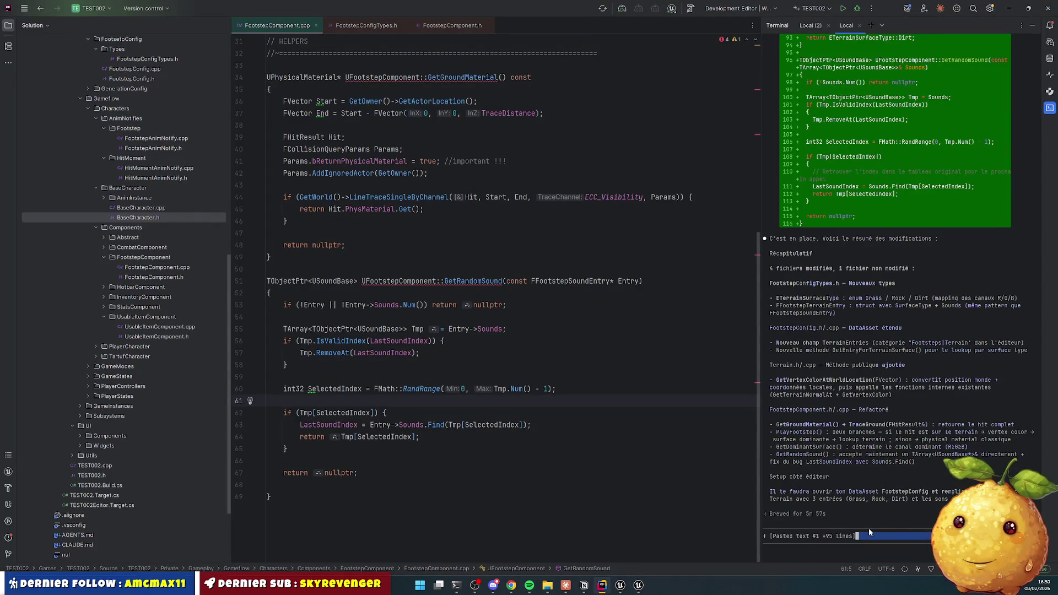
key("Return")
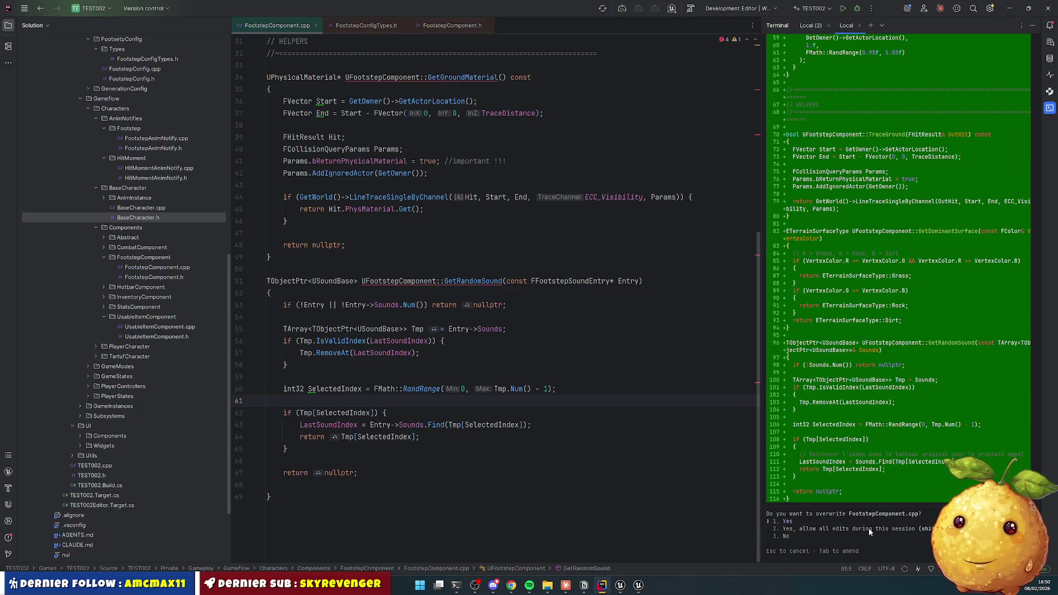
key("super+r")
key("Return")
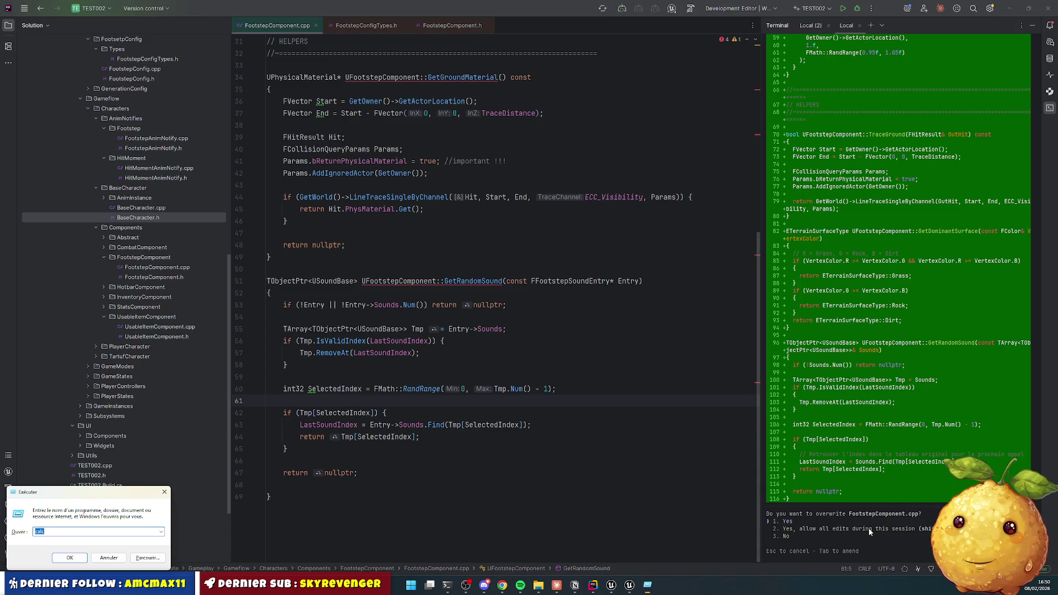
type("5/50")
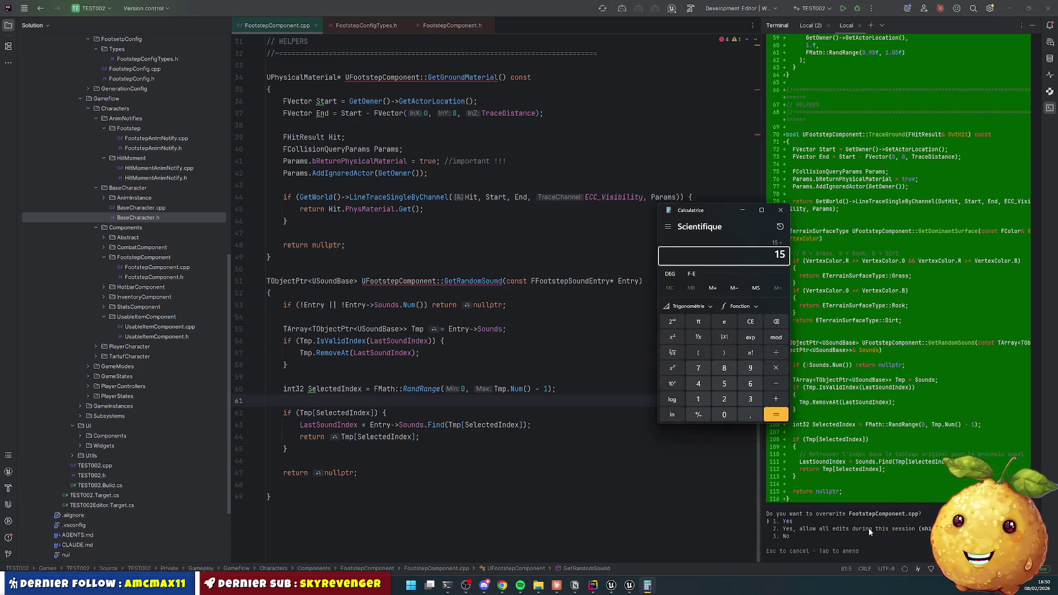
key("Return")
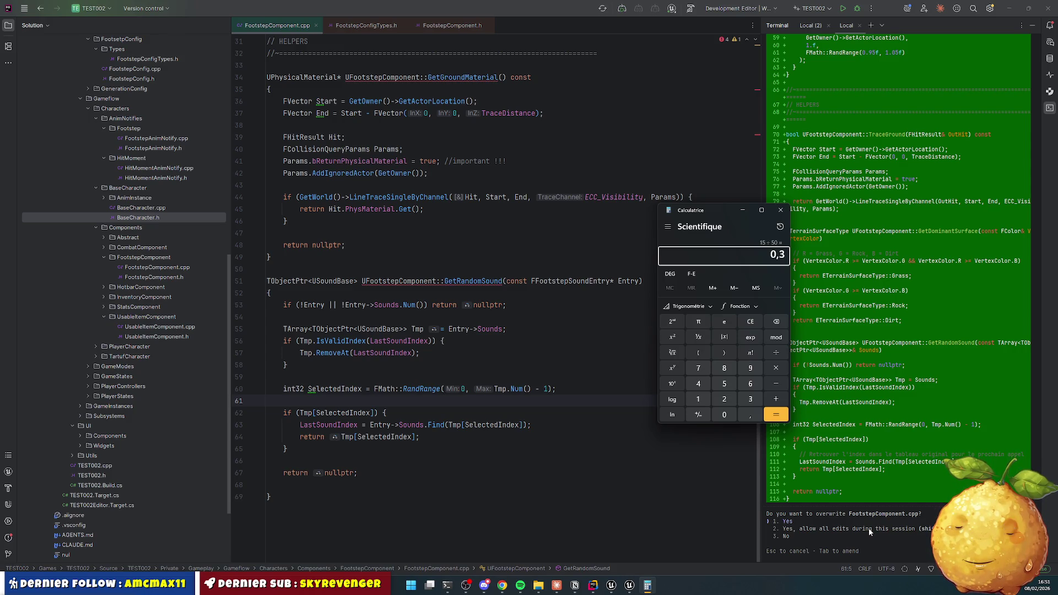
key("Escape")
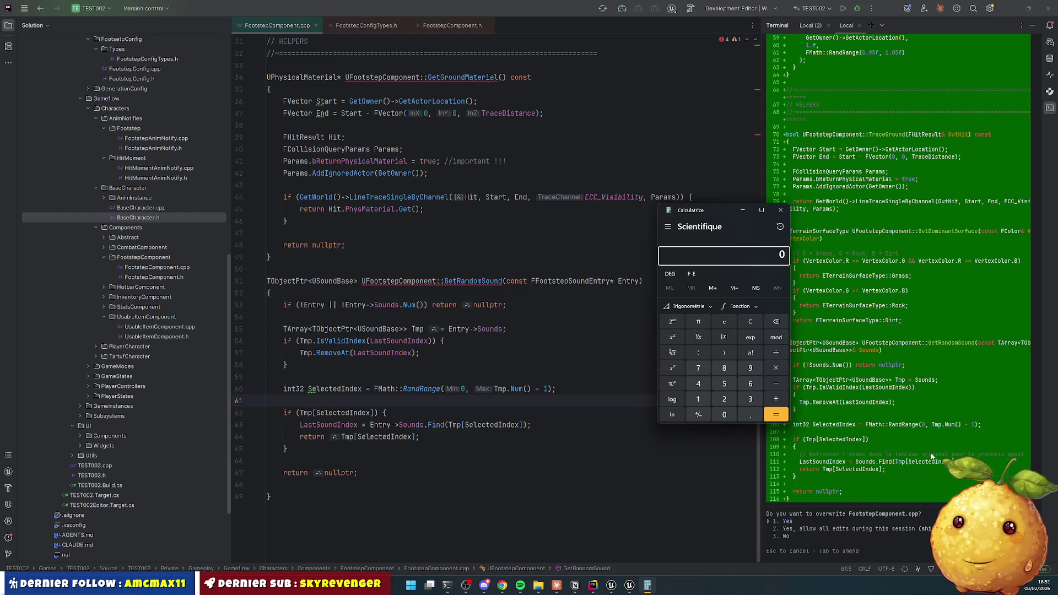
left_click(780, 209)
left_click(478, 347)
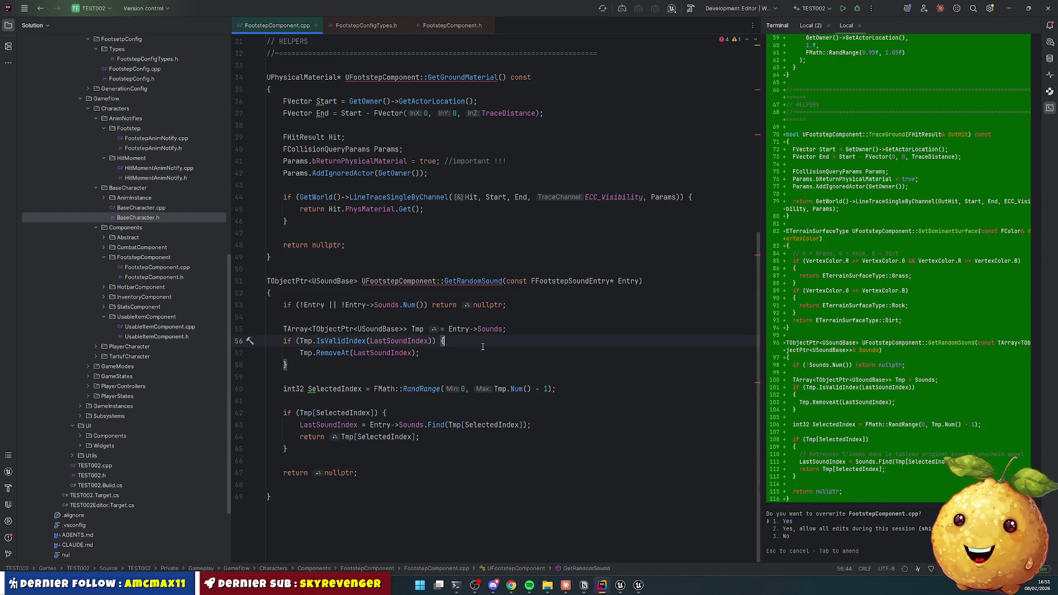
Step: Approve Claude Code's overwrite of FootstepComponent.cpp and review the resulting diff
left_click(972, 481)
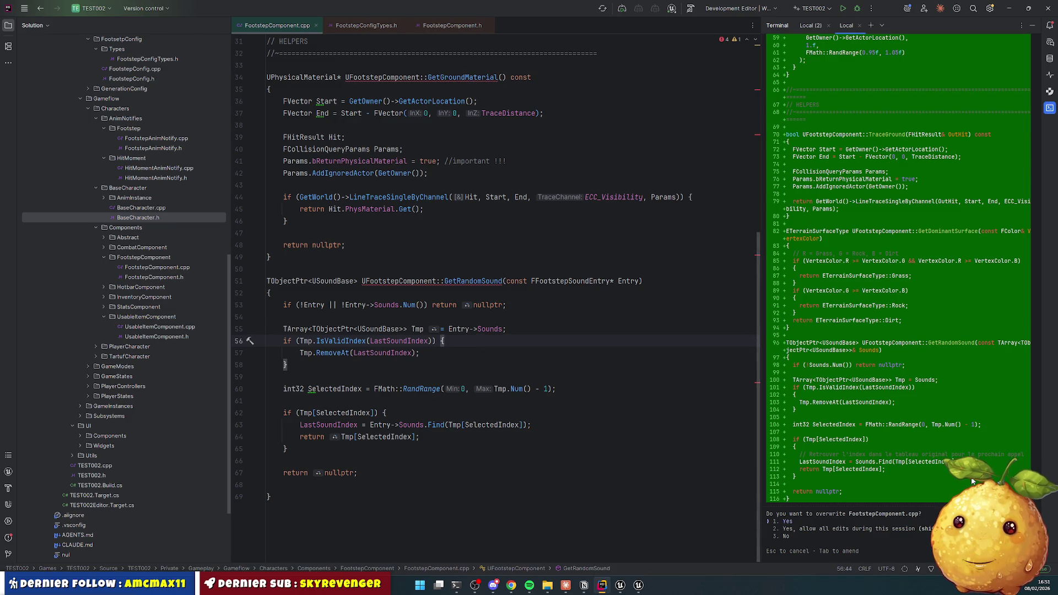
key("Return")
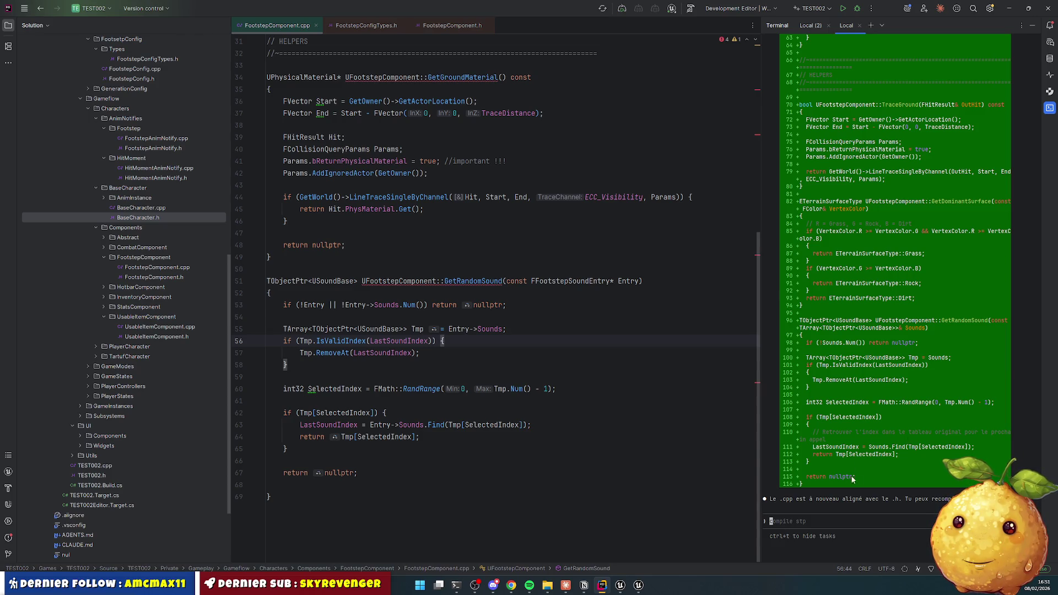
scroll(881, 470, "up", 3)
scroll(882, 433, "down", 3)
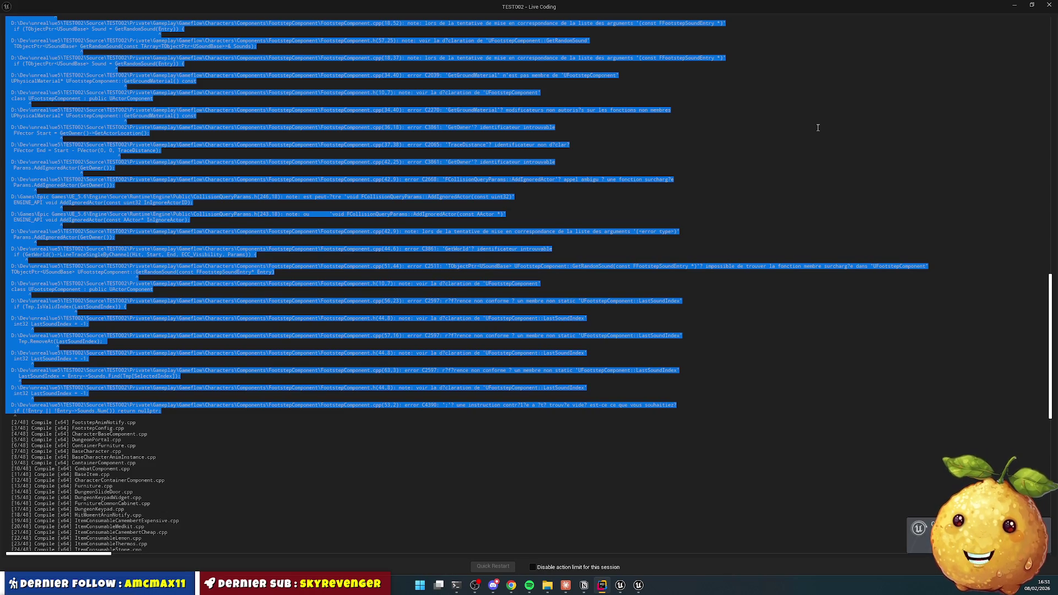
Step: Confirm the Live Coding patch compiled, then switch from Rider back to DA_FootstepConfig in Unreal
left_click(723, 285)
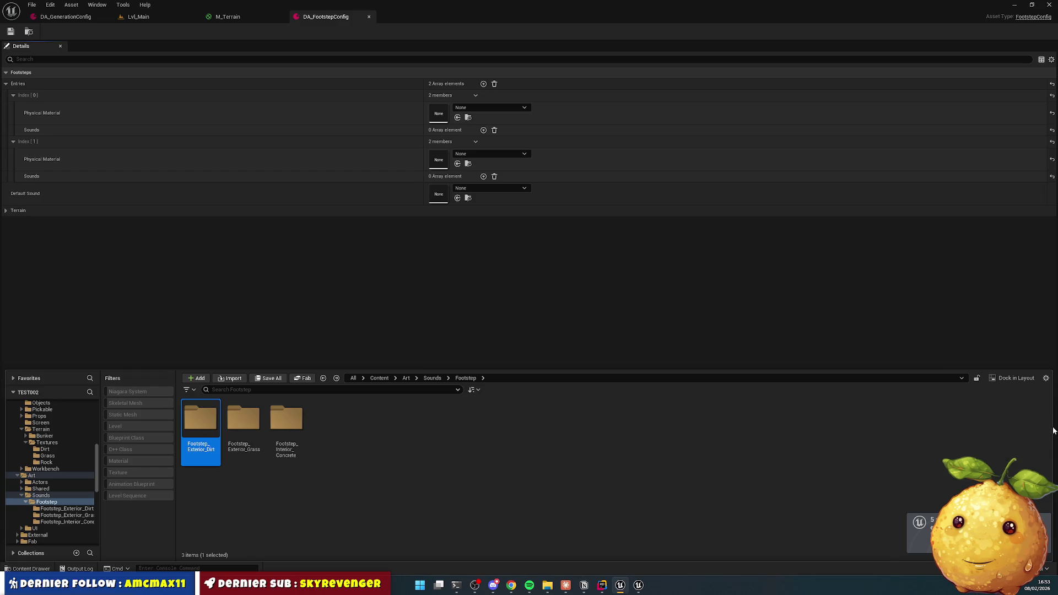
left_click(620, 590)
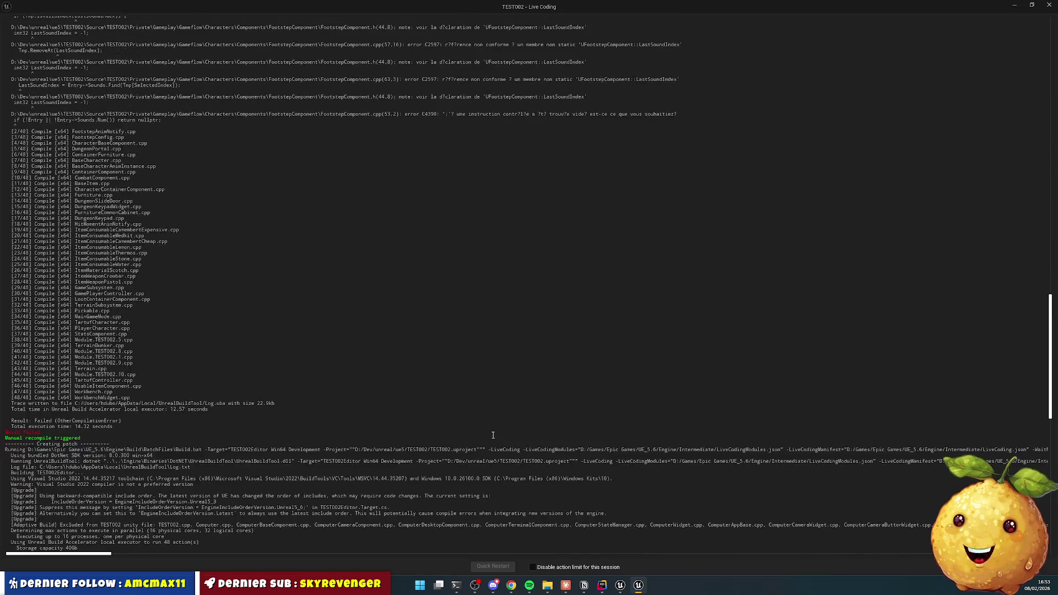
left_click(602, 586)
left_click(639, 585)
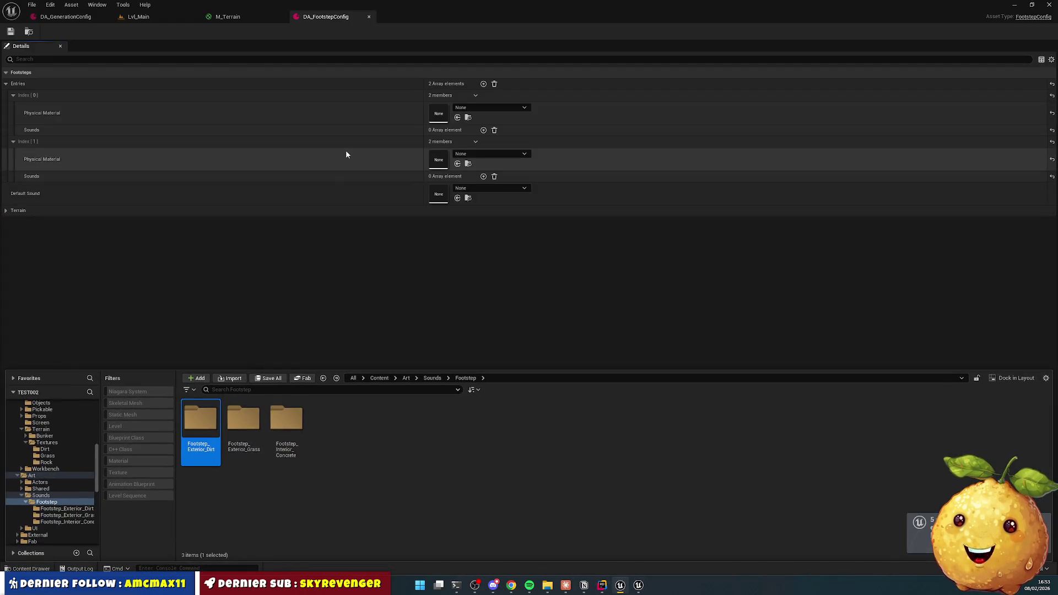
Step: Add a Grass Terrain entry with S_Footstep_Exterior_Grass_1 as its first sound
left_click(6, 210)
left_click(484, 222)
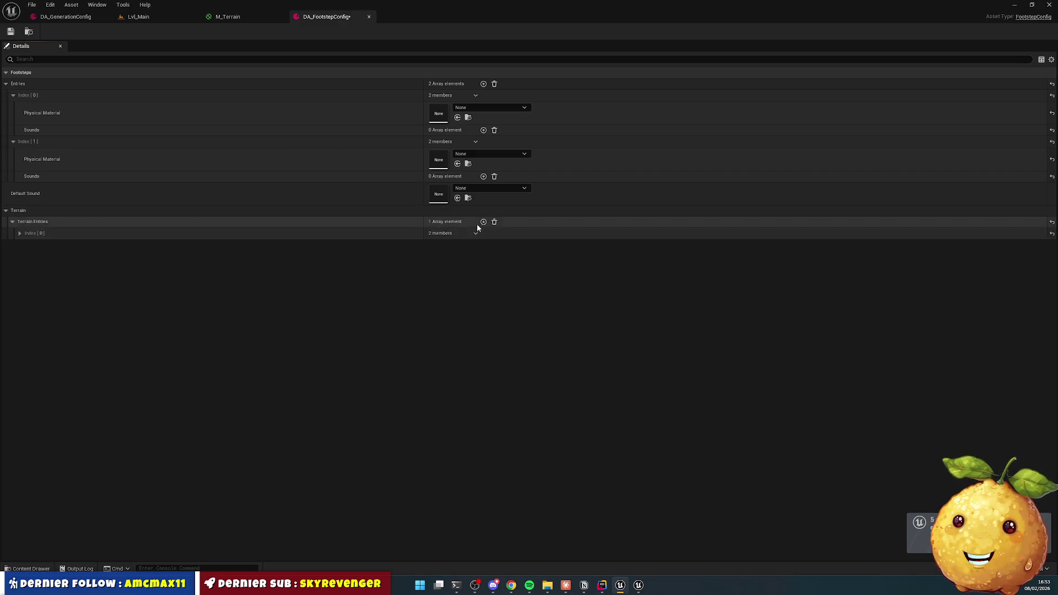
left_click(475, 233)
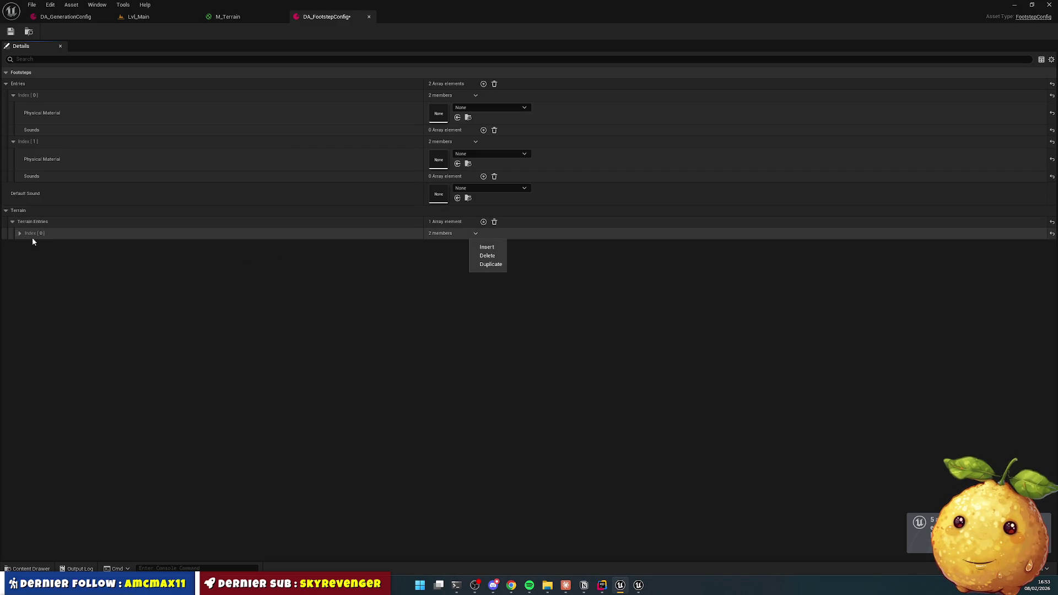
left_click(20, 233)
left_click(452, 244)
left_click(449, 254)
left_click(483, 256)
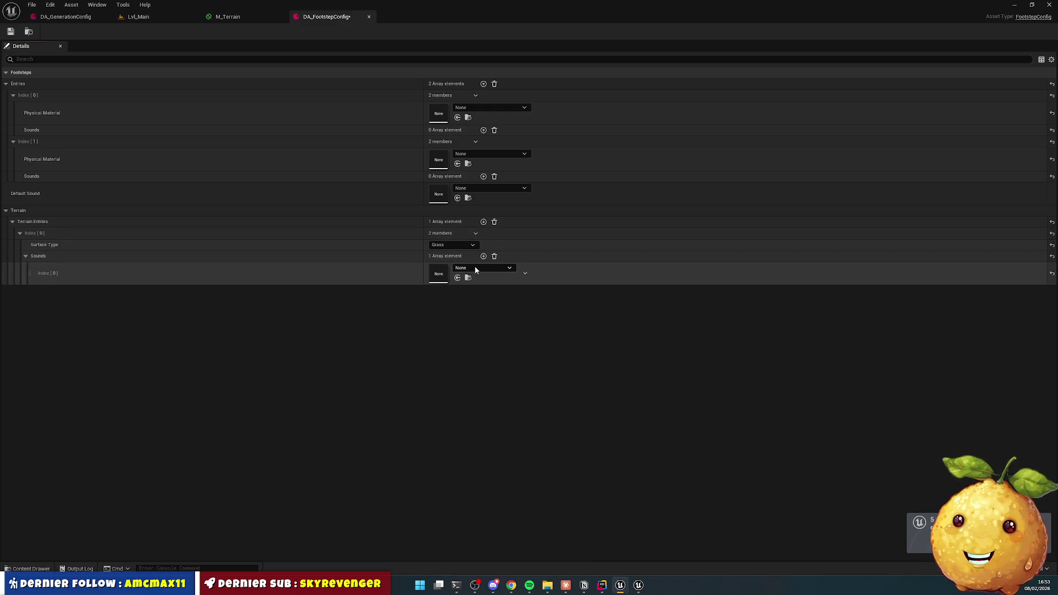
left_click(474, 267)
type("g")
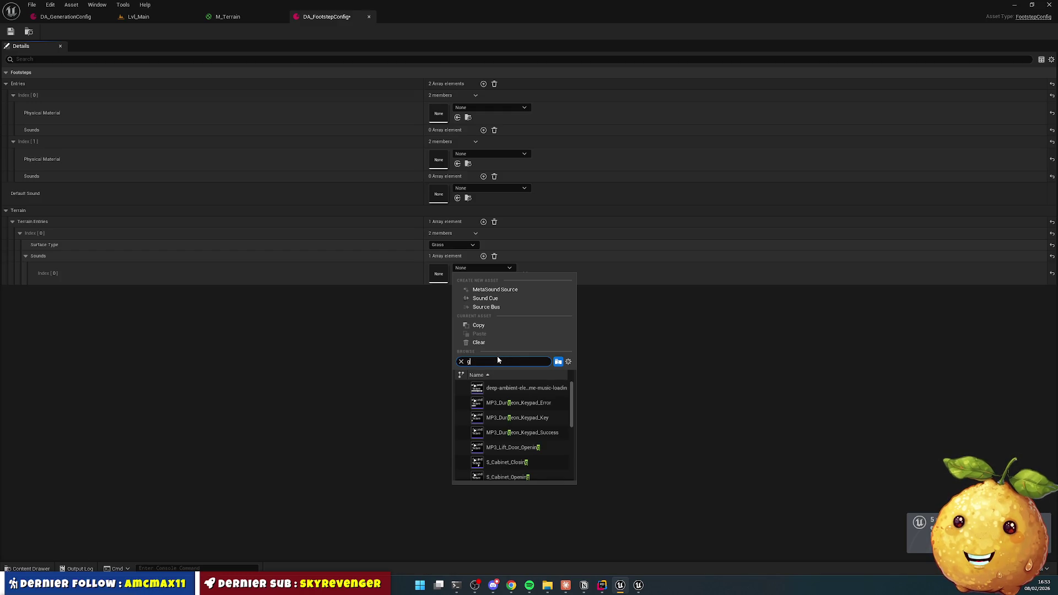
type("rass")
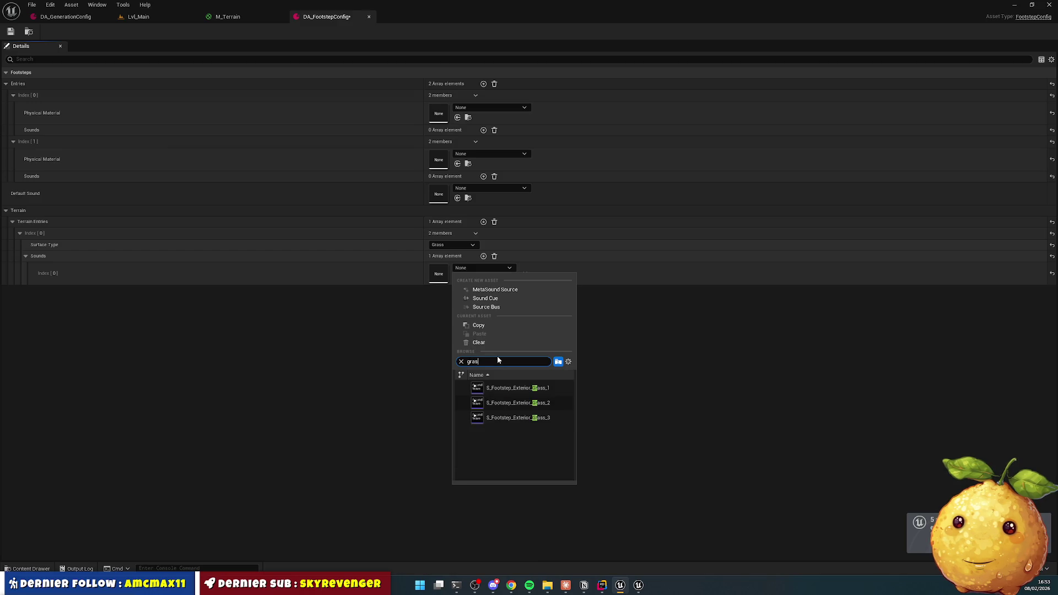
left_click(533, 388)
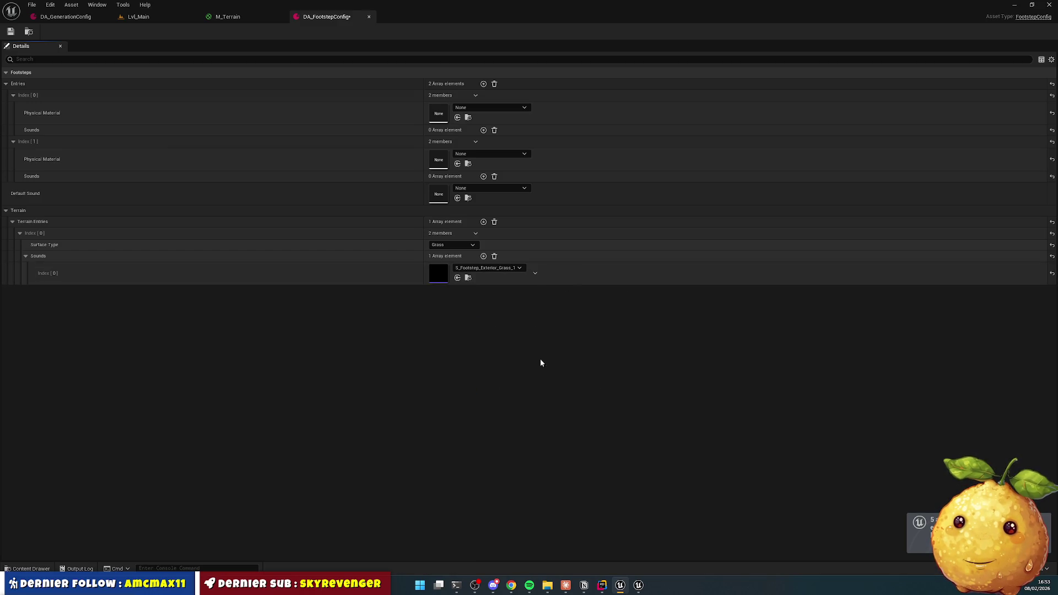
Step: Duplicate the grass sound slot twice and set them to Grass_2 and Grass_3
left_click(534, 273)
left_click(546, 304)
left_click(536, 298)
left_click(548, 328)
left_click(514, 292)
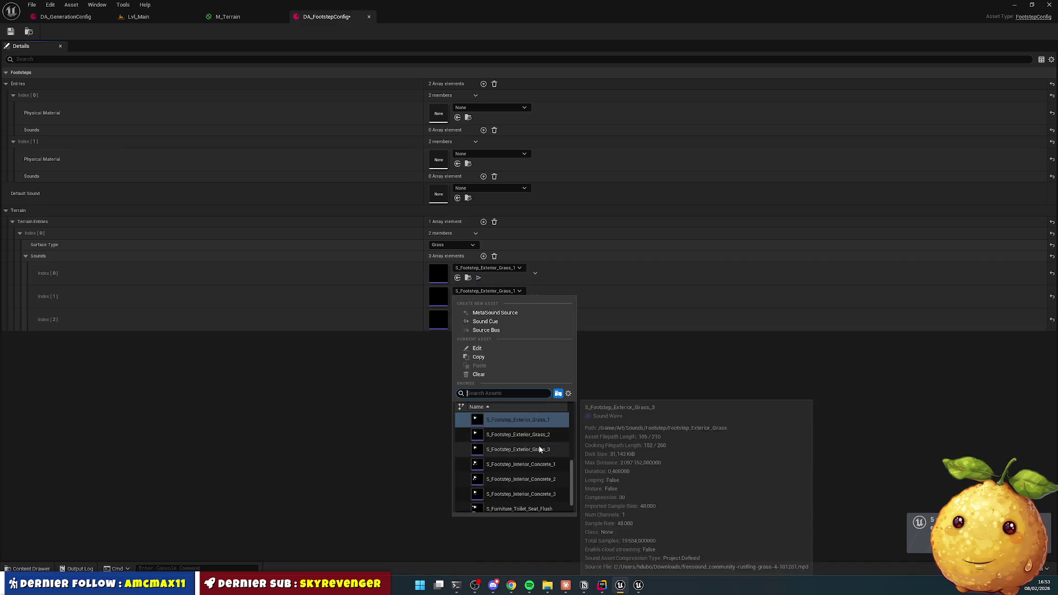
left_click(518, 435)
left_click(502, 315)
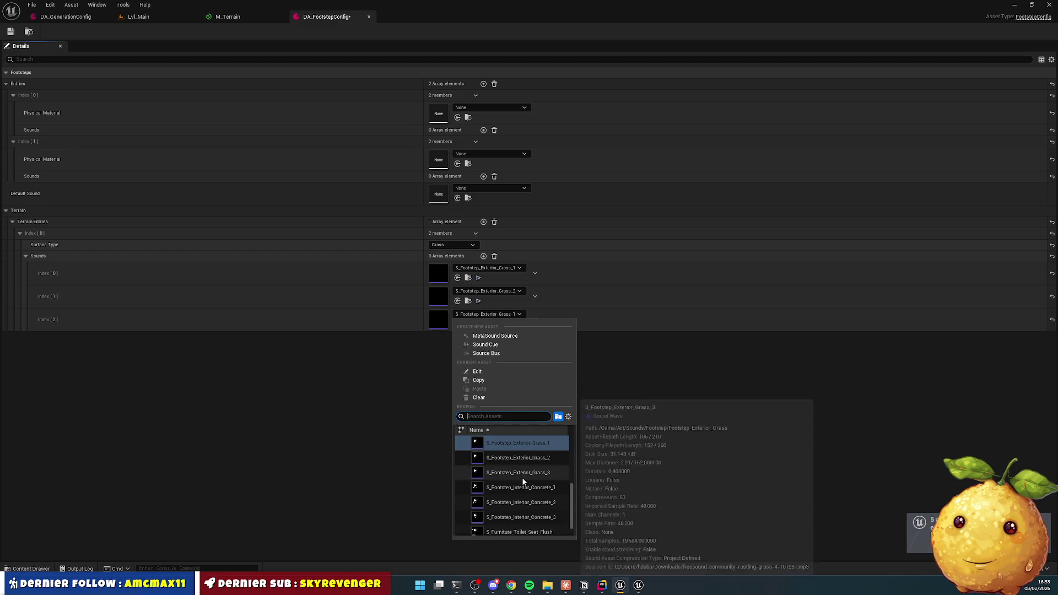
left_click(521, 475)
Step: Add a Rock Terrain entry with S_Footstep_Exterior_Dirt_1 as its first sound
left_click(483, 222)
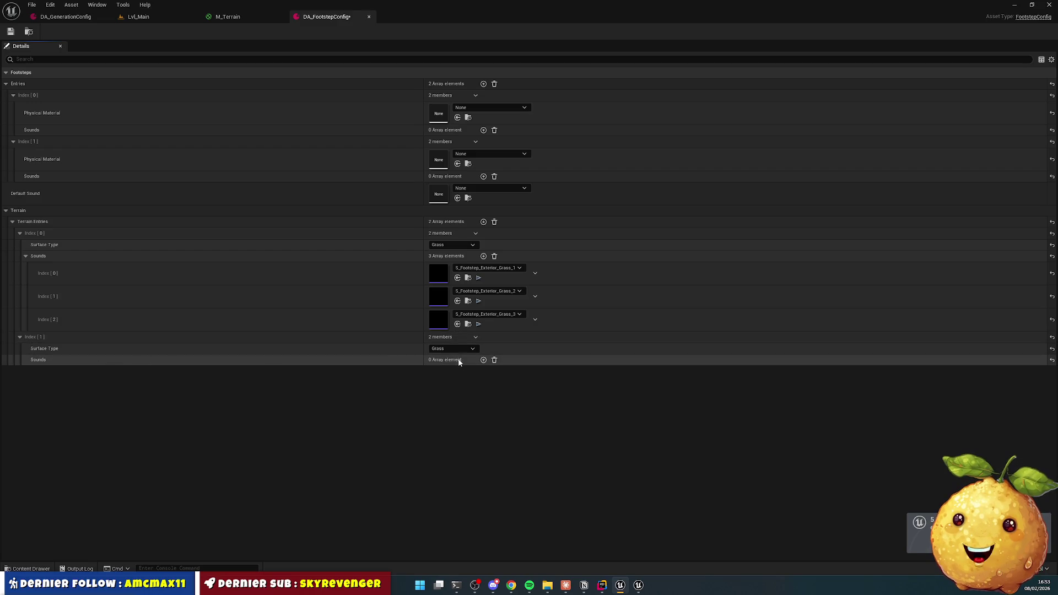
left_click(458, 348)
left_click(483, 359)
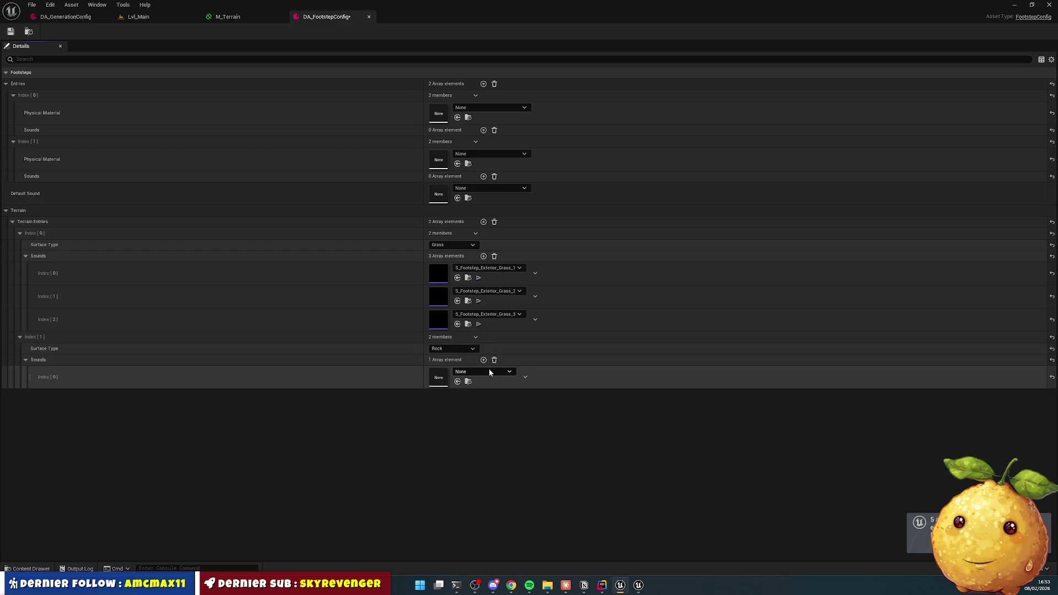
left_click(488, 371)
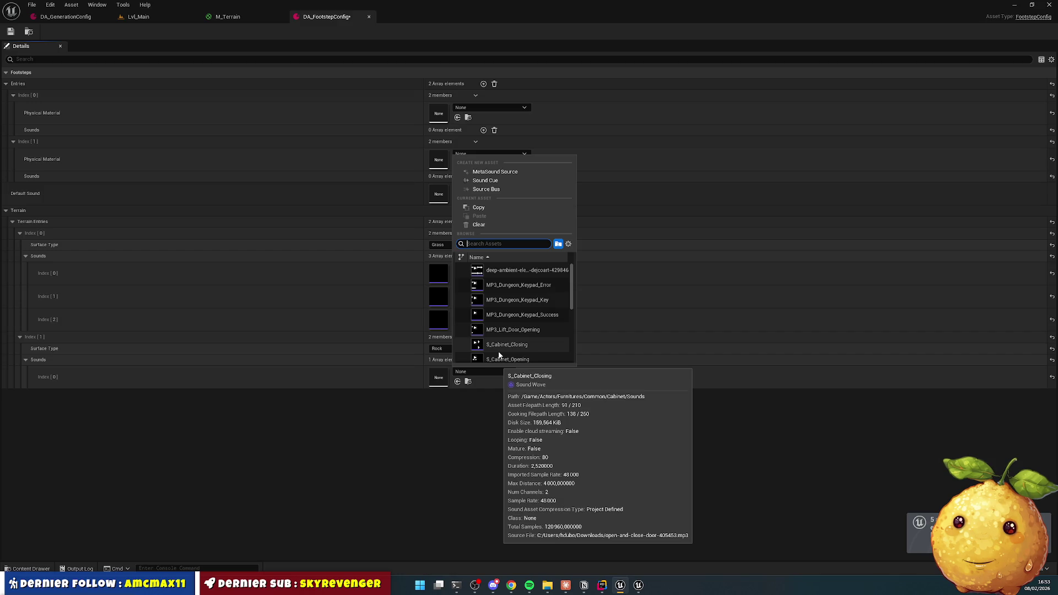
type("di")
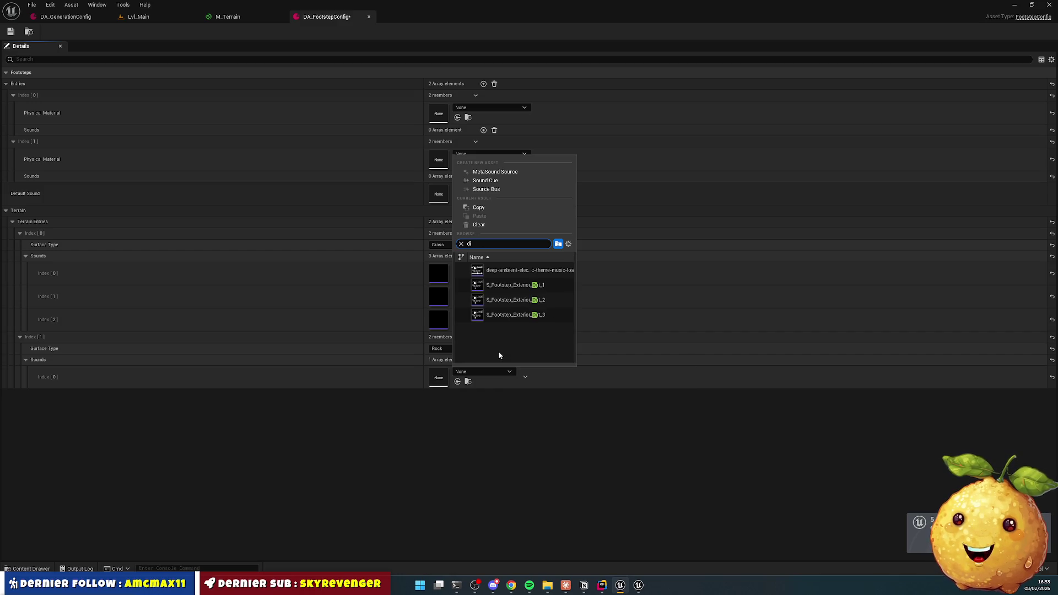
left_click(551, 284)
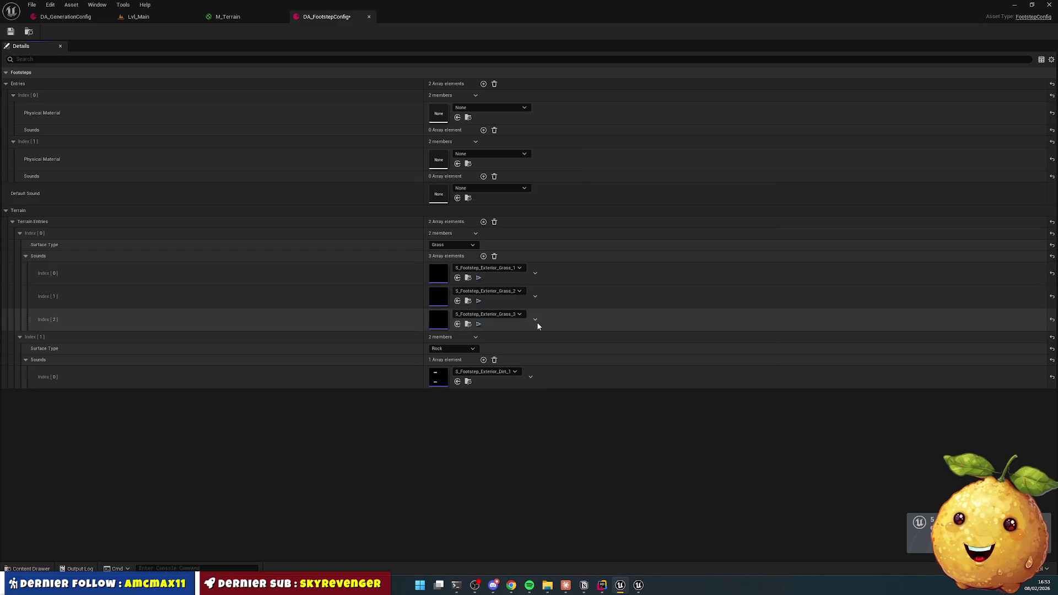
Step: Duplicate the Rock sound slot twice and set them to Dirt_2 and Dirt_3
left_click(530, 377)
left_click(546, 407)
left_click(530, 400)
left_click(545, 431)
left_click(496, 394)
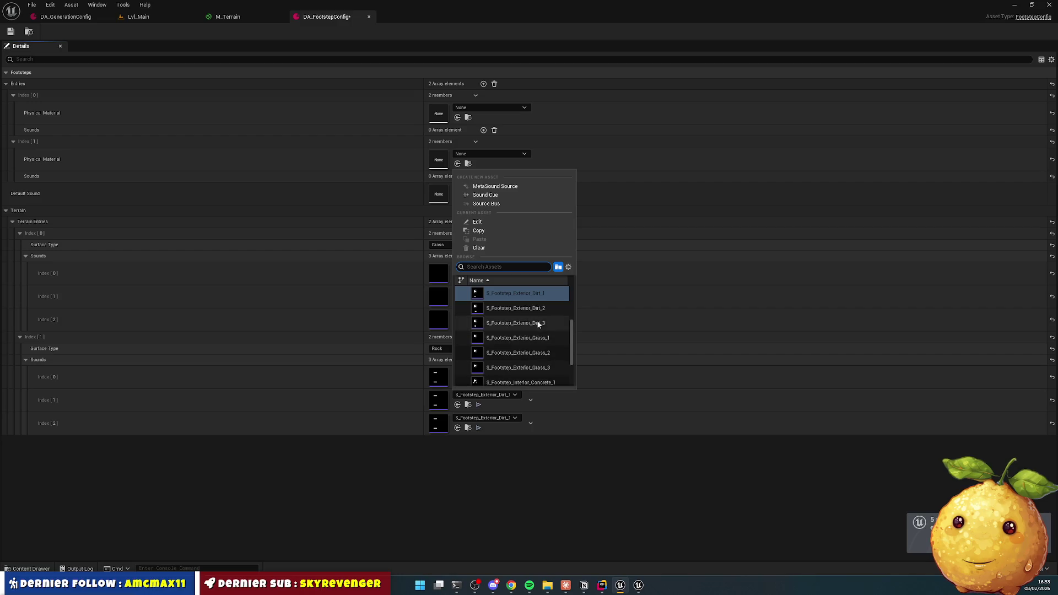
left_click(529, 307)
left_click(505, 420)
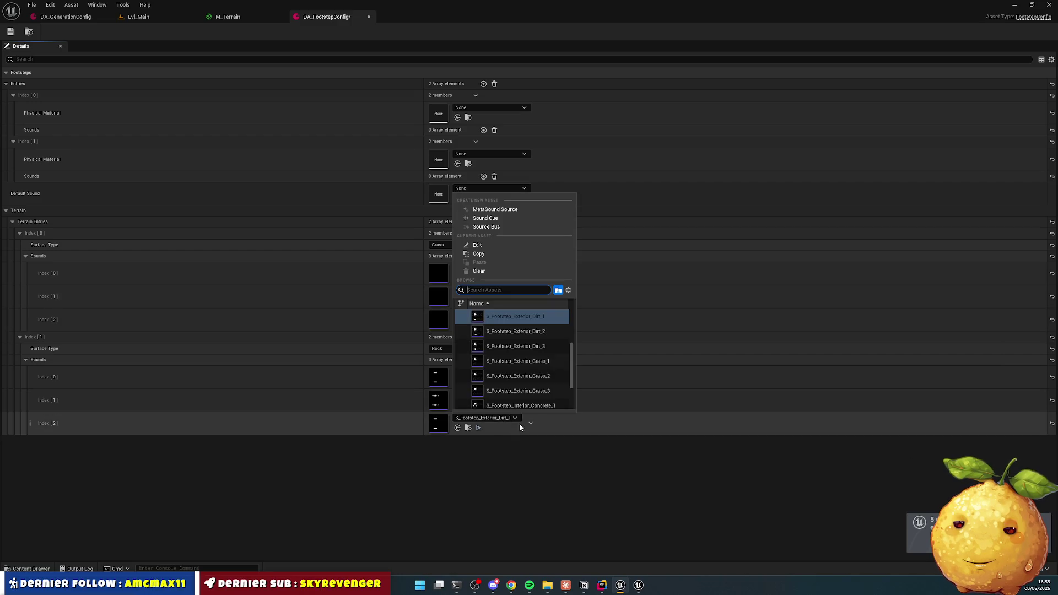
left_click(531, 345)
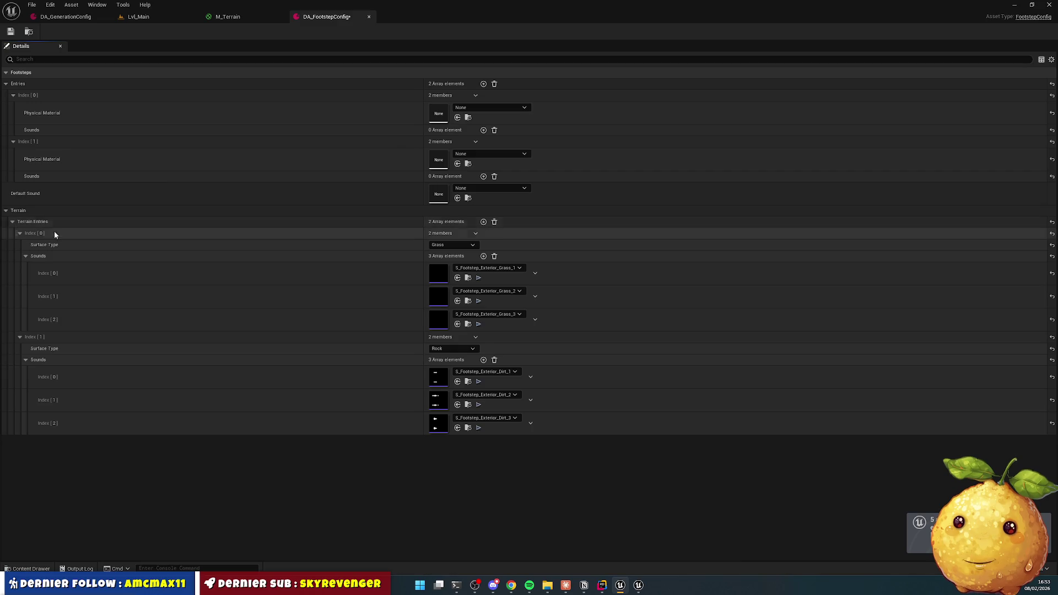
Step: Duplicate the Rock entry into a third Terrain entry with surface type Dirt, and save
left_click(475, 337)
left_click(488, 369)
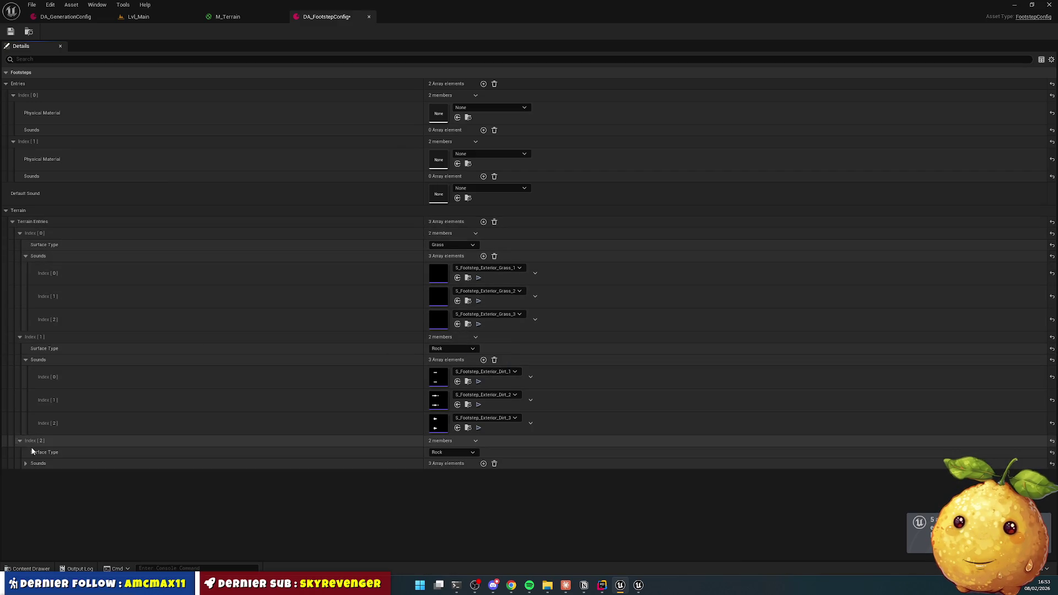
left_click(25, 463)
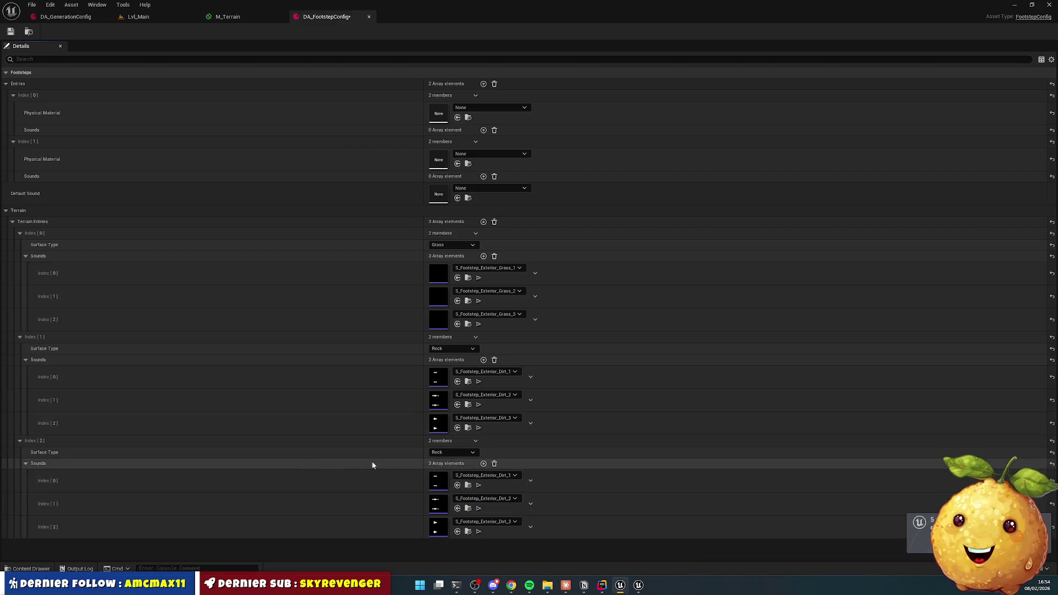
left_click(453, 452)
left_click(446, 473)
left_click(443, 452)
left_click(444, 464)
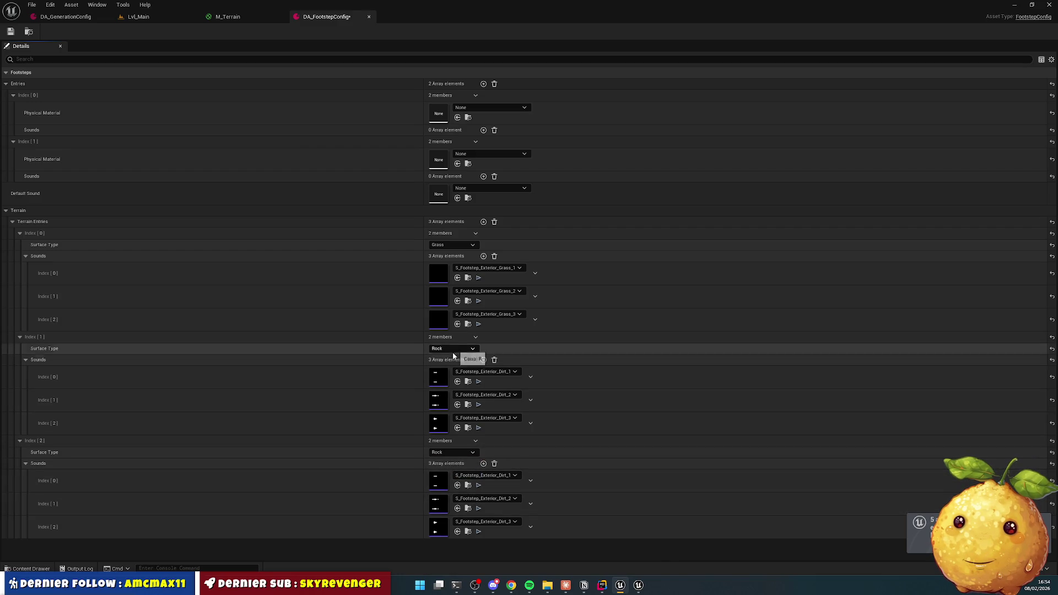
left_click(445, 451)
left_click(451, 471)
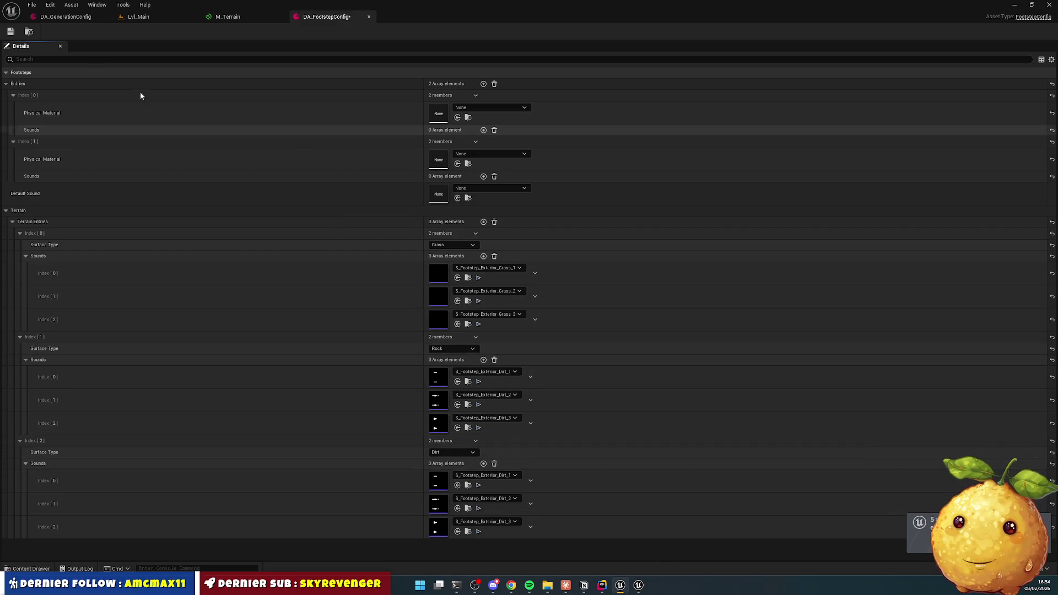
left_click(11, 31)
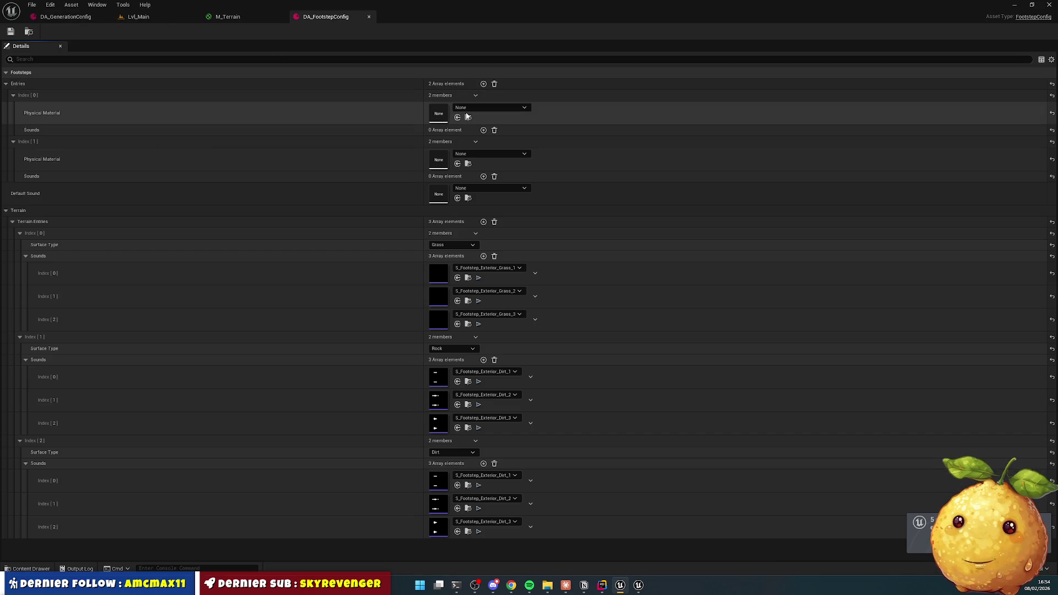
Step: Set the first entry's physical material to PM_Interior_Concrete
left_click(487, 108)
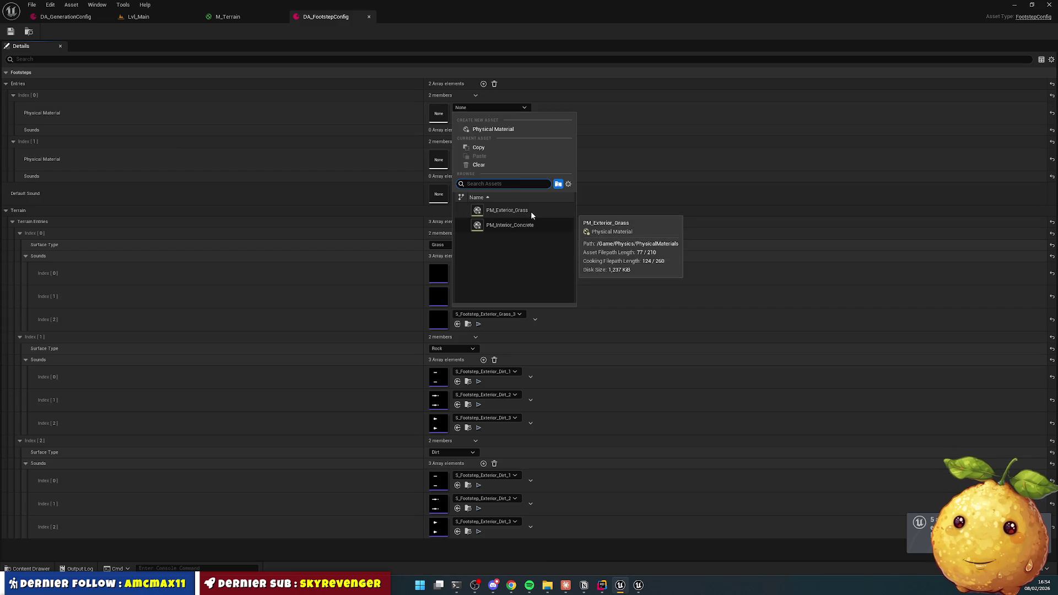
left_click(67, 107)
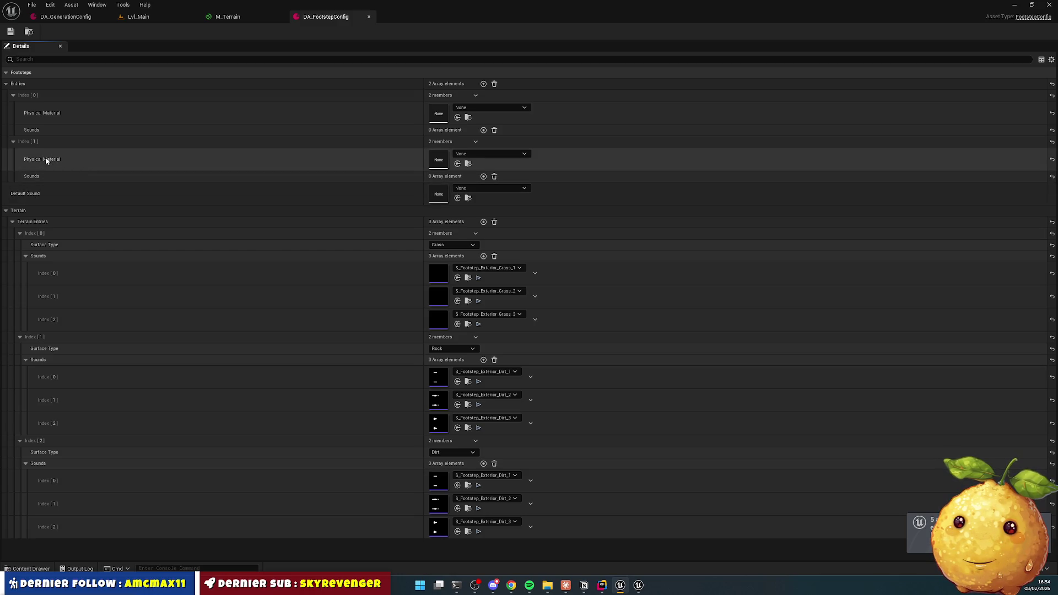
left_click(478, 108)
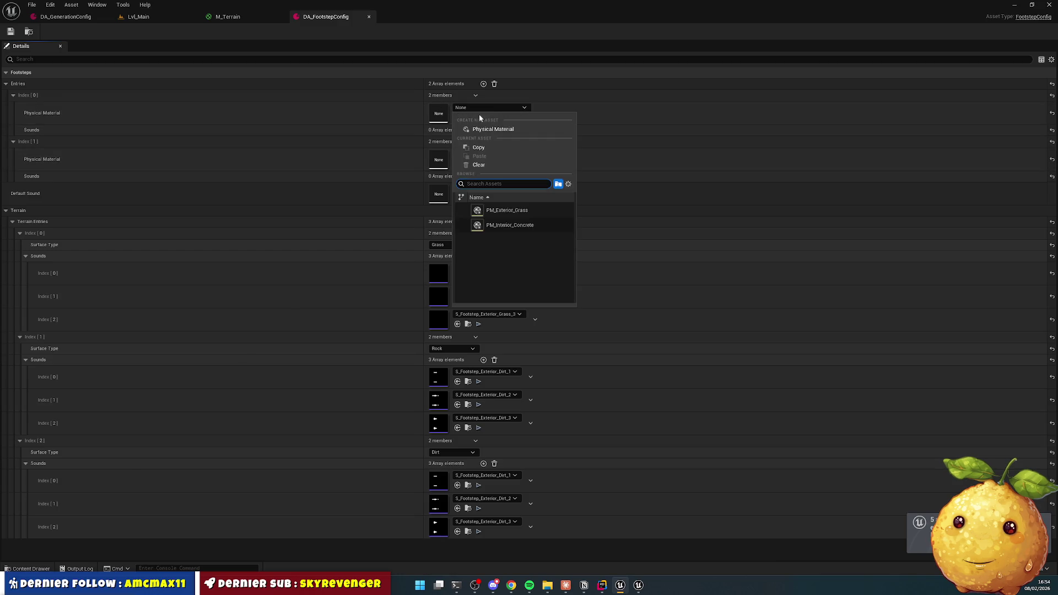
left_click(535, 224)
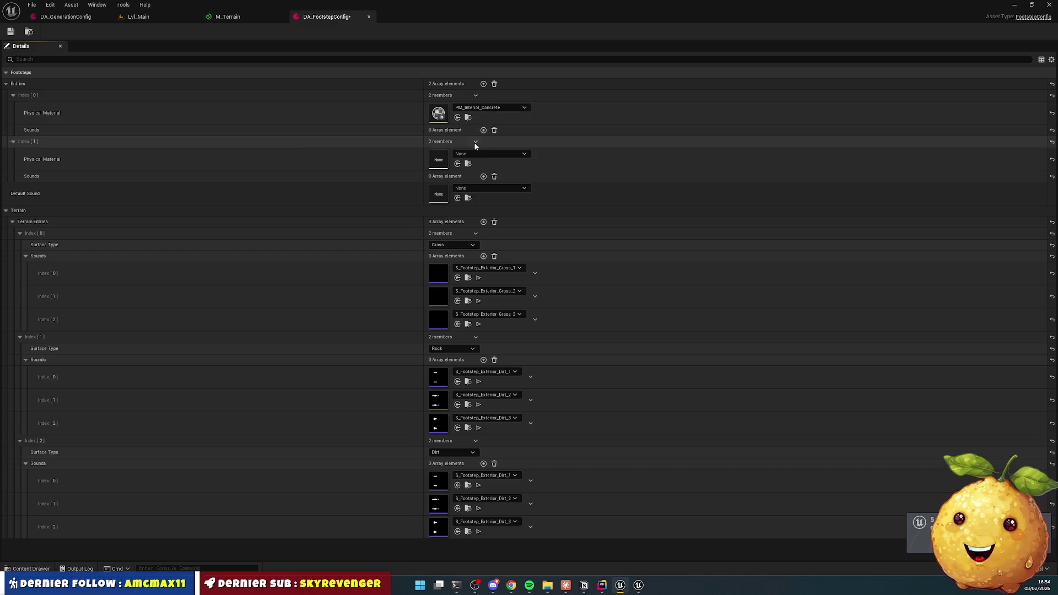
Step: Give the concrete entry three sounds: S_Footstep_Interior_Concrete_1, _2 and _3
left_click(483, 130)
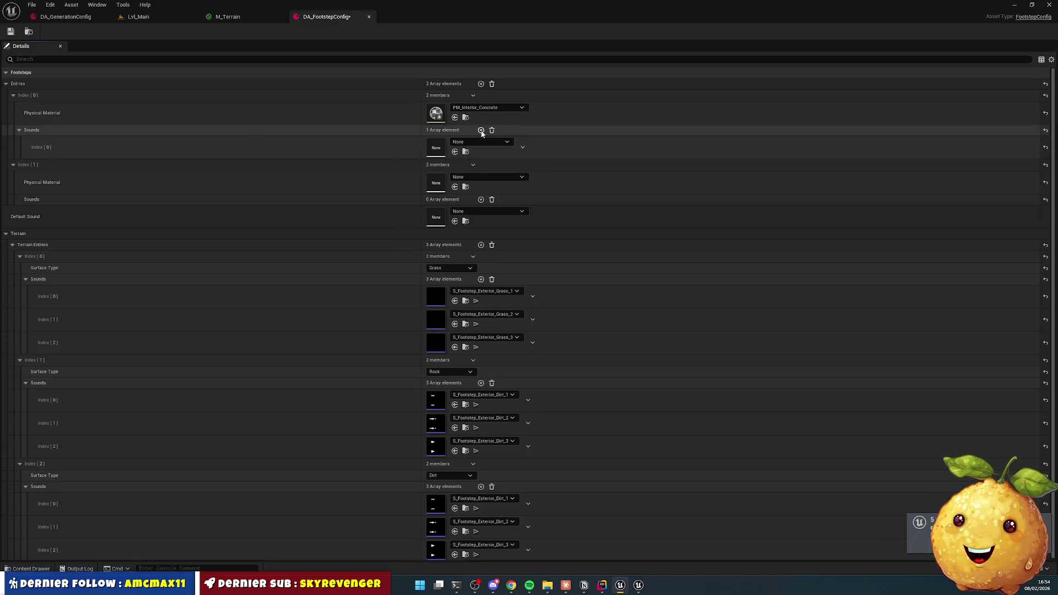
left_click(500, 142)
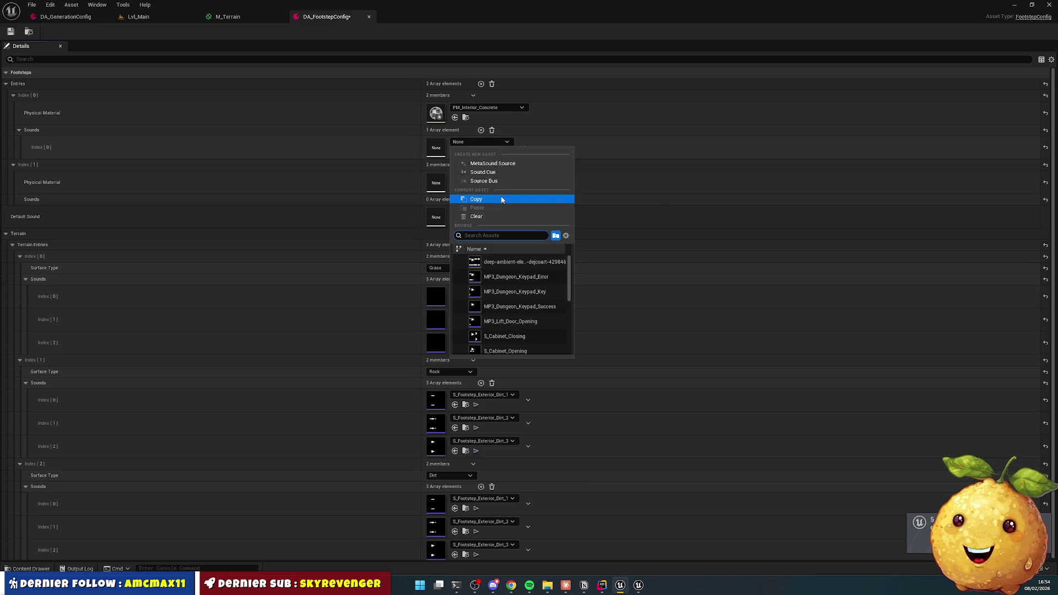
type("concrete")
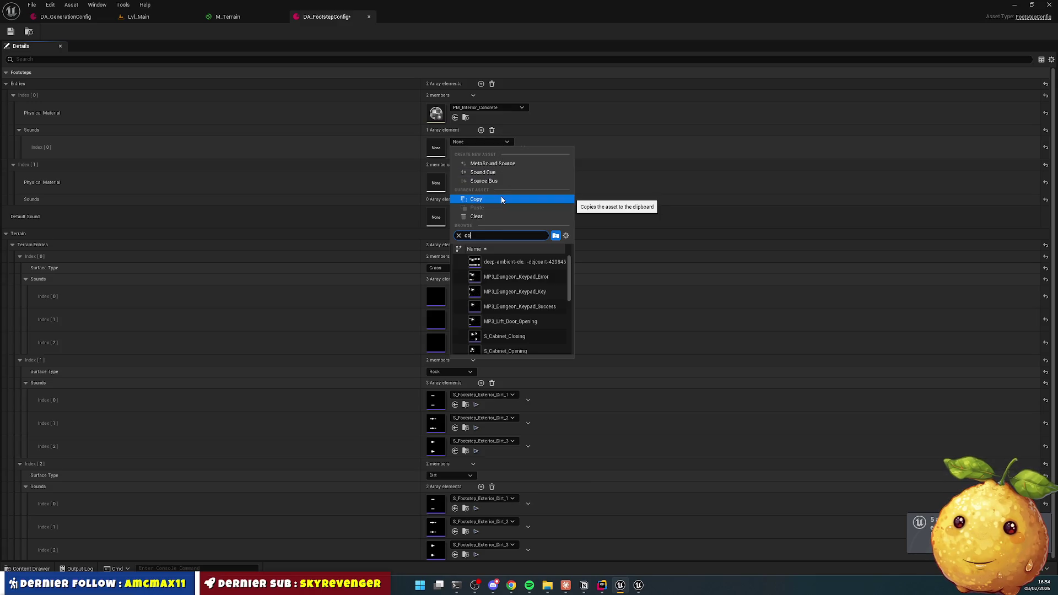
left_click(525, 257)
left_click(538, 147)
left_click(547, 169)
left_click(538, 171)
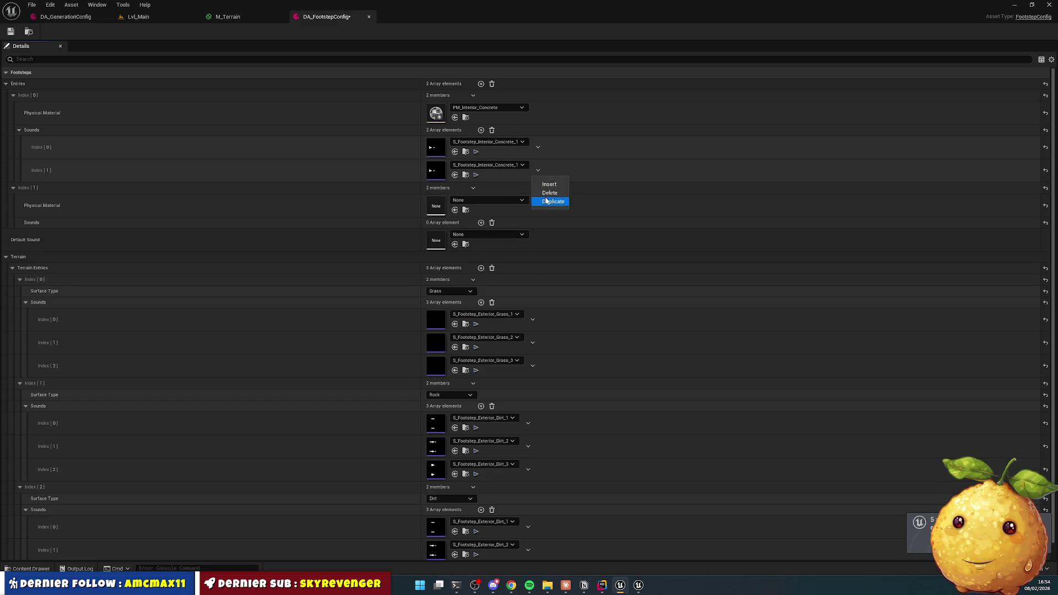
left_click(545, 201)
left_click(522, 188)
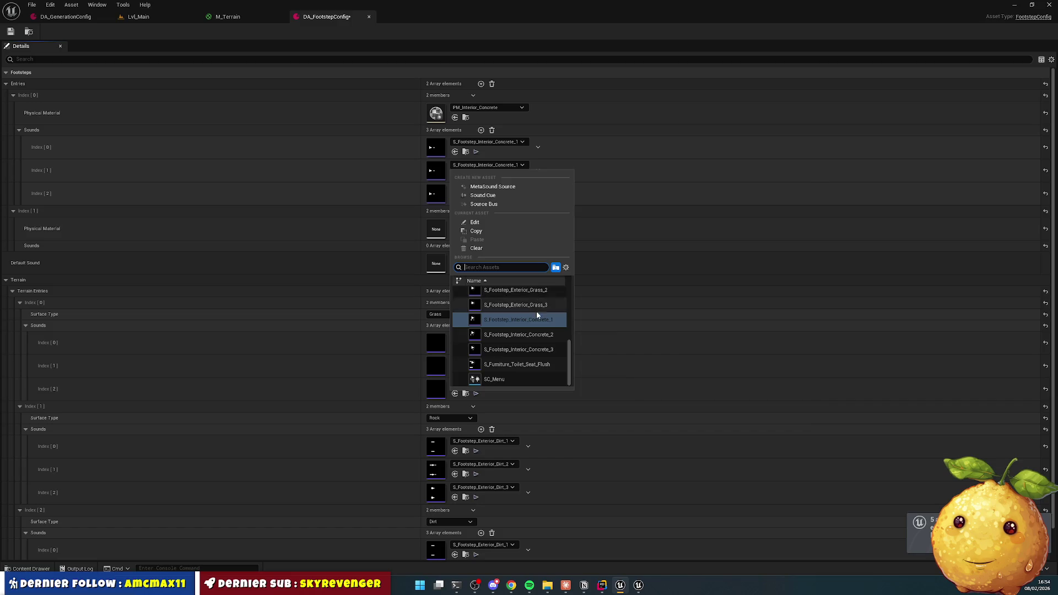
left_click(534, 334)
left_click(518, 188)
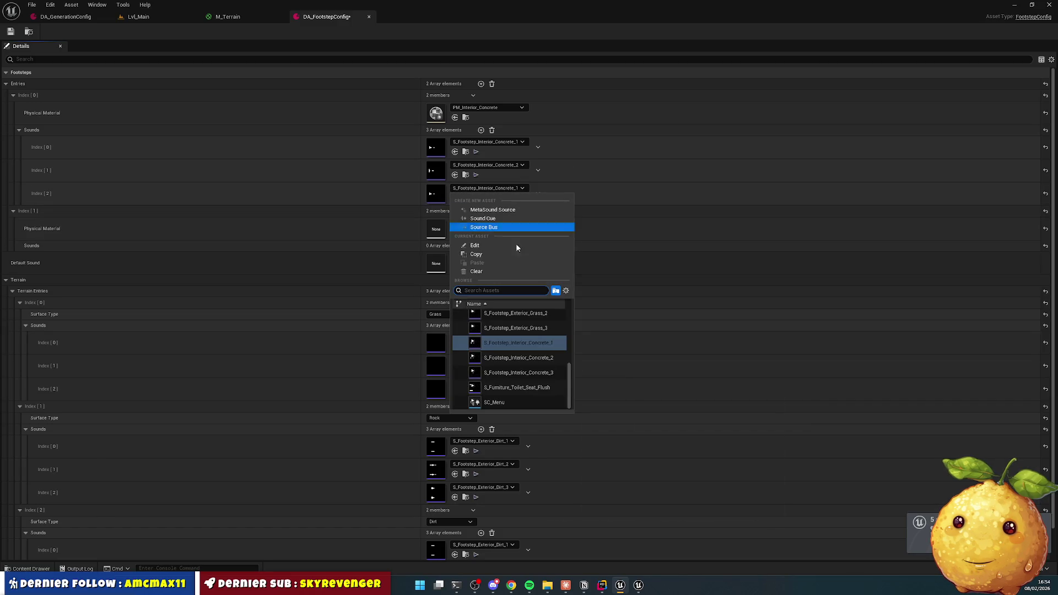
left_click(524, 373)
Step: Delete the empty second footstep entry and save DA_FootstepConfig
left_click(13, 211)
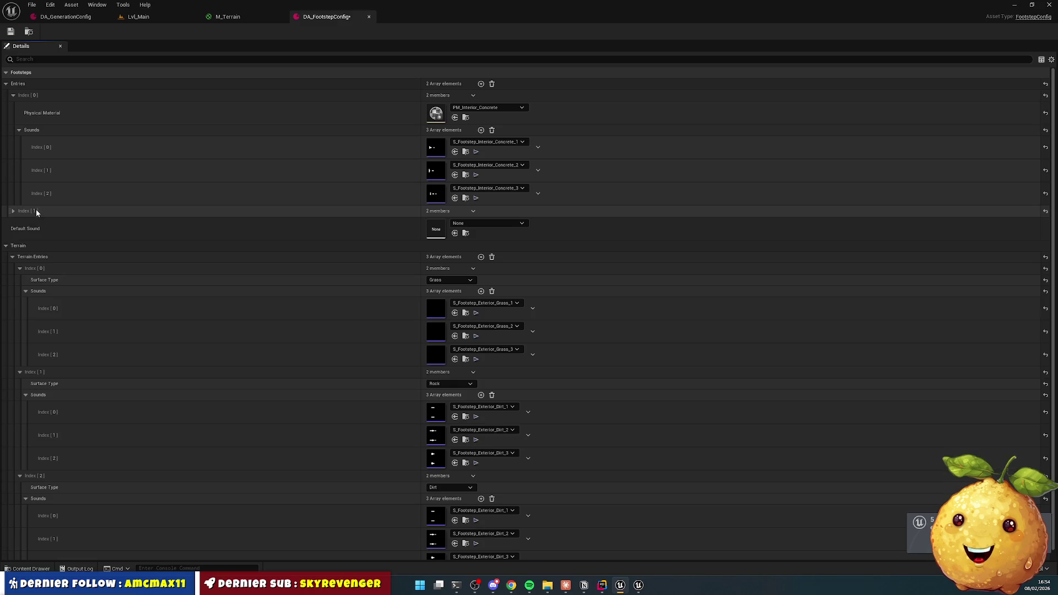
left_click(473, 211)
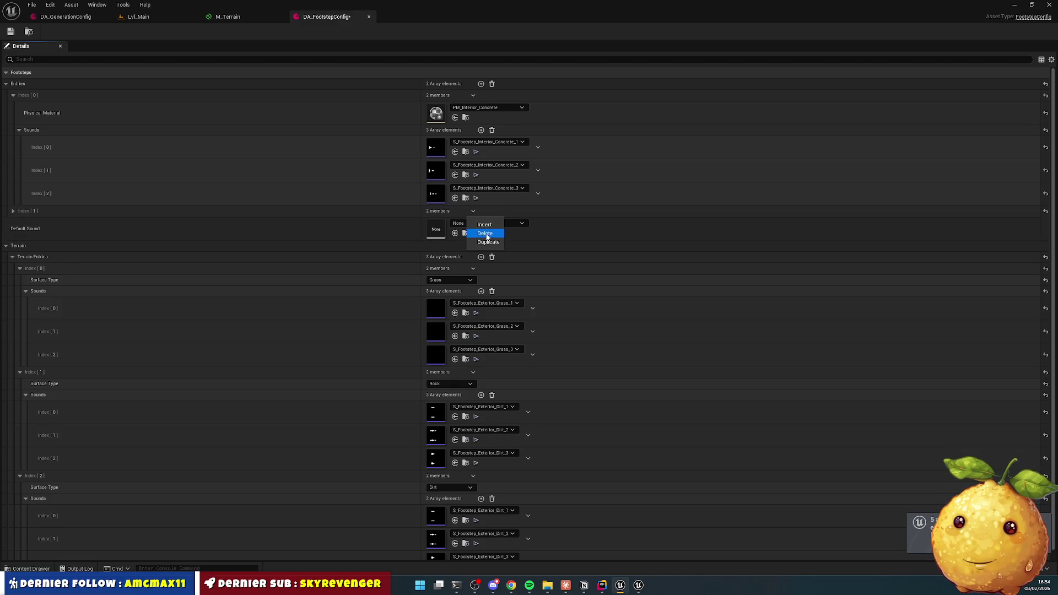
left_click(485, 235)
key("ctrl+s")
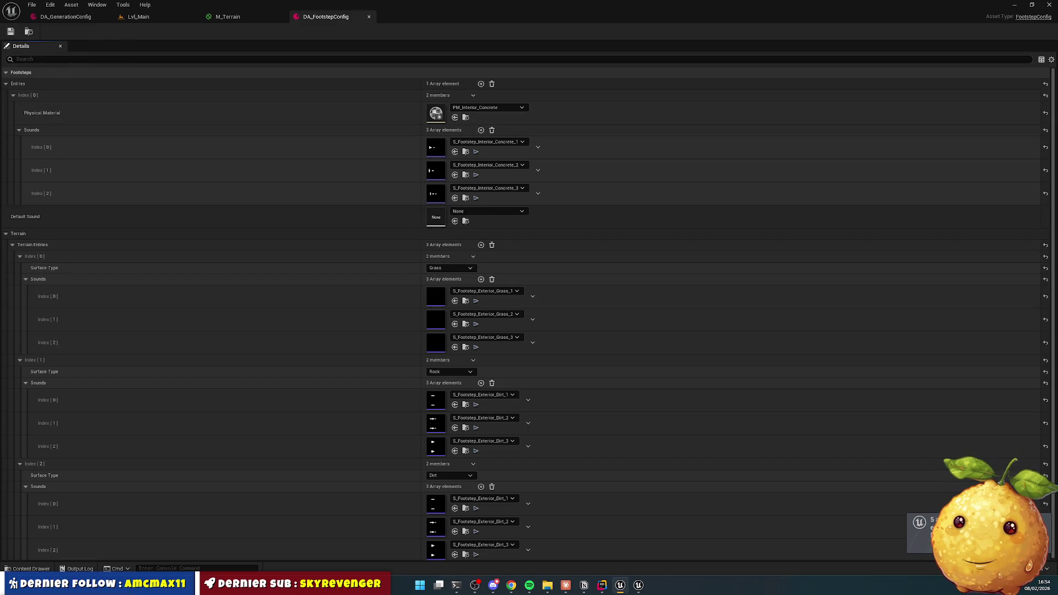
left_click(125, 16)
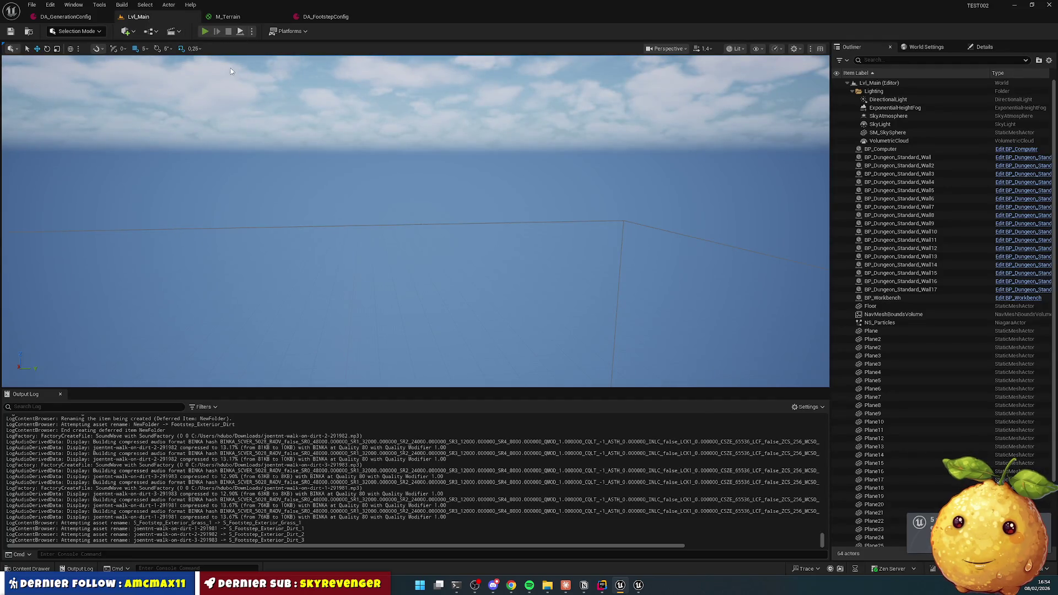
Step: Play Lvl_Main, run the character through the forest into the ravine, then stop
key("alt+p")
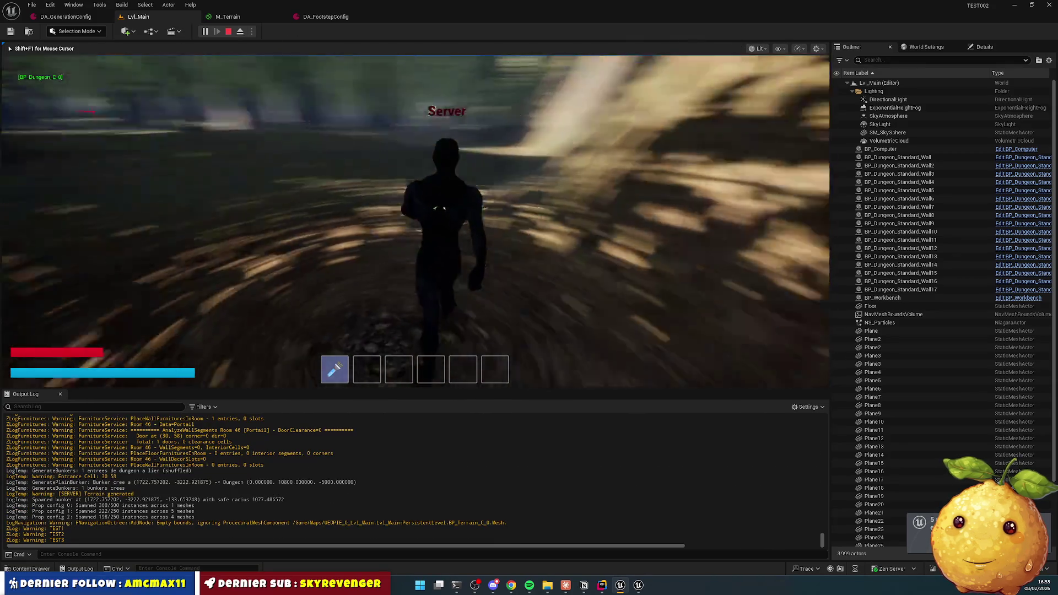
key("w")
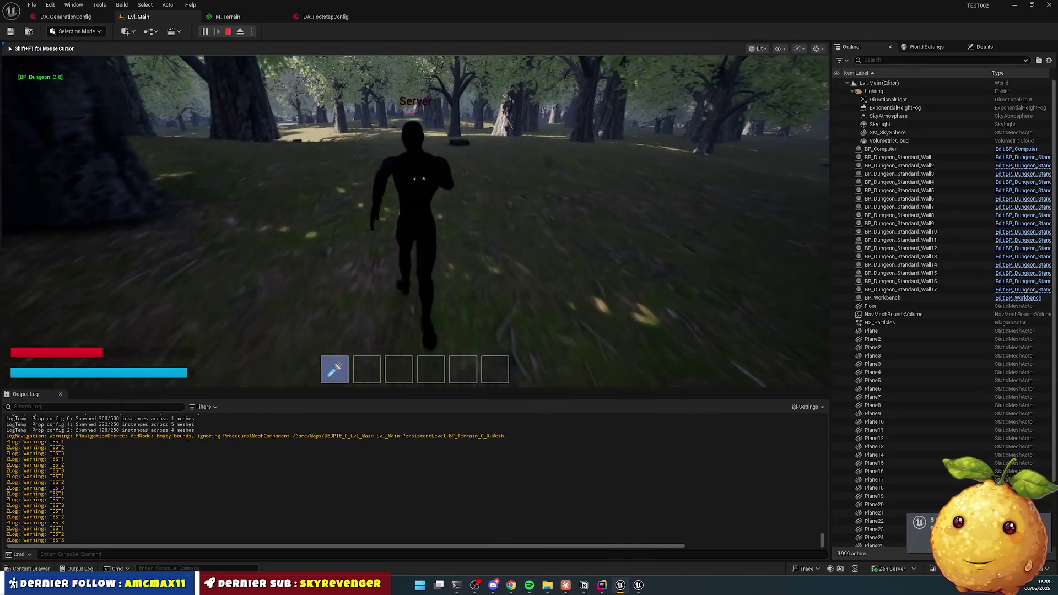
key("w")
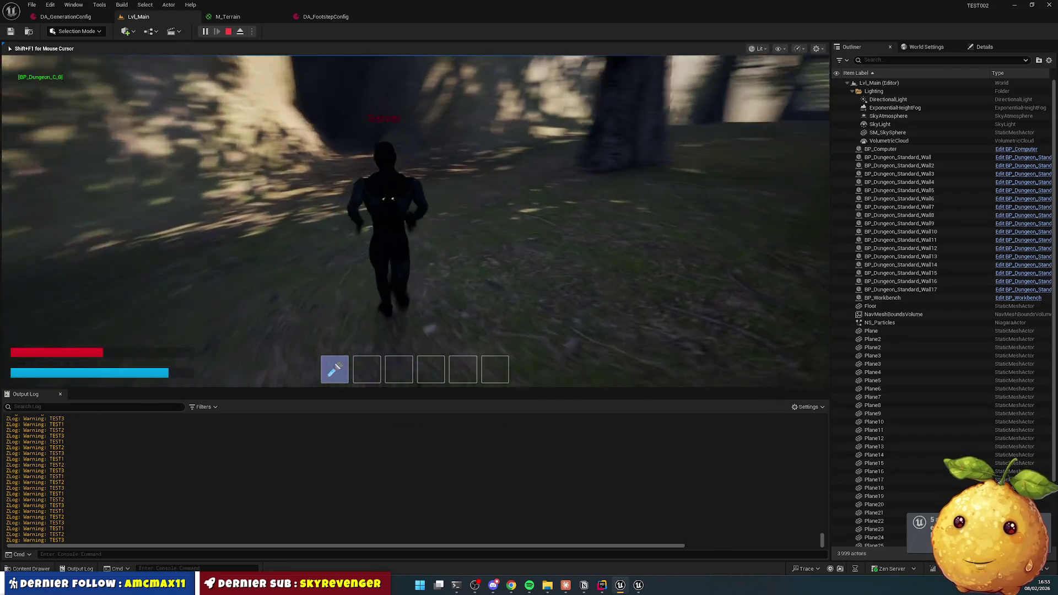
key("w")
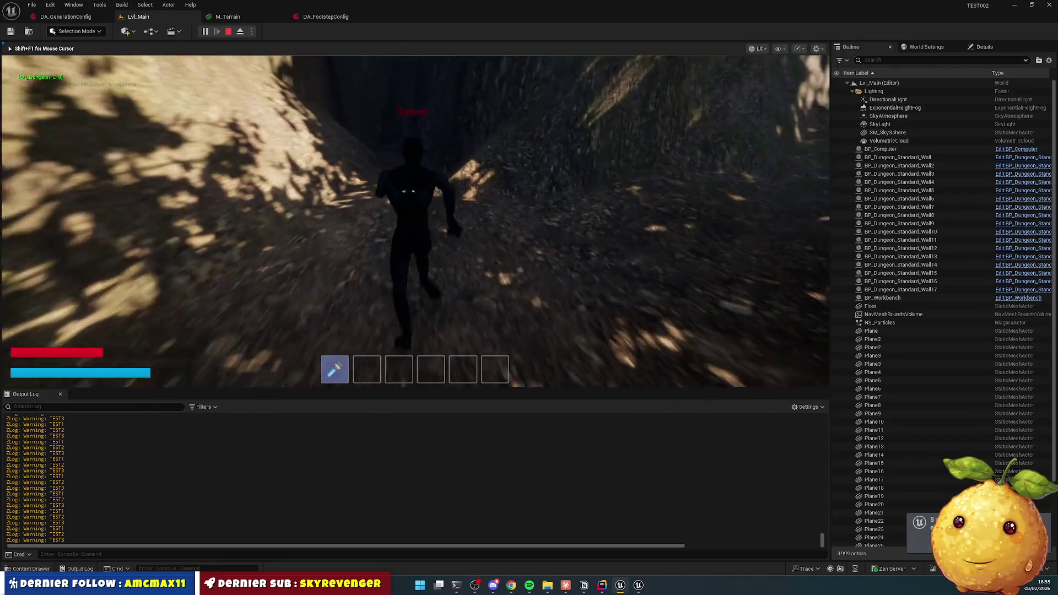
key("w")
key("Escape")
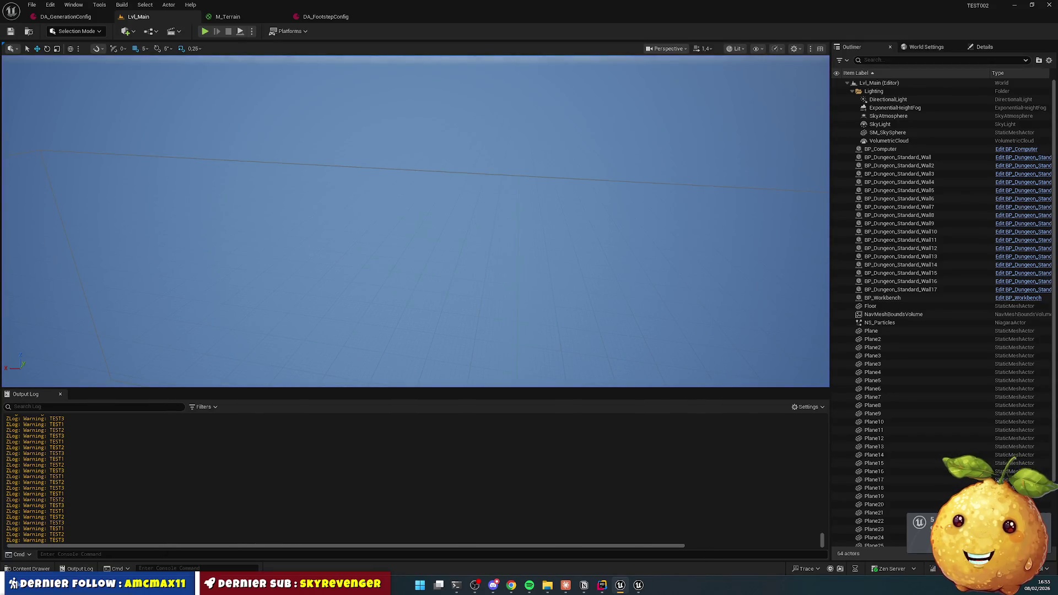
Step: Open all three S_Footstep_Exterior_Dirt sounds from the Footstep_Exterior_Dirt folder
left_click(28, 569)
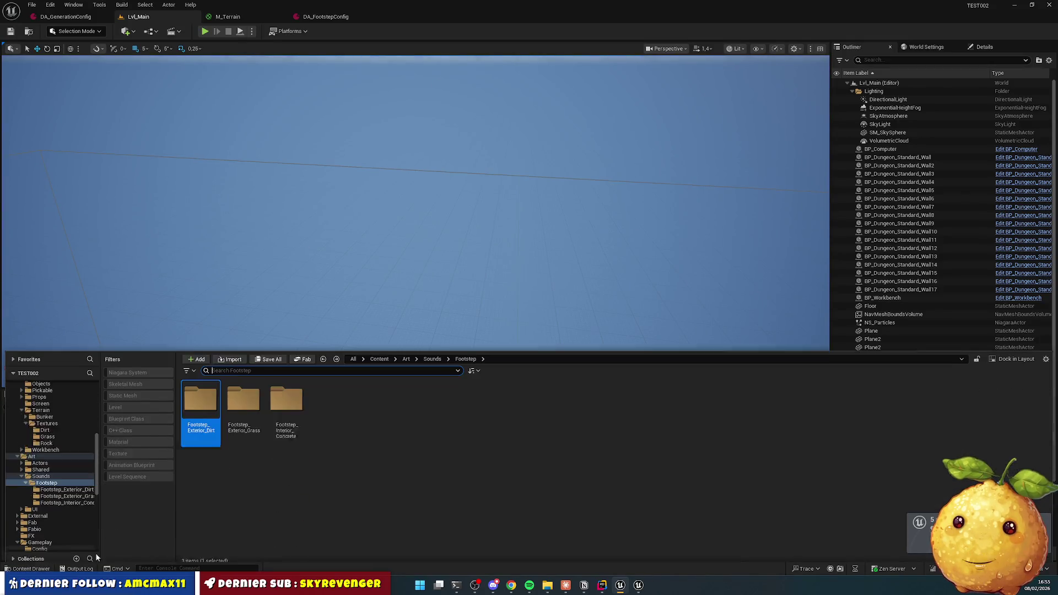
left_click(431, 353)
double_click(200, 394)
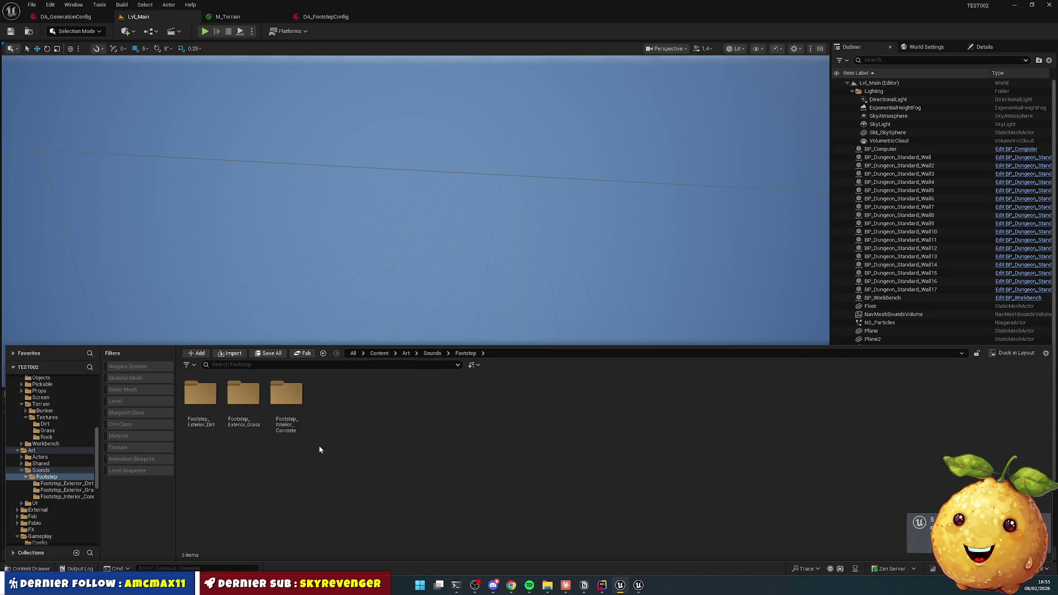
double_click(201, 397)
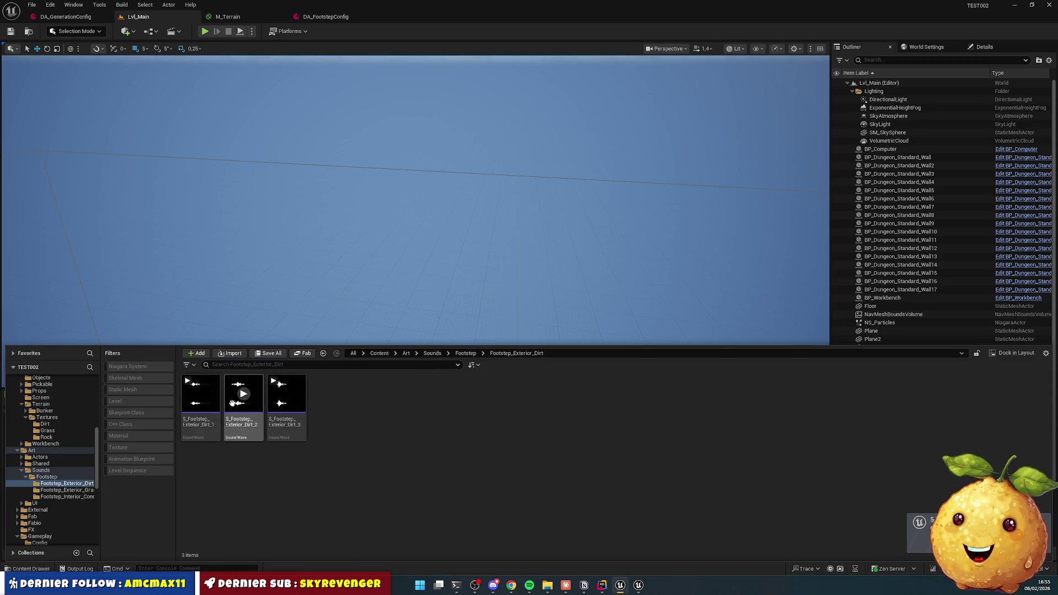
left_click(200, 394)
left_click(287, 394, "shift")
double_click(287, 394)
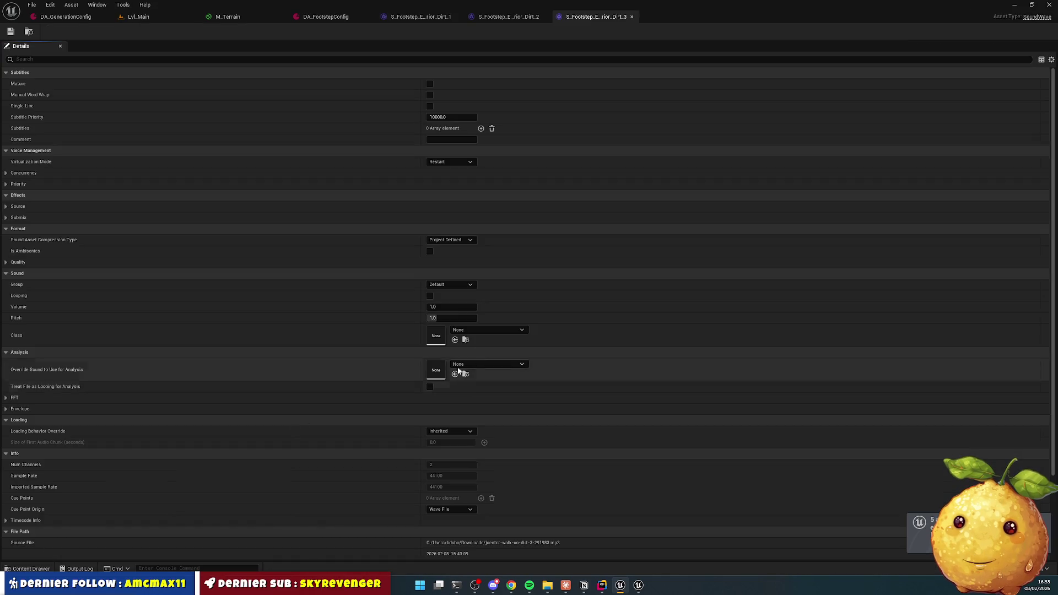
Step: Set the Volume of Dirt_3, Dirt_2 and Dirt_1 to 0,2
left_click(446, 308)
type(",2")
key("Return")
left_click(508, 16)
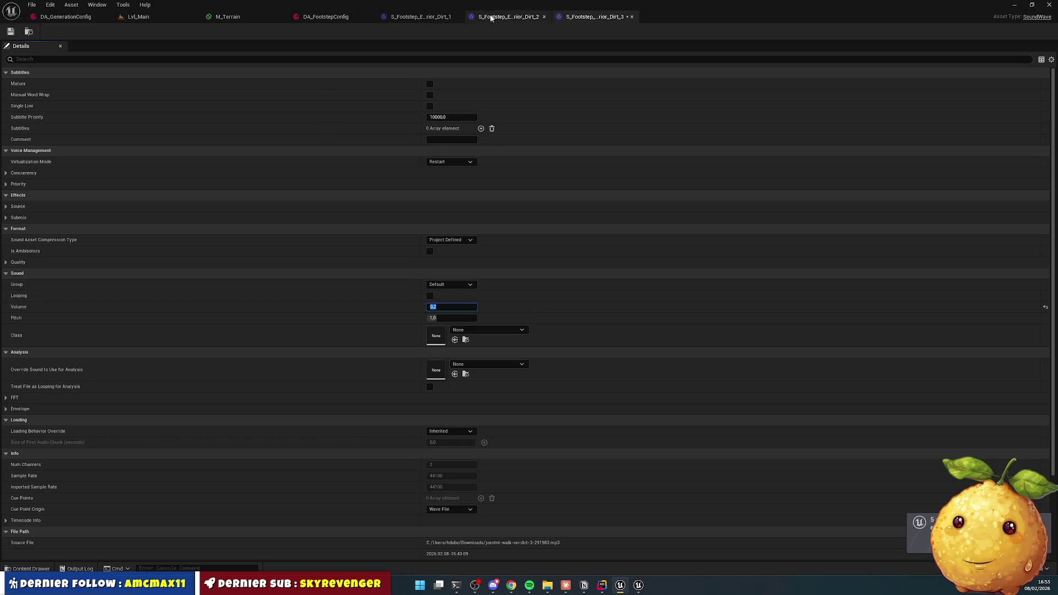
left_click(447, 308)
type("0,2")
key("Return")
left_click(420, 17)
left_click(450, 310)
type("0,2")
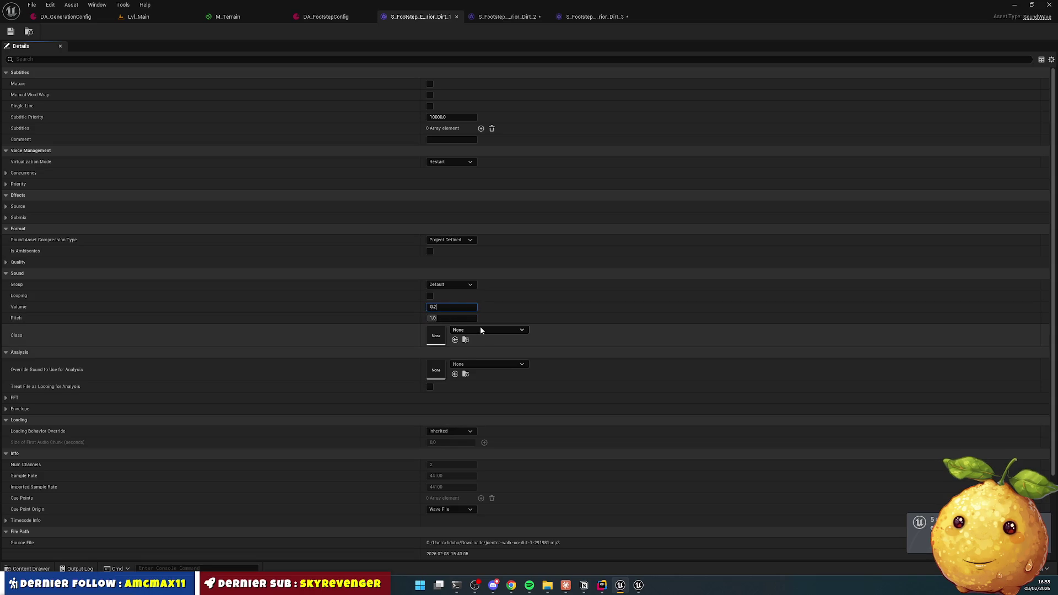
key("Return")
Step: Close the three dirt sound editors and return to the Lvl_Main level
left_click(595, 17)
left_click(629, 16)
left_click(543, 17)
left_click(451, 17)
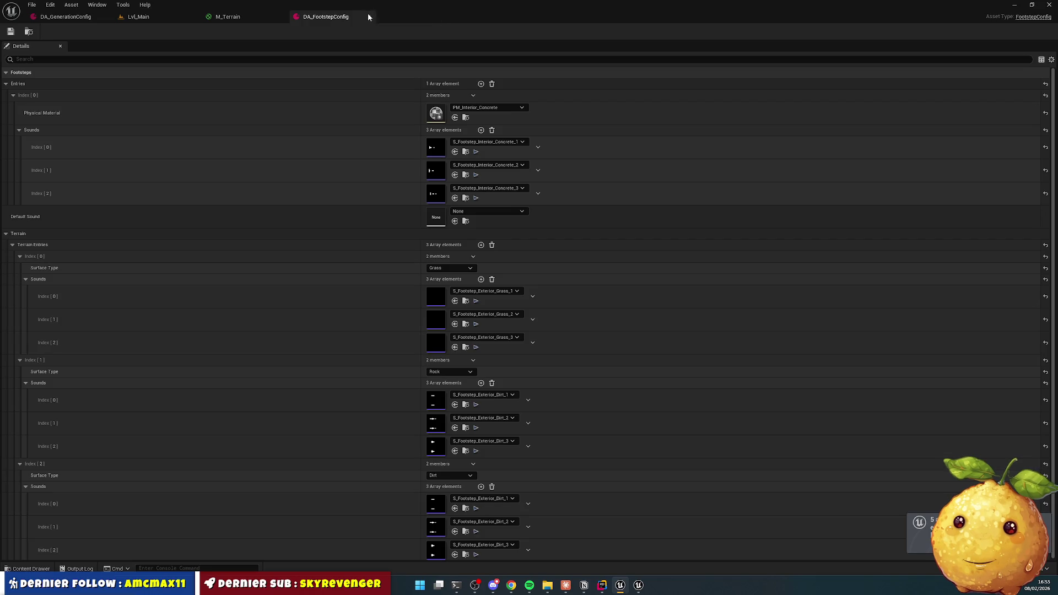
left_click(65, 16)
left_click(123, 18)
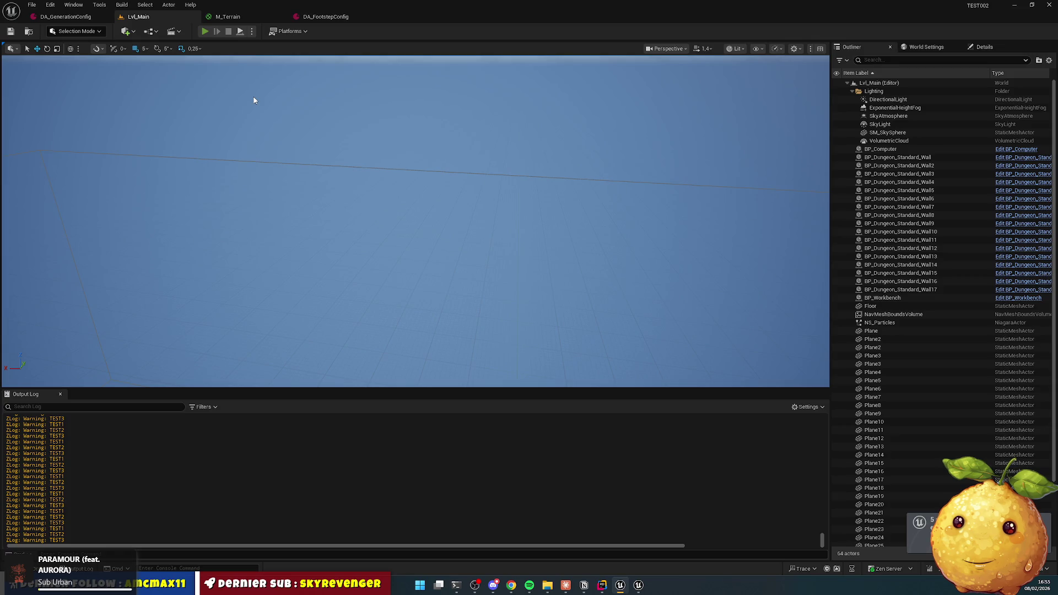
Step: Start another Play In Editor session of Lvl_Main with Alt+P
key("alt+p")
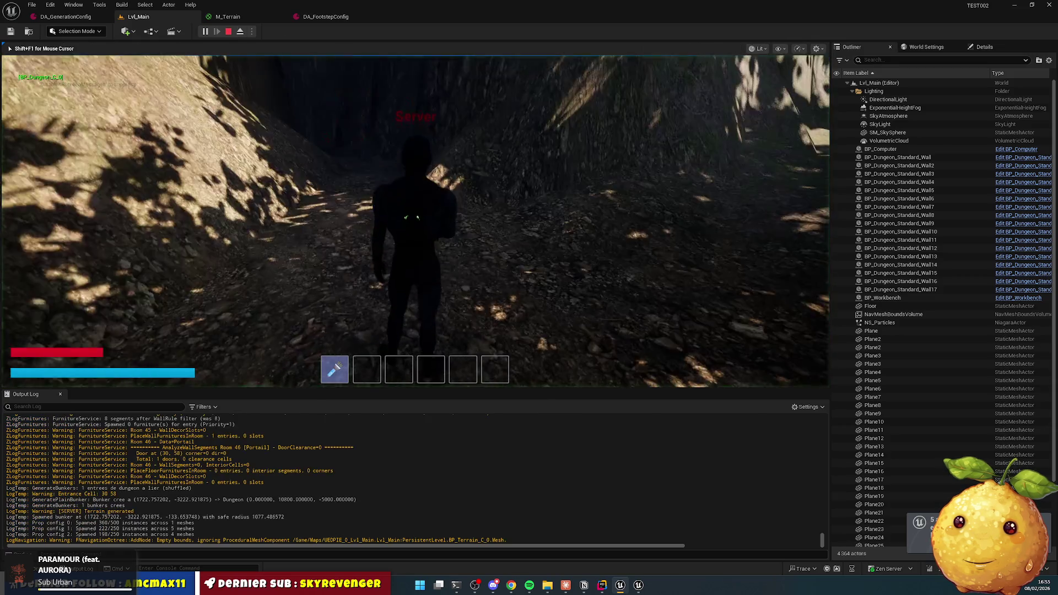
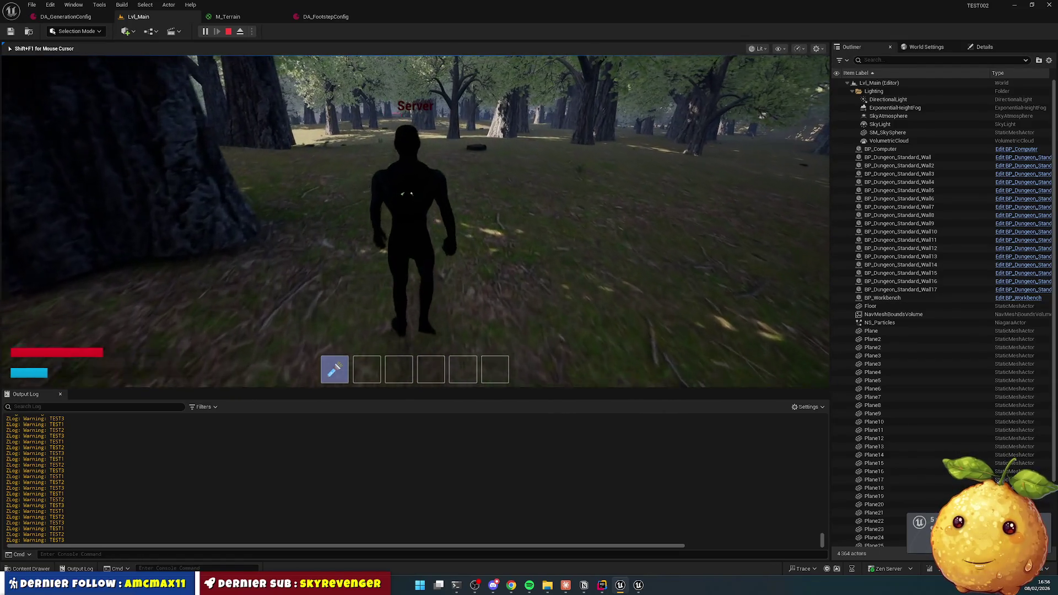
Step: Stop the play session and open the three S_Footstep_Exterior_Dirt sounds from the Content Drawer
key("Escape")
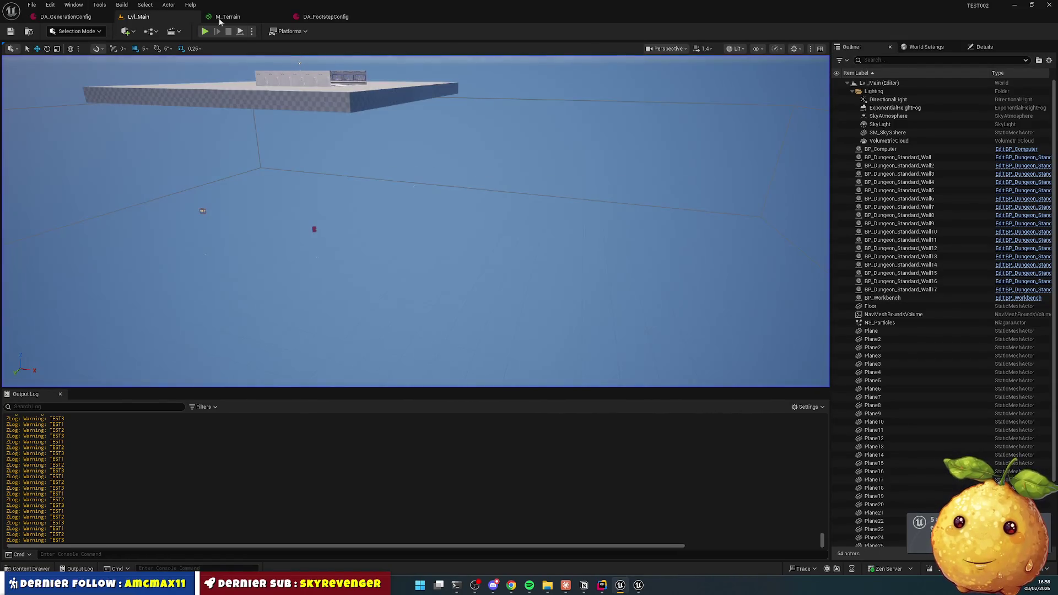
left_click(33, 569)
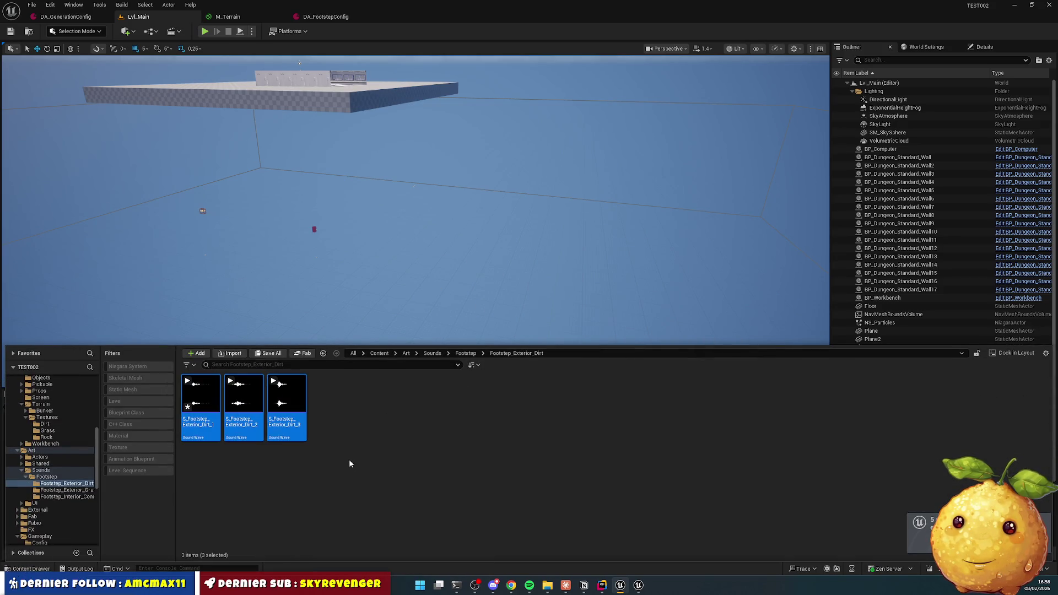
key("Return")
Step: Set the Volume of the Dirt footstep sounds to 0.1
left_click(453, 303)
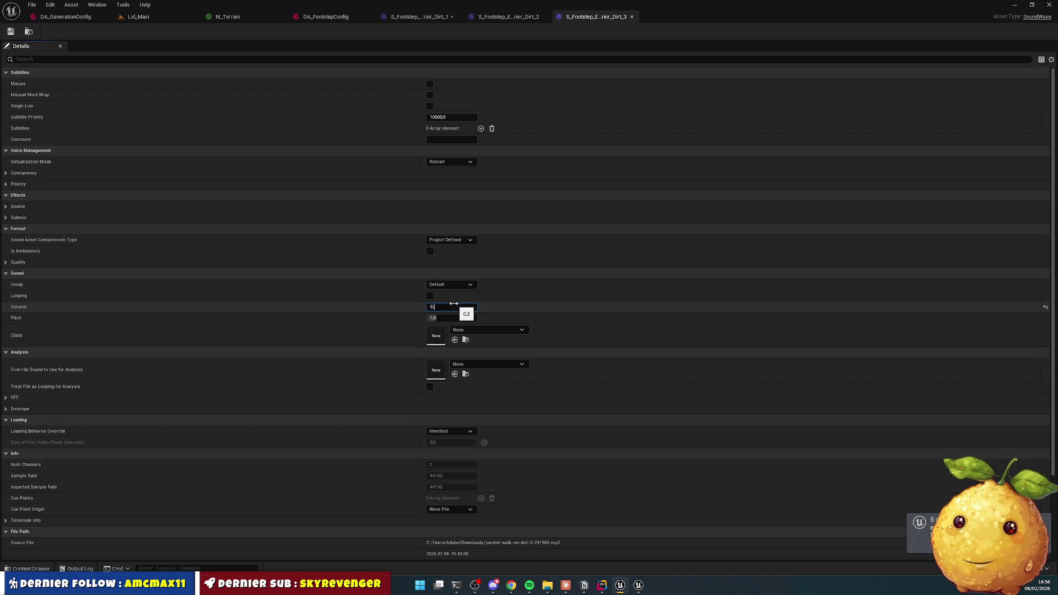
left_click(420, 17)
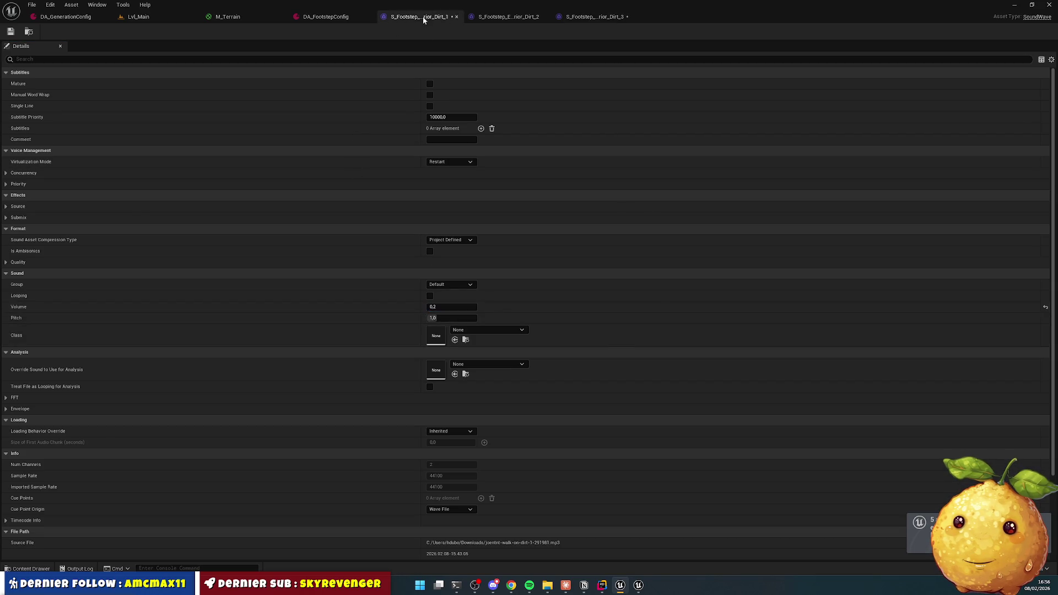
left_click(508, 16)
left_click(463, 306)
type("0,1")
key("Return")
Step: Save the edited sound assets, close their editors, and return to Lvl_Main
key("ctrl+shift+s")
key("ctrl+w")
key("ctrl+w")
key("ctrl+w")
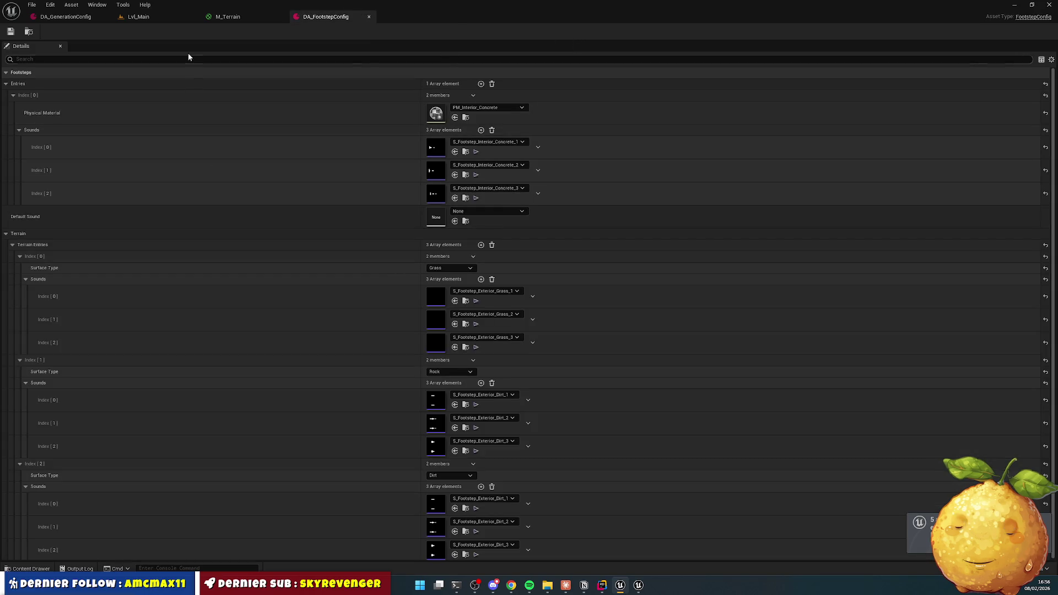
left_click(134, 17)
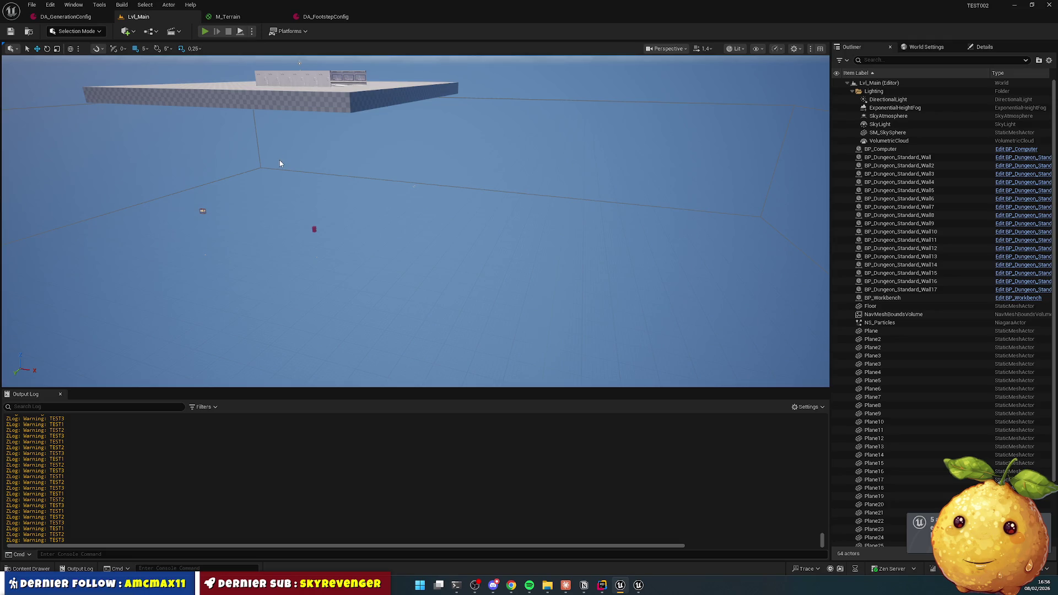
key("alt+p")
key("w")
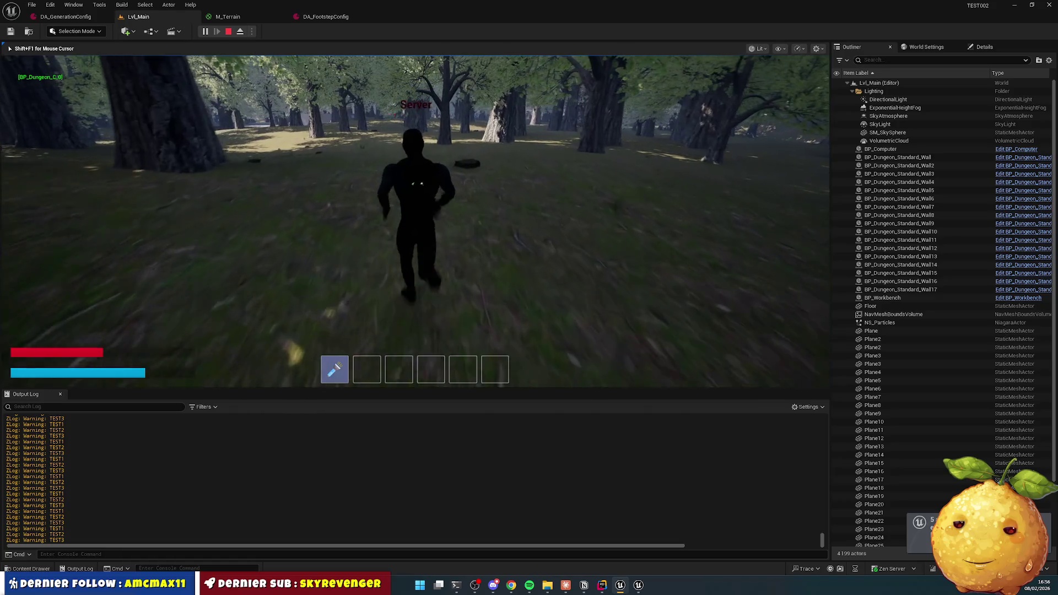
key("Escape")
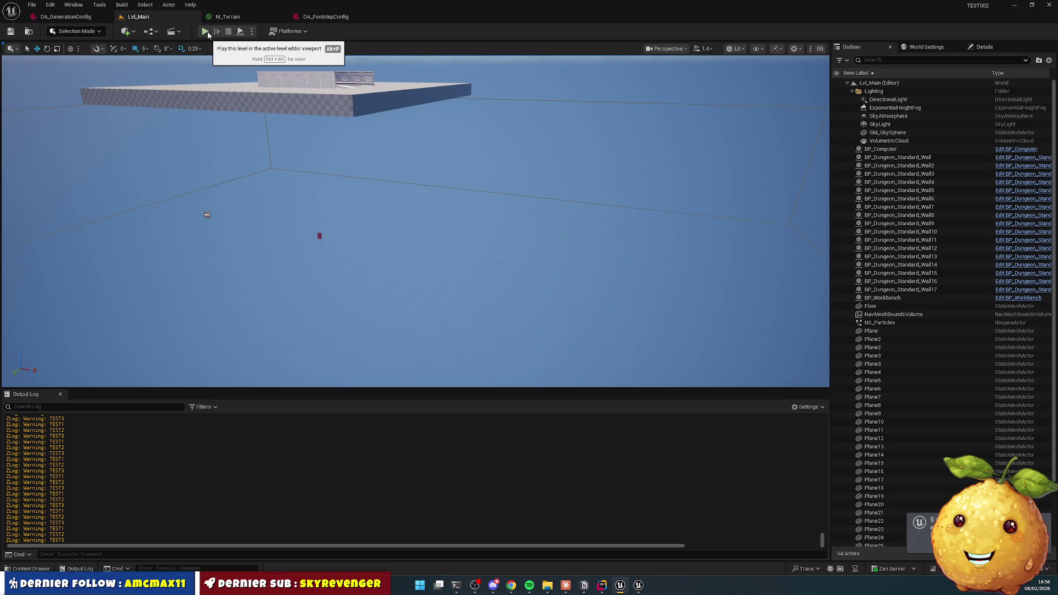
left_click(242, 34)
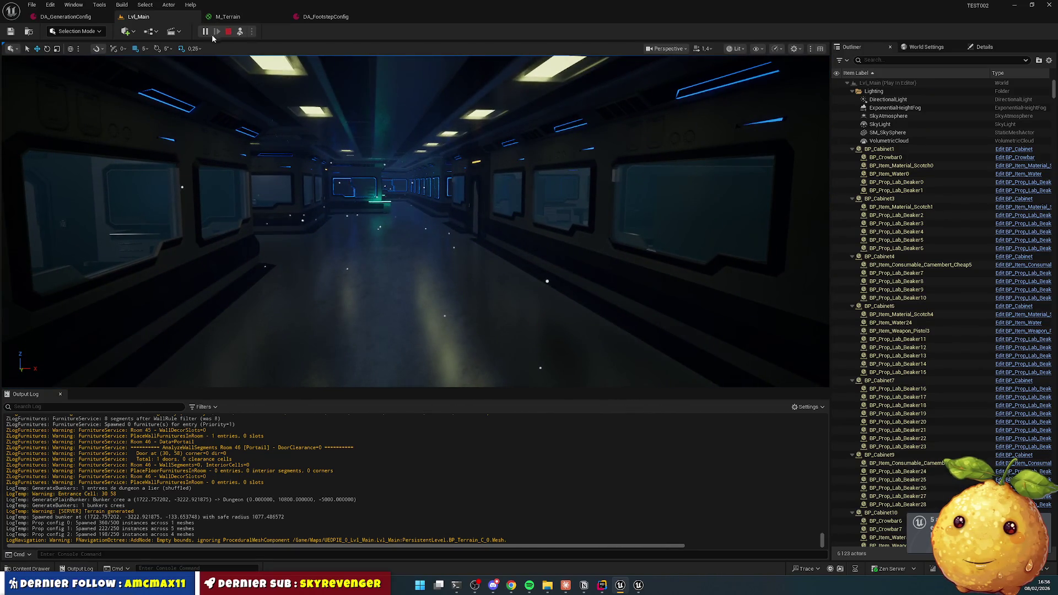
key("Escape")
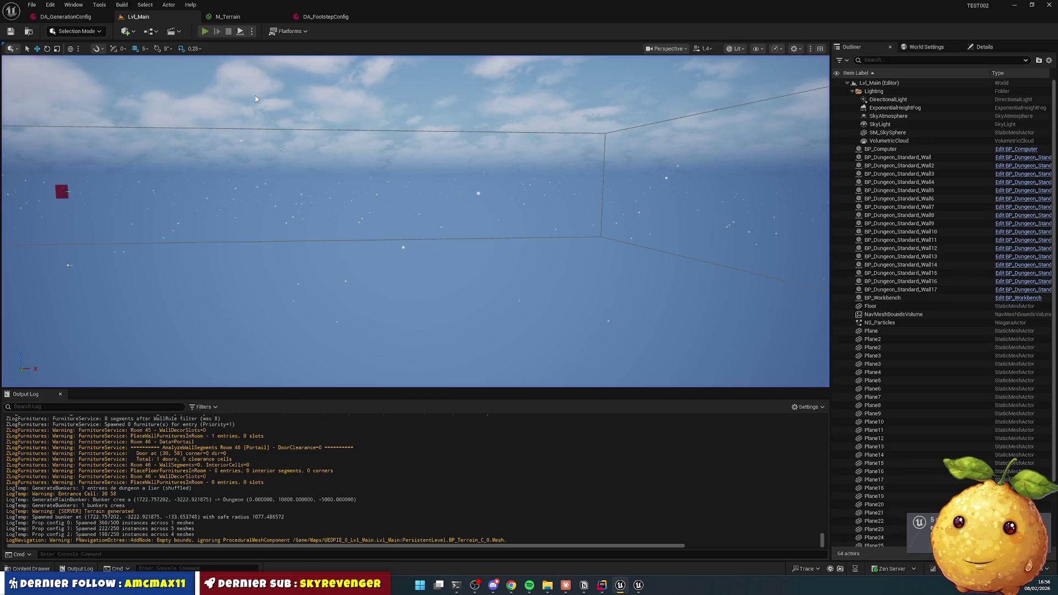
key("alt+p")
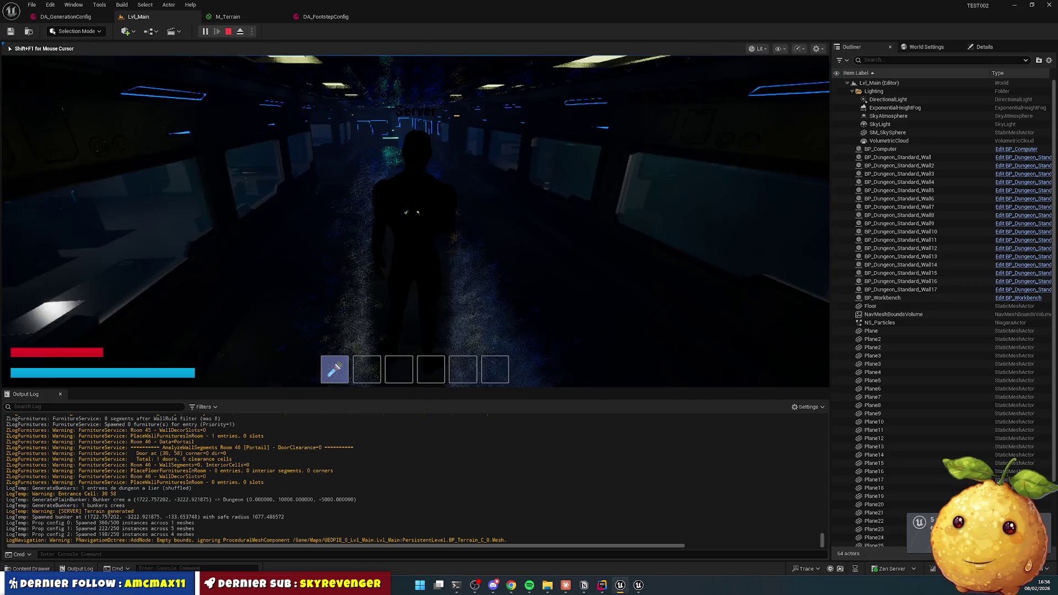
key("w")
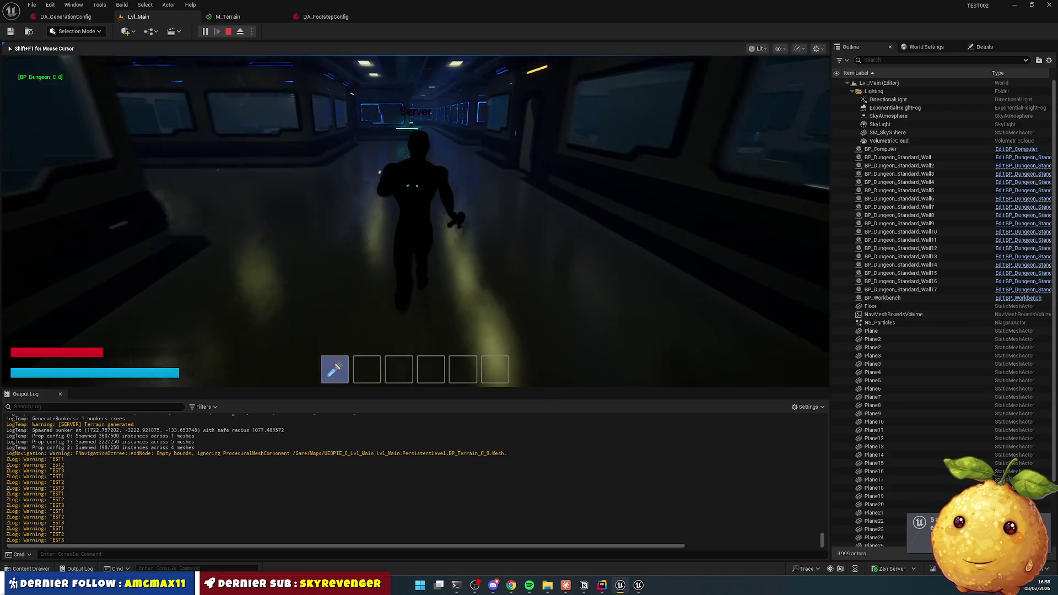
key("w")
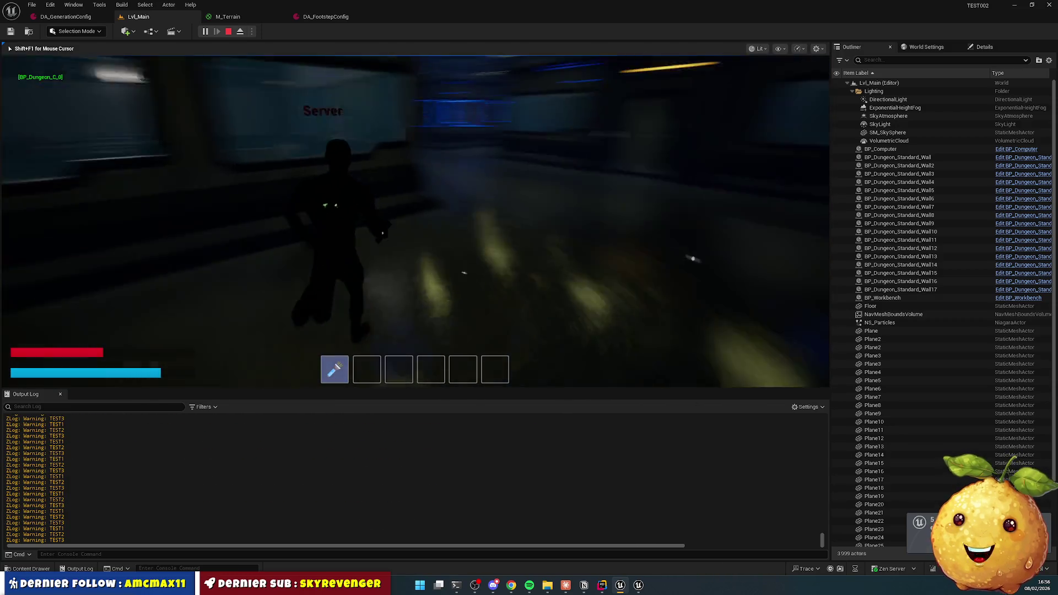
key("w")
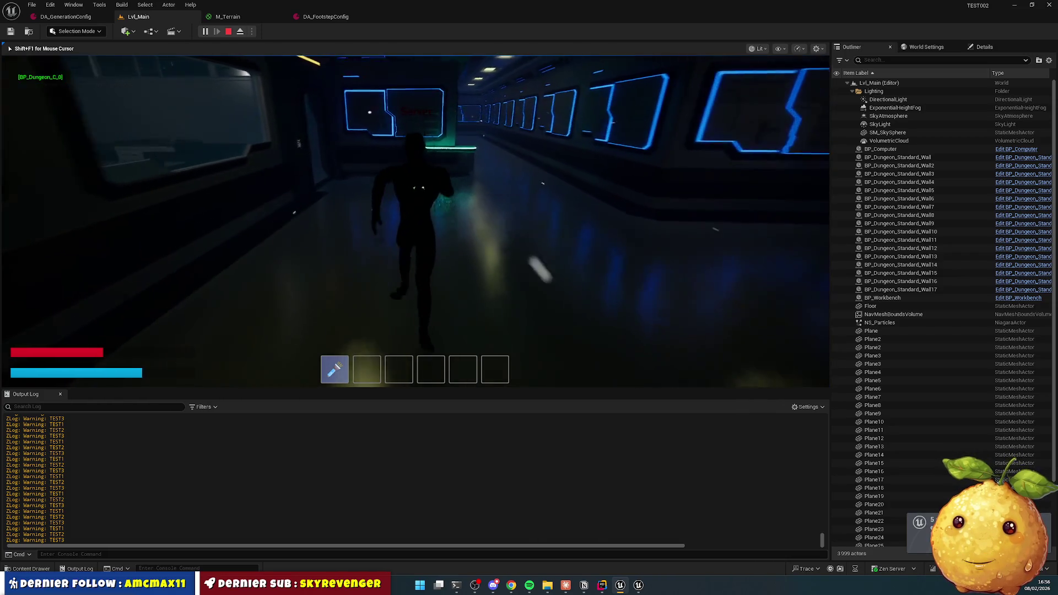
key("w")
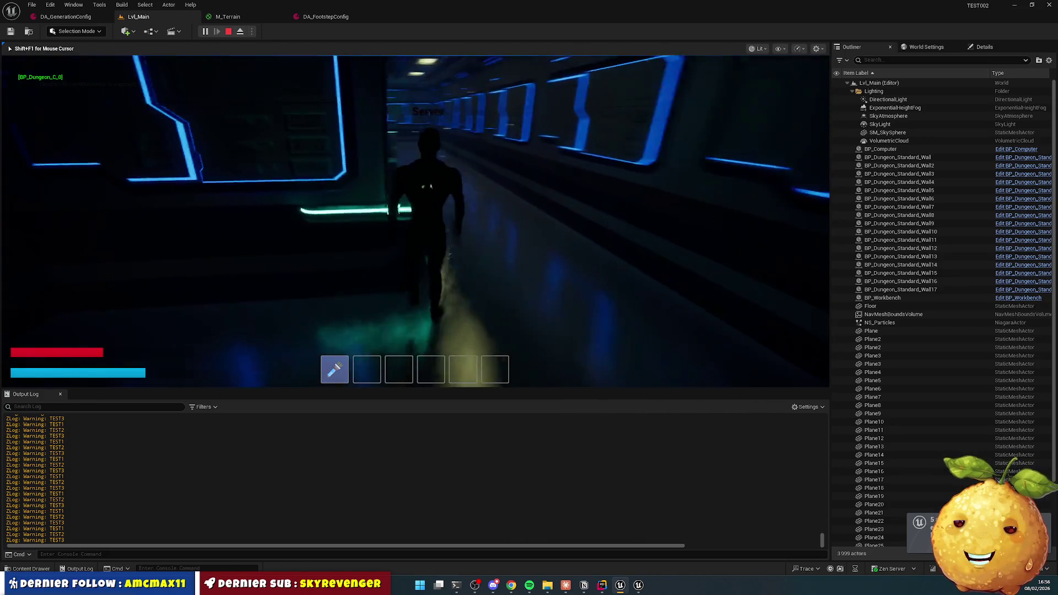
key("w")
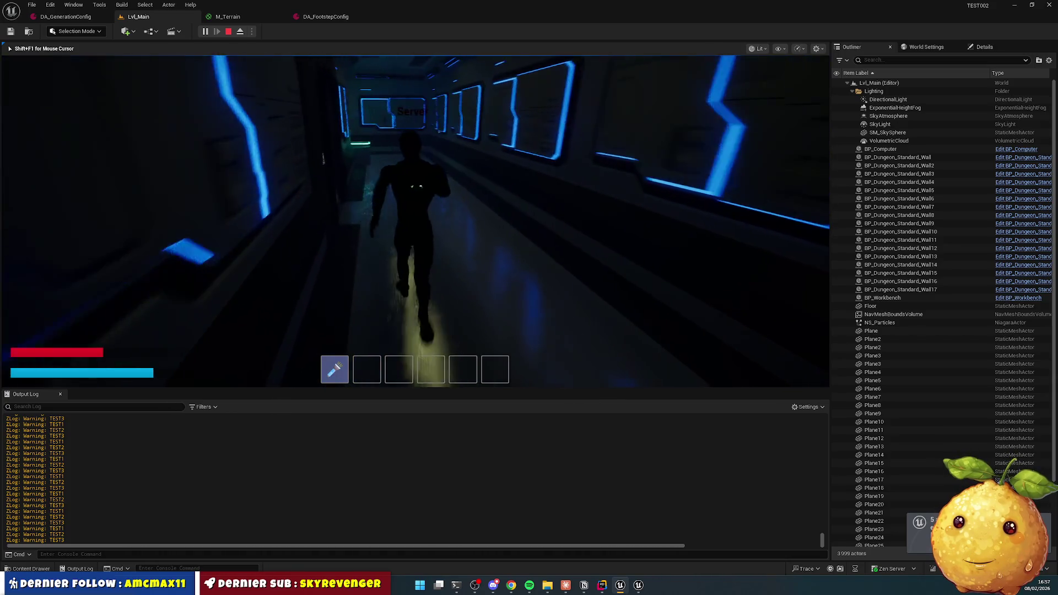
key("w")
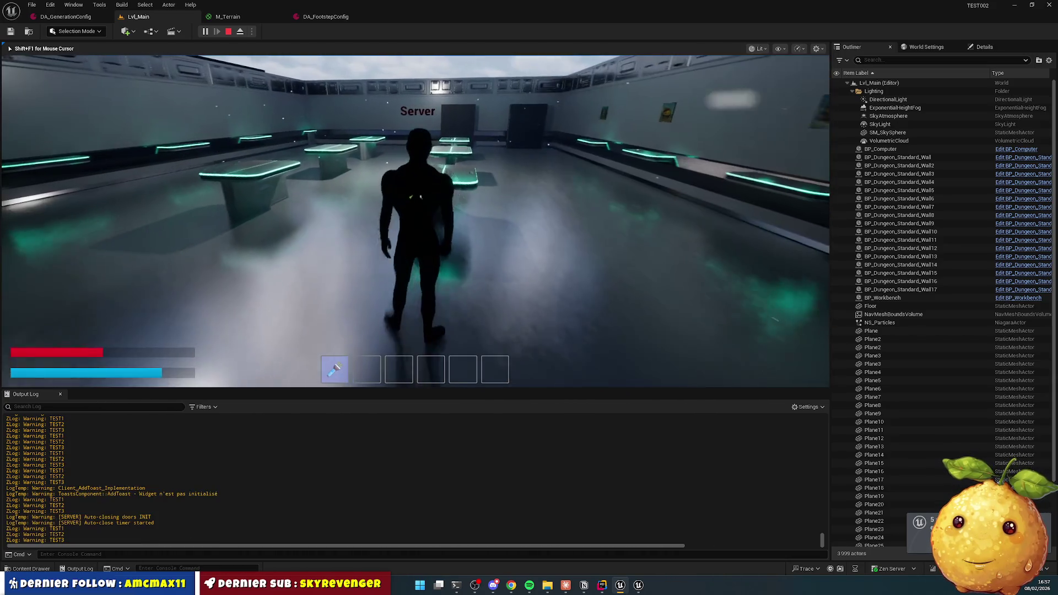
key("Escape")
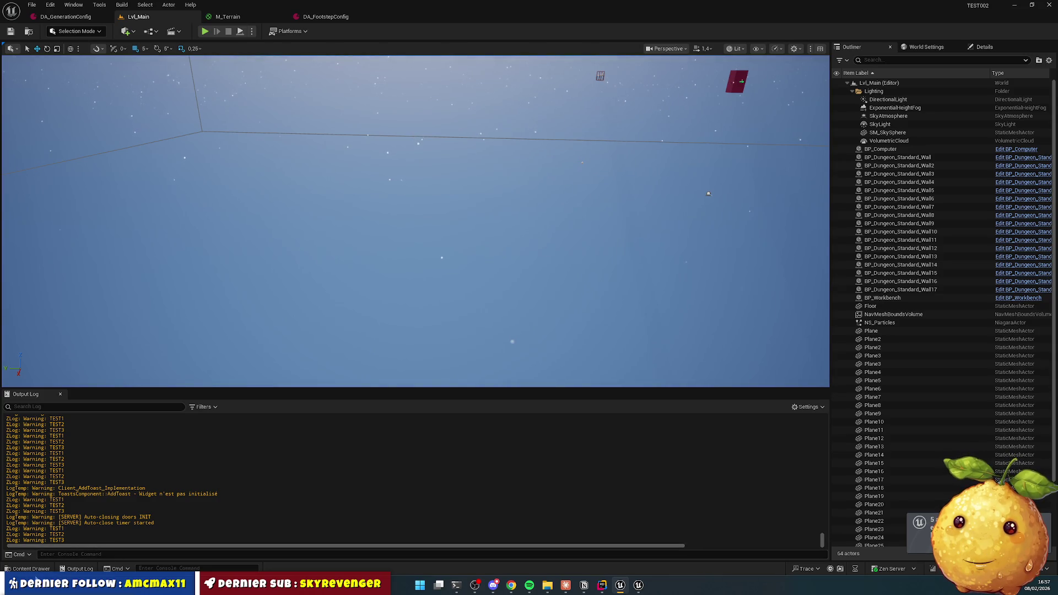
left_click(31, 568)
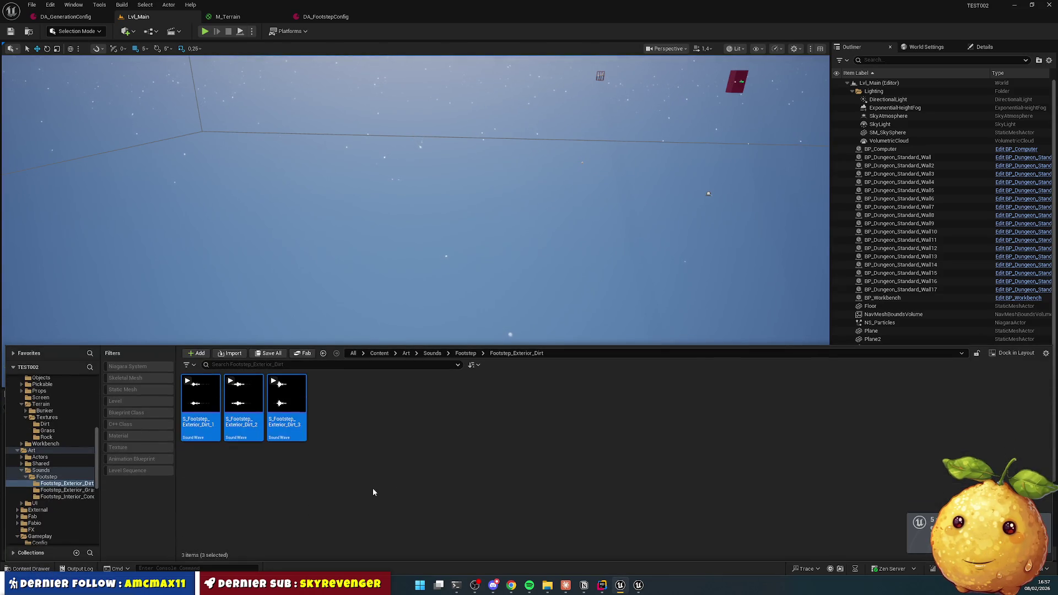
Step: Browse to Actors > Dungeon > Config and open the DT_Rooms data table
left_click(395, 353)
left_click(411, 368)
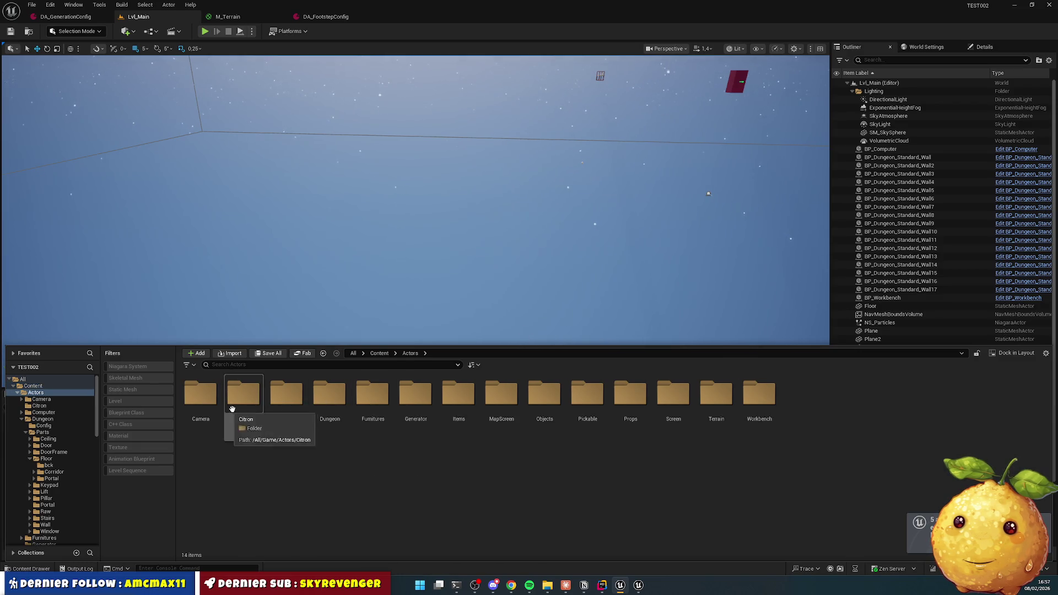
double_click(330, 394)
double_click(201, 394)
left_click(244, 398)
double_click(244, 398)
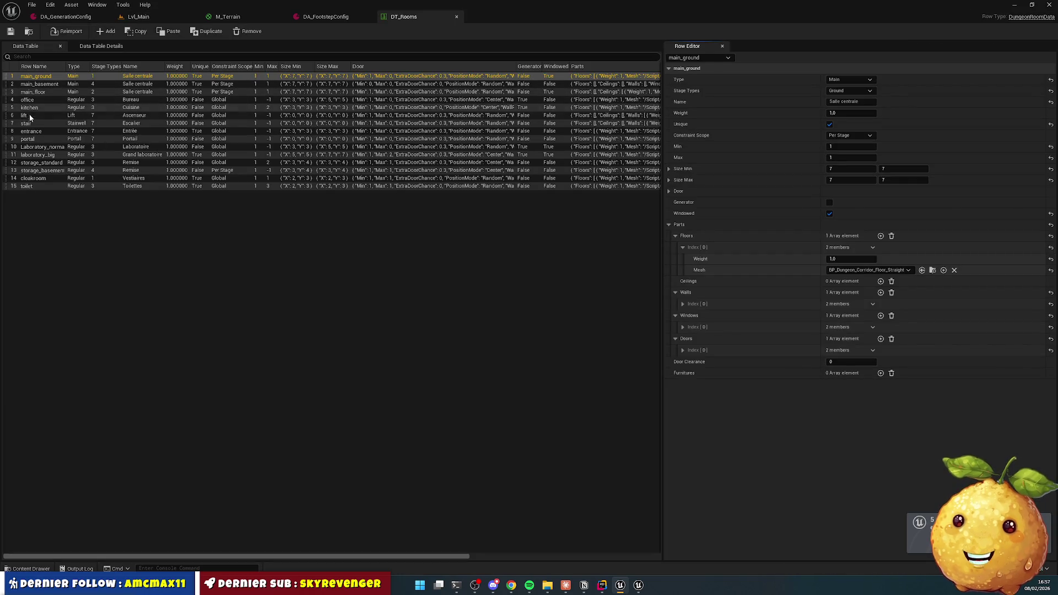
Step: Show the office row, collapse its Parts section, and expand the four furniture entries
left_click(40, 100)
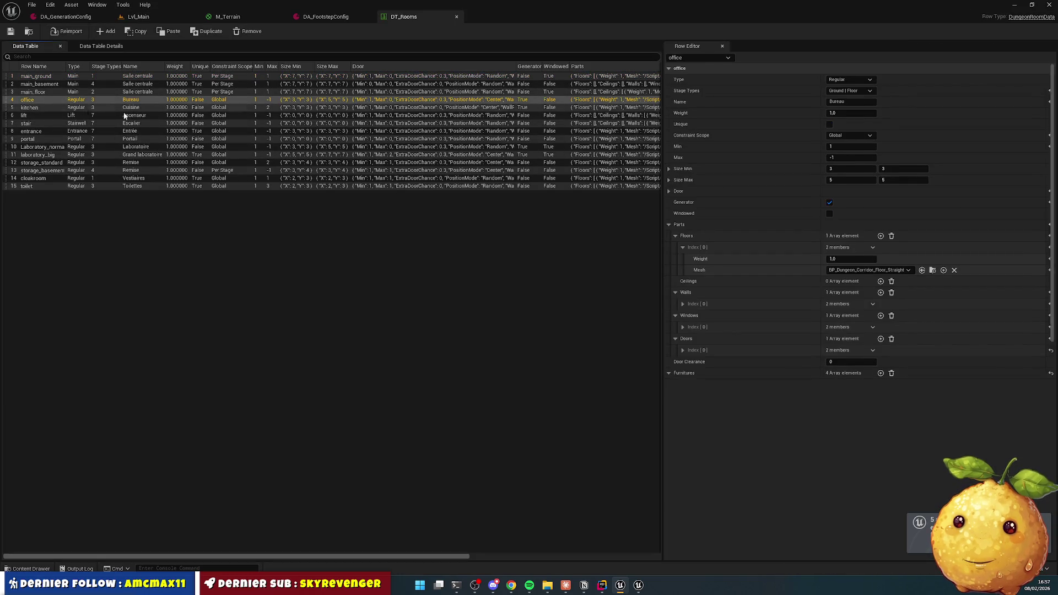
left_click(682, 247)
left_click(675, 235)
left_click(668, 225)
left_click(675, 258)
left_click(676, 348)
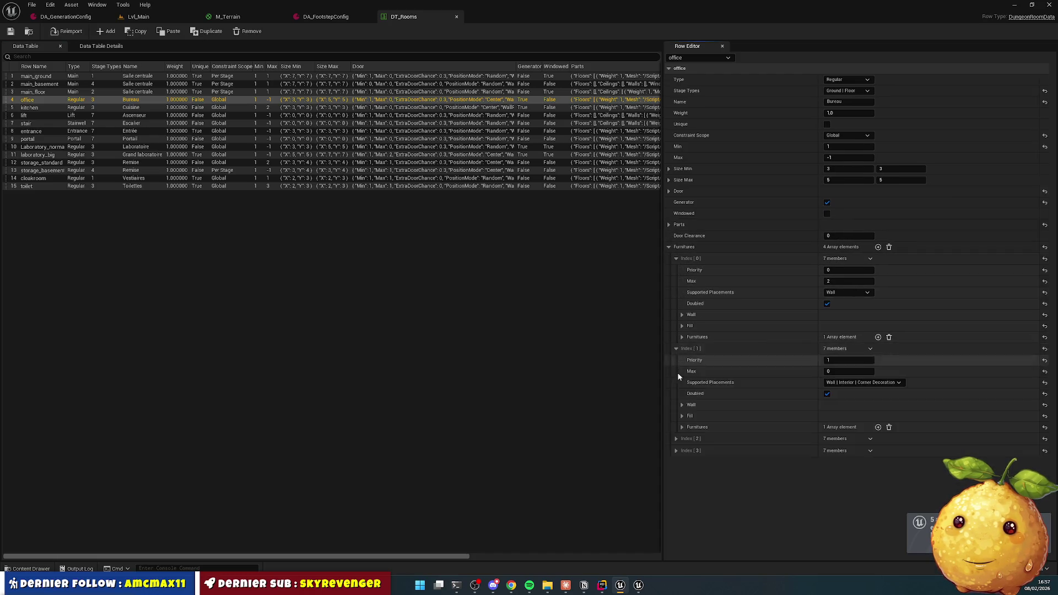
left_click(677, 439)
left_click(676, 529)
scroll(683, 523, "down", 2)
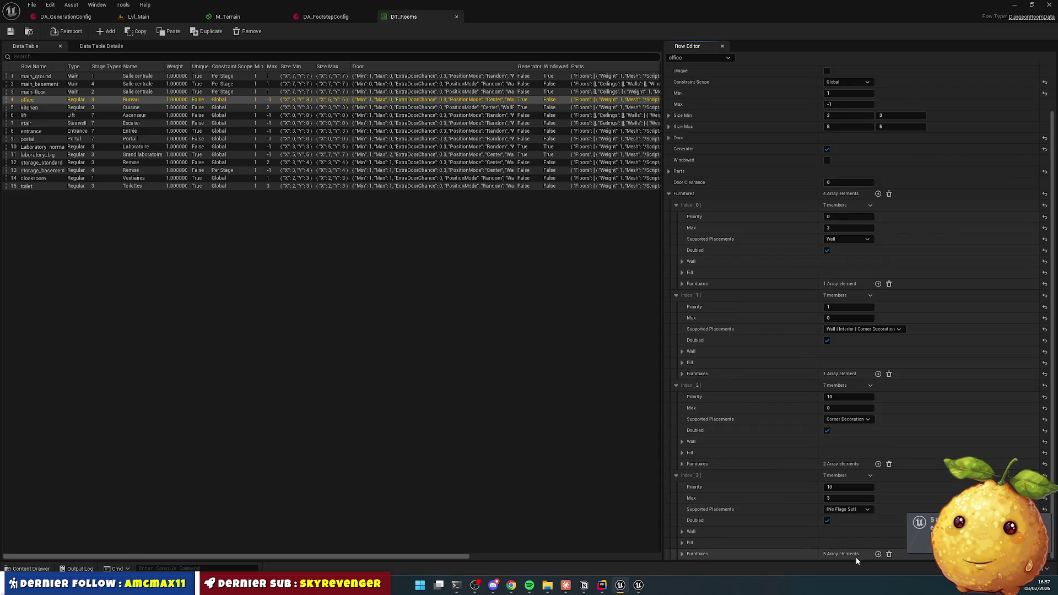
scroll(695, 553, "down", 2)
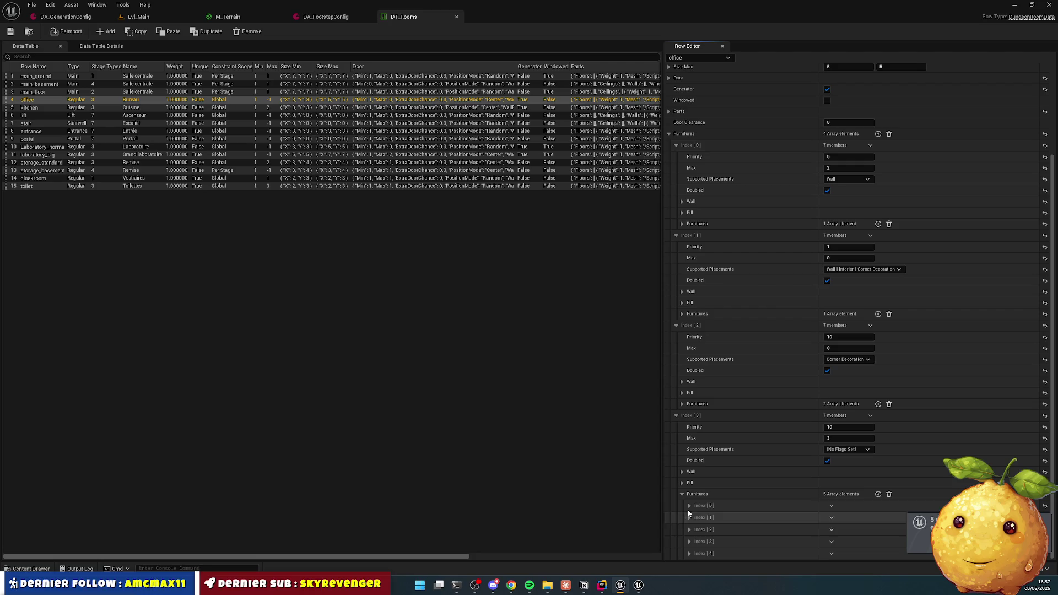
Step: Expand every furniture sub-entry in the office row's Furnitures list
left_click(721, 508)
scroll(719, 385, "down", 1)
scroll(689, 115, "up", 1)
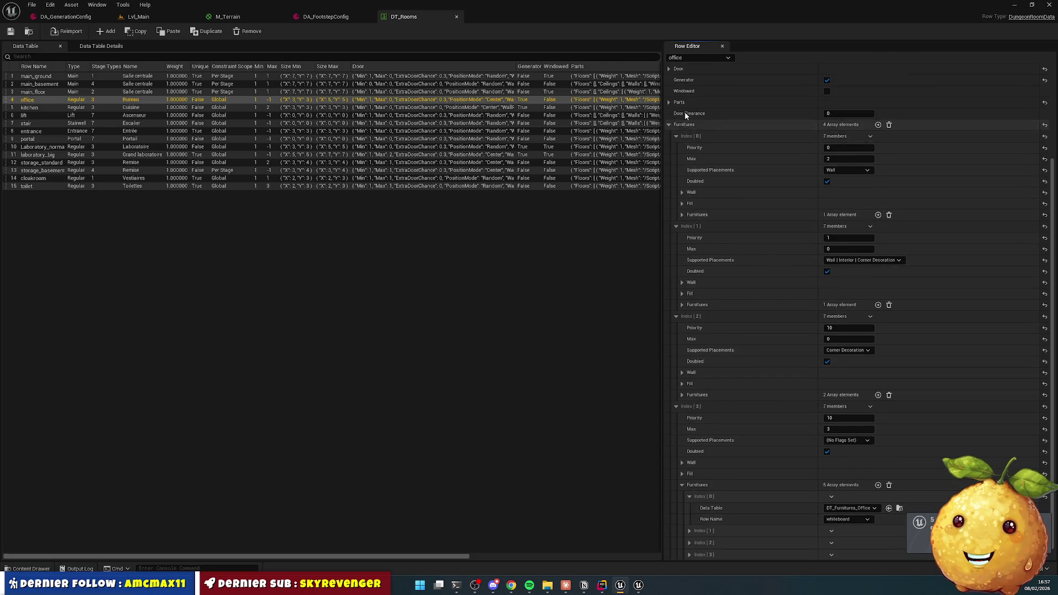
right_click(700, 127)
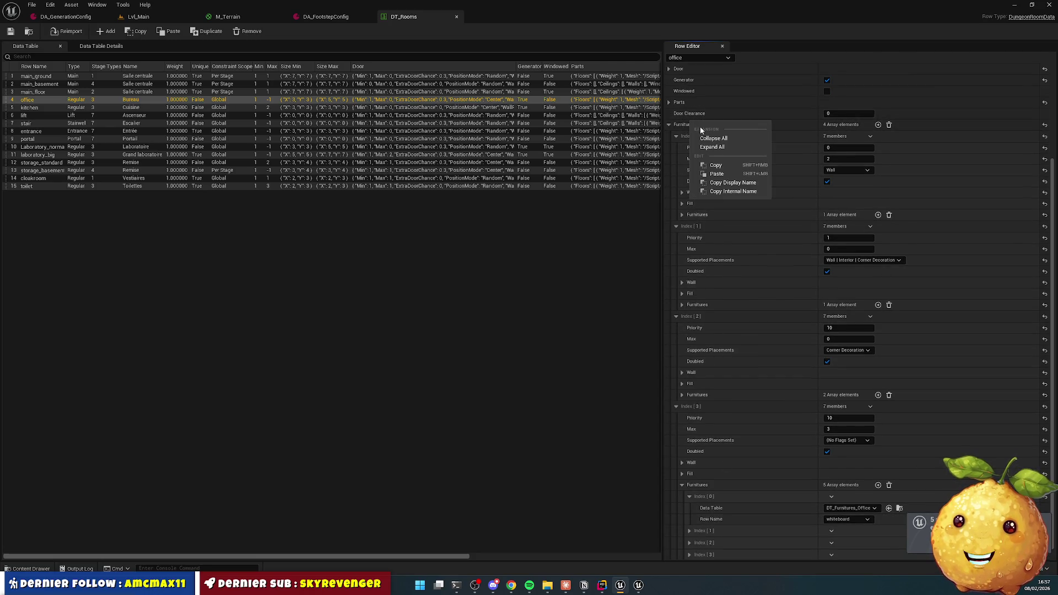
left_click(726, 147)
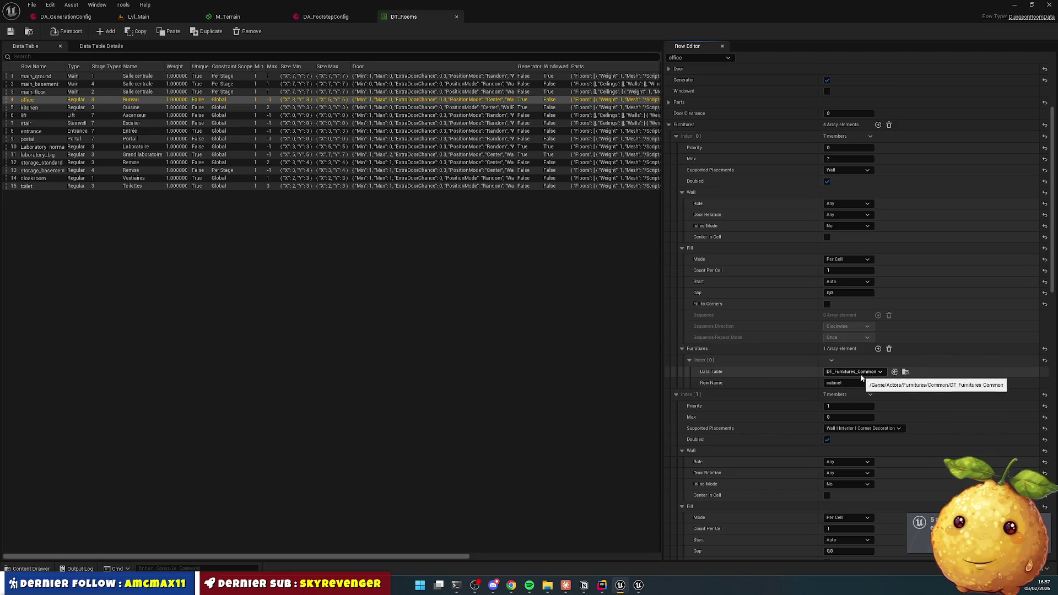
scroll(794, 332, "down", 3)
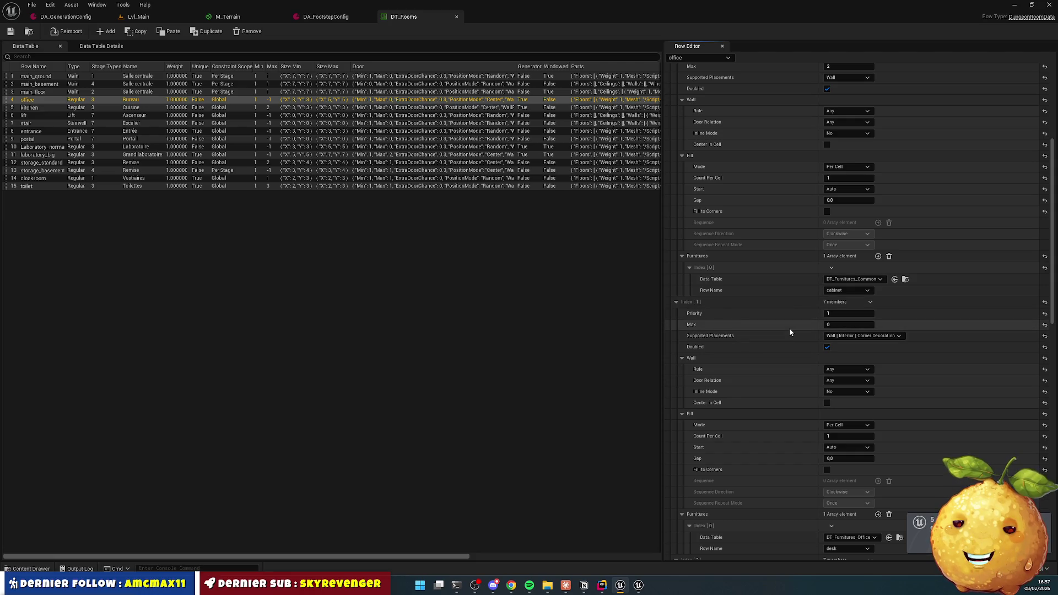
scroll(788, 331, "down", 2)
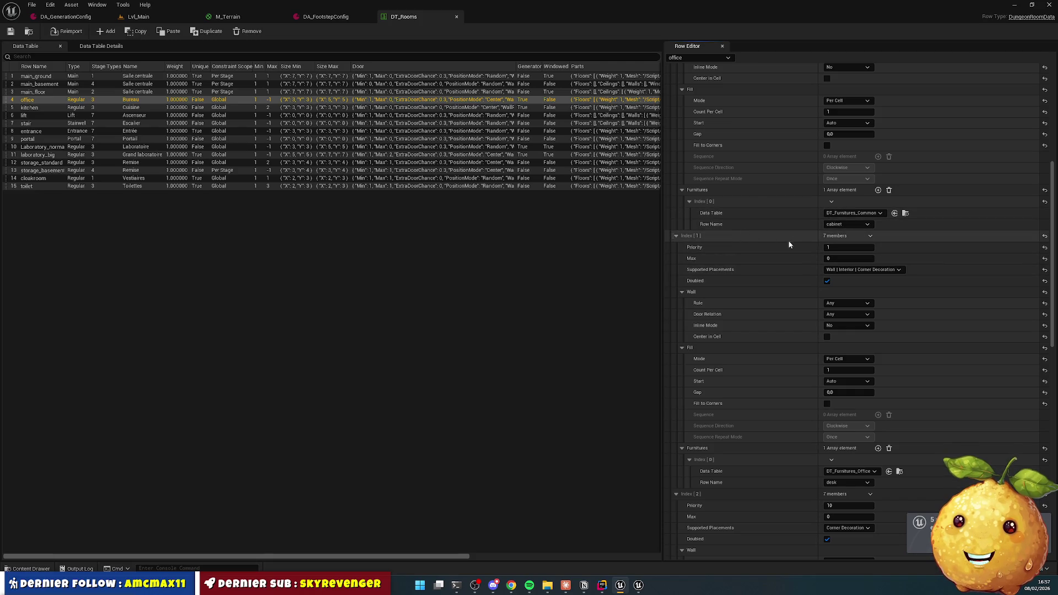
Step: Untick Corner in Index [1] Supported Placements, leaving Wall and Interior, then return to Lvl_Main
left_click(869, 273)
left_click(857, 301)
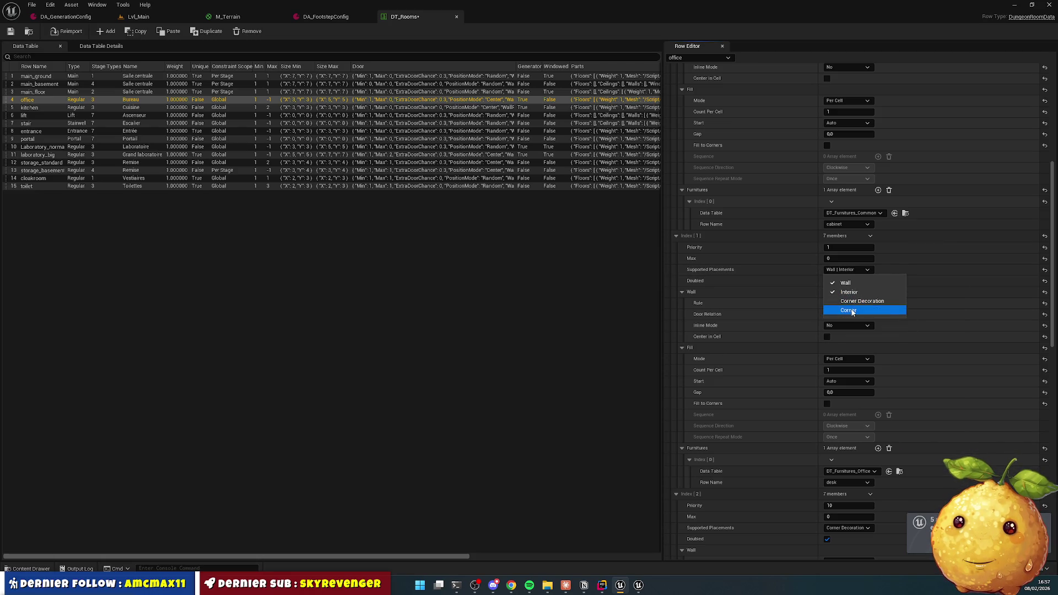
left_click(852, 311)
left_click(848, 310)
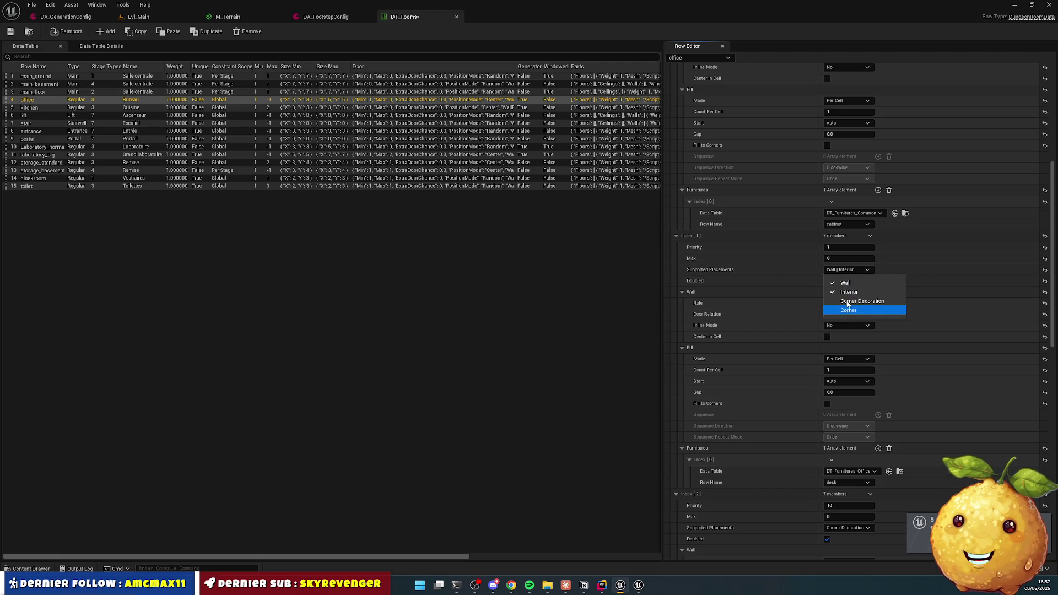
left_click(787, 271)
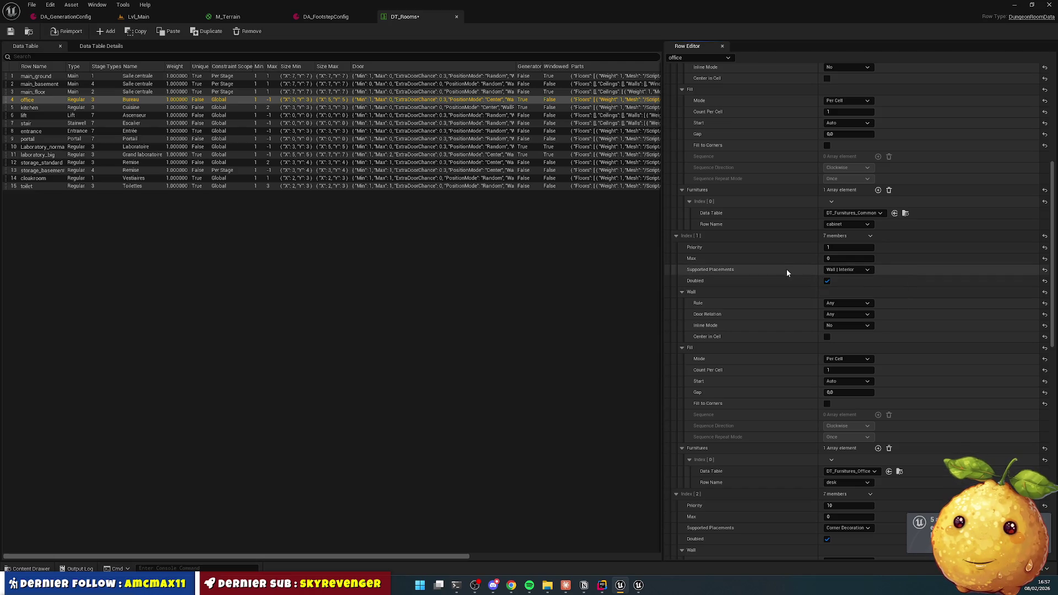
left_click(841, 270)
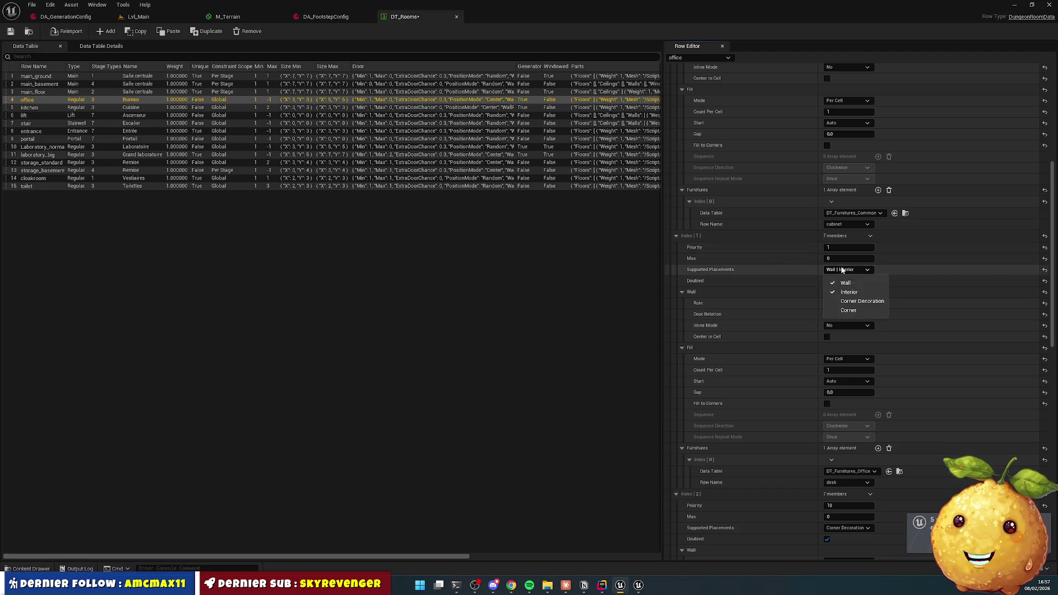
left_click(771, 276)
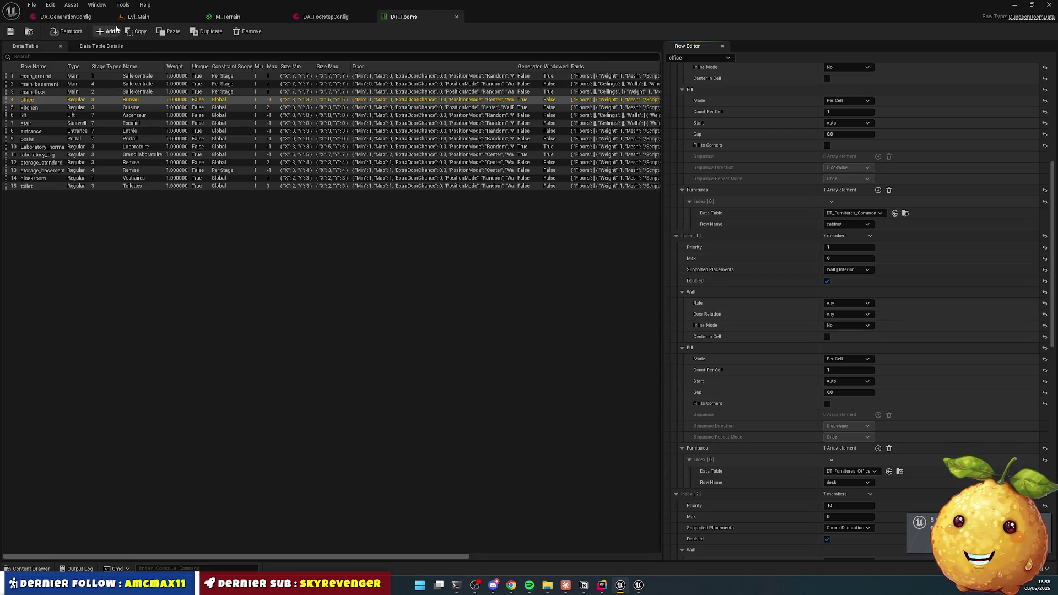
left_click(138, 16)
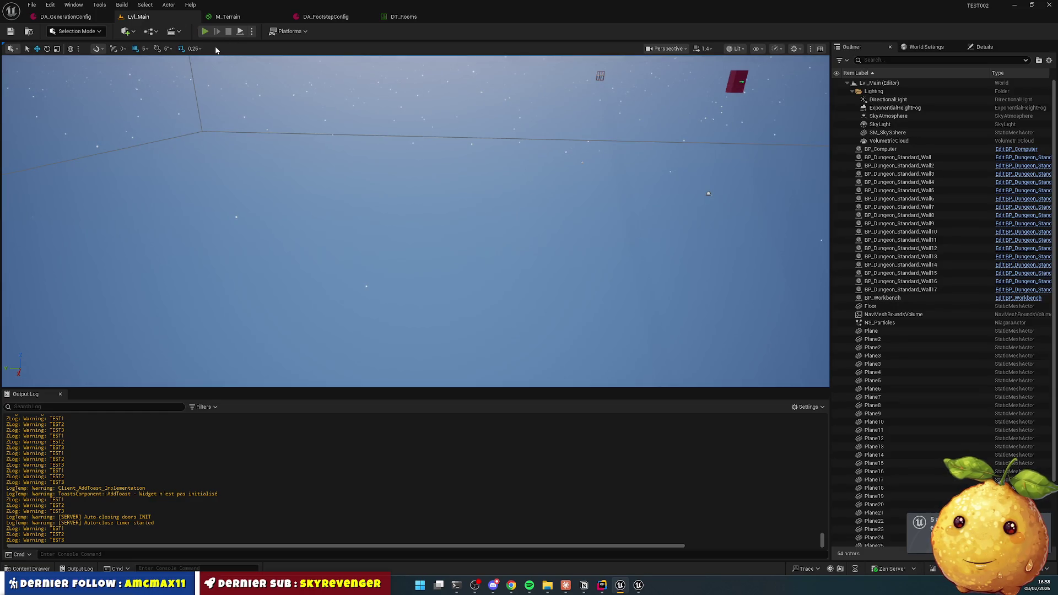
Step: Play-test the level, running through the rooms and blue corridor, then switch to Chrome's Pixabay search
key("alt+p")
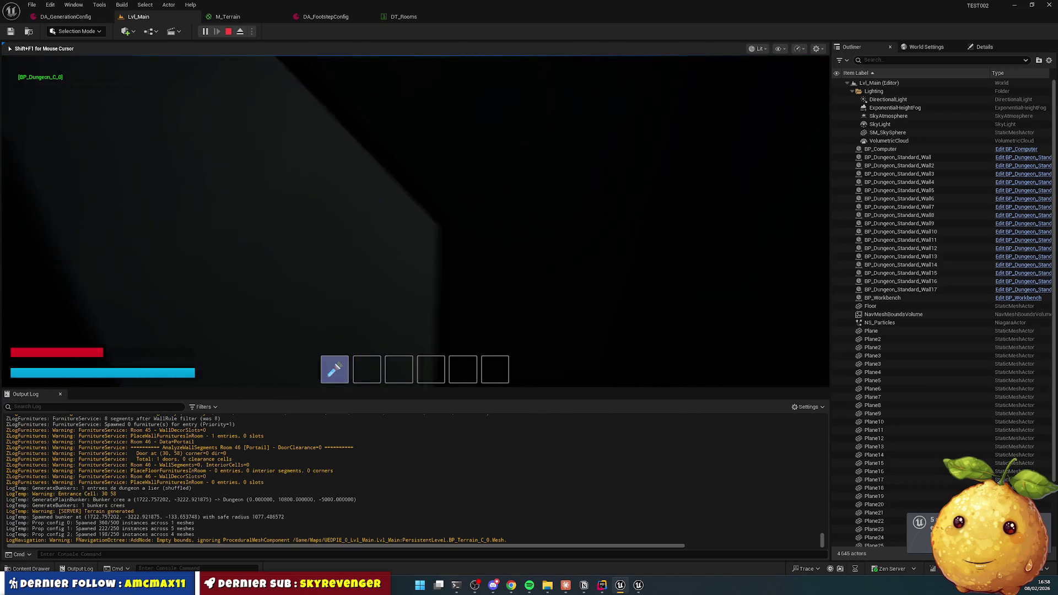
key("w")
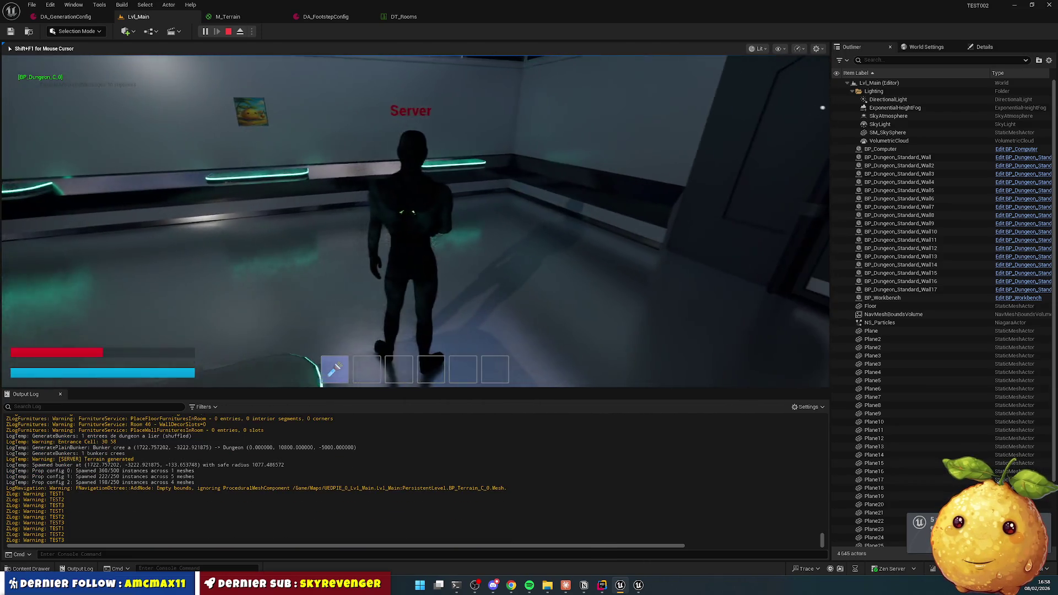
key("w")
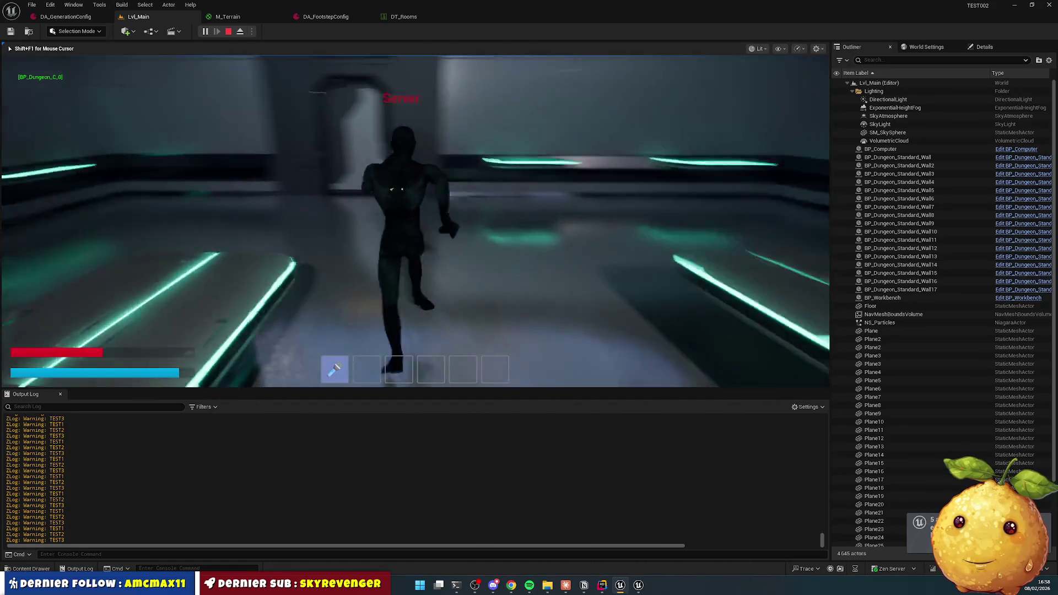
key("w")
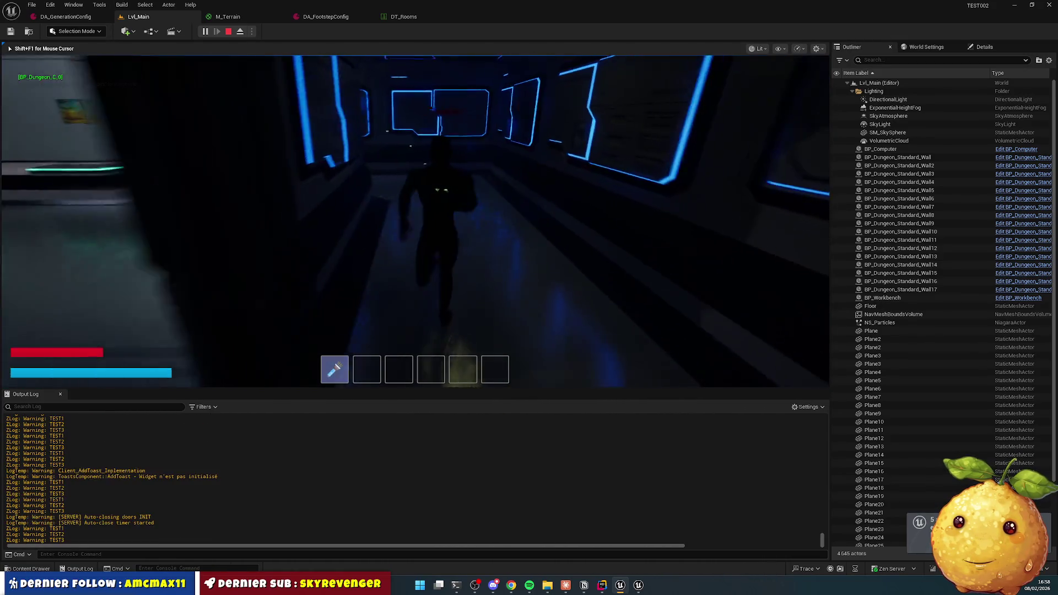
key("w")
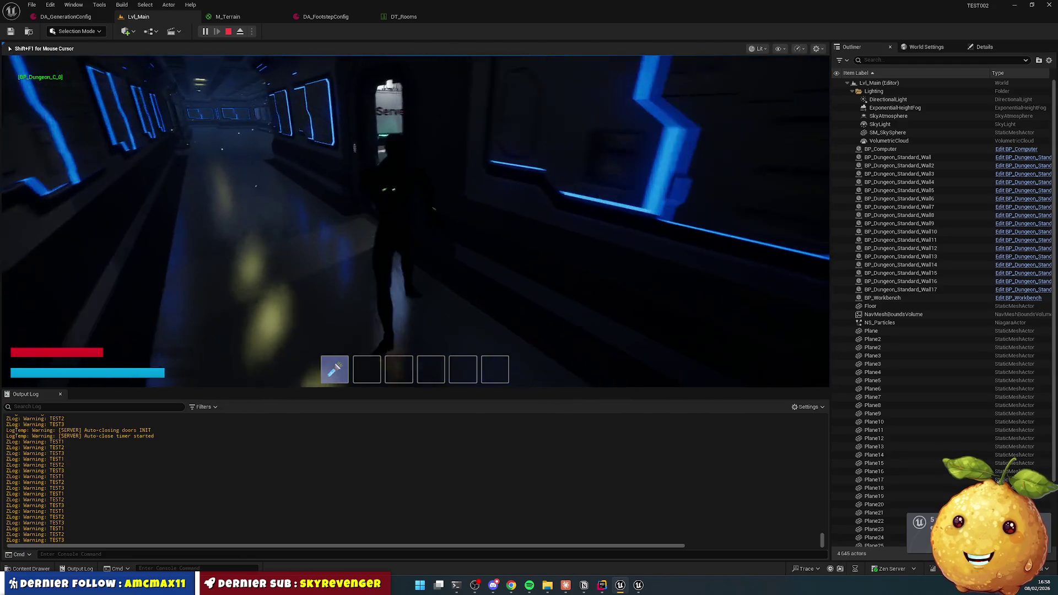
key("w")
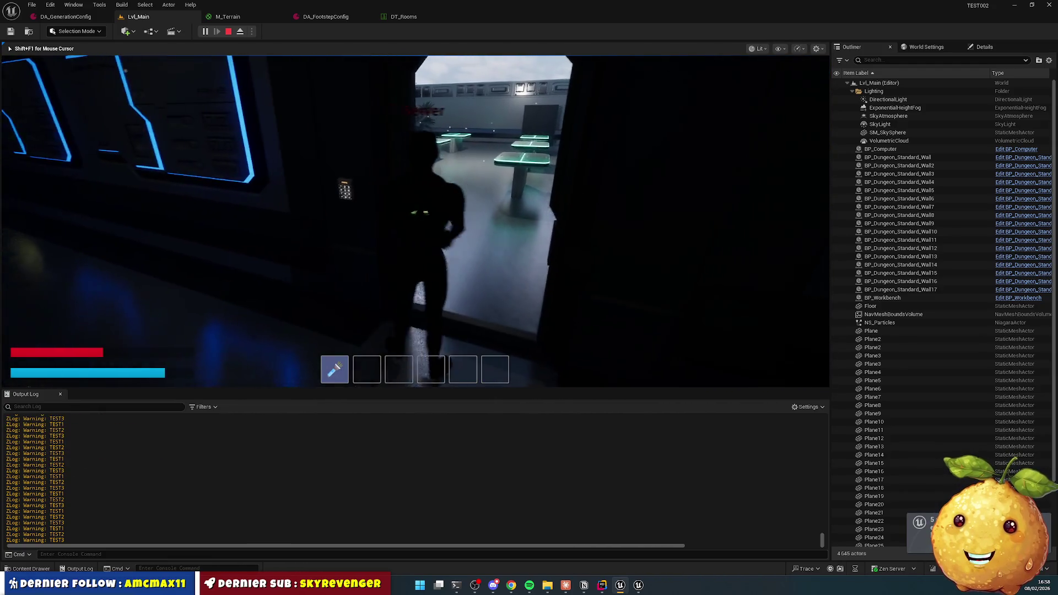
key("w")
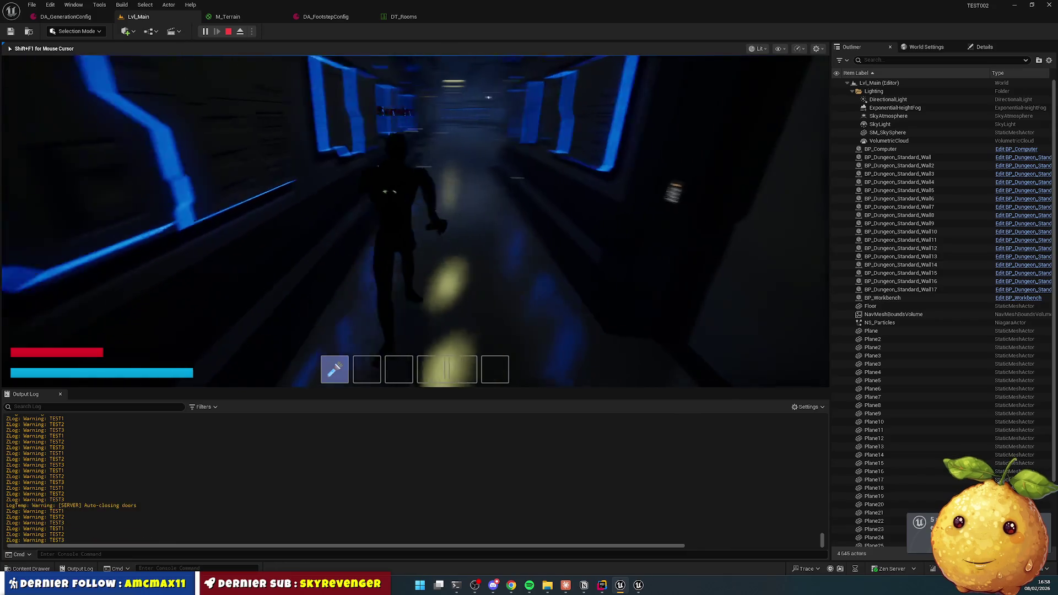
key("w")
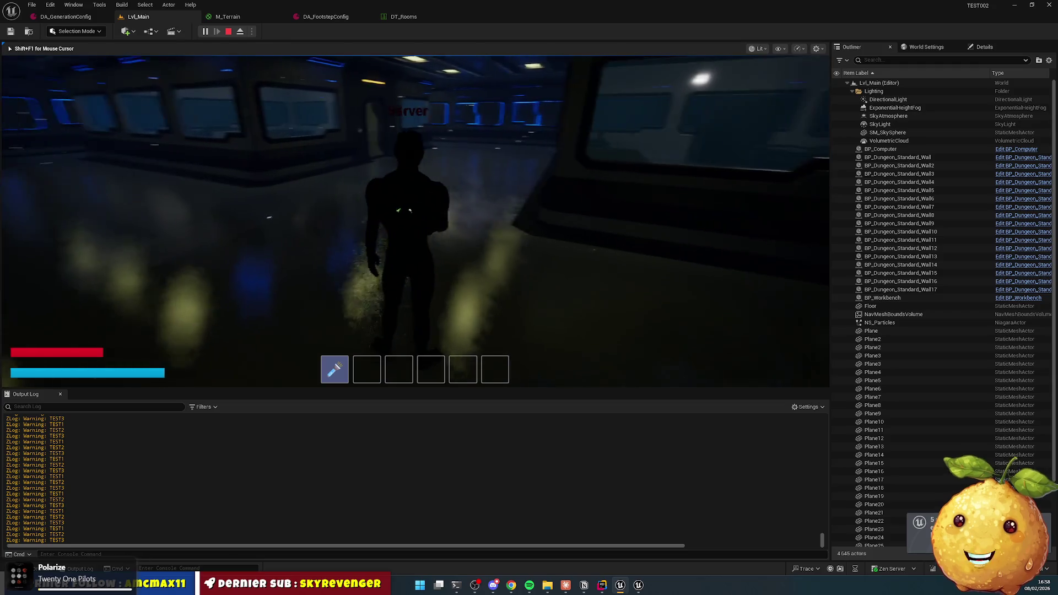
key("super")
left_click(511, 585)
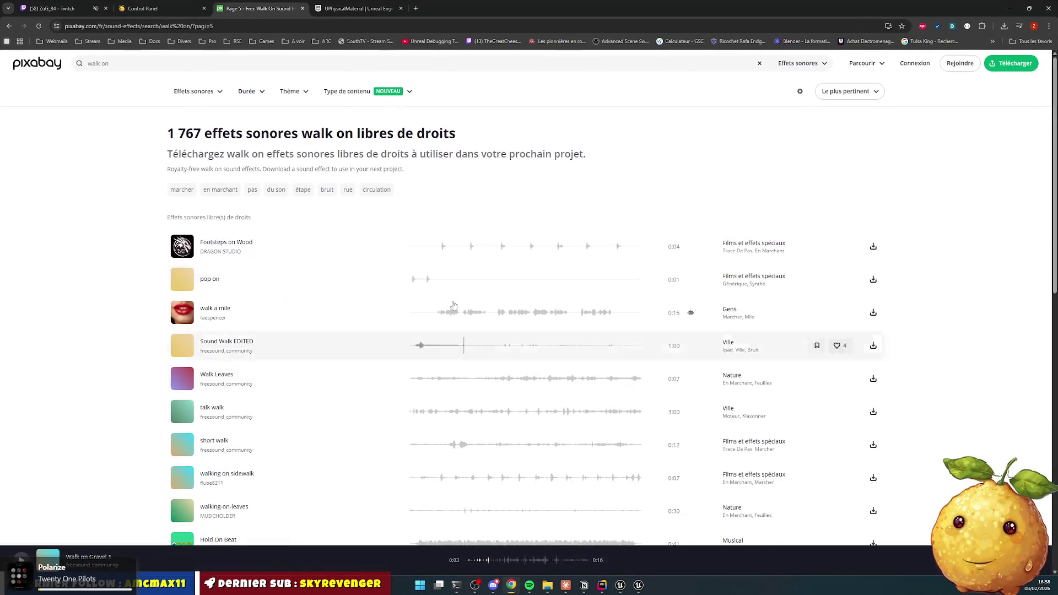
Step: Change the search to 'walk metal' and preview the Metal Footsteps sound
double_click(111, 63)
type("metal")
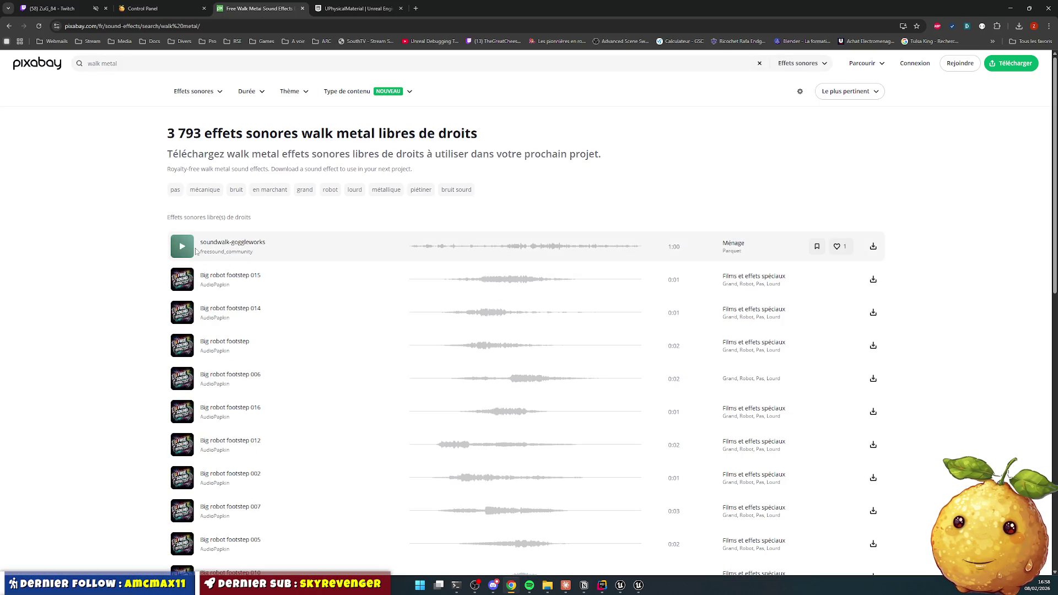
scroll(224, 281, "down", 5)
scroll(224, 282, "down", 5)
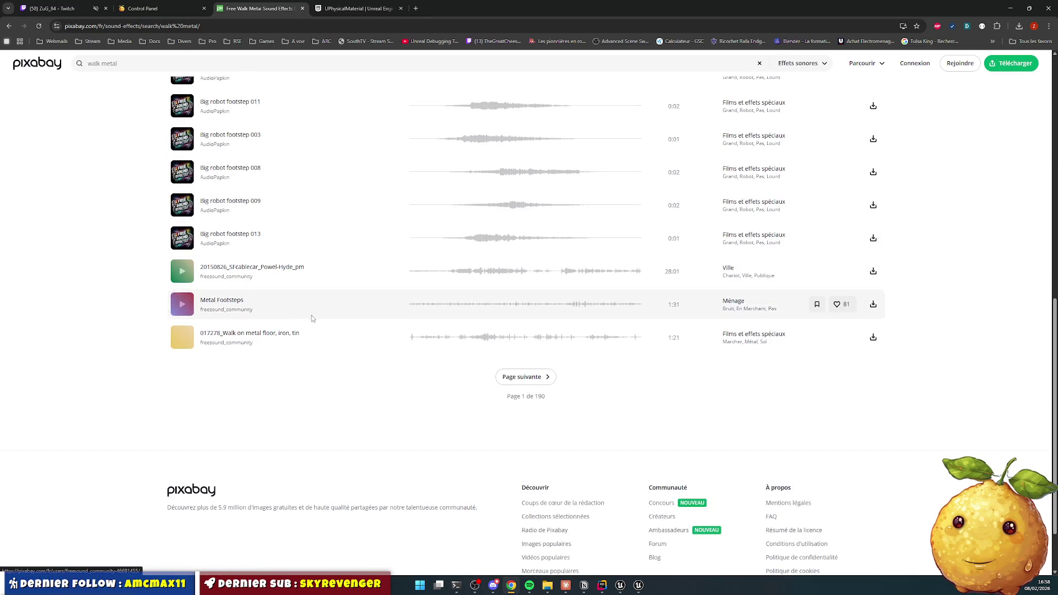
left_click(182, 305)
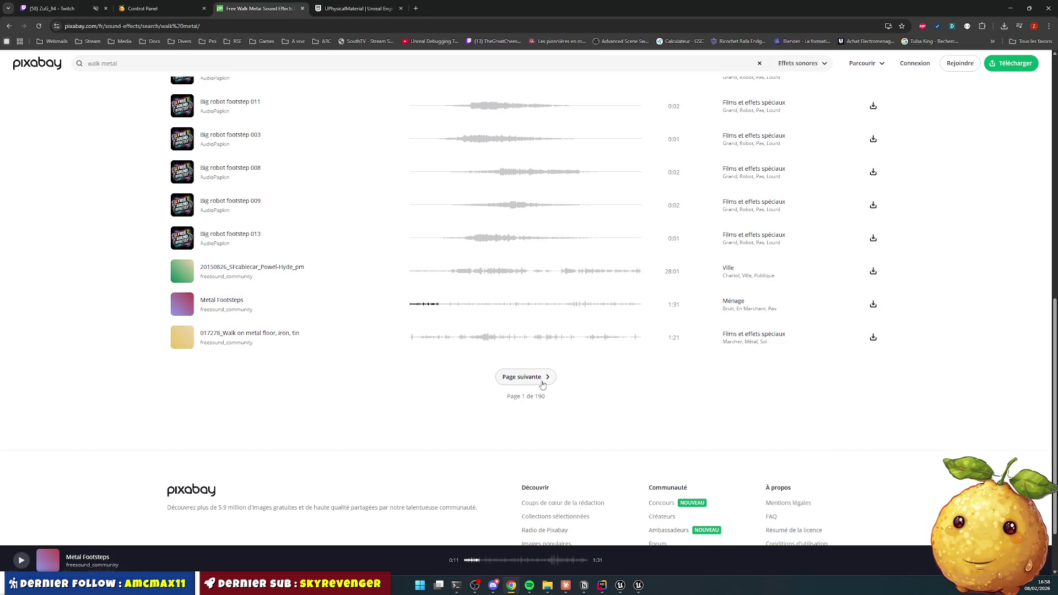
Step: Filter the results to a Durée of 0 - 30 secondes
scroll(672, 276, "up", 15)
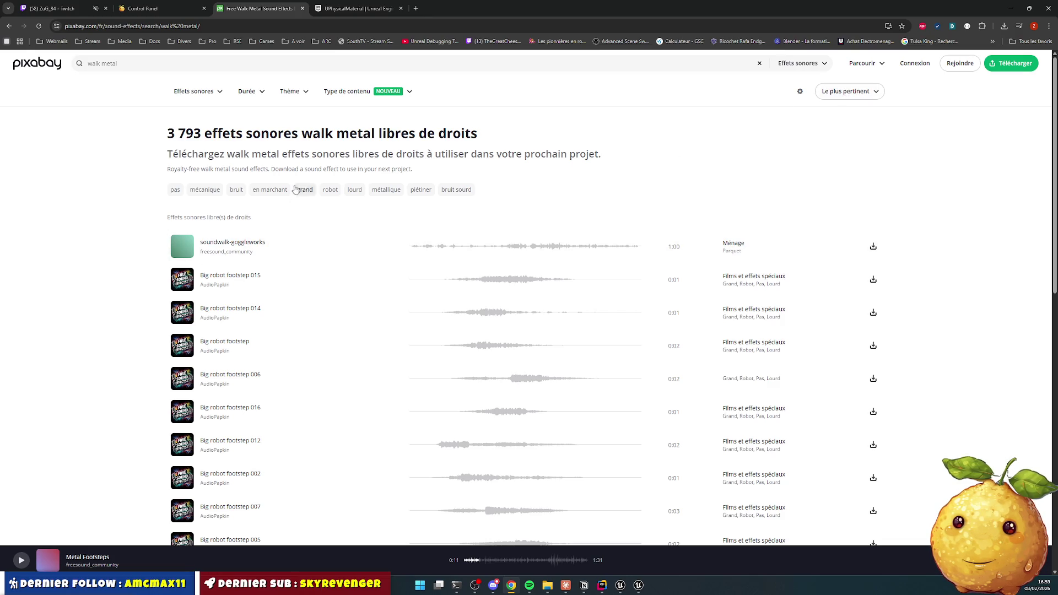
left_click(245, 92)
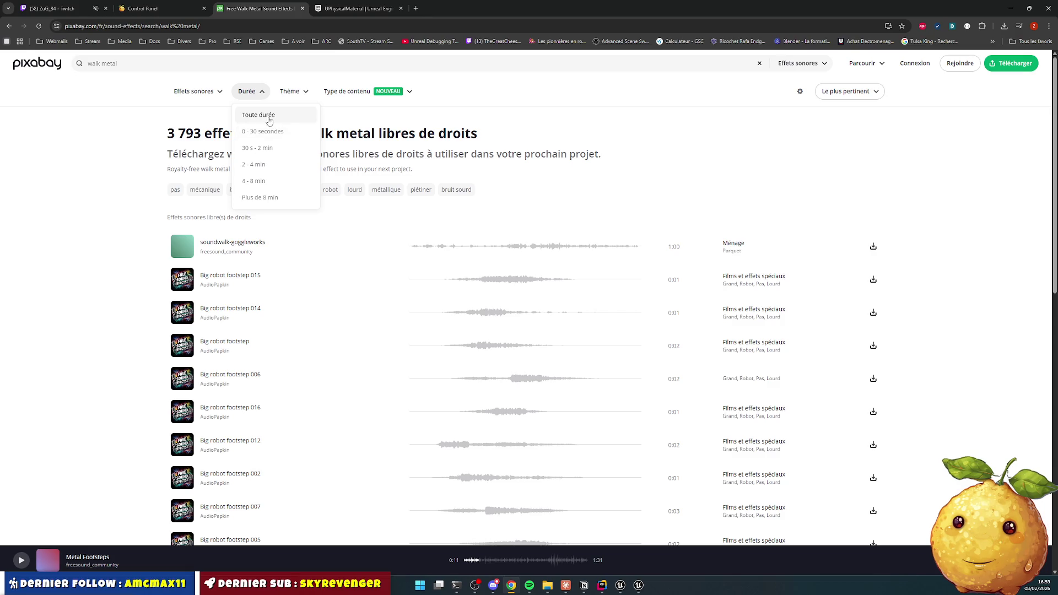
left_click(269, 134)
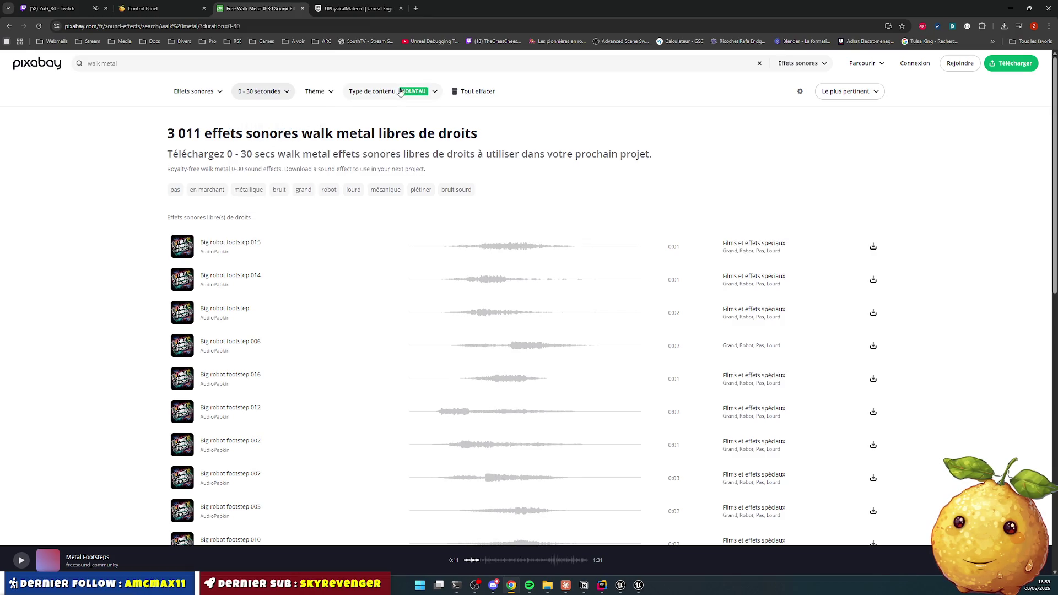
left_click(797, 93)
Step: Preview the Big robot footstep clips, Footsteps on metal, and Metal Stairs Foot Steps
left_click(797, 92)
left_click(178, 247)
left_click(182, 281)
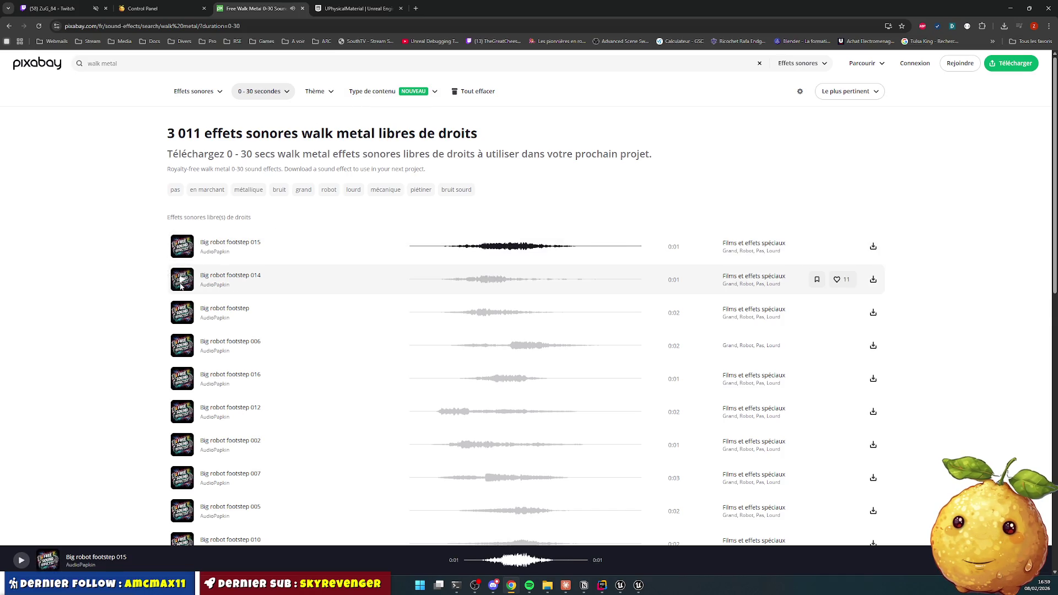
left_click(187, 306)
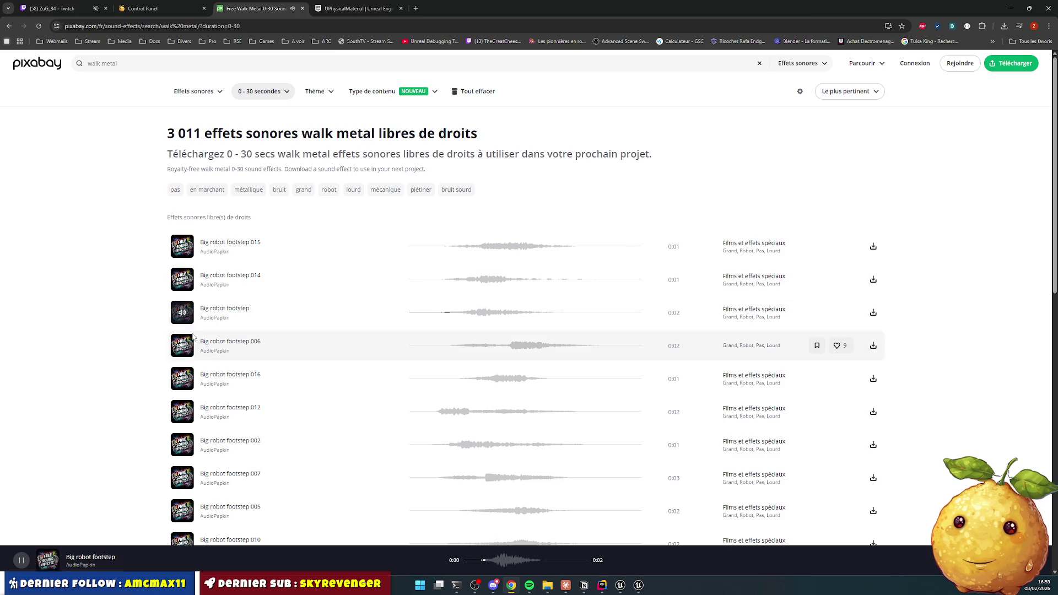
left_click(185, 353)
scroll(202, 353, "down", 7)
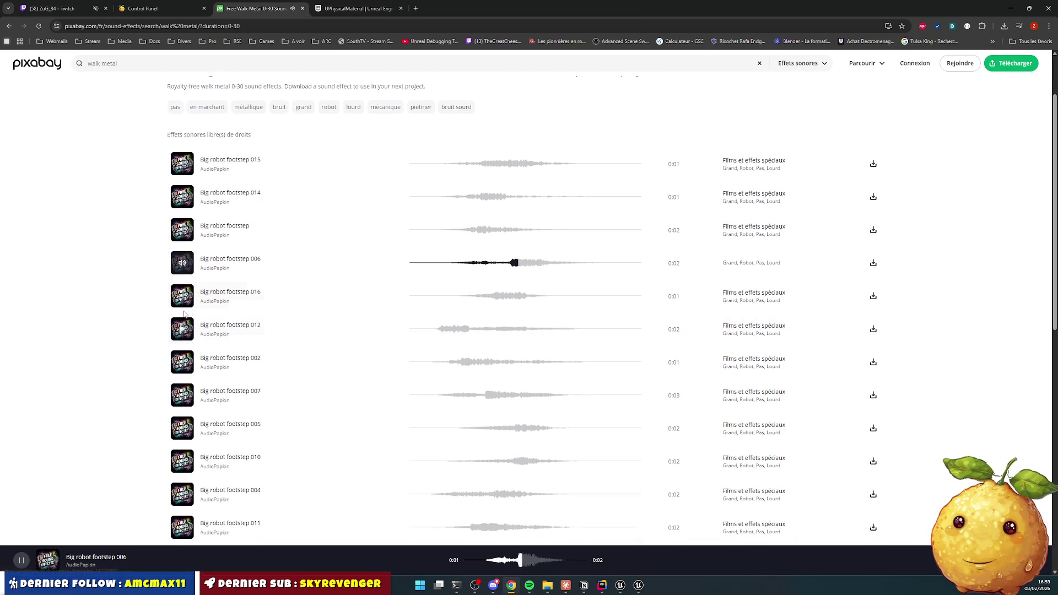
scroll(183, 346, "down", 3)
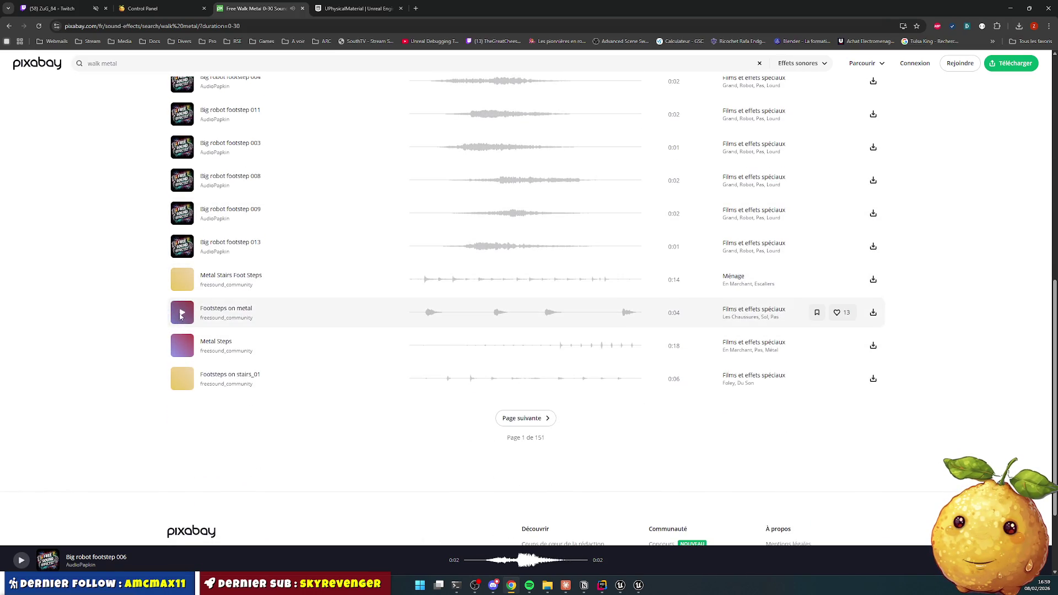
left_click(180, 317)
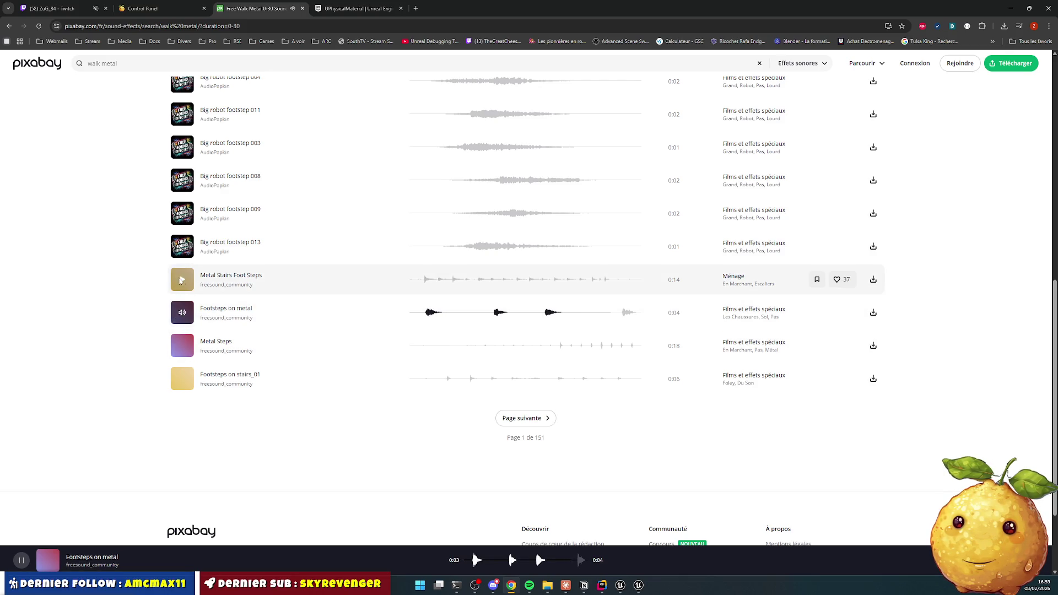
left_click(182, 282)
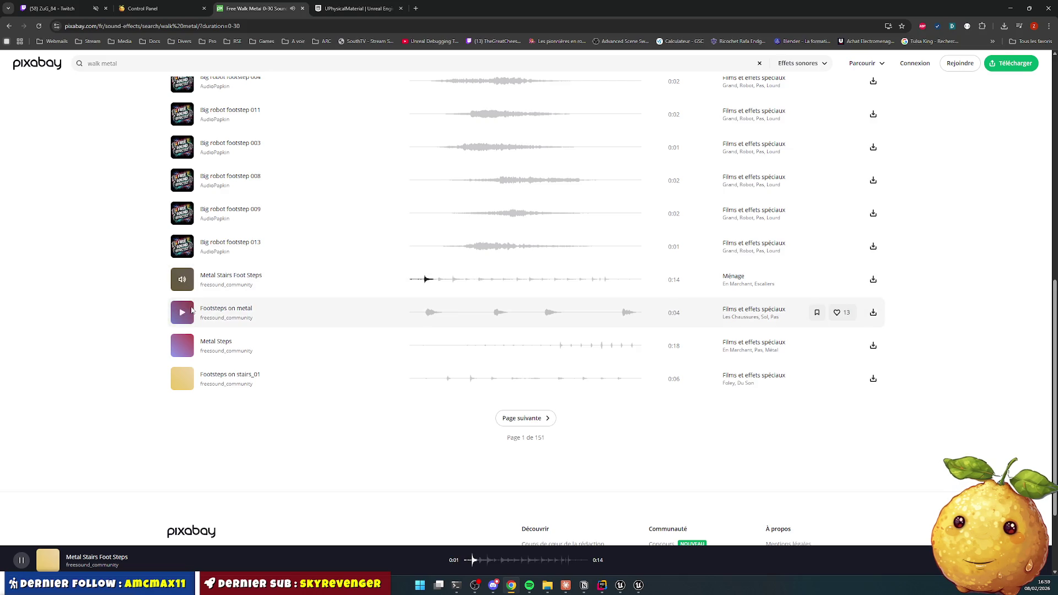
left_click(184, 283)
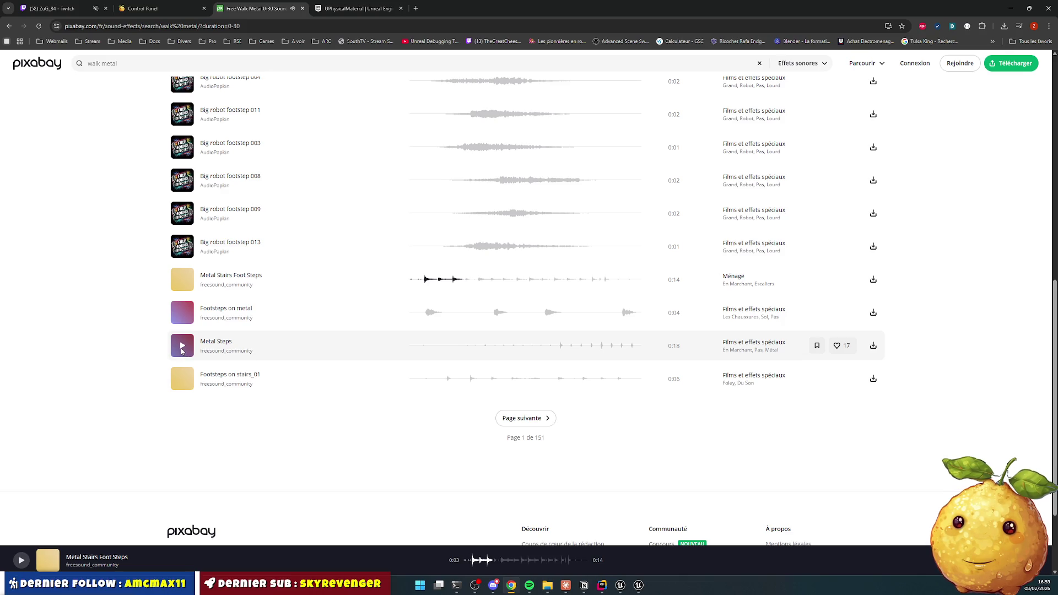
Step: Move to the next results page and preview Step in metall 1 and Step in metal 2
left_click(526, 419)
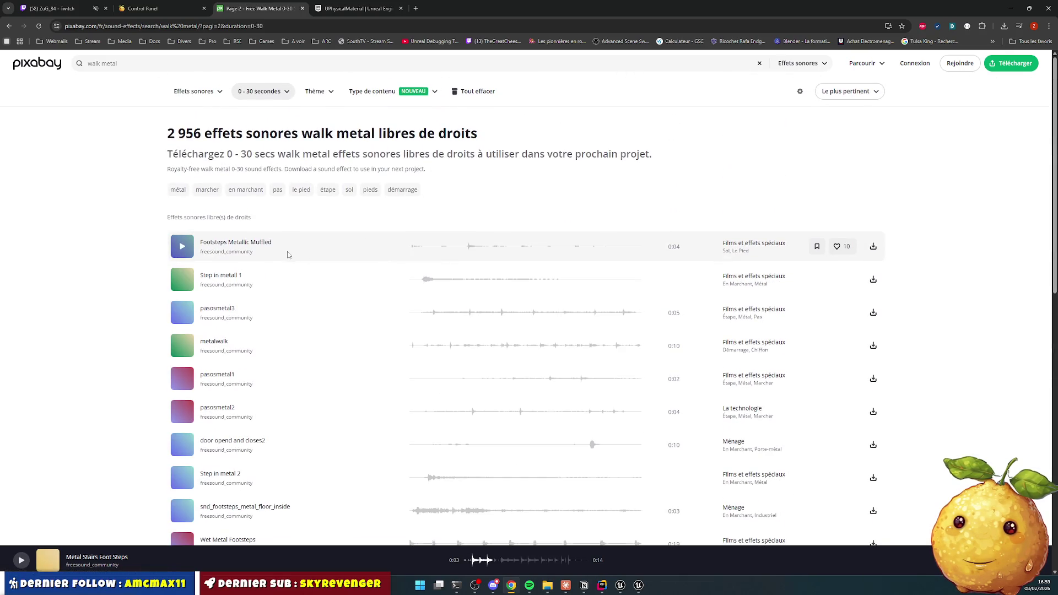
scroll(283, 249, "down", 1)
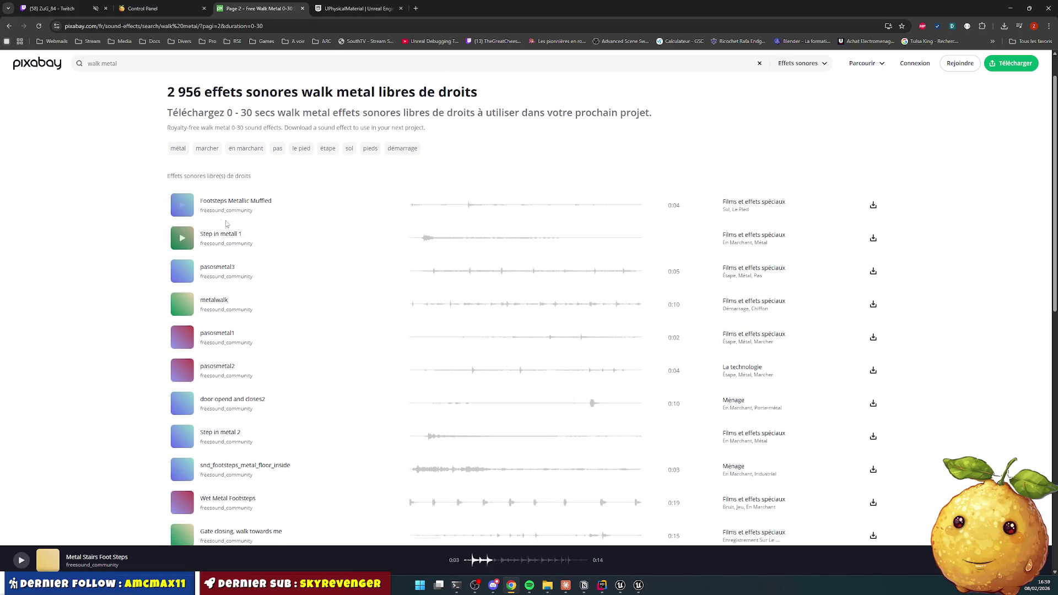
left_click(184, 238)
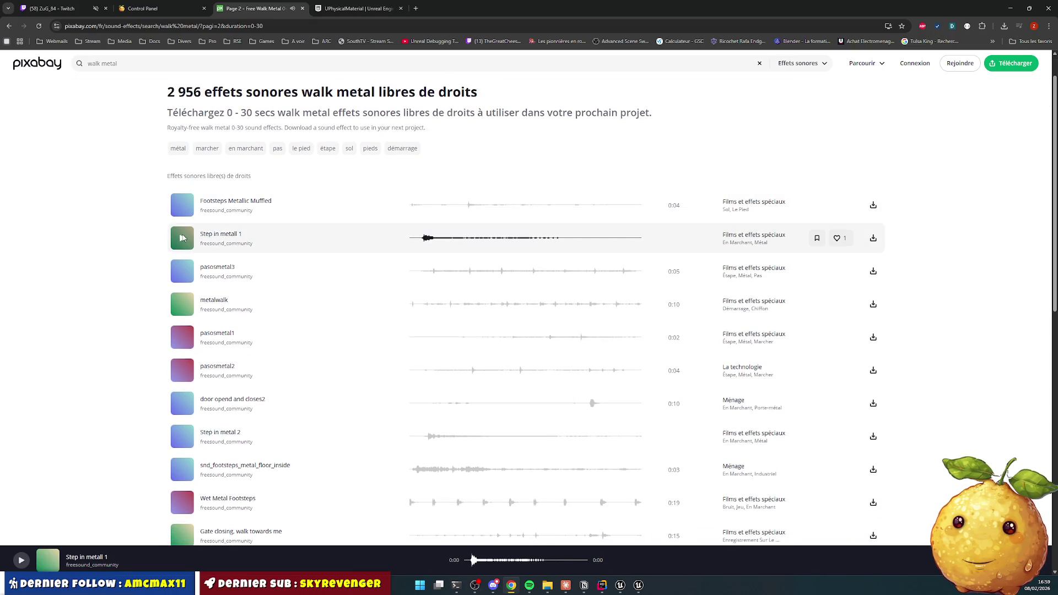
left_click(184, 241)
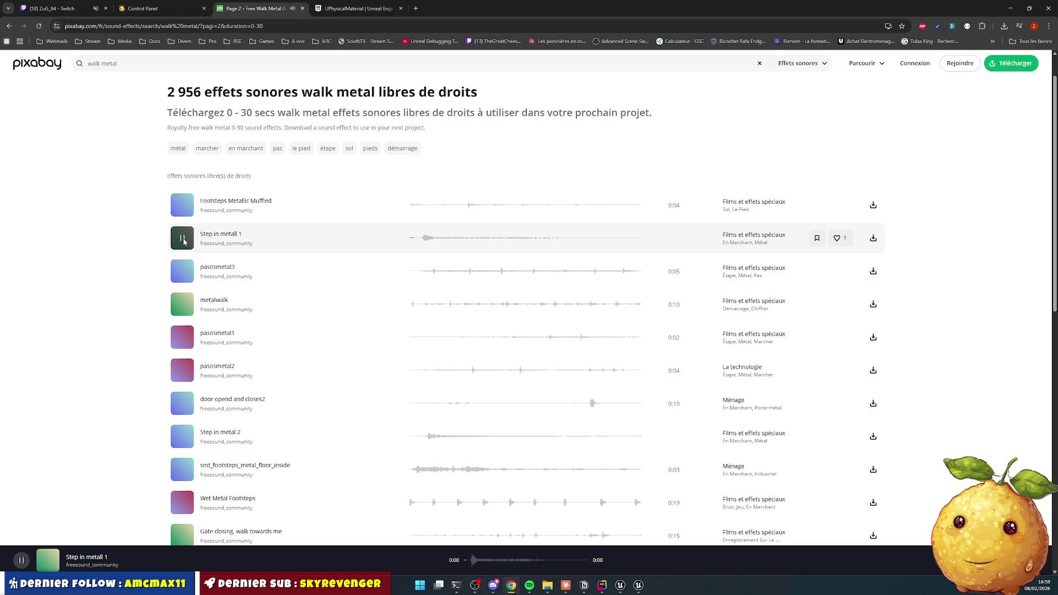
scroll(230, 270, "down", 2)
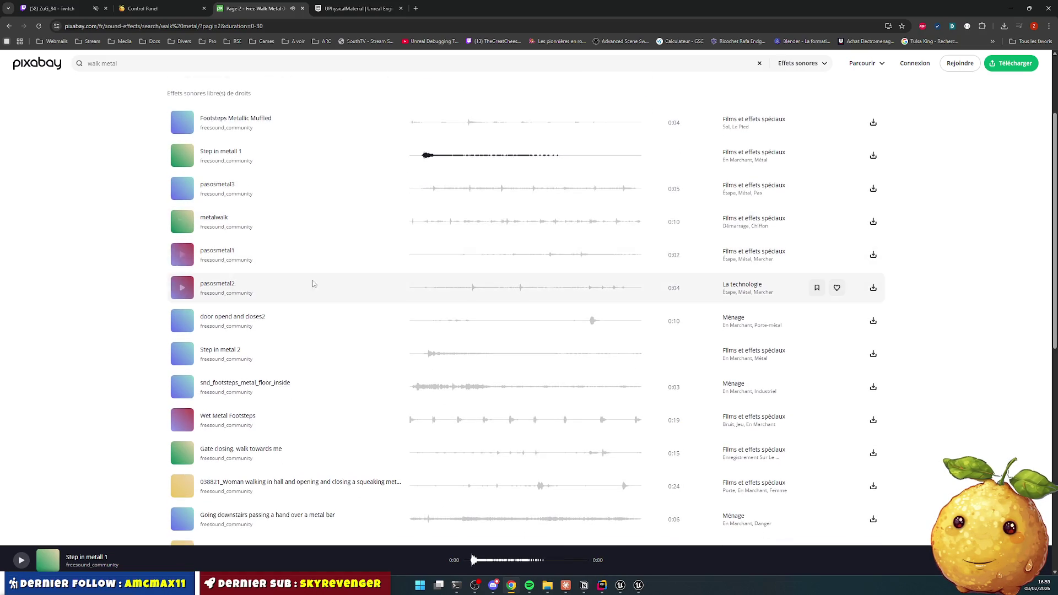
left_click(182, 354)
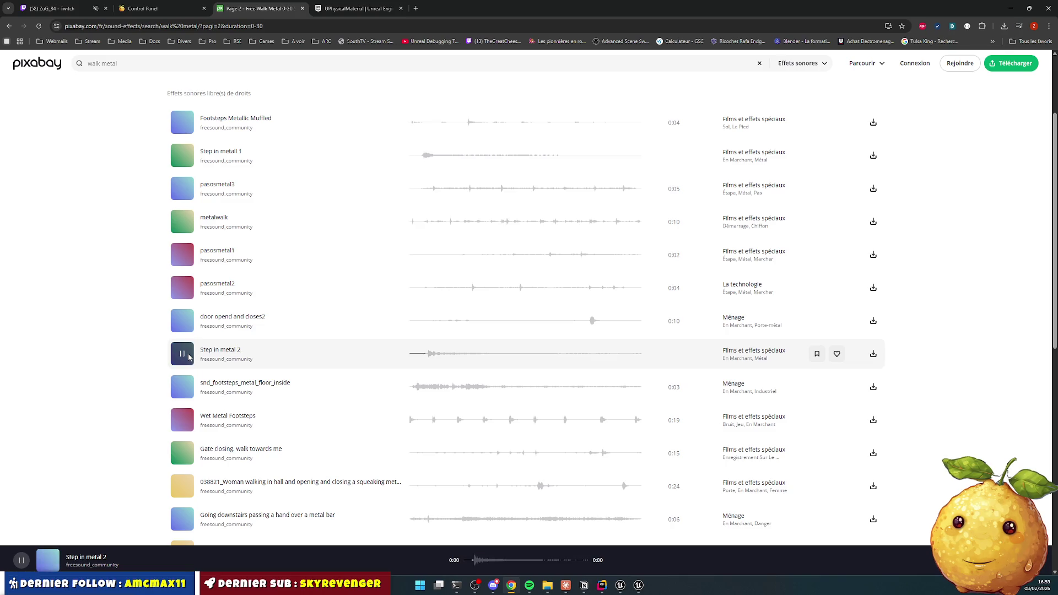
left_click(187, 355)
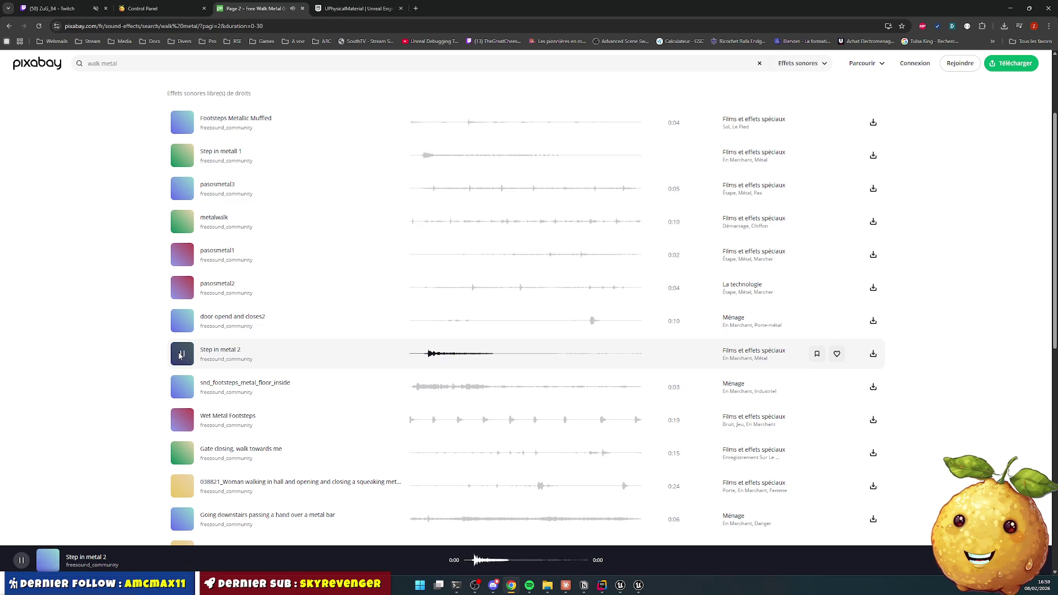
Step: Preview KS MOTION METAL HIT and scroll through the remaining results on the page
scroll(414, 334, "down", 3)
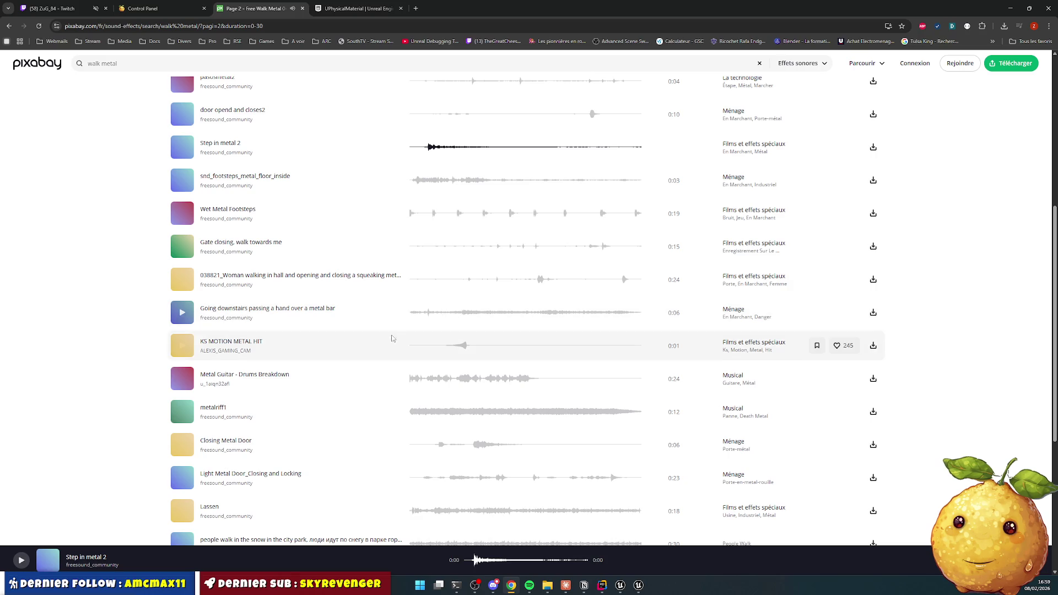
left_click(186, 348)
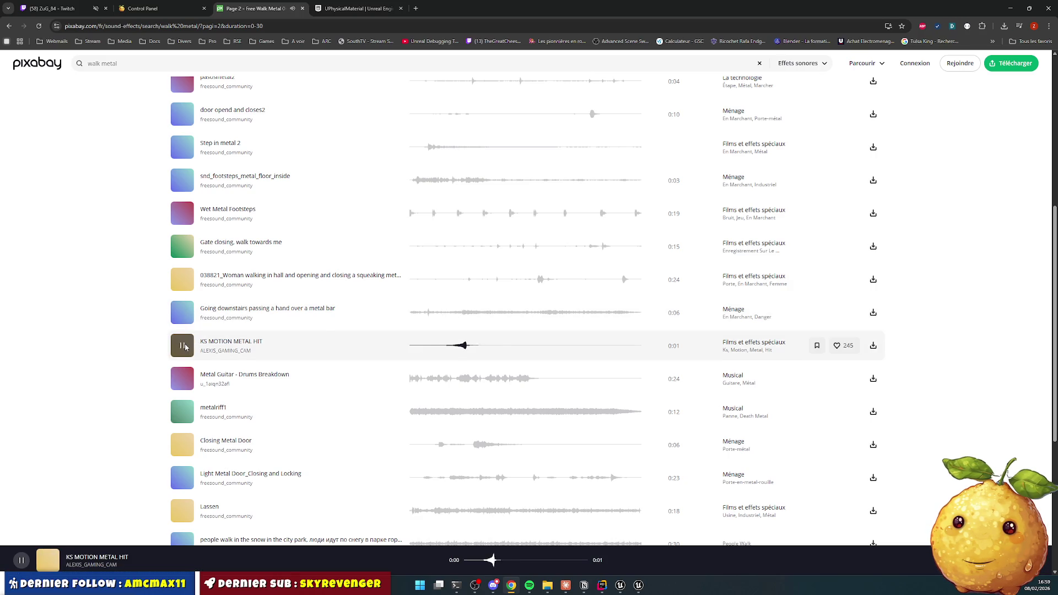
scroll(300, 327, "down", 3)
scroll(577, 370, "up", 7)
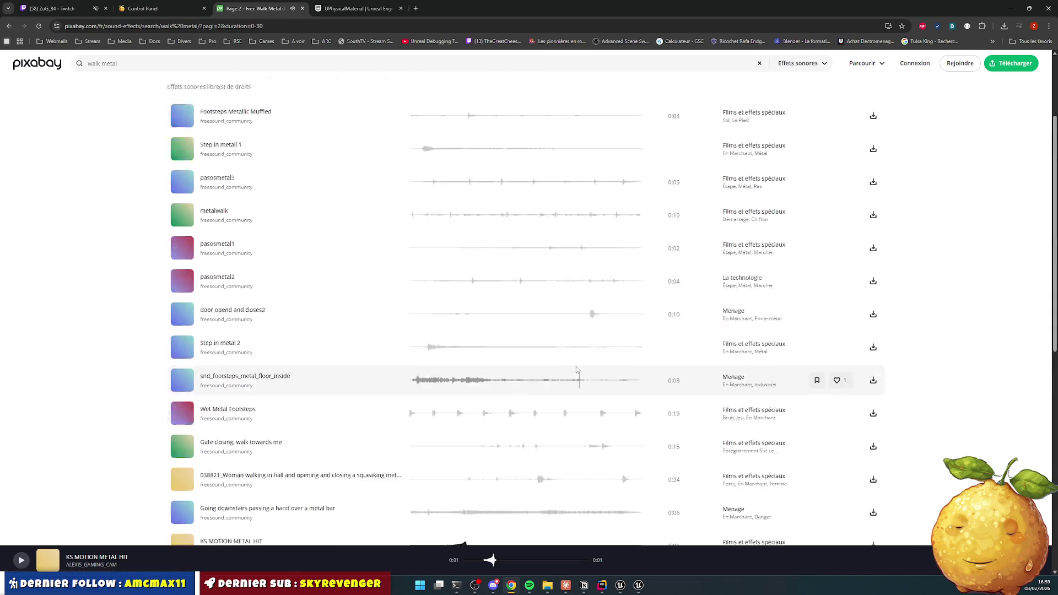
scroll(399, 270, "down", 2)
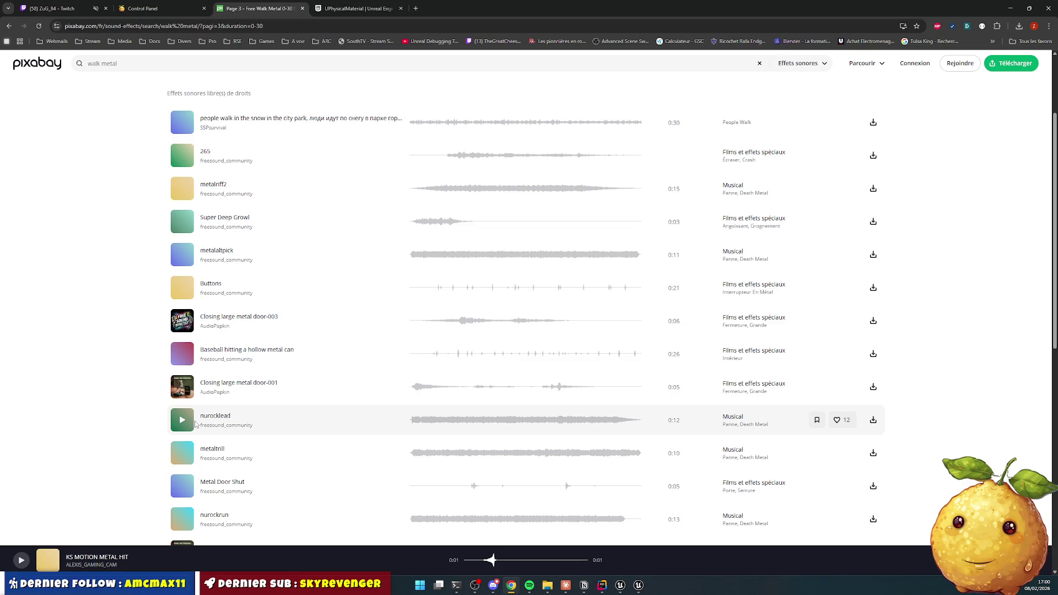
scroll(194, 423, "down", 1)
scroll(192, 421, "up", 3)
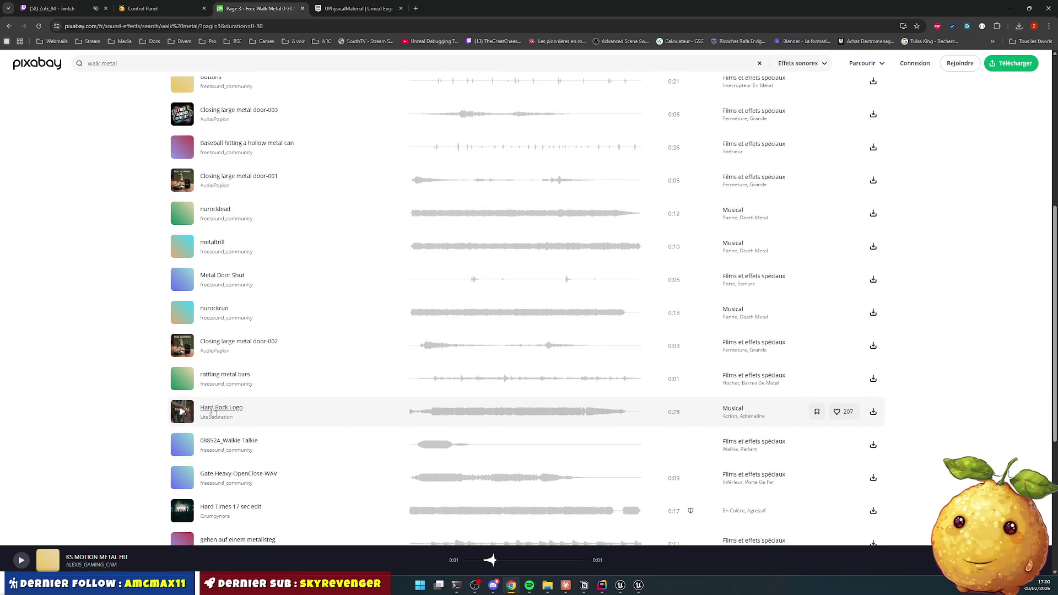
double_click(95, 63)
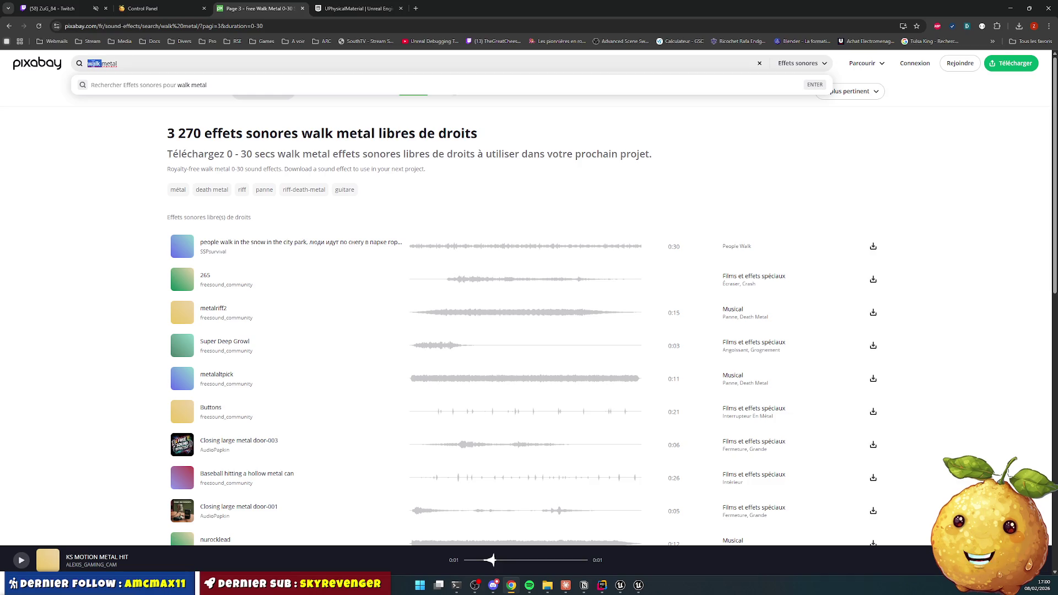
Step: Change the search to 'step metal' and preview Step in metall 1
type("step")
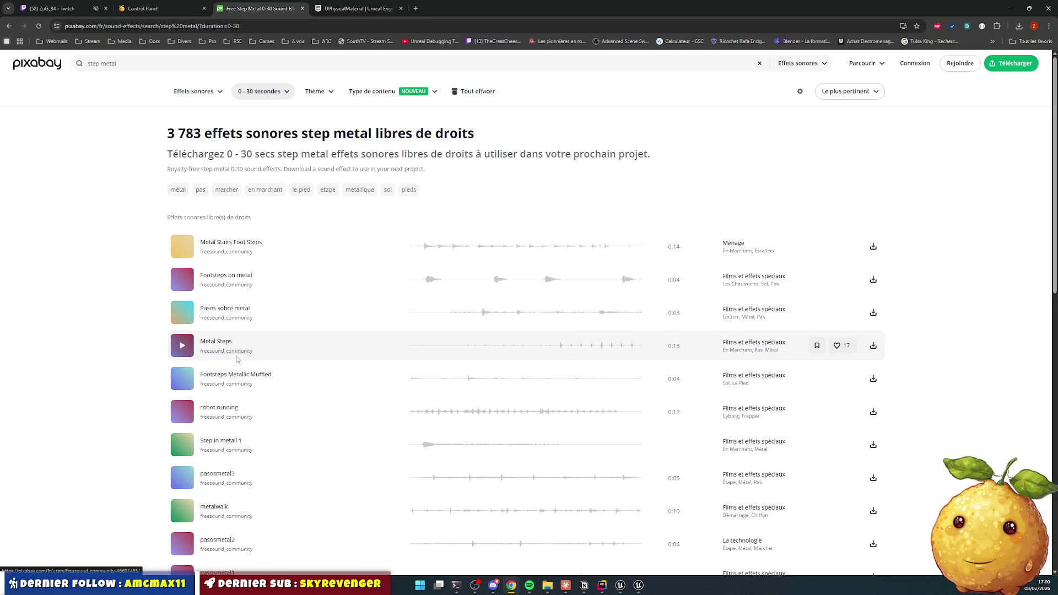
left_click(183, 444)
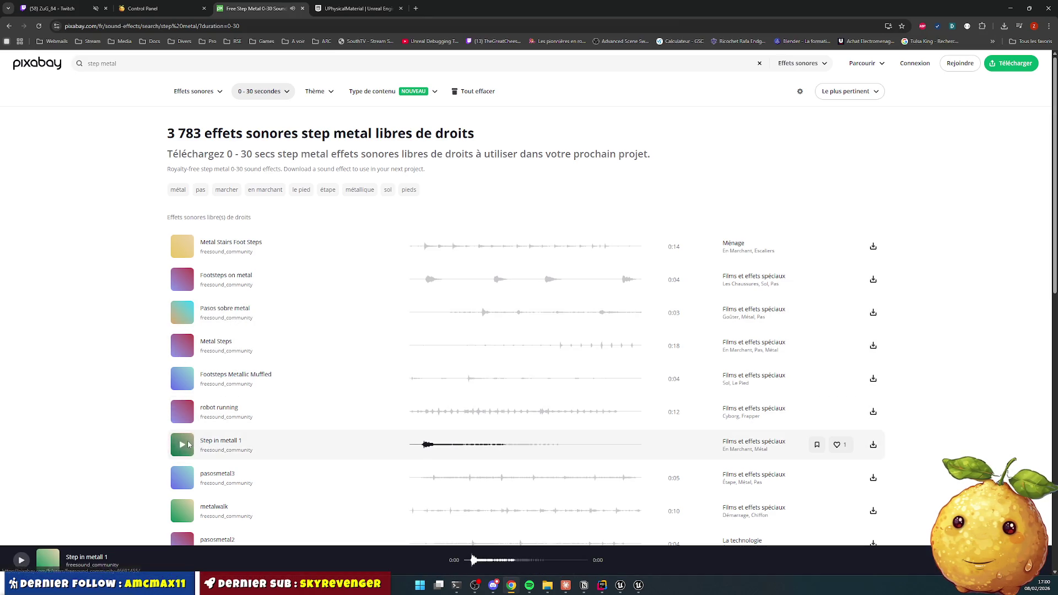
scroll(359, 385, "down", 7)
scroll(408, 325, "down", 3)
Step: Page through the step metal results to page 4, previewing the 265 and Buttons sounds
left_click(522, 375)
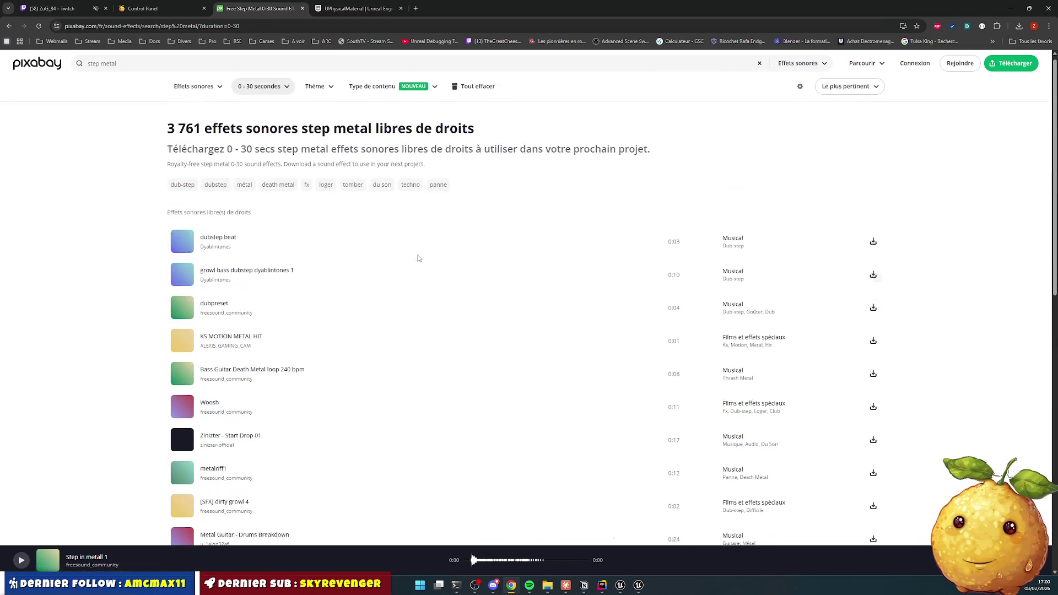
scroll(473, 298, "down", 11)
left_click(551, 304)
scroll(351, 299, "down", 2)
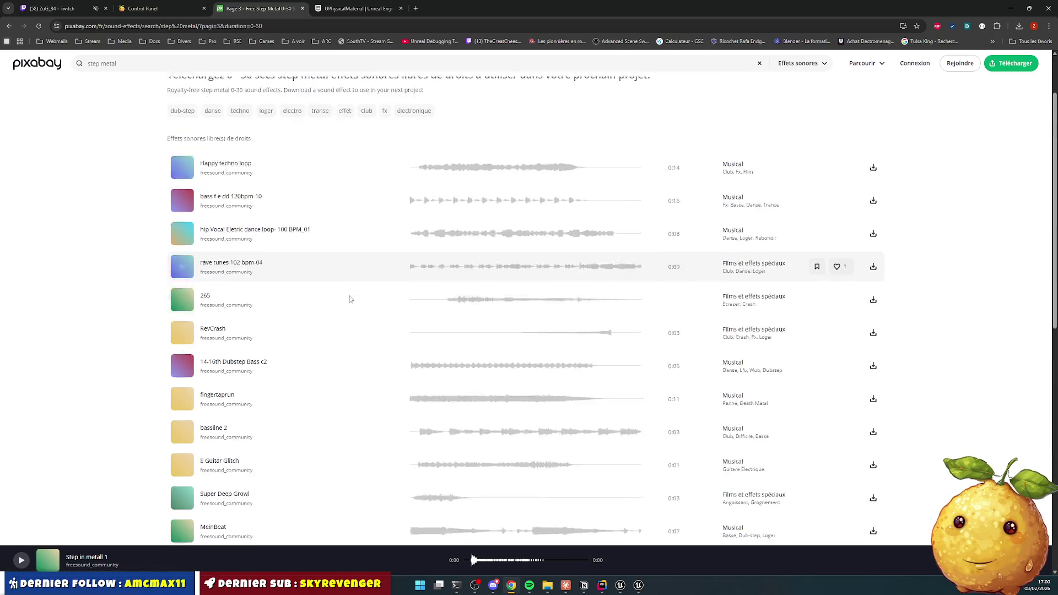
scroll(350, 300, "down", 1)
left_click(344, 256)
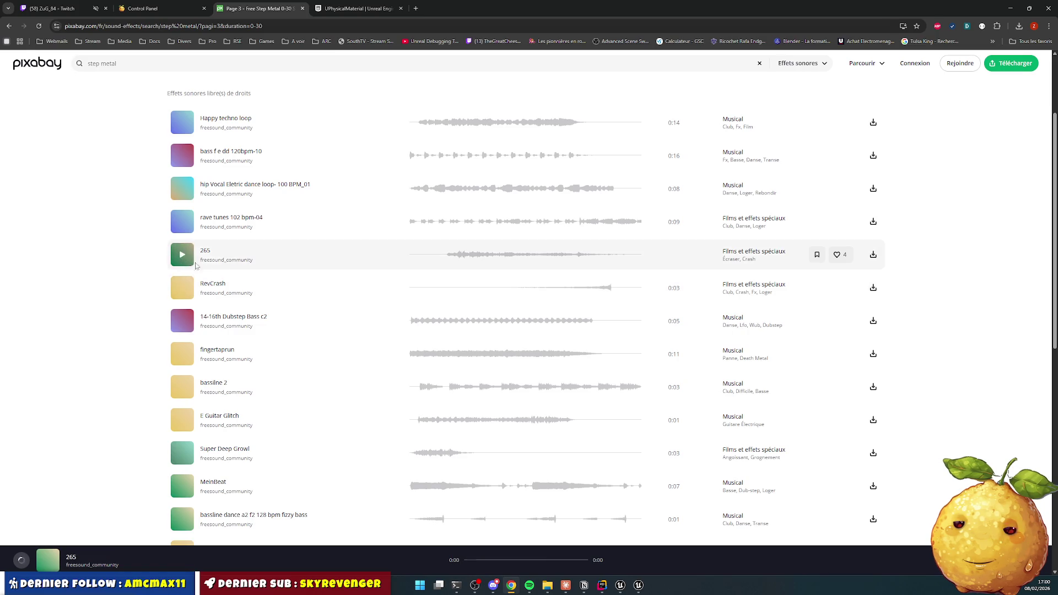
scroll(348, 284, "down", 5)
scroll(335, 288, "down", 3)
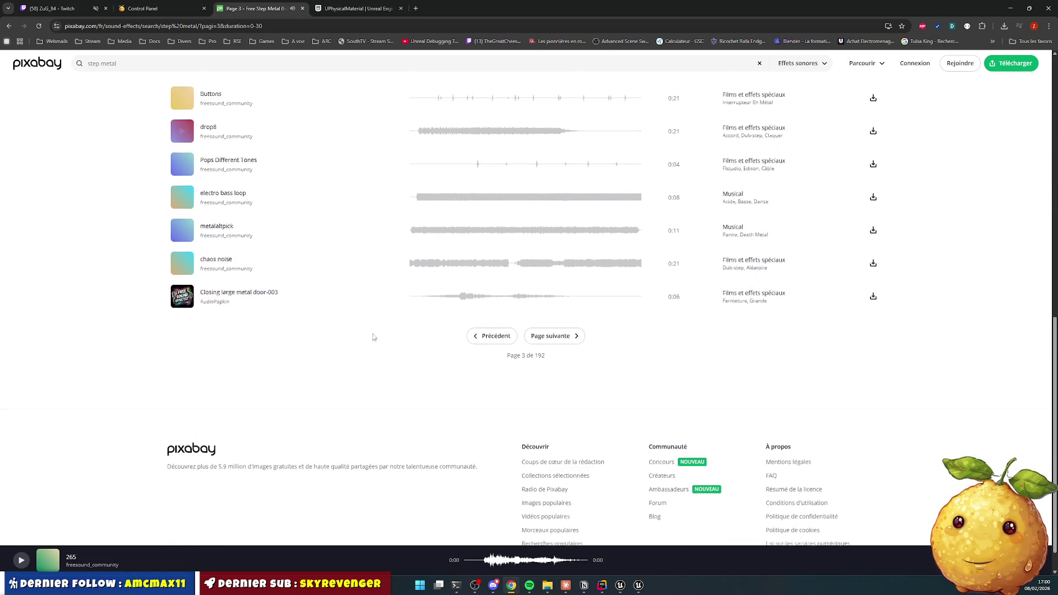
left_click(550, 402)
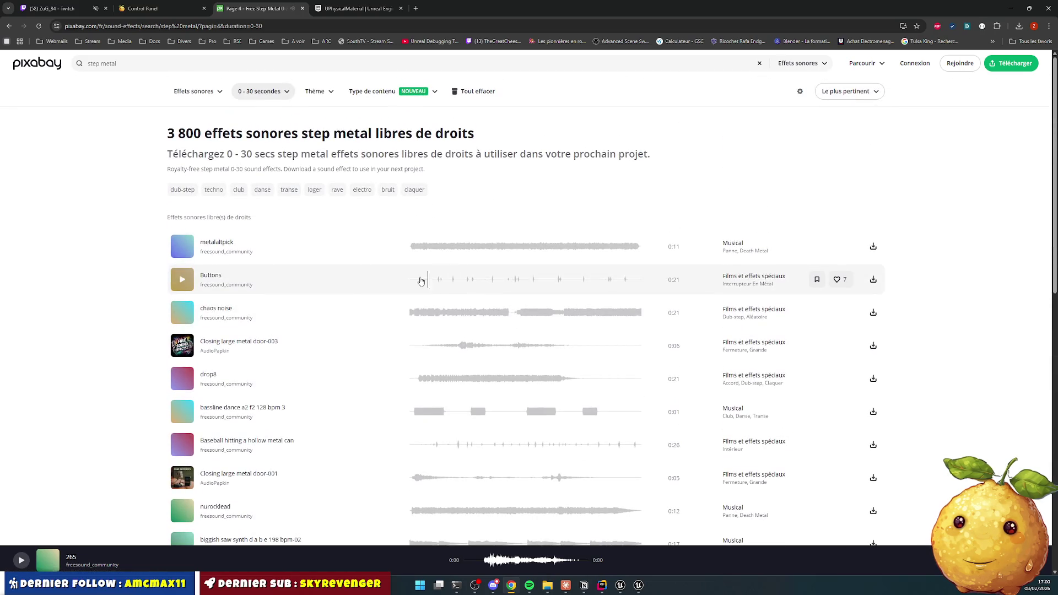
left_click(183, 280)
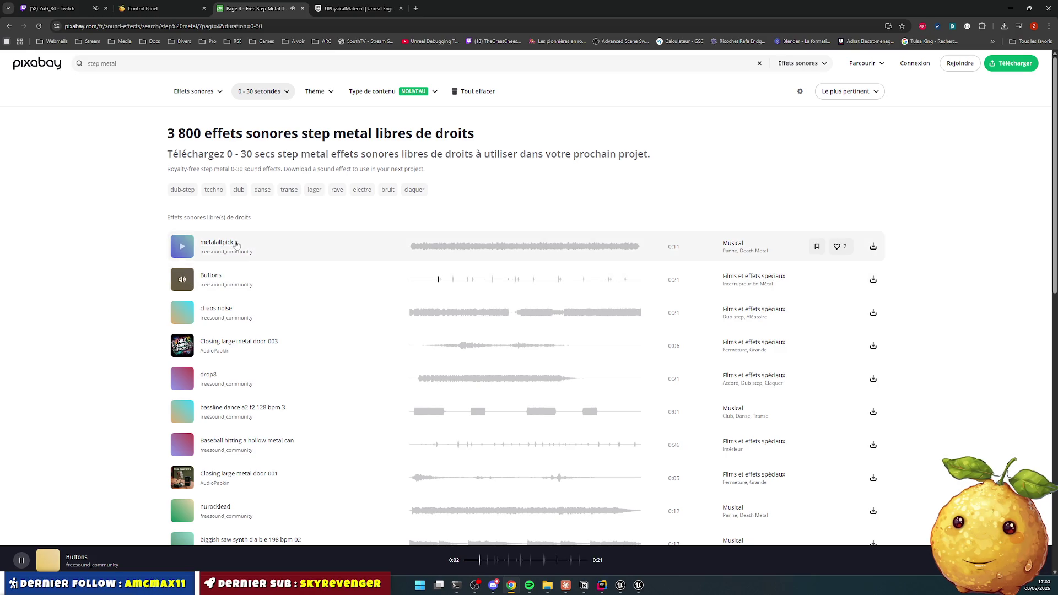
Step: Go back to the first results page and preview Porta aberta 1 and Porta
key("alt+Left")
scroll(414, 325, "down", 9)
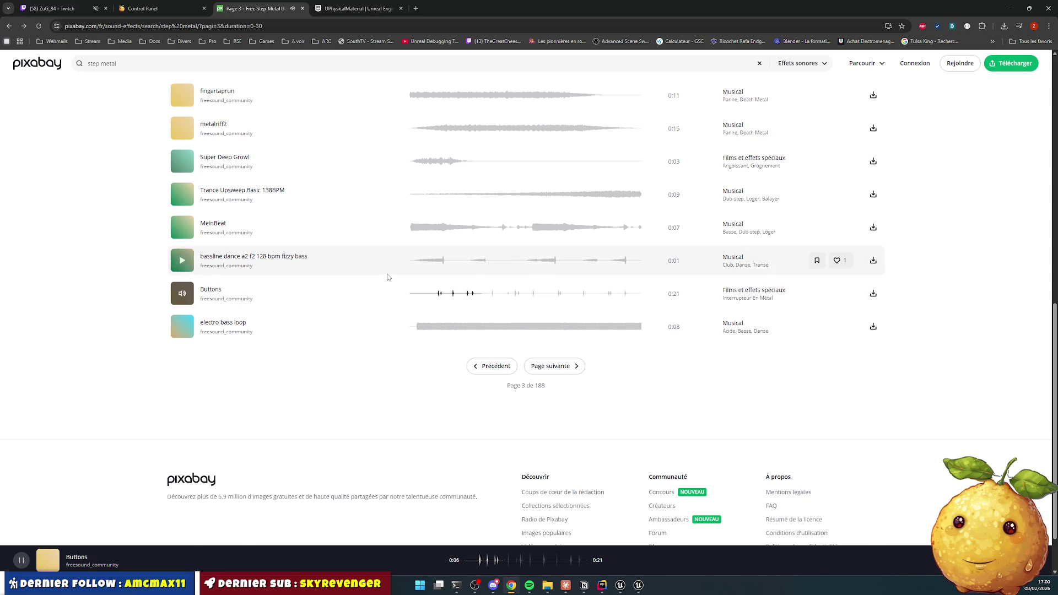
key("alt+Left")
scroll(363, 273, "down", 10)
scroll(363, 273, "up", 1)
key("alt+Left")
scroll(267, 272, "down", 8)
scroll(267, 273, "down", 1)
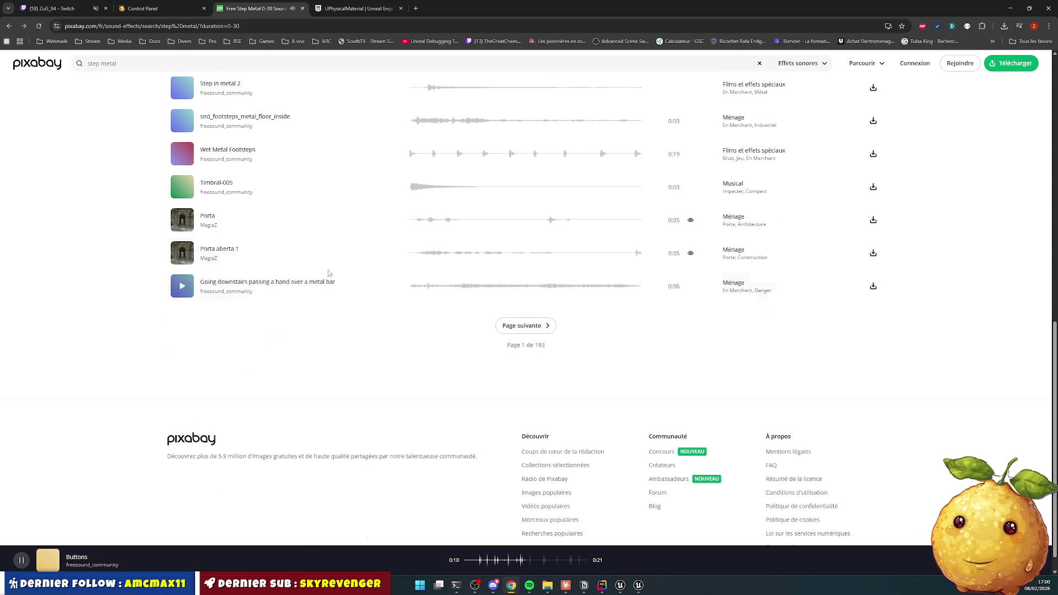
scroll(187, 225, "up", 1)
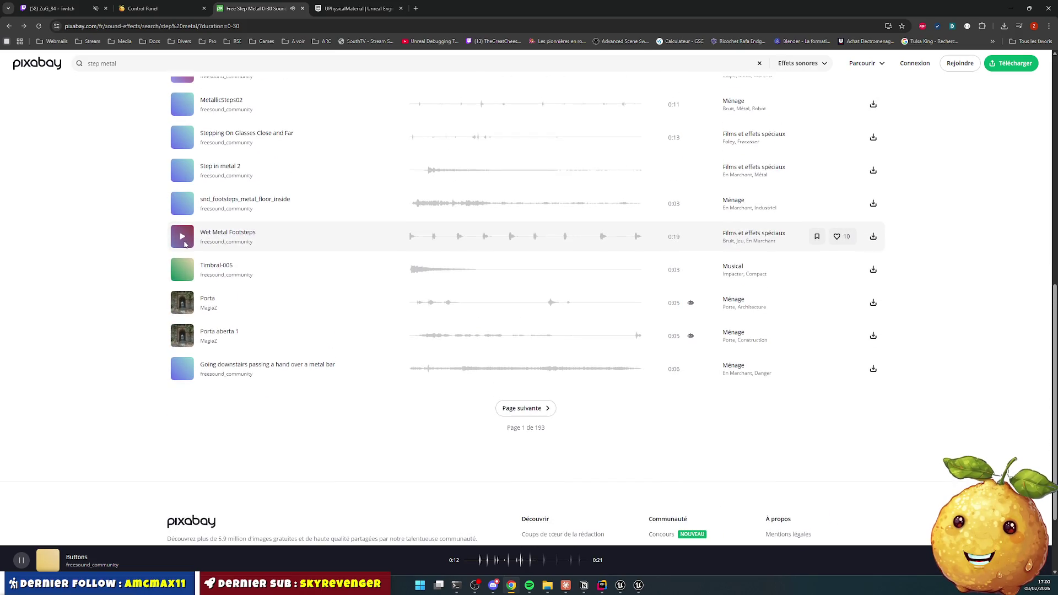
left_click(182, 336)
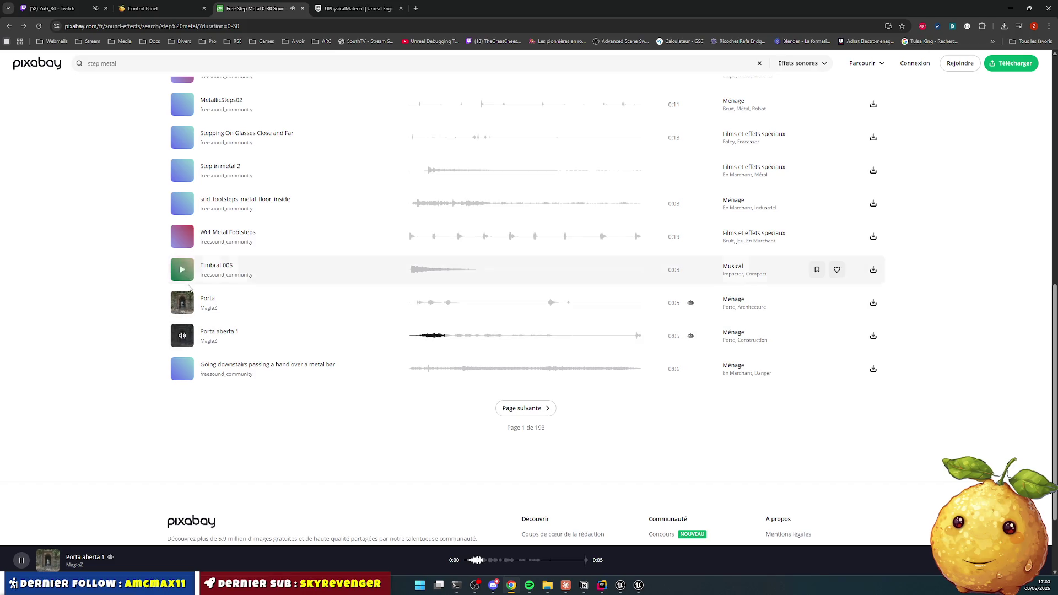
left_click(185, 302)
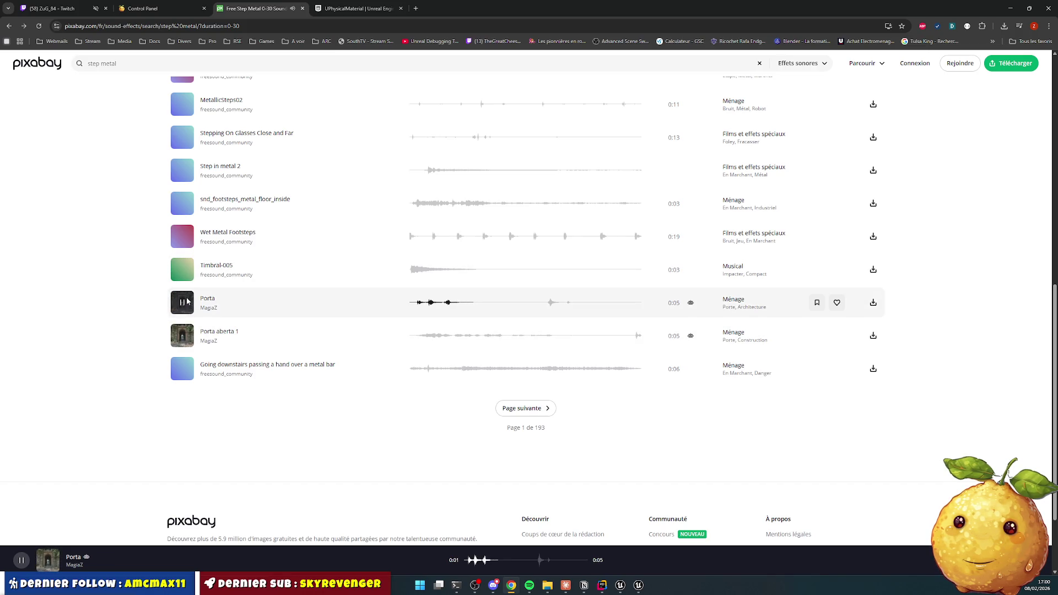
Step: Step back through browser history to page 5 of the 'walk on' results
scroll(188, 302, "up", 10)
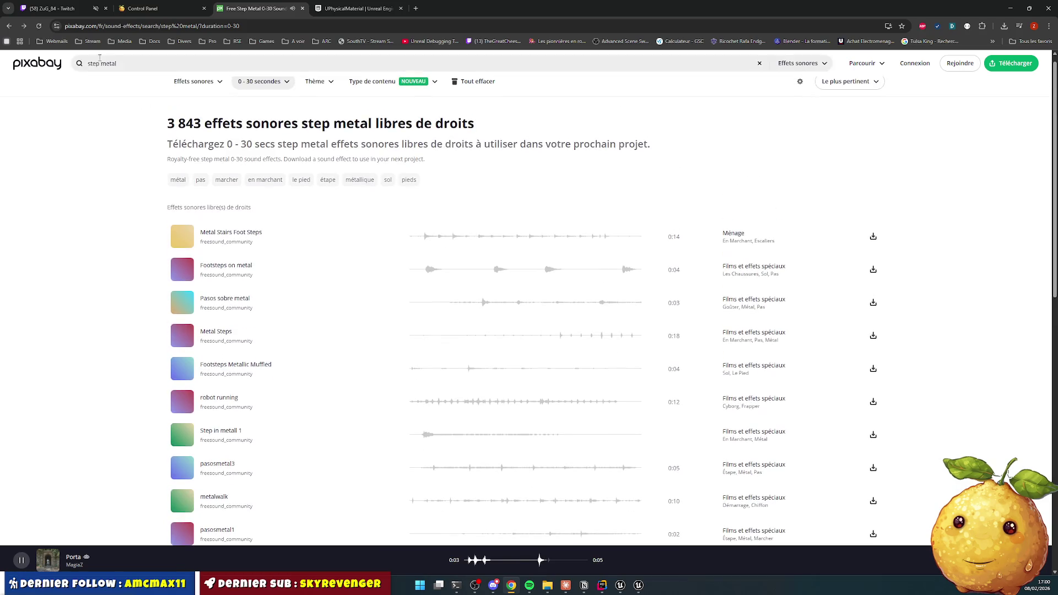
left_click(109, 69)
key("alt+Left")
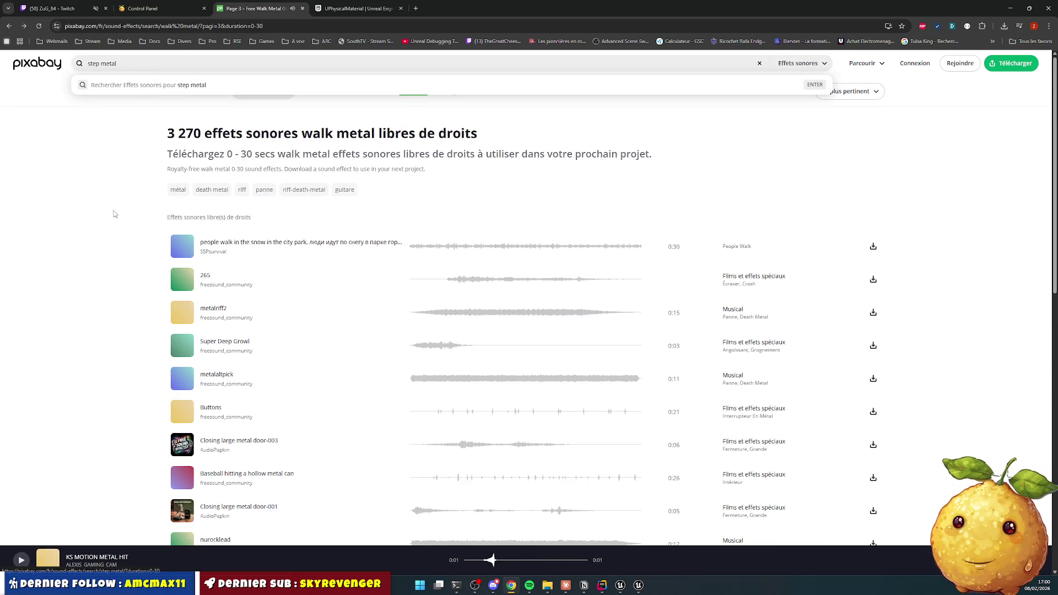
key("alt+Left")
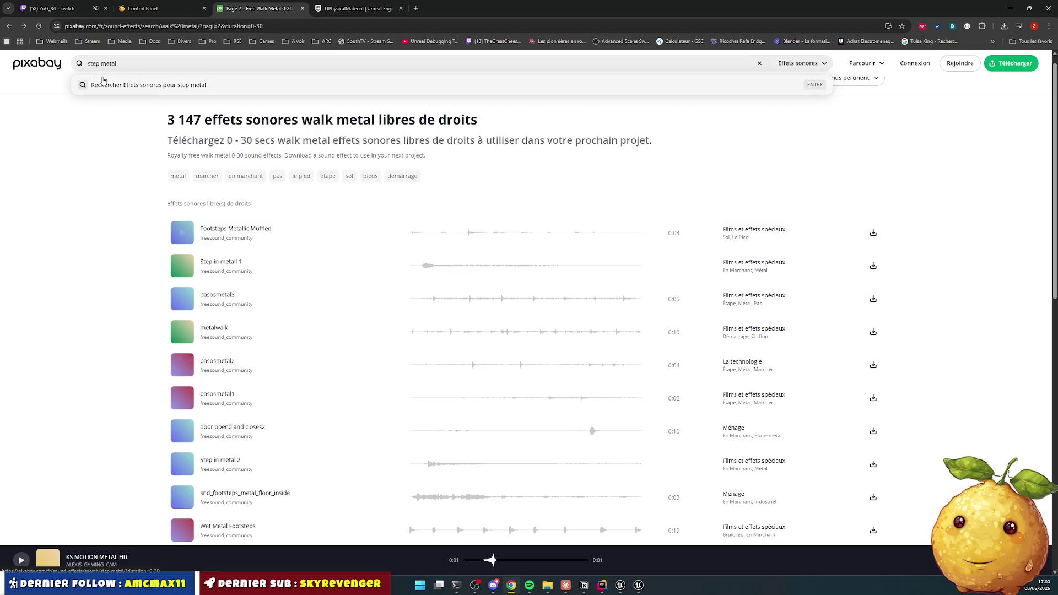
key("alt+Left")
key("alt+Left")
key("alt+Left")
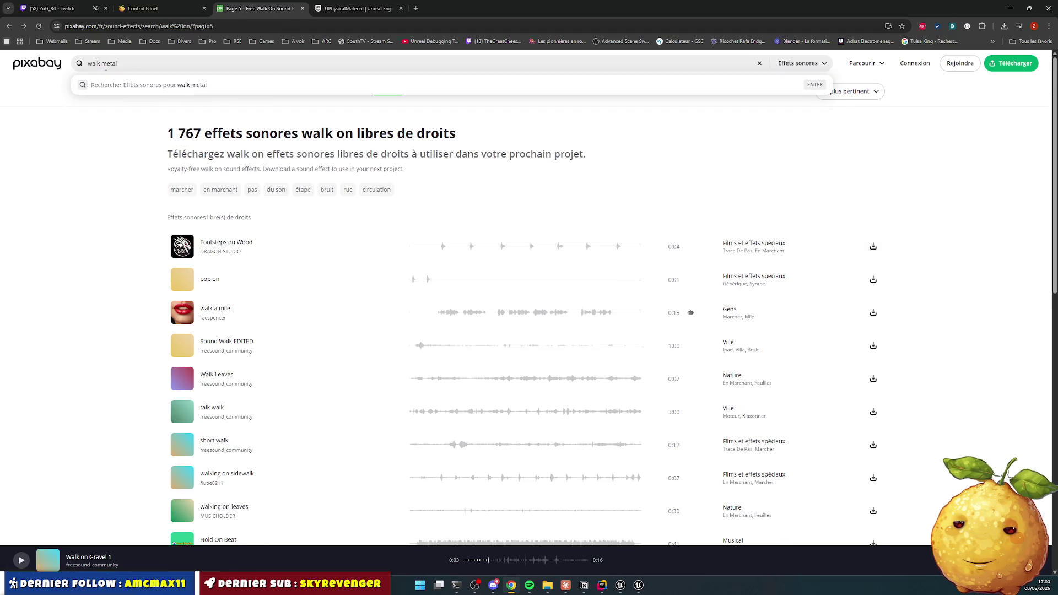
Step: Download Sandal Walk And Trip as an MP3, dismiss the thank-you popup, and open a blank tab
scroll(194, 274, "down", 10)
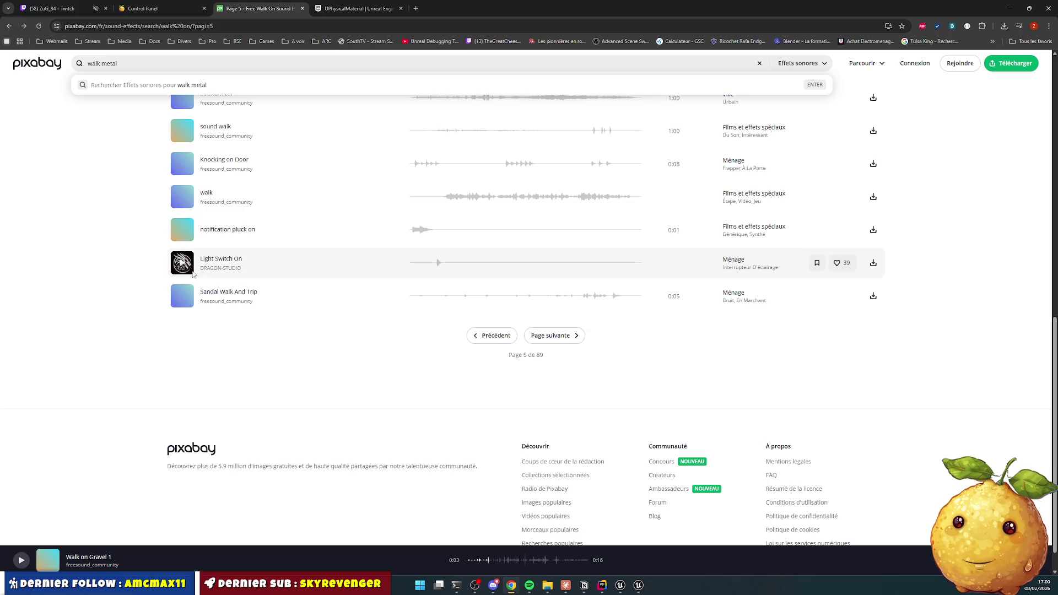
left_click(182, 296)
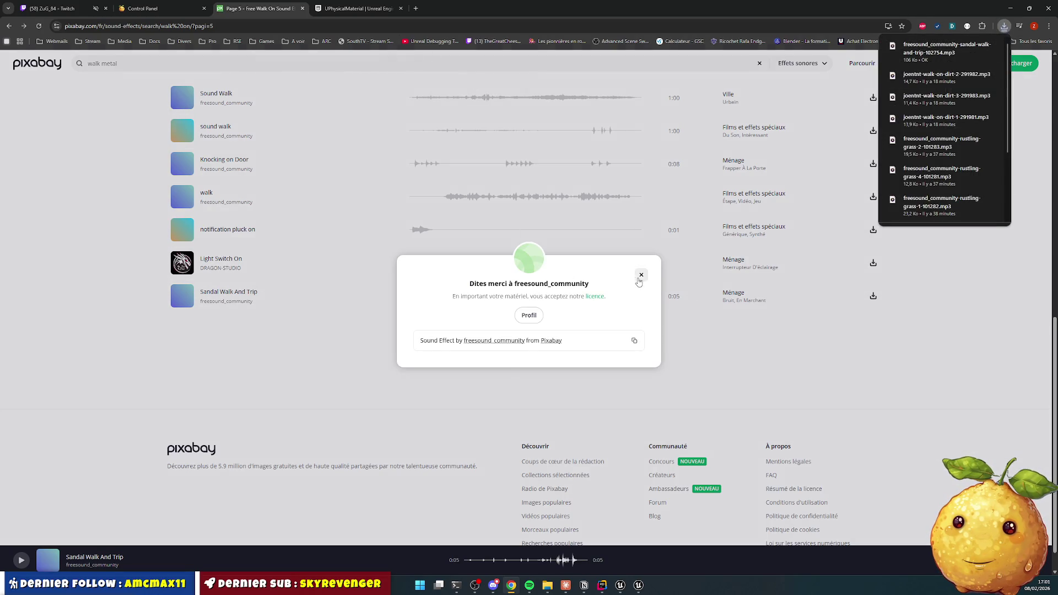
left_click(639, 277)
key("ctrl+t")
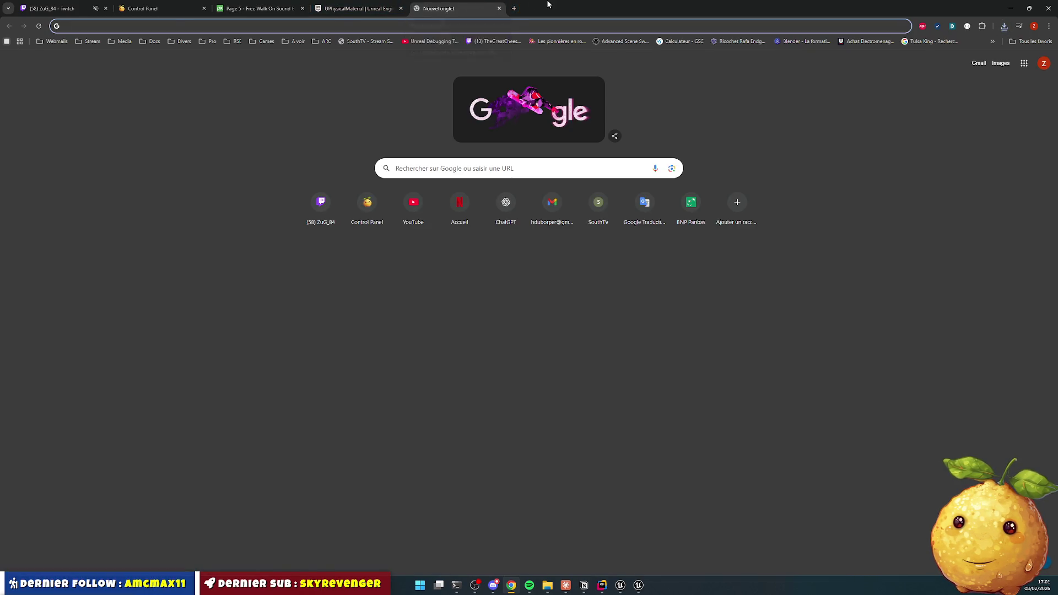
Step: Load the sandal-walk mp3 from Downloads into the online audio cutter and play it
key("alt+Tab")
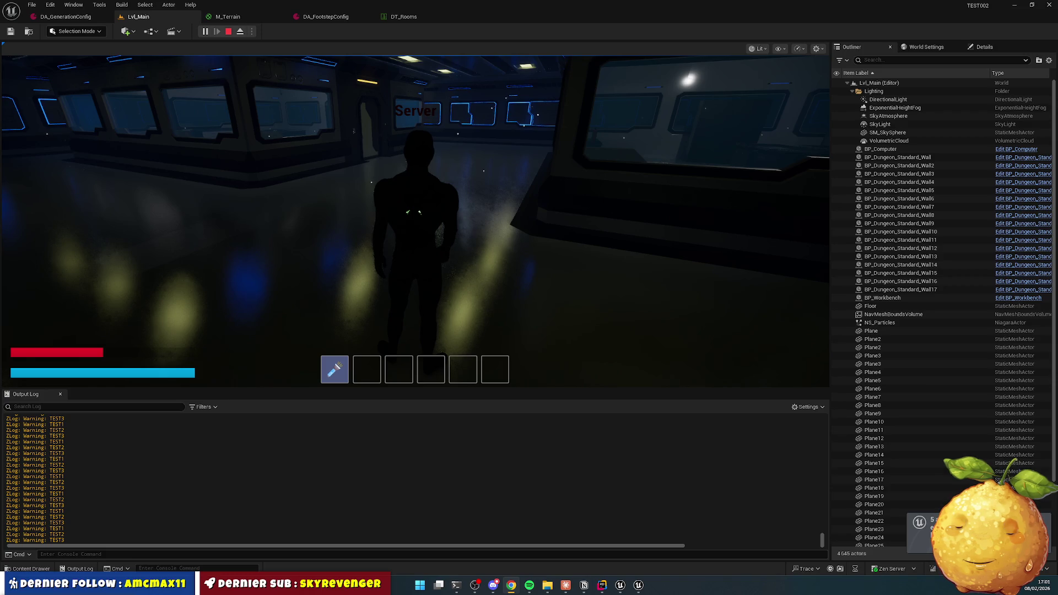
key("alt+Tab")
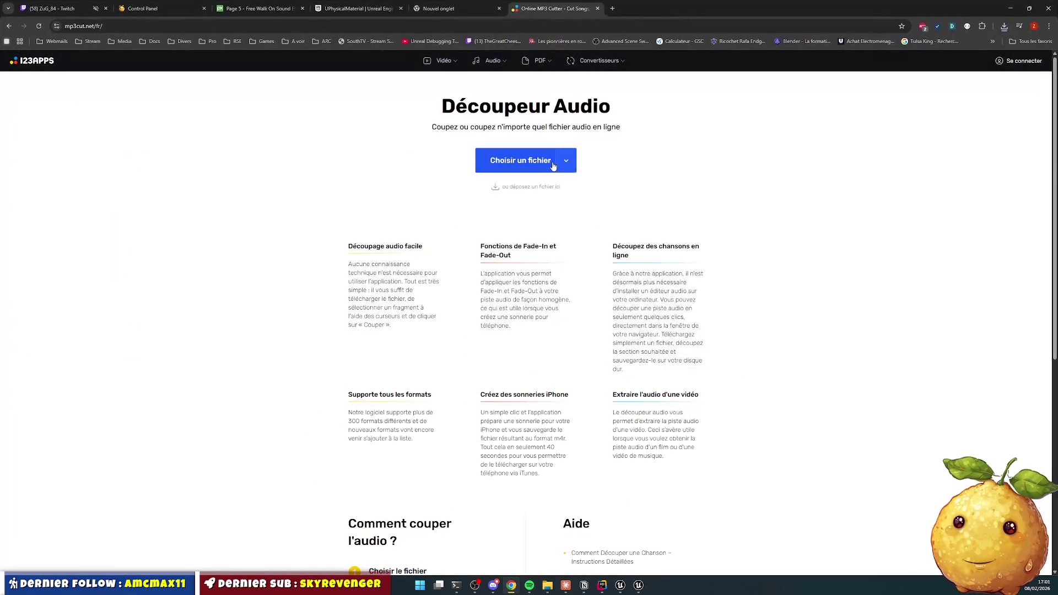
left_click(516, 161)
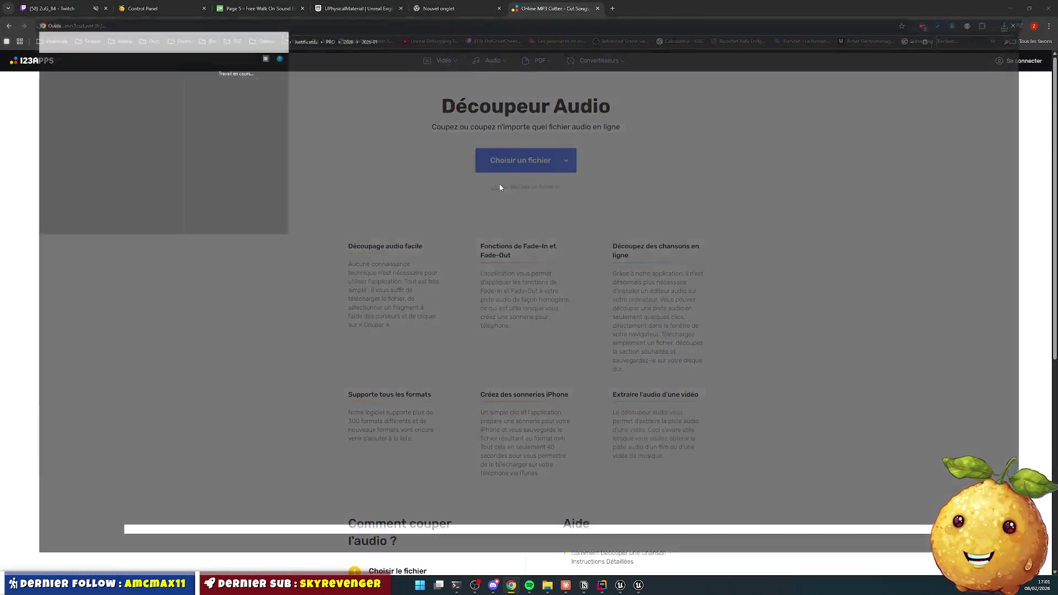
left_click(43, 124)
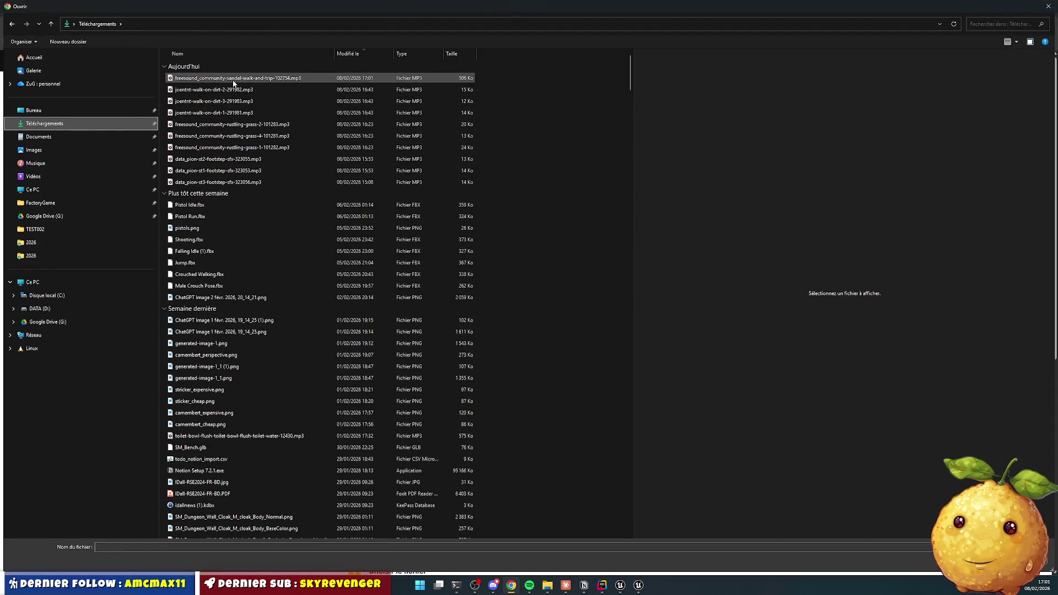
double_click(291, 83)
left_click(39, 219)
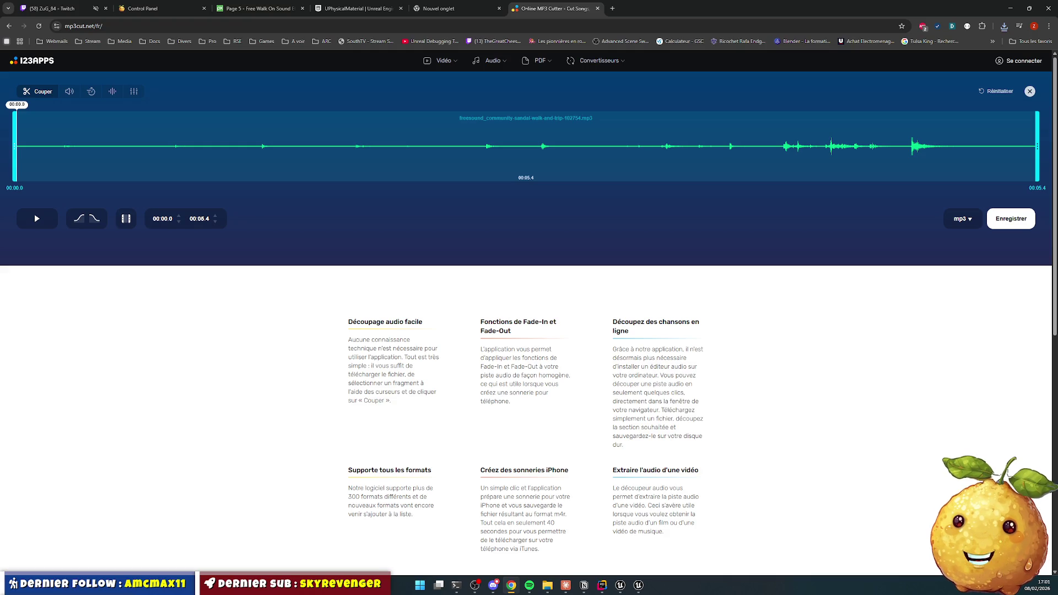
Step: Trim the selection to the first half-second footstep (00:00.0–00:00.5) and preview it
key("alt+Tab")
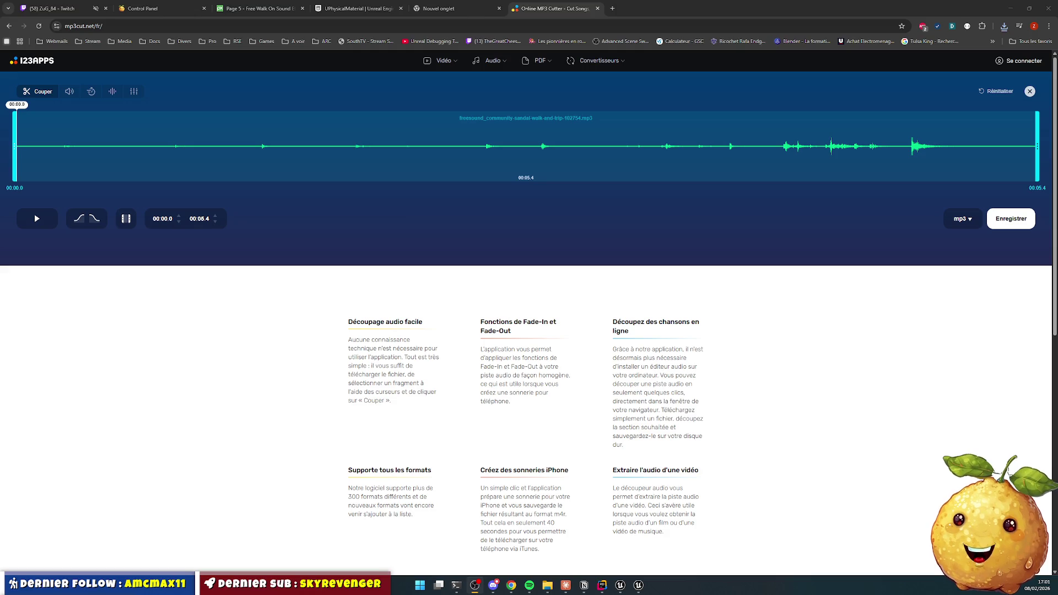
left_click(49, 223)
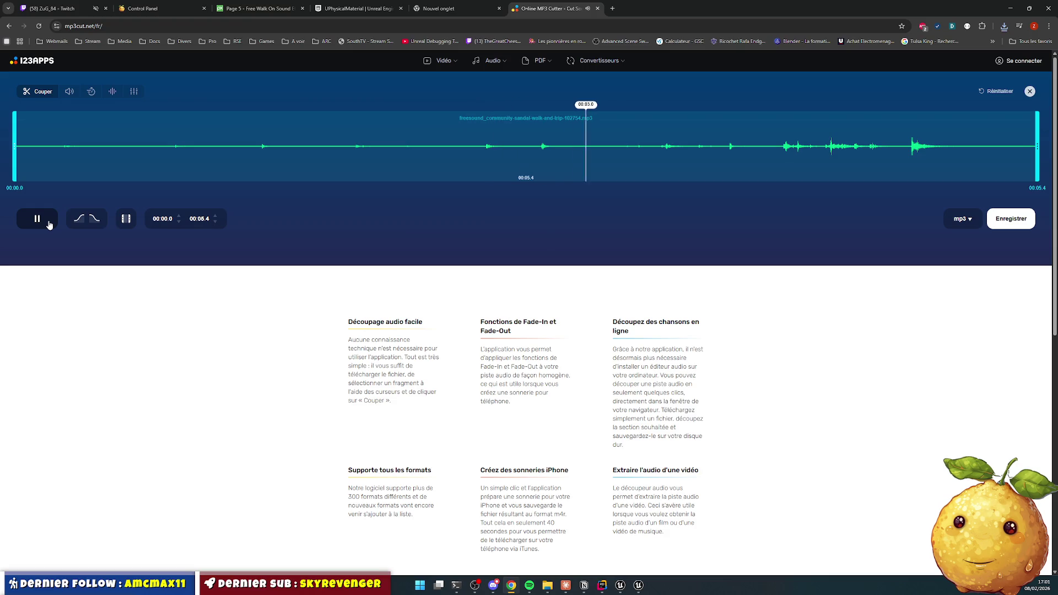
left_click(49, 223)
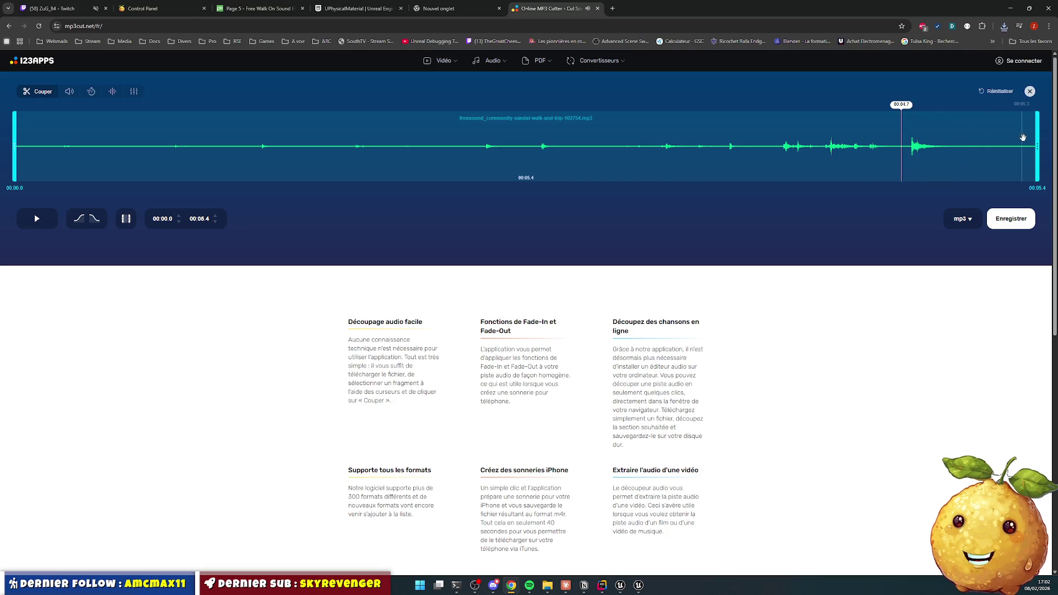
left_click_drag(1037, 140, 91, 151)
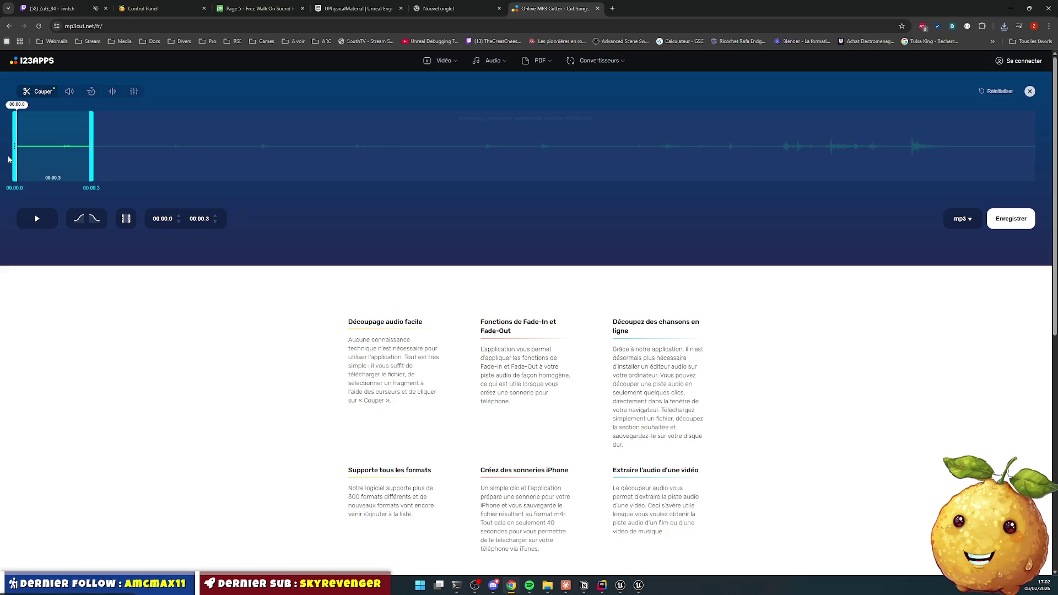
left_click_drag(14, 156, 53, 148)
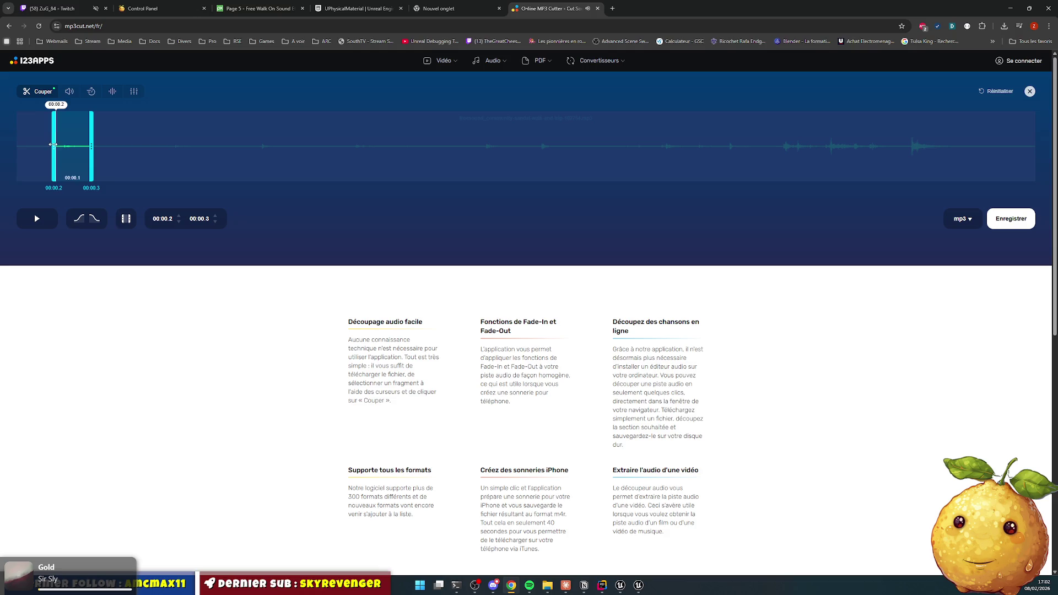
left_click_drag(53, 149, 48, 150)
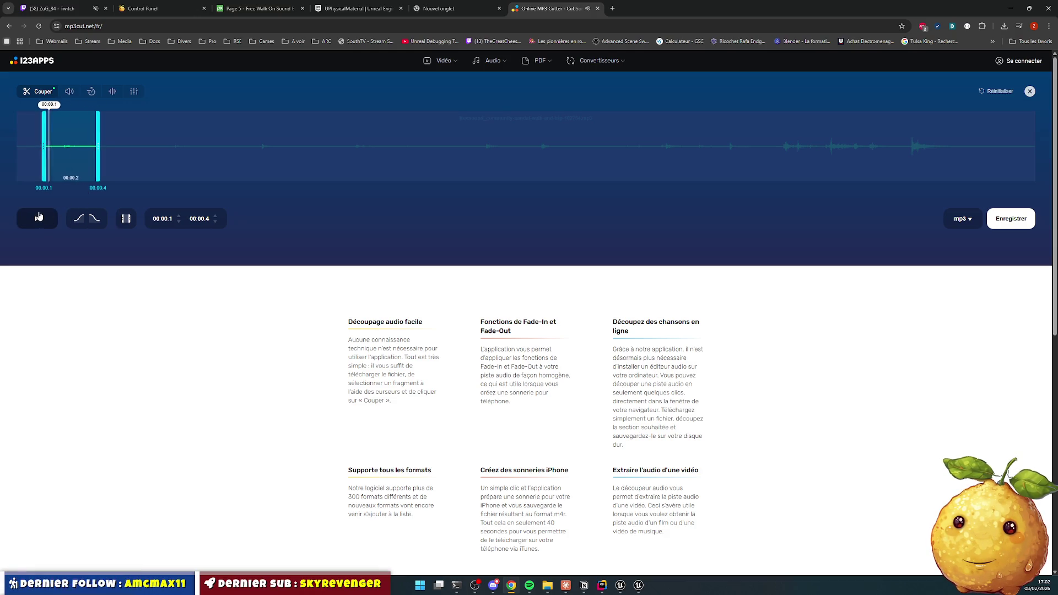
left_click(35, 216)
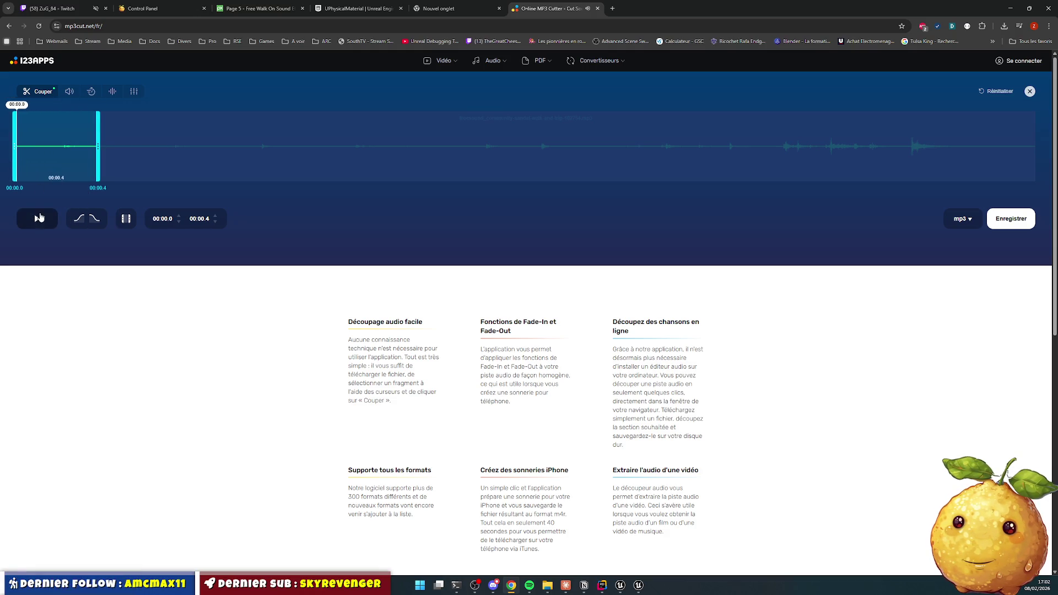
left_click(38, 219)
left_click(36, 219)
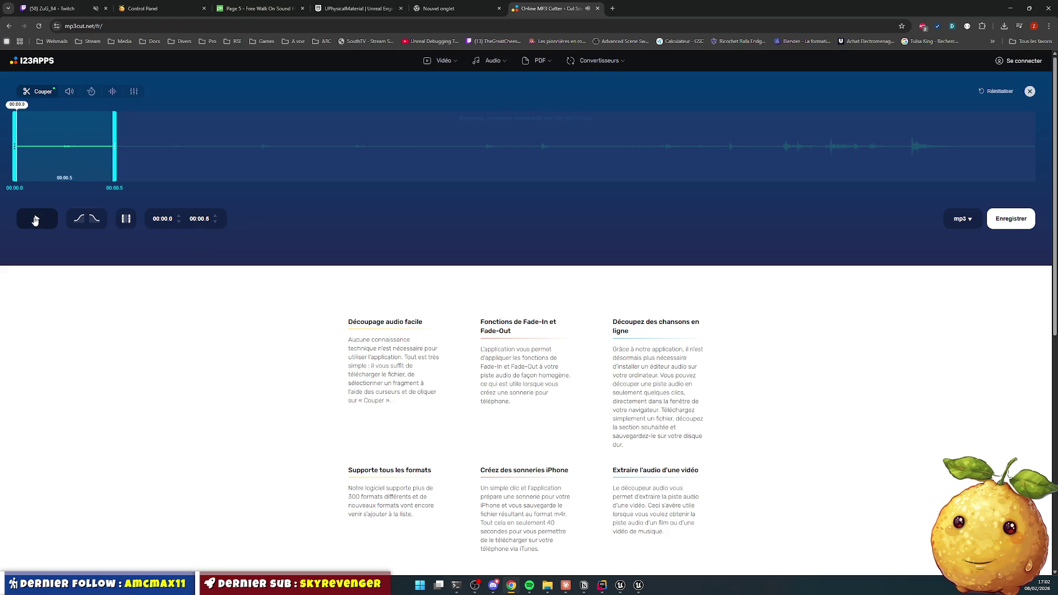
left_click(35, 220)
left_click(35, 220)
left_click(34, 219)
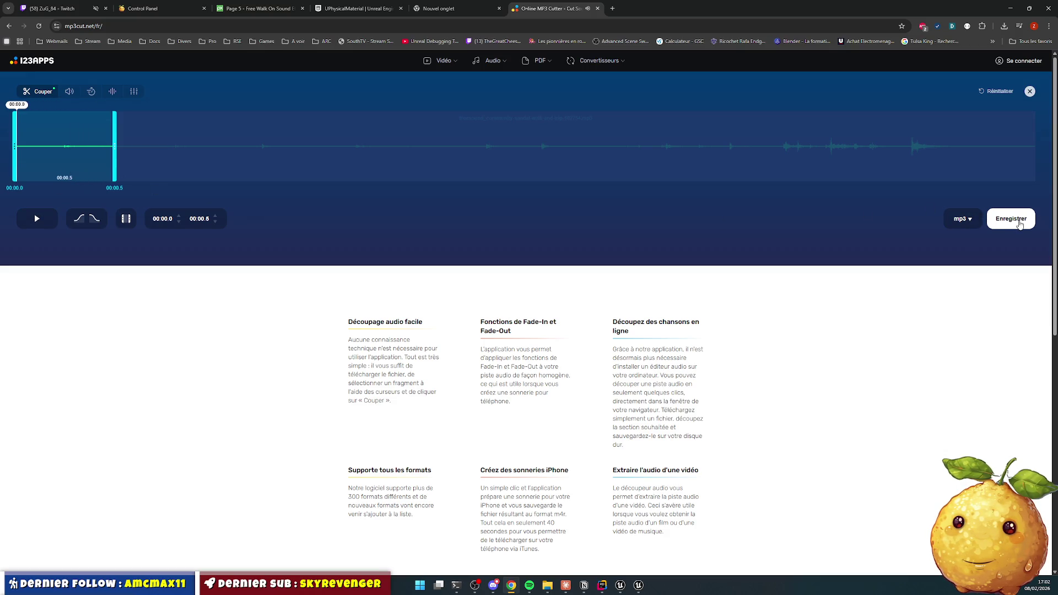
Step: Toggle the fade-in and fade-out options, then save the trimmed 0.5-second snippet
left_click(79, 219)
left_click(95, 220)
left_click(37, 220)
left_click(79, 219)
left_click(94, 220)
left_click(1012, 222)
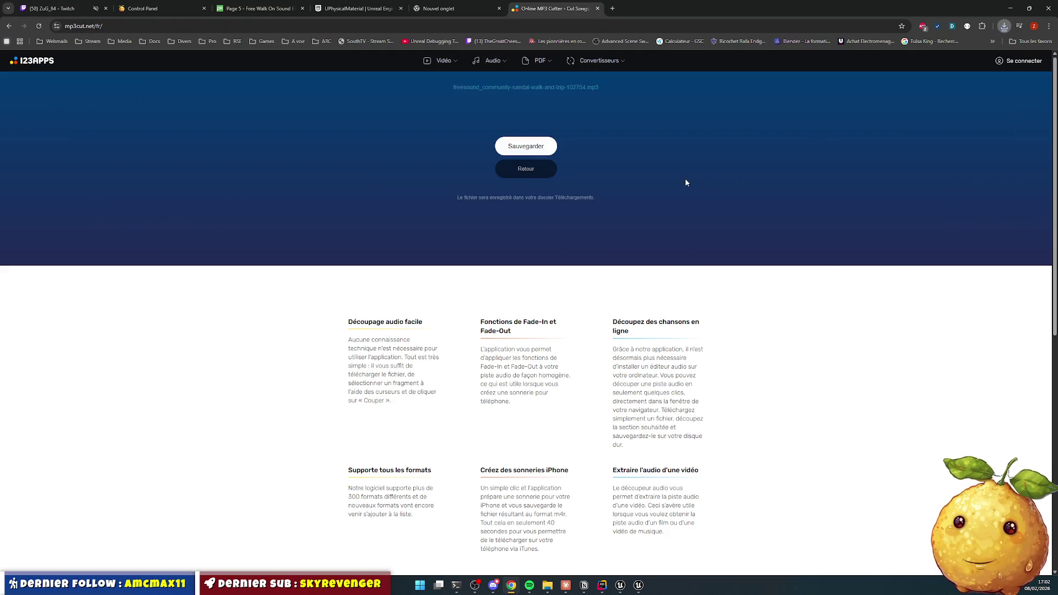
Step: Return to the Découpeur Audio start page and bring up its file picker
key("alt+Left")
left_click(163, 166)
left_click(568, 159)
left_click(503, 160)
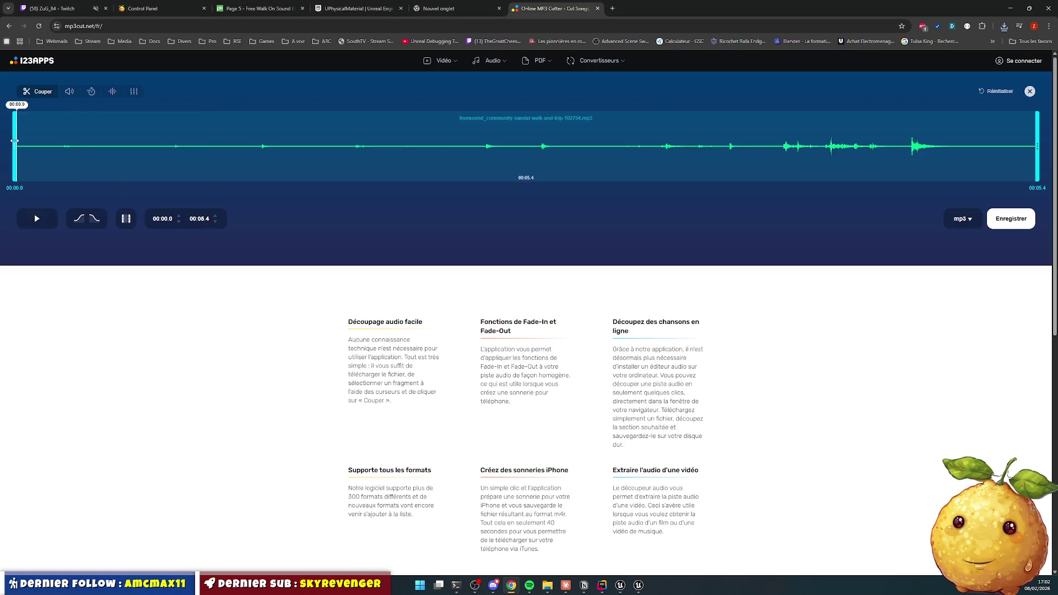
Step: Cut the 00:00.6–00:01.0 footstep from the sandal walk and download it
mouse_move(19, 146)
left_mouse_down()
mouse_move(136, 146)
mouse_move(128, 146)
left_mouse_up()
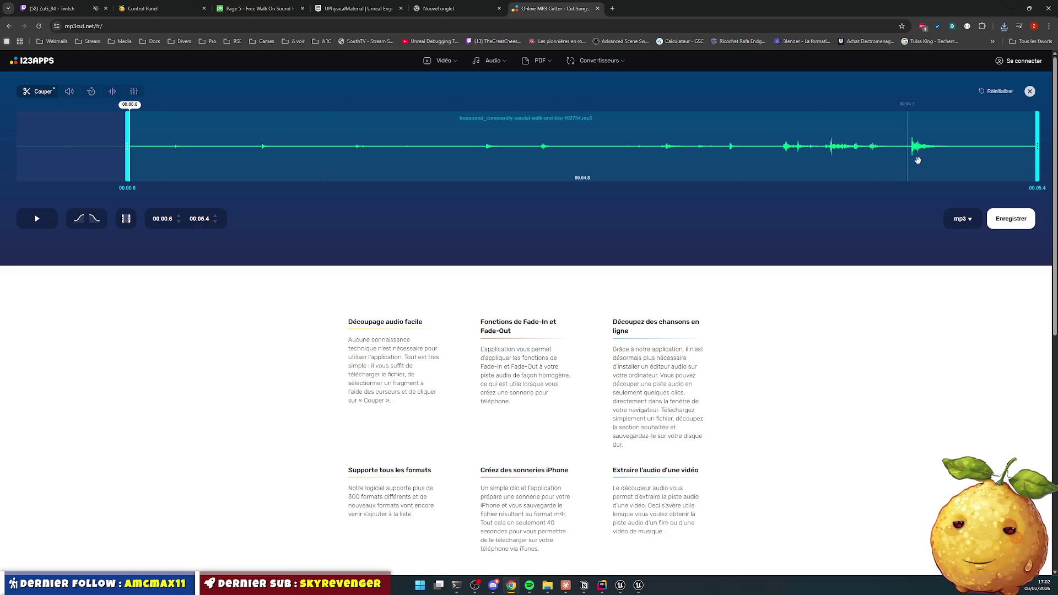
left_click_drag(1037, 146, 219, 145)
left_click(36, 219)
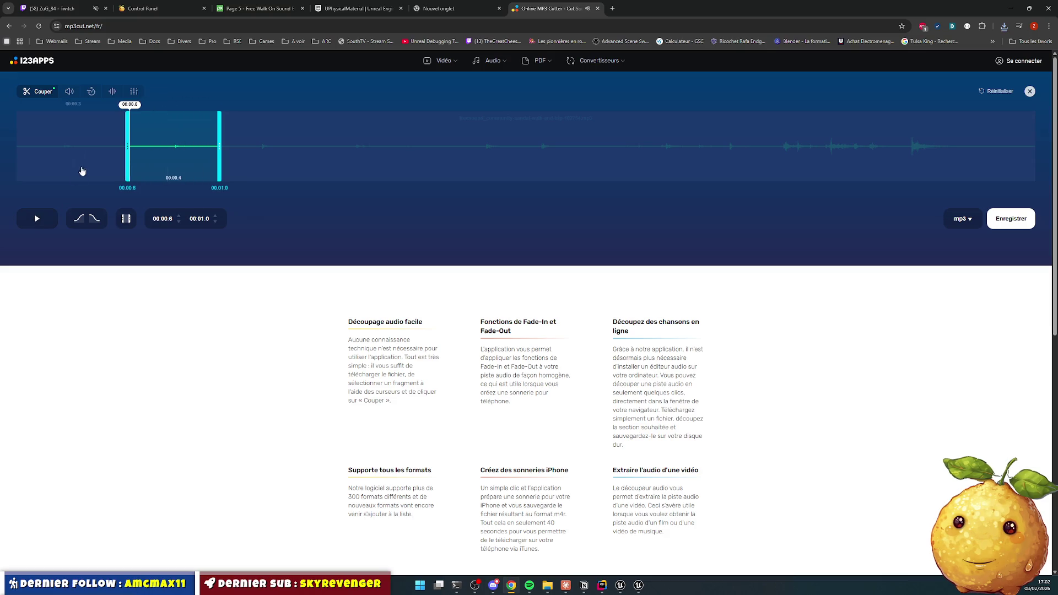
left_click_drag(127, 152, 132, 152)
left_click(36, 219)
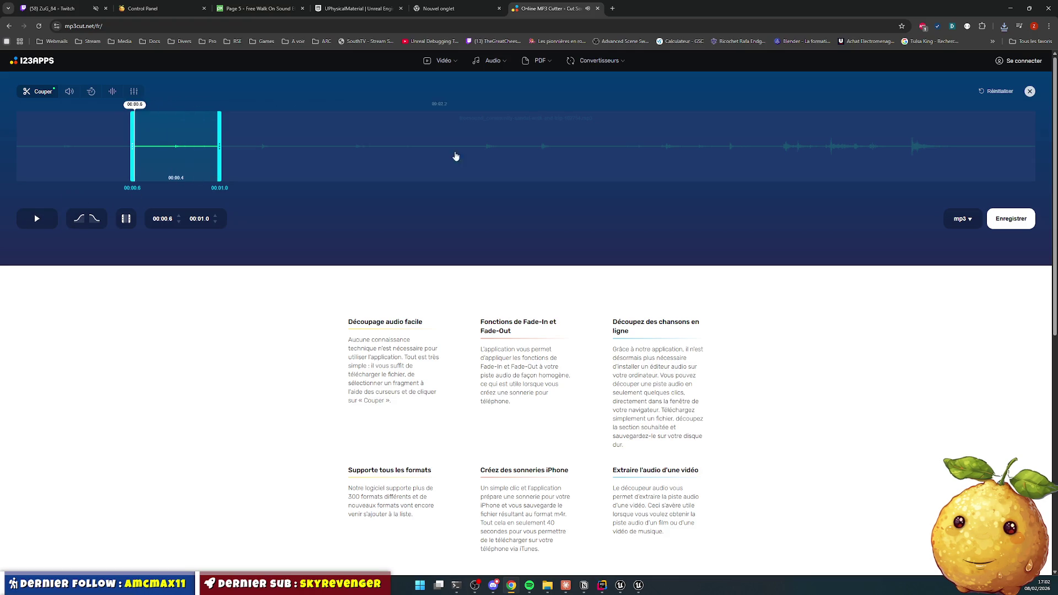
left_click(1017, 220)
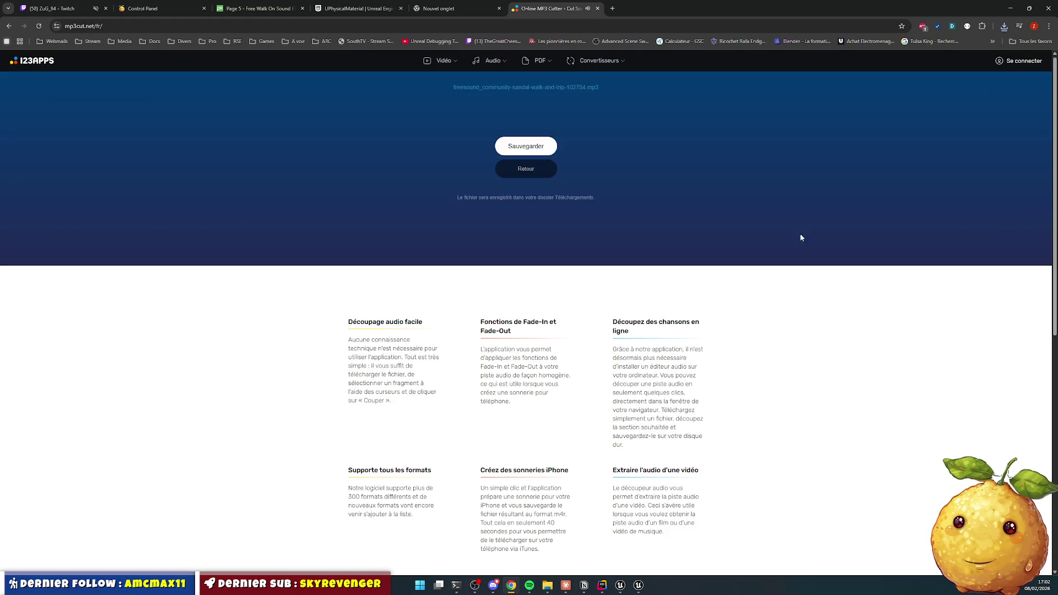
left_click(533, 151)
left_click(522, 171)
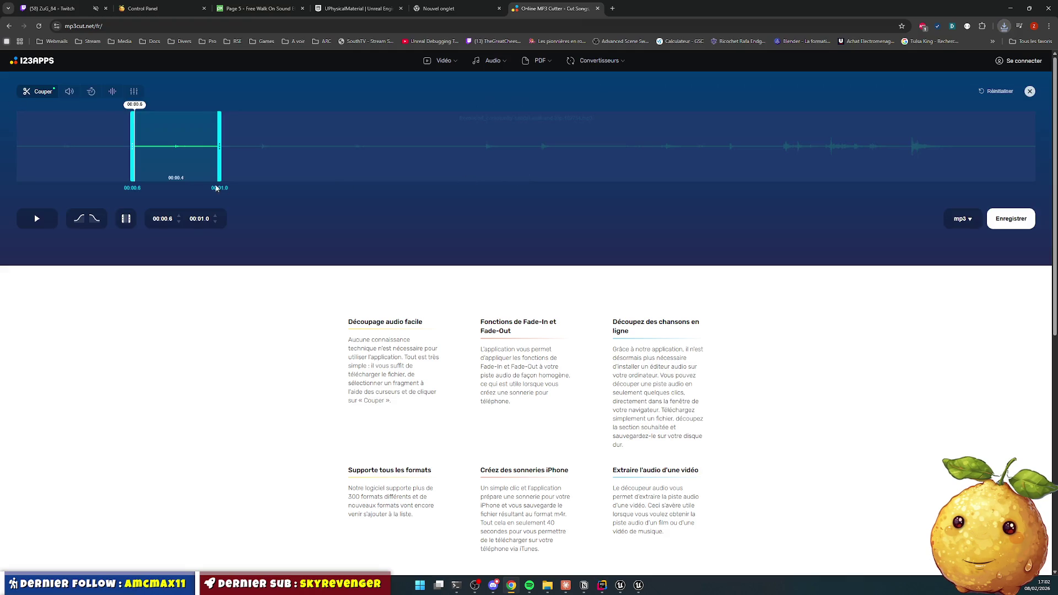
Step: Select and preview a second footstep from 00:01.1 to 00:01.5, then save it
left_click_drag(219, 146, 309, 150)
left_click(167, 151)
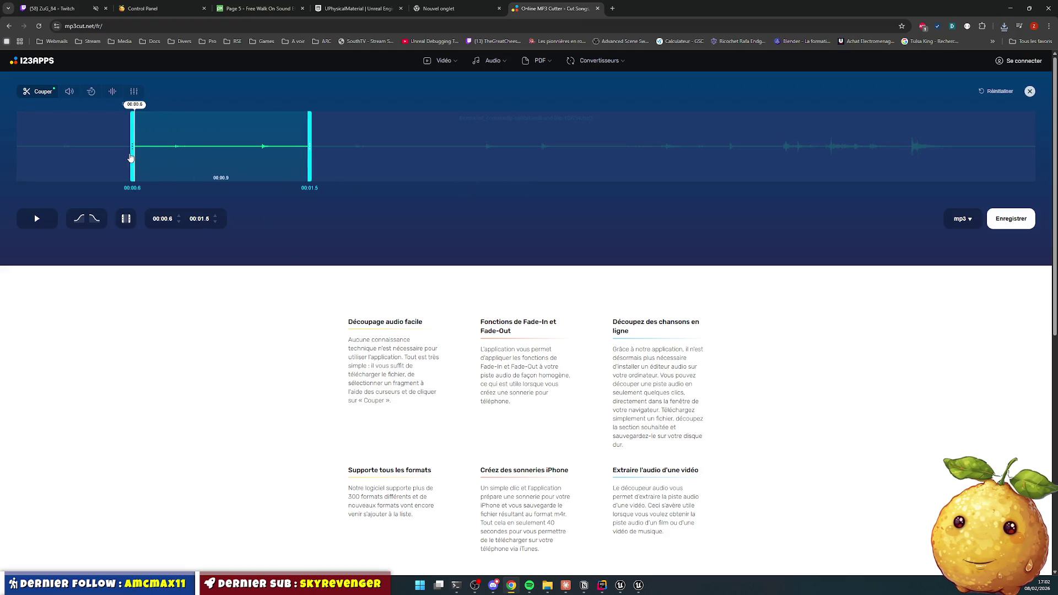
left_click_drag(137, 150, 222, 150)
left_click(36, 212)
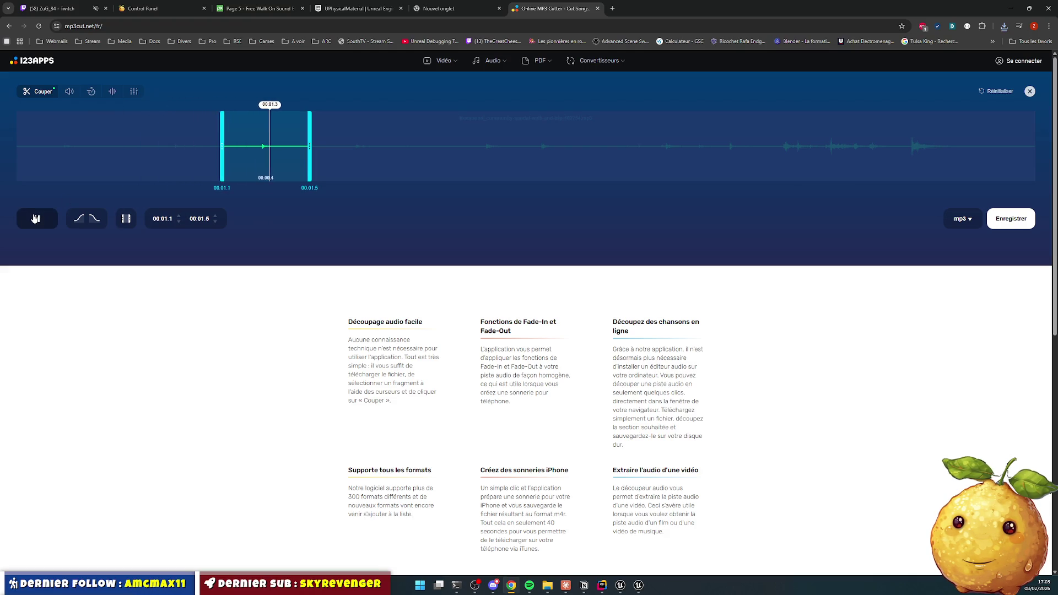
left_click_drag(222, 145, 227, 146)
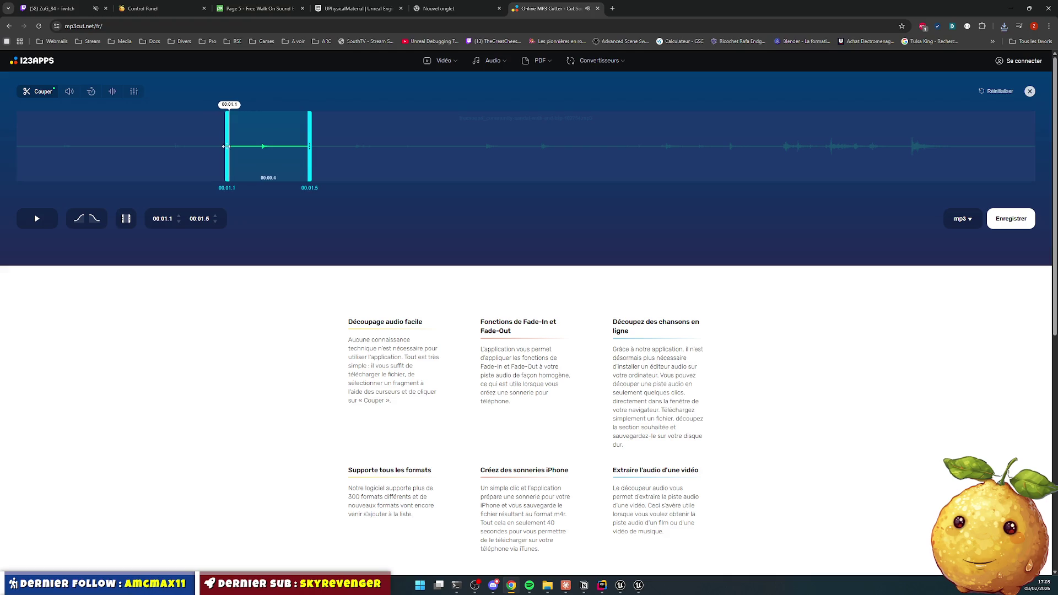
left_click_drag(309, 146, 303, 146)
left_click(40, 226)
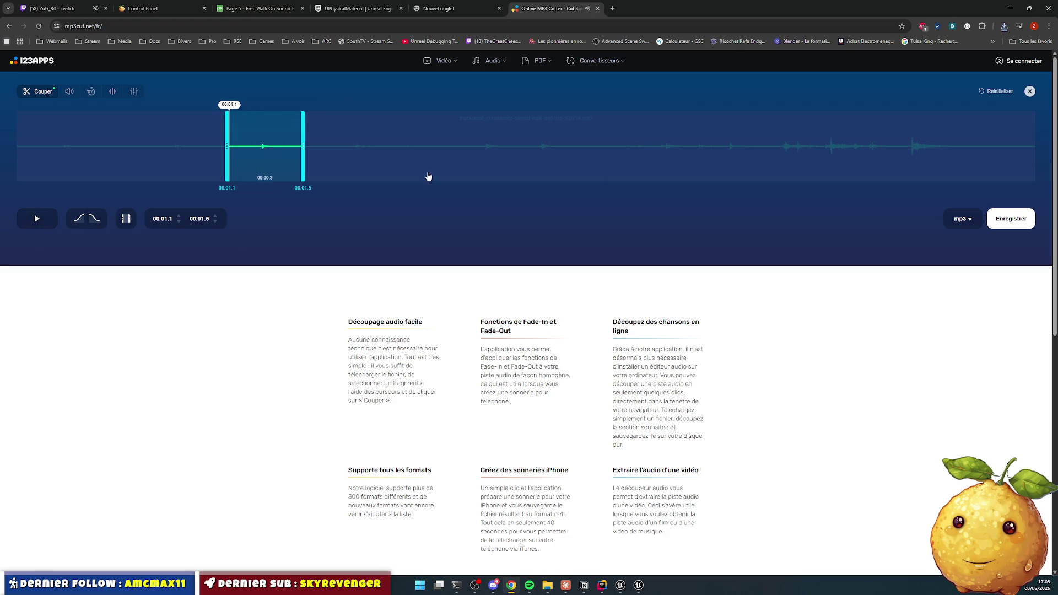
left_click(1008, 220)
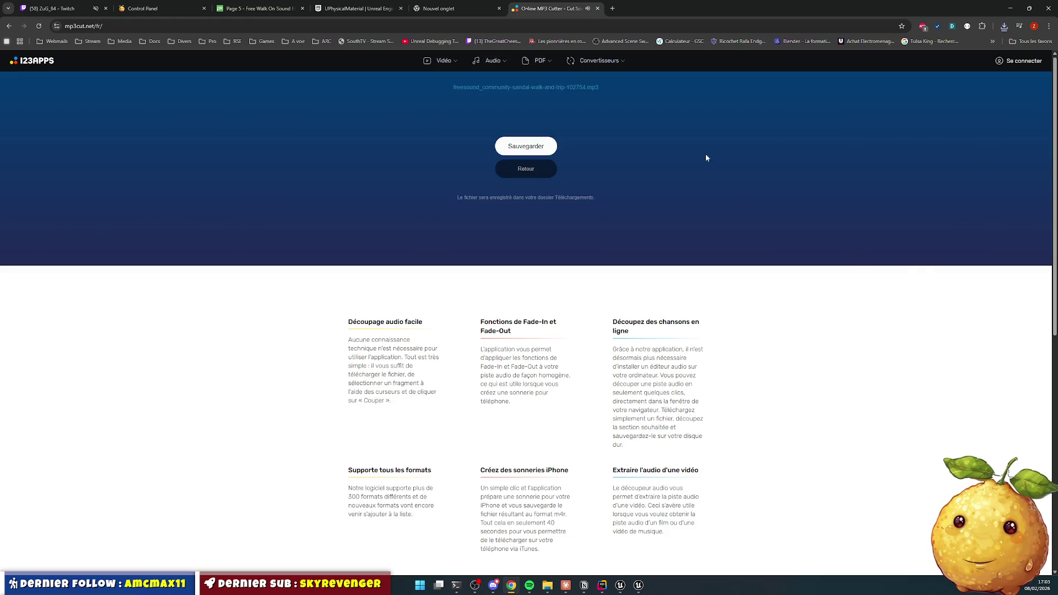
left_click(1010, 8)
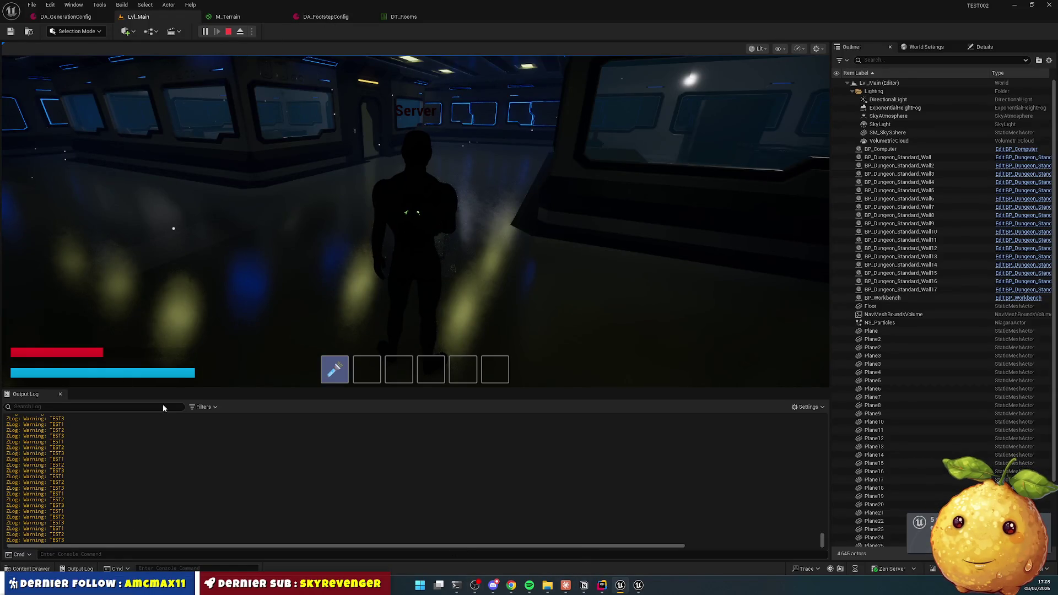
Step: Stop the play session and browse the Content Drawer to Content/Art/Sounds/Footstep
left_click(228, 32)
left_click(31, 569)
left_click(371, 489)
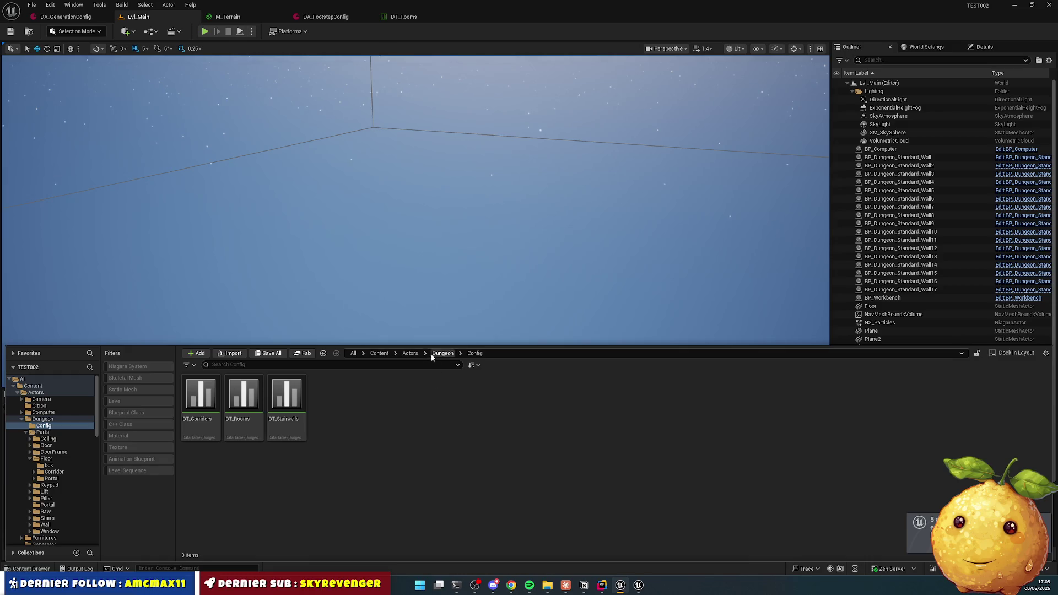
left_click(379, 353)
double_click(286, 394)
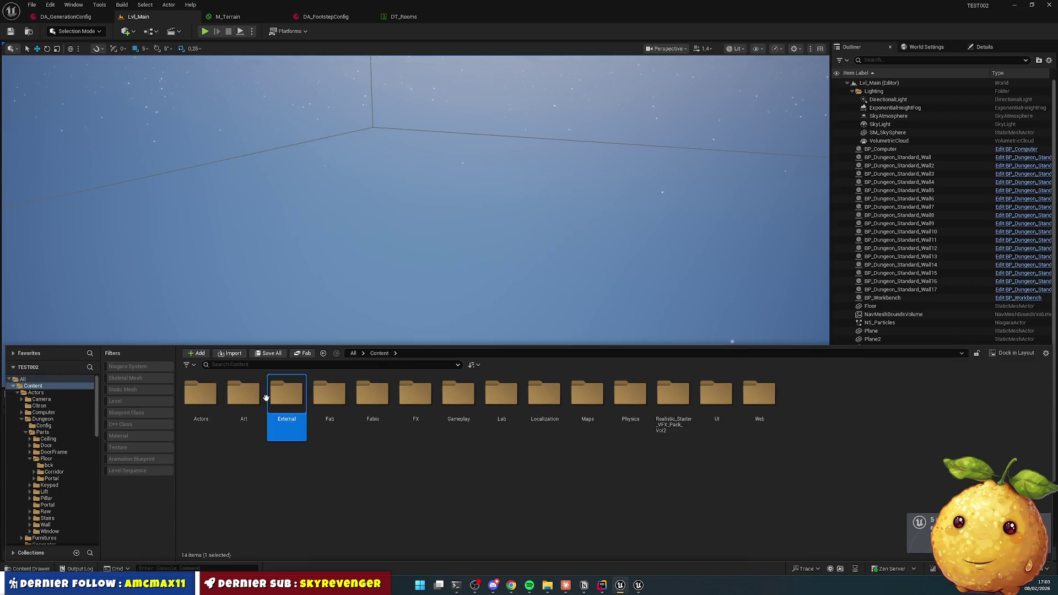
key("alt+Left")
key("alt+Left")
key("alt+Left")
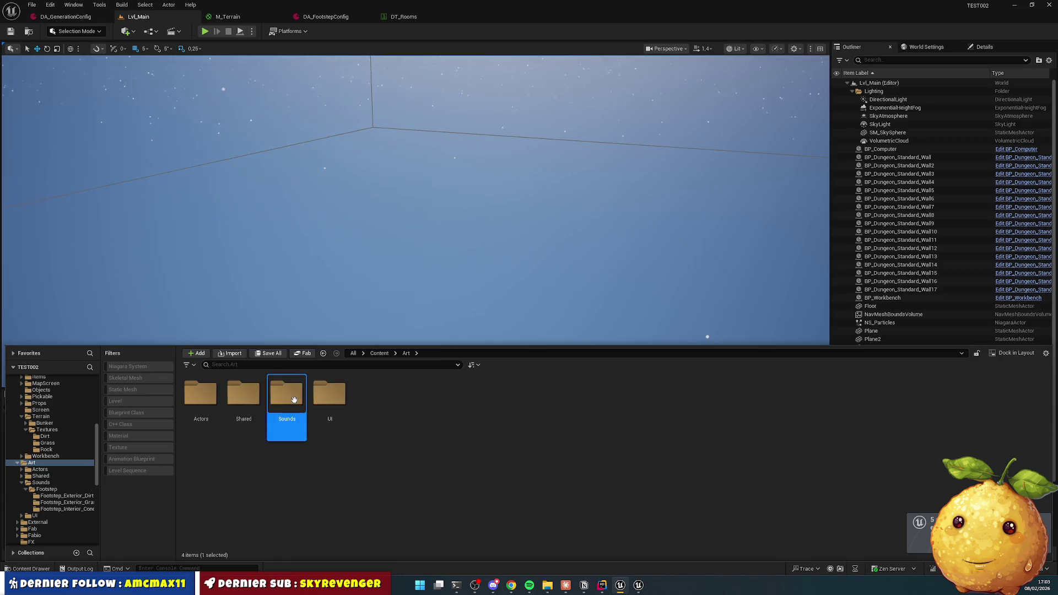
double_click(201, 394)
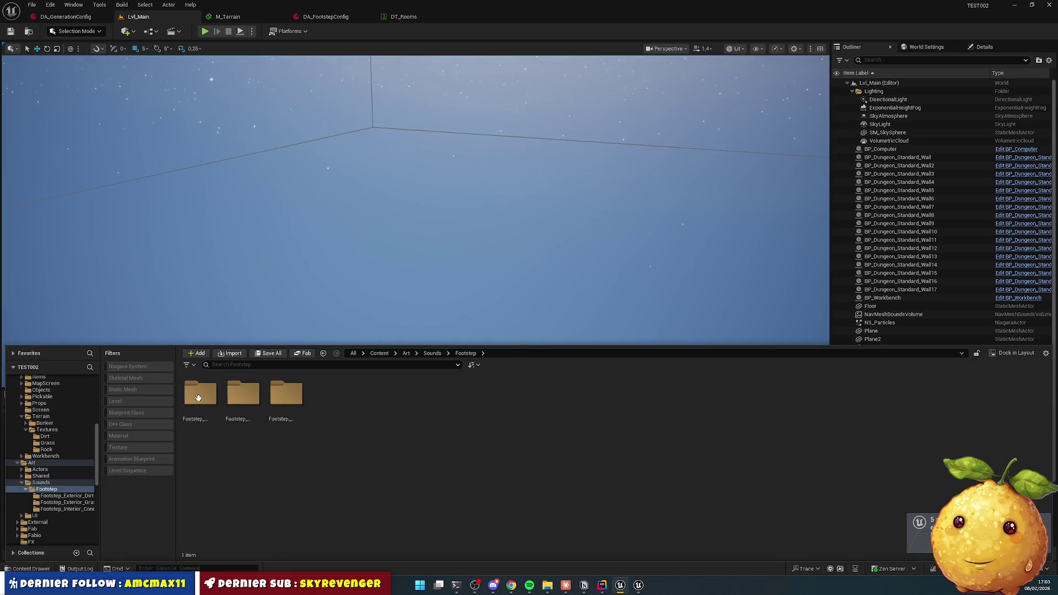
Step: Create a new folder named Footstep_Interior_Metal beside the concrete folder and open it
left_click(299, 415)
key("F2")
left_click(356, 427)
right_click(371, 420)
left_click(432, 148)
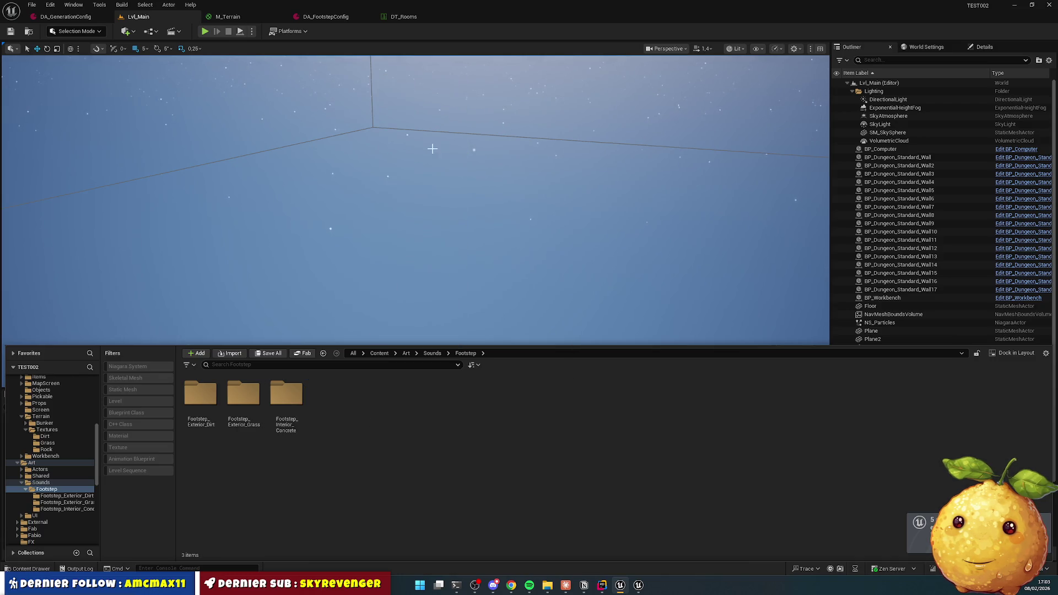
key("ctrl+v")
key("BackSpace")
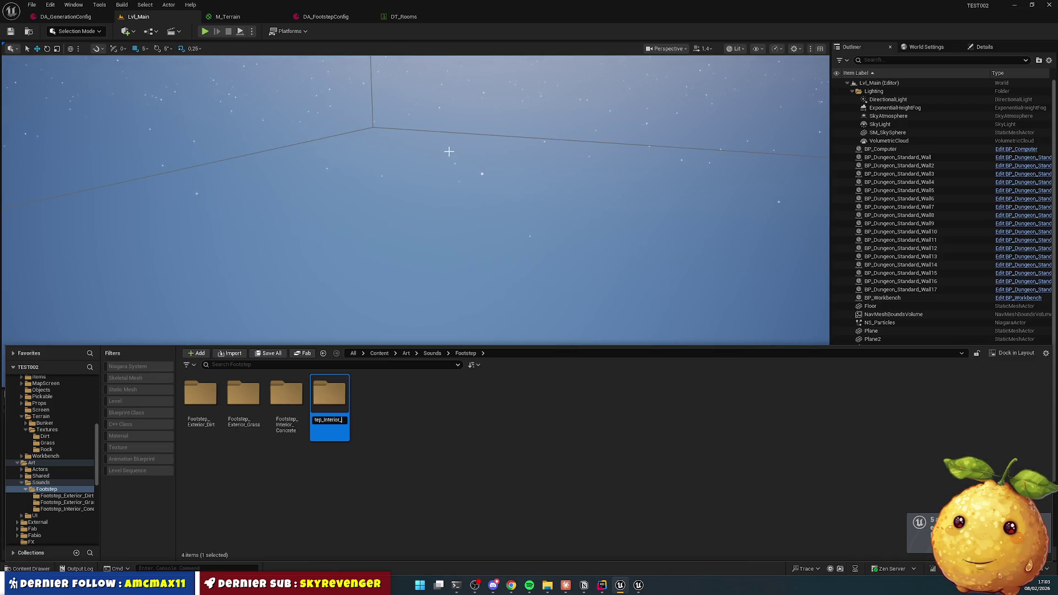
key("Return")
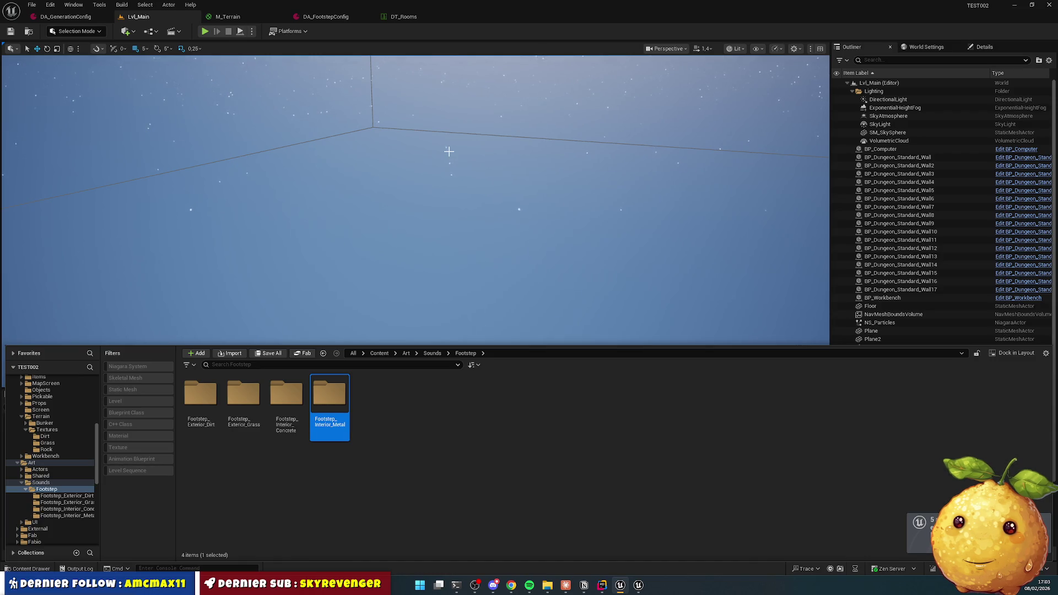
double_click(339, 401)
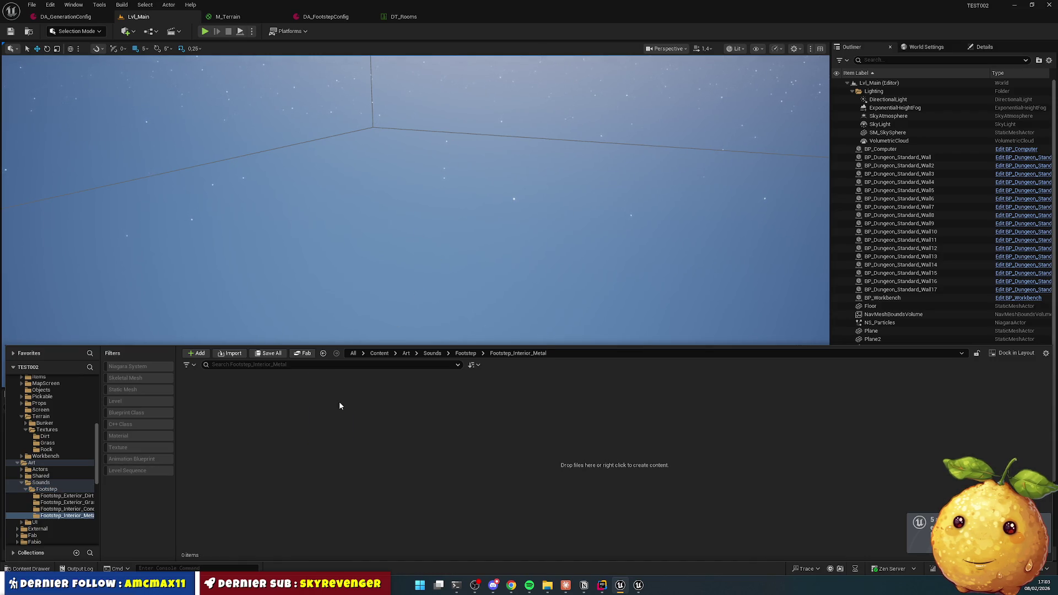
Step: Import the three trimmed sandal-walk mp3 clips into Footstep_Interior_Metal with Import to Current Folder
right_click(254, 429)
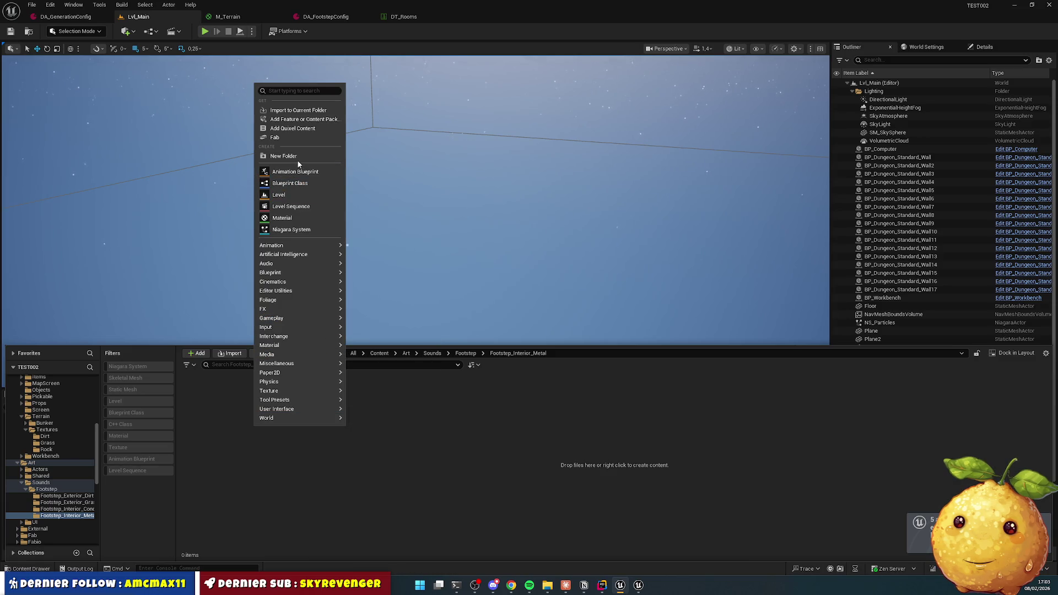
left_click(295, 111)
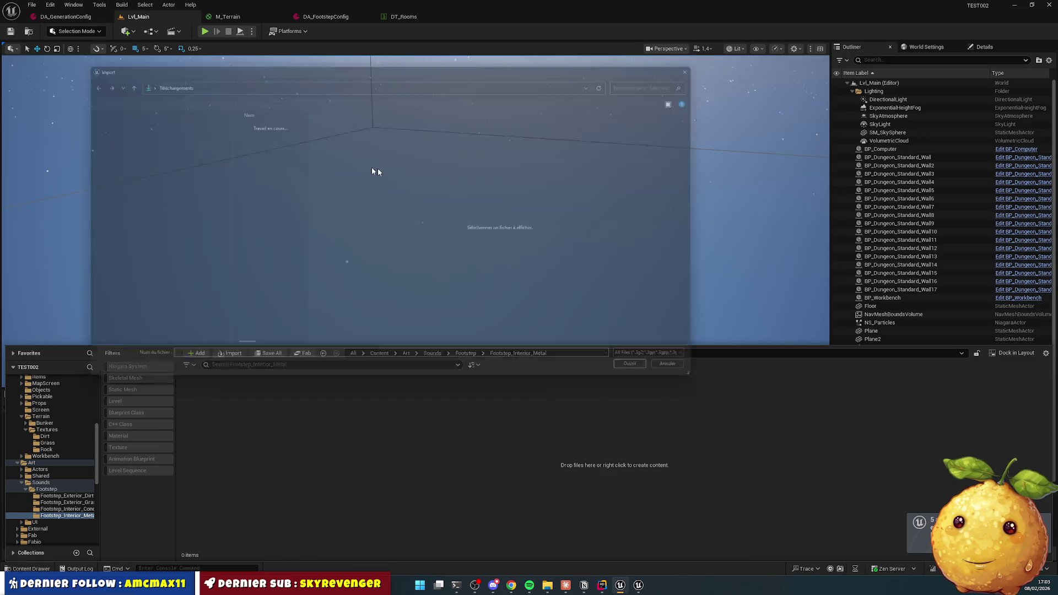
left_click(259, 154, "shift")
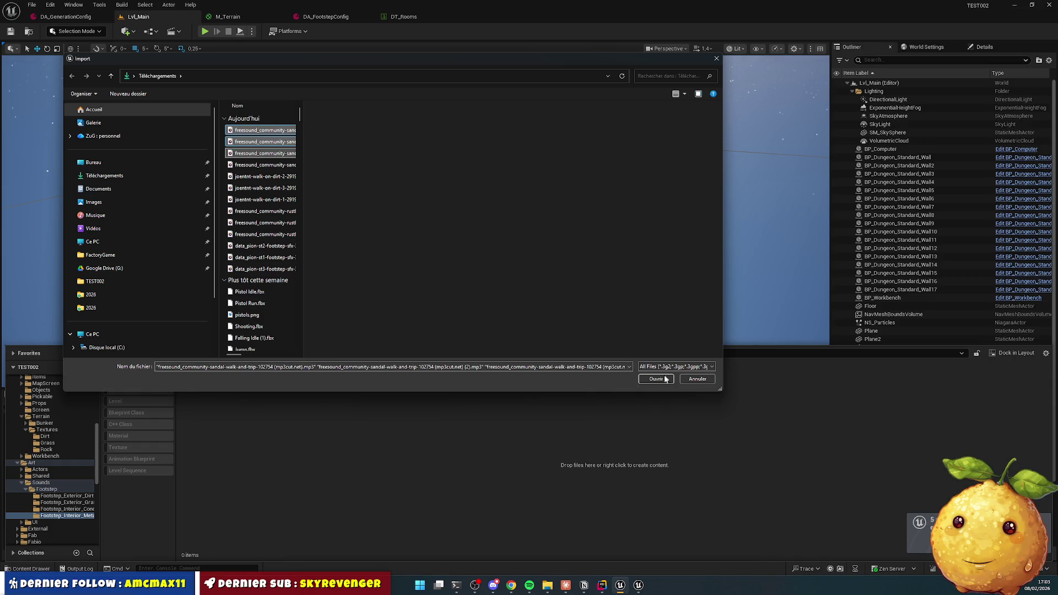
left_click(655, 379)
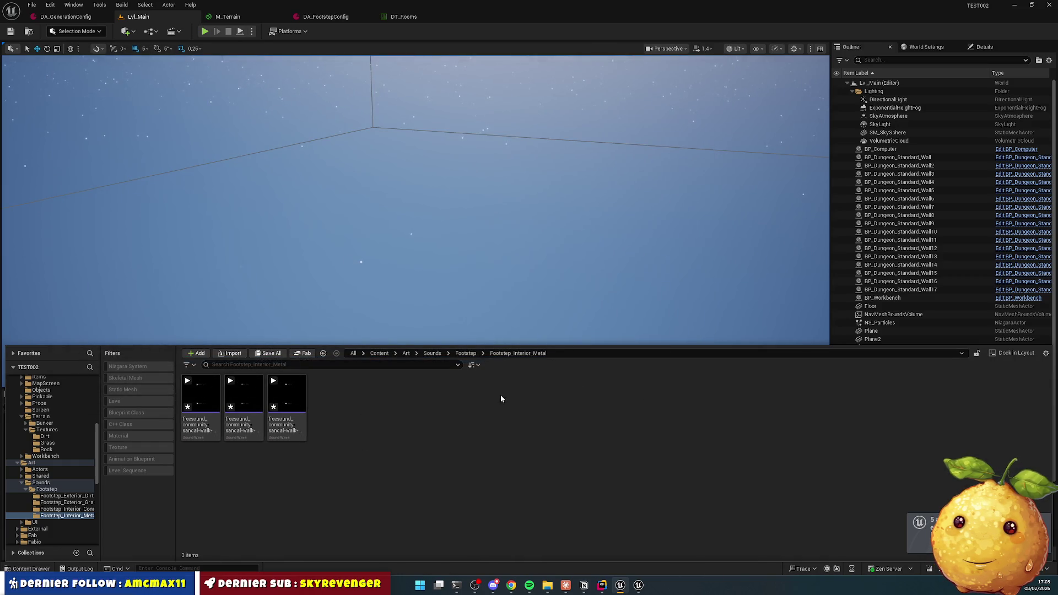
key("alt+Left")
double_click(283, 411)
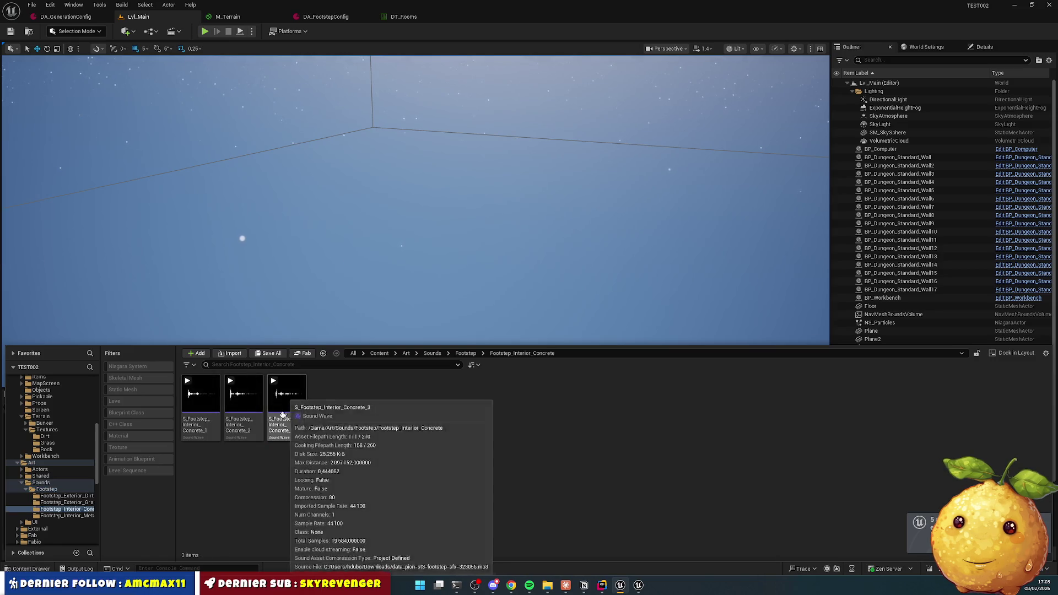
Step: Rename the first imported metal sound to S_Footstep_Interior_Metal_1
left_click(200, 397)
key("alt+Left")
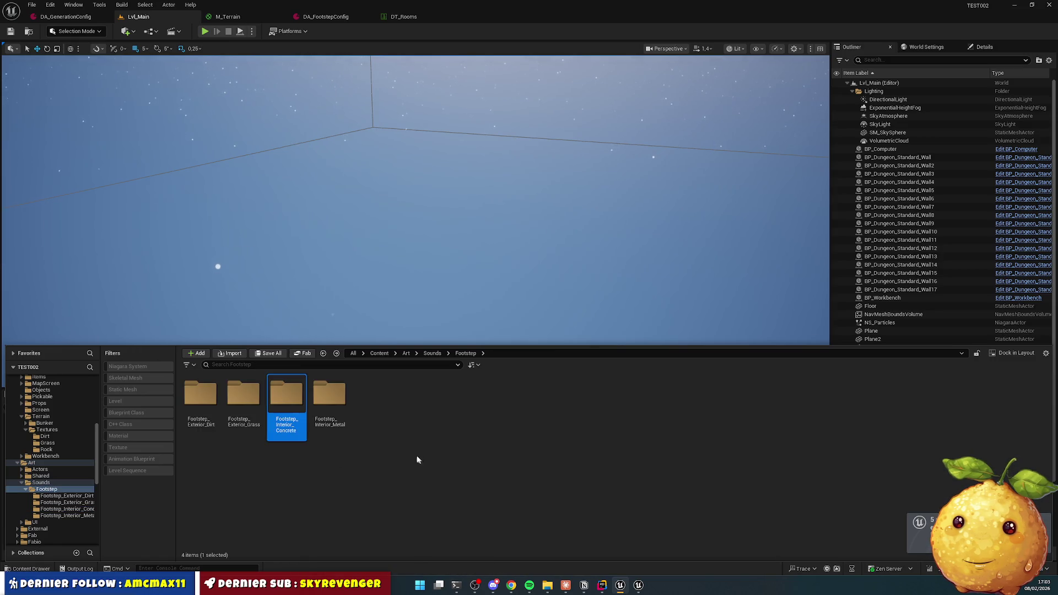
double_click(329, 394)
left_click(200, 396)
key("F2")
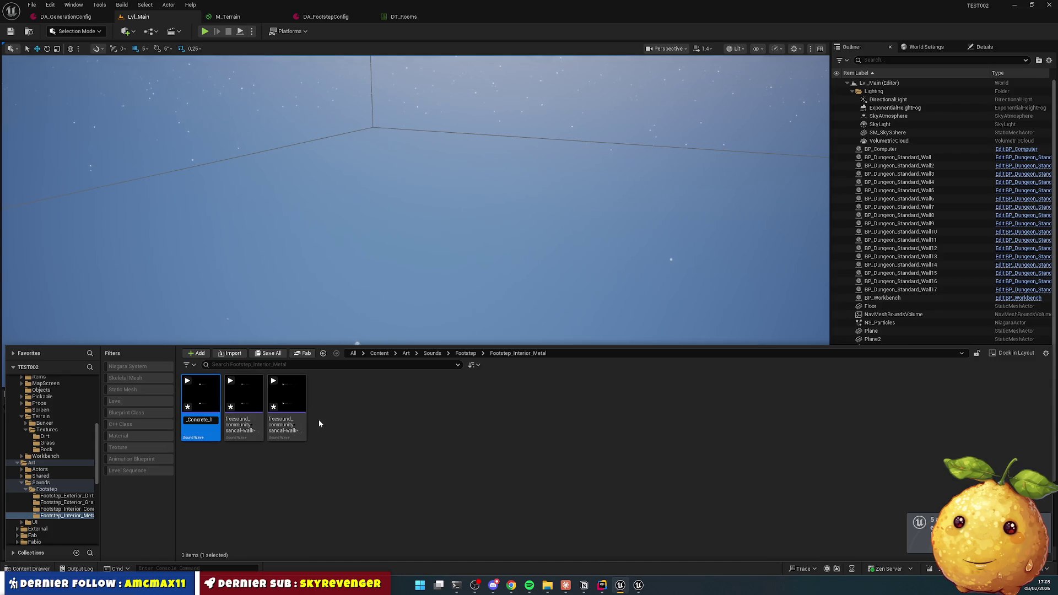
key("BackSpace")
key("BackSpace")
key("BackSpace")
type("Metal")
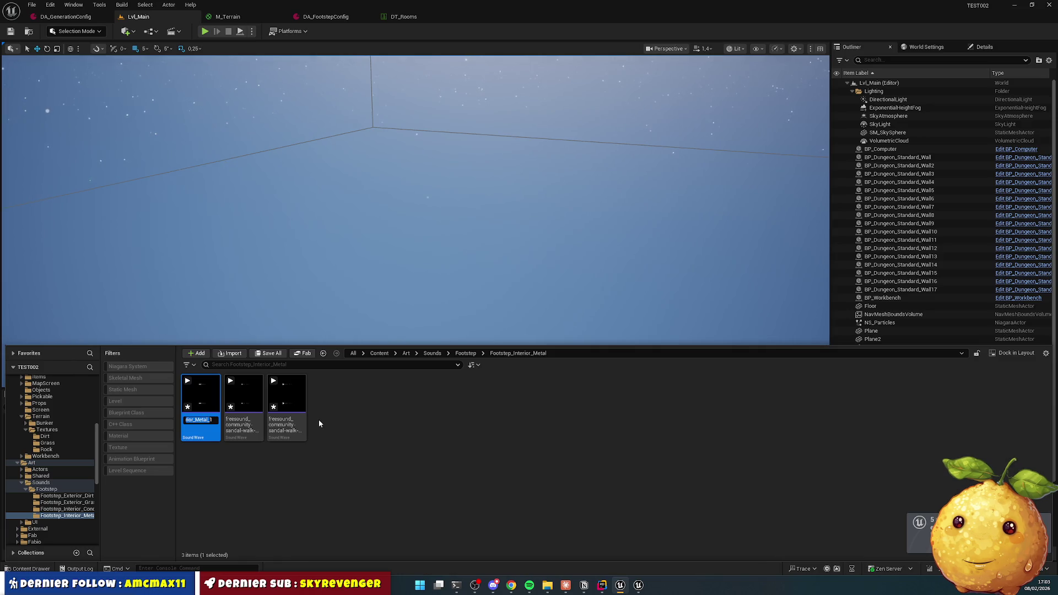
key("Return")
Step: Rename the next two sounds to S_Footstep_Interior_Metal_2 and a Metal3 name
key("Home")
key("F2")
key("ctrl+v")
type("2")
key("Return")
key("Home")
key("F2")
key("ctrl+v")
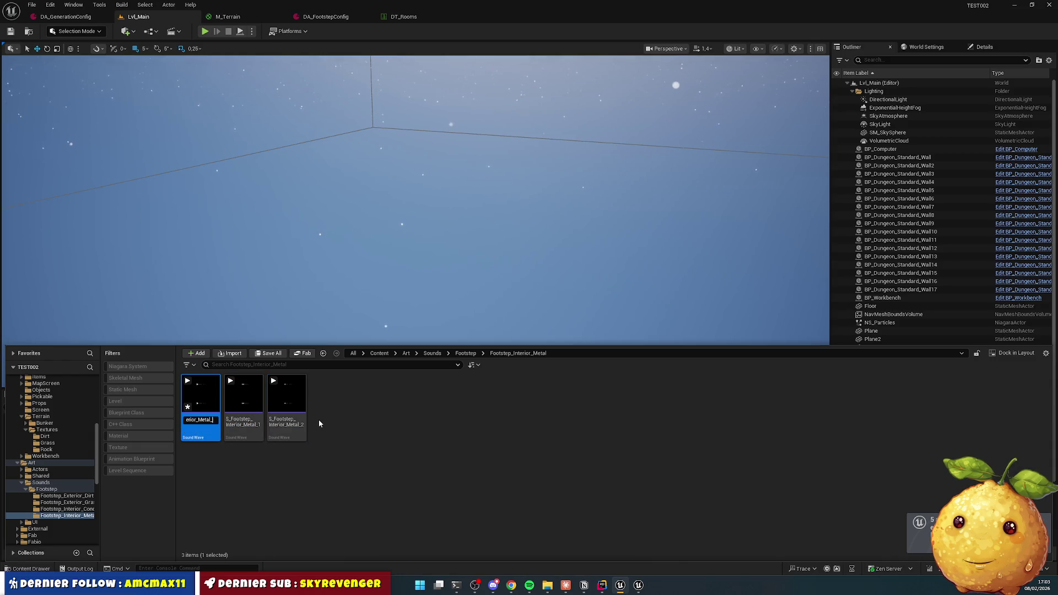
key("BackSpace")
type("3")
key("Return")
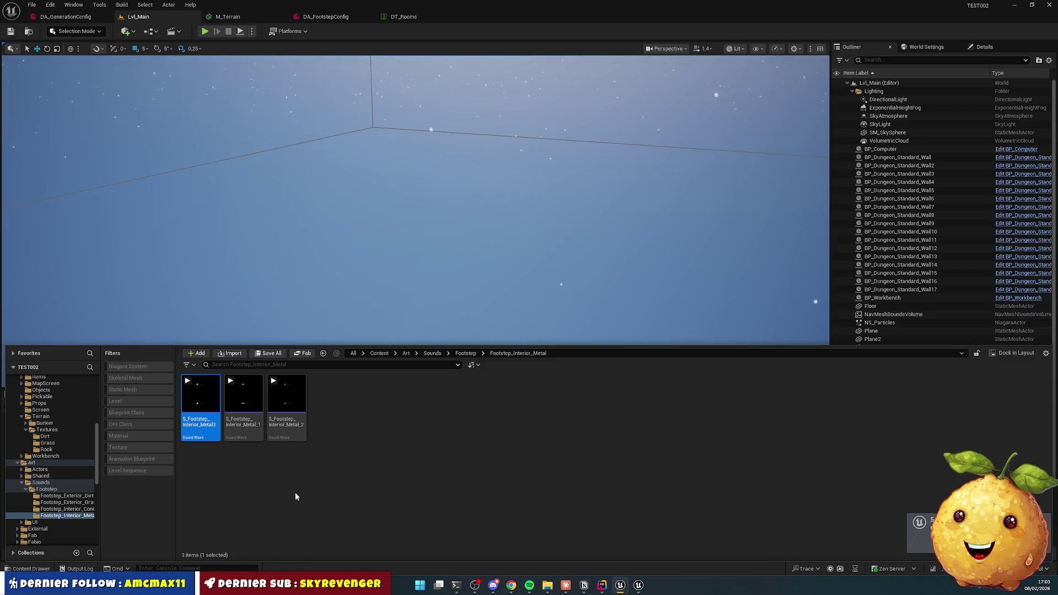
Step: Correct the third sound's name to S_Footstep_Interior_Metal_3
key("F2")
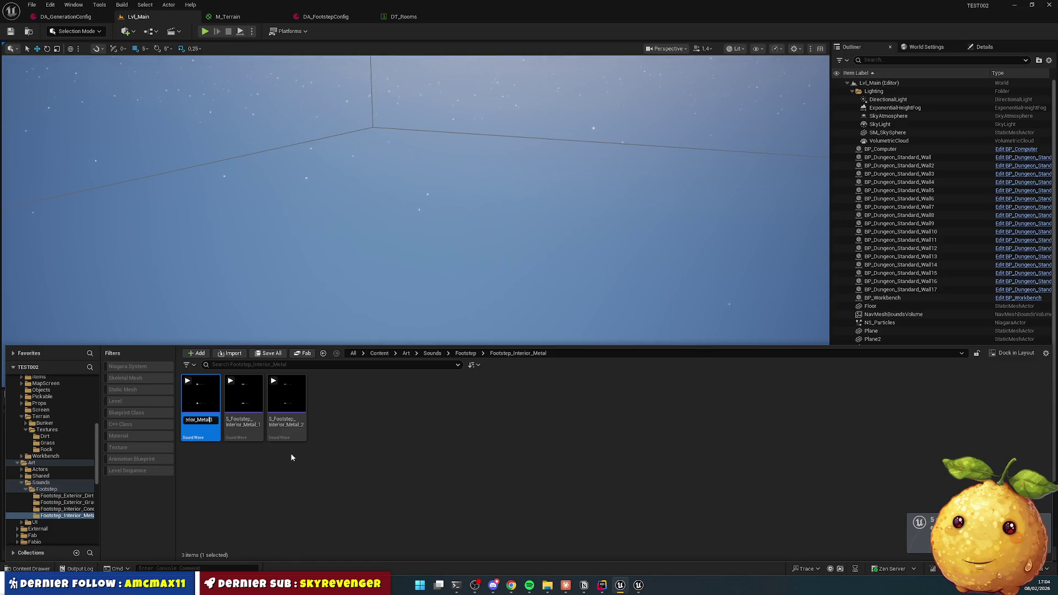
type("3")
key("Return")
left_click(295, 544)
left_click(202, 400)
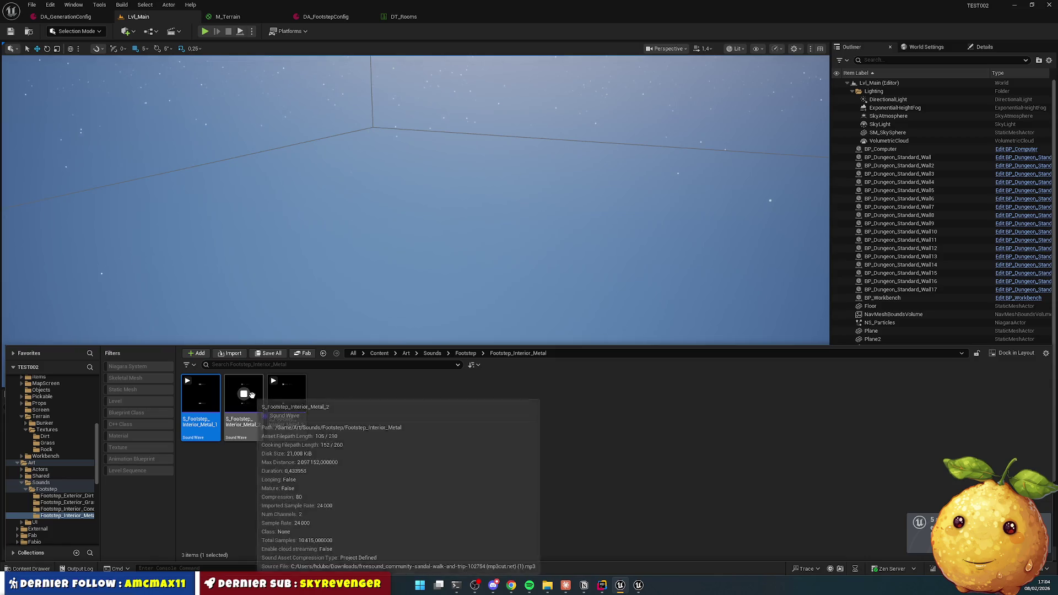
left_click(392, 444)
key("alt+Left")
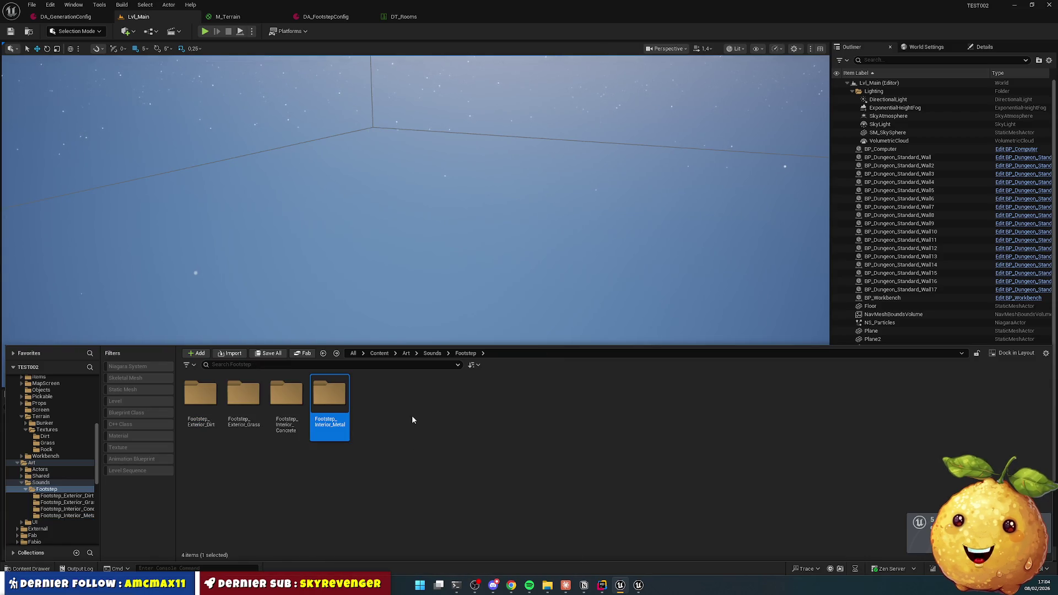
Step: Duplicate PM_Interior_Concrete in Physics/PhysicalMaterials as PM_Interior_Metal
key("alt+Left")
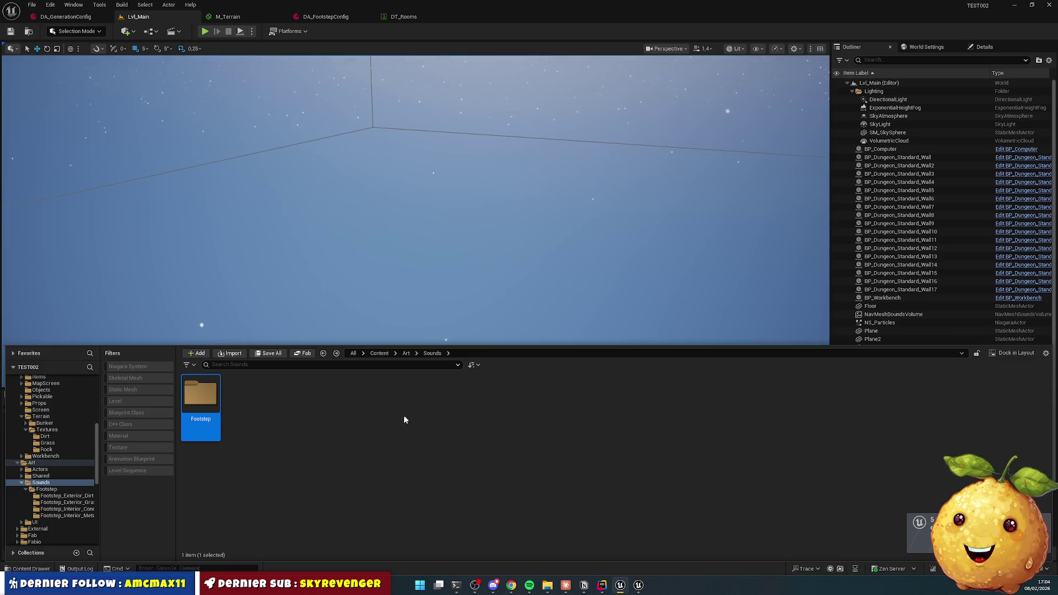
key("alt+Left")
key("alt+Left")
left_click(518, 452)
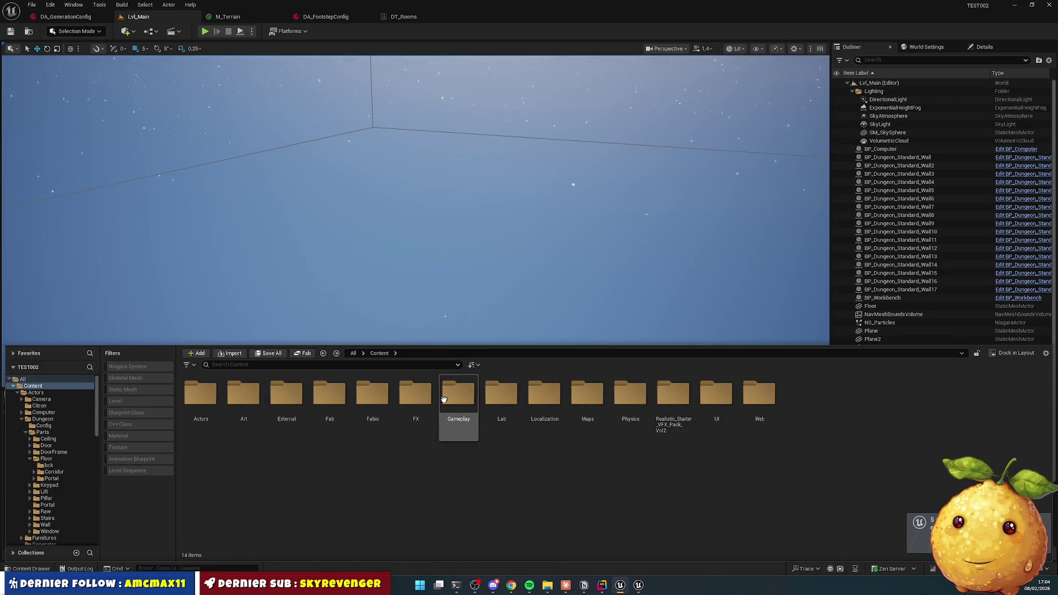
double_click(630, 396)
double_click(200, 393)
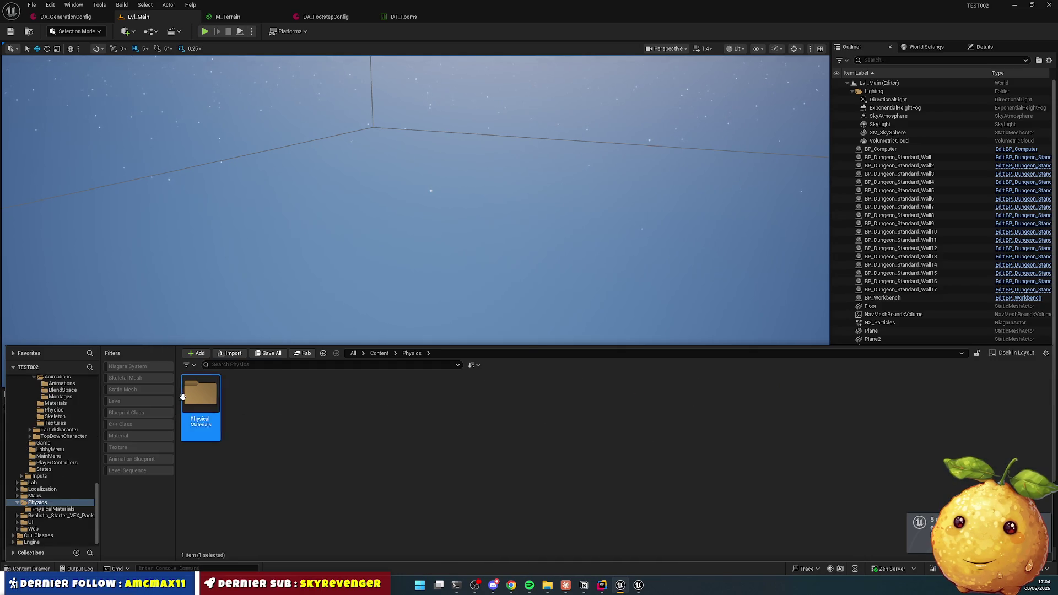
left_click(258, 403)
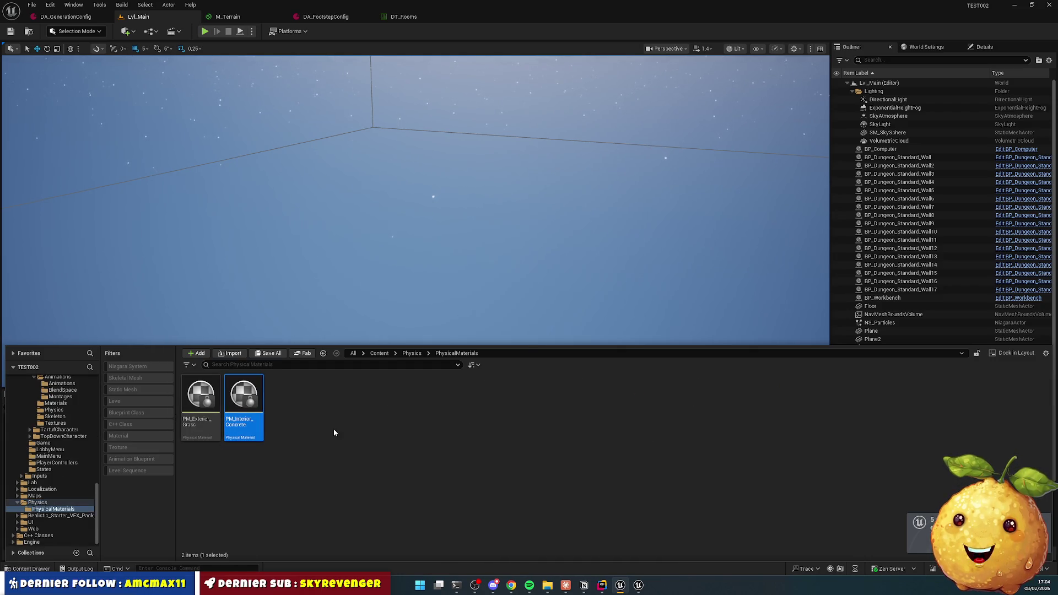
key("ctrl+d")
key("BackSpace")
key("BackSpace")
key("BackSpace")
key("BackSpace")
key("BackSpace")
key("BackSpace")
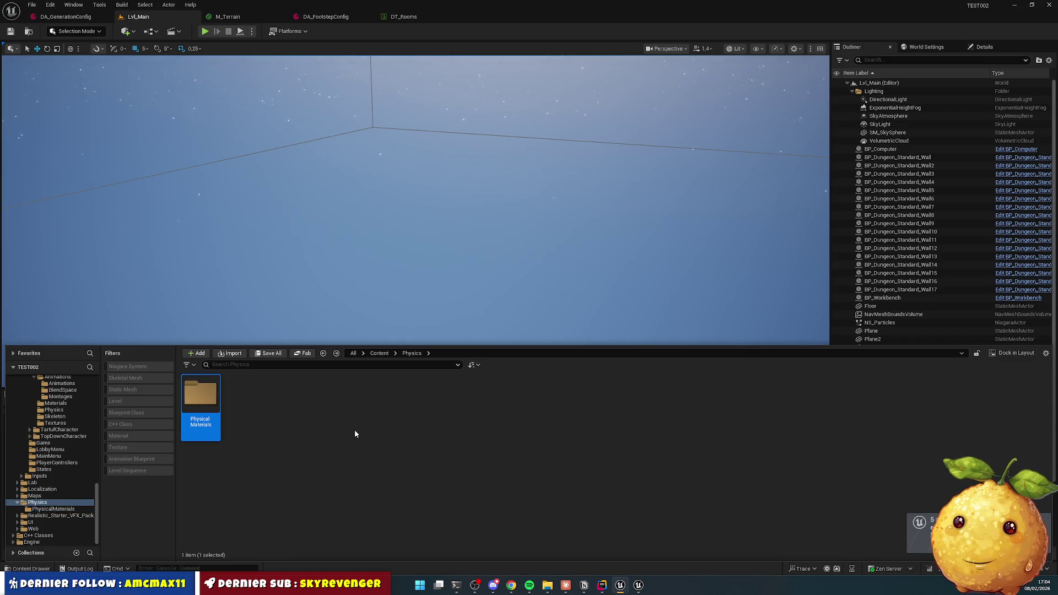
Step: Open the DA_FootstepConfig data asset from Content/Gameplay/Config
key("BackSpace")
double_click(455, 401)
left_click(194, 401)
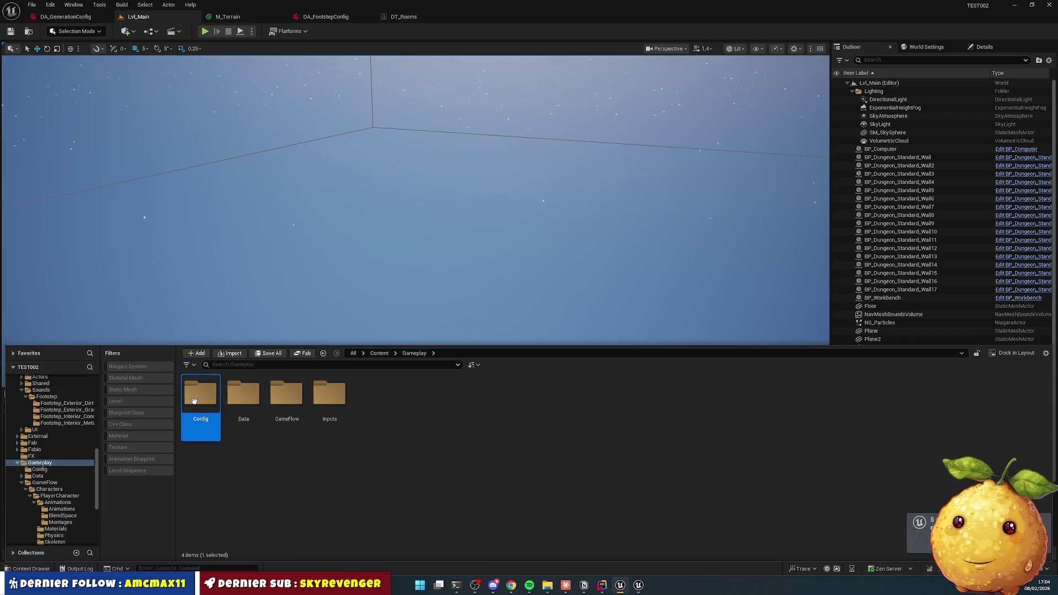
double_click(194, 401)
double_click(201, 399)
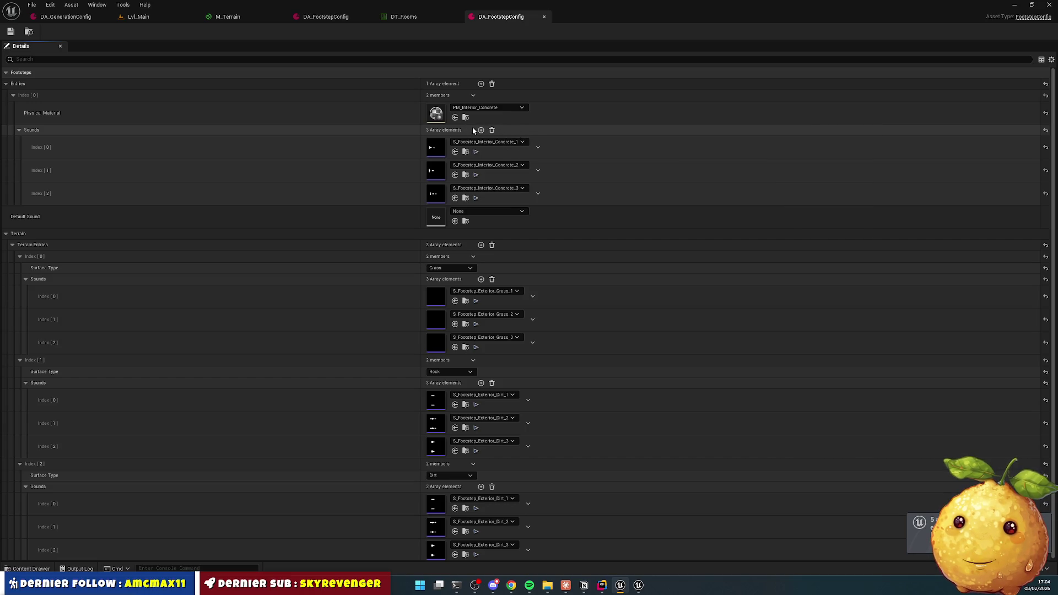
Step: Duplicate the concrete entry and set the copy's Physical Material to PM_Interior_Metal
left_click(472, 95)
left_click(488, 127)
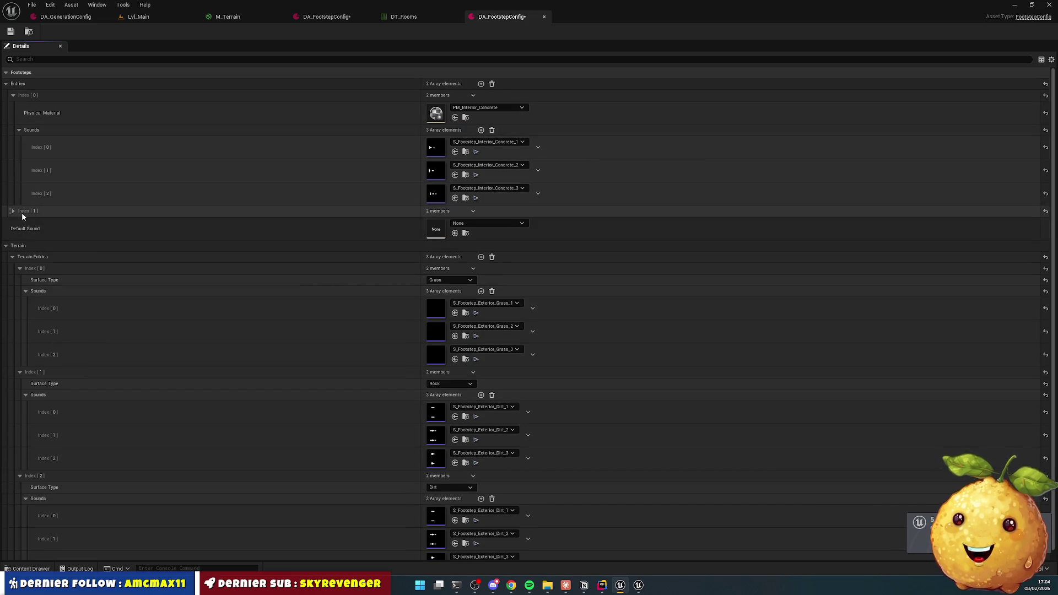
left_click(16, 213)
left_click(501, 221)
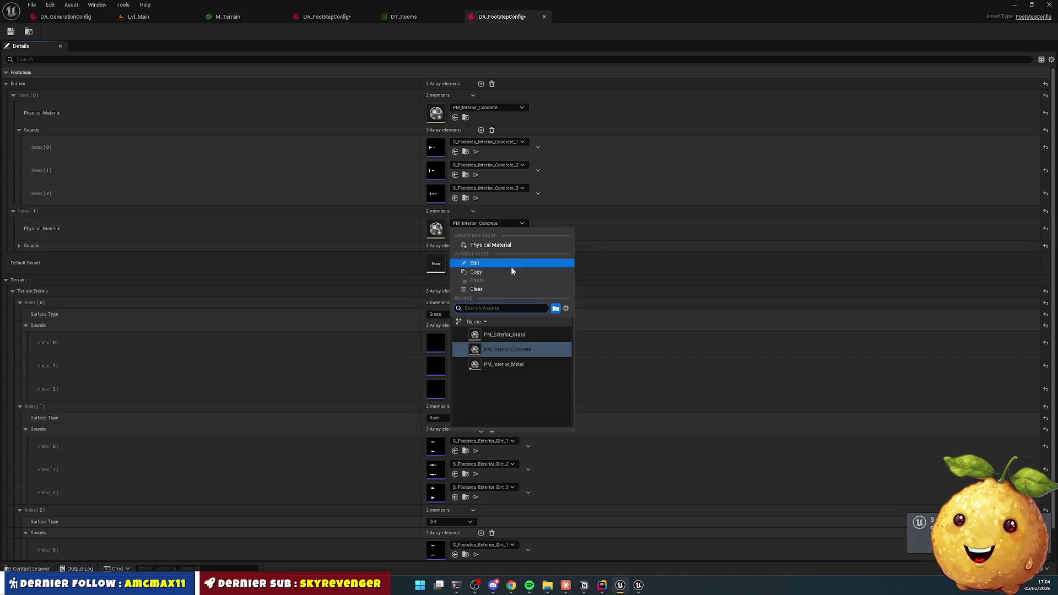
left_click(535, 365)
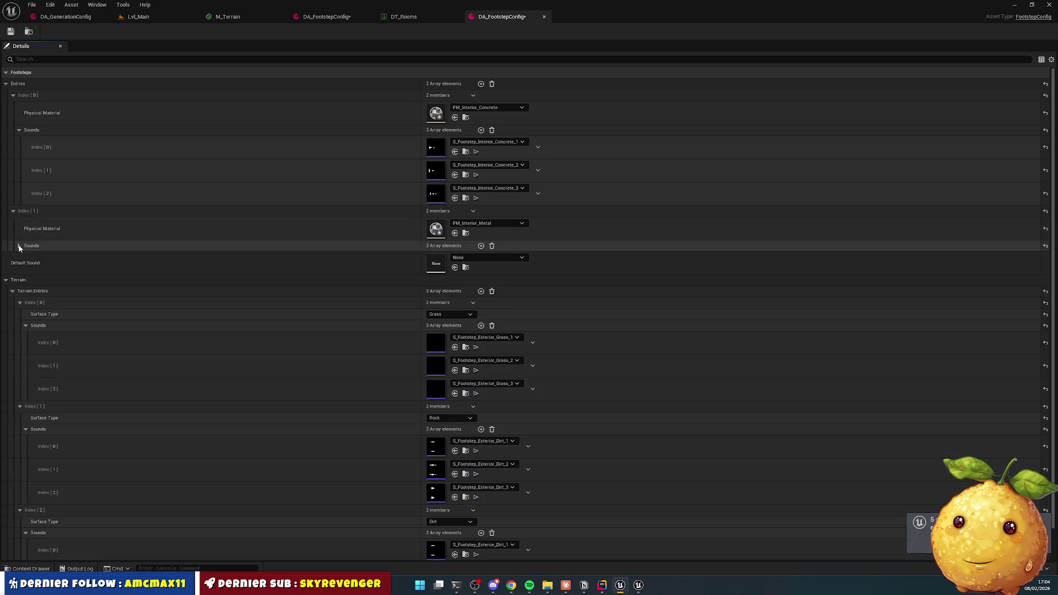
Step: Set the new entry's three sounds to S_Footstep_Interior_Metal_1, _2 and _3
left_click(19, 246)
left_click(514, 259)
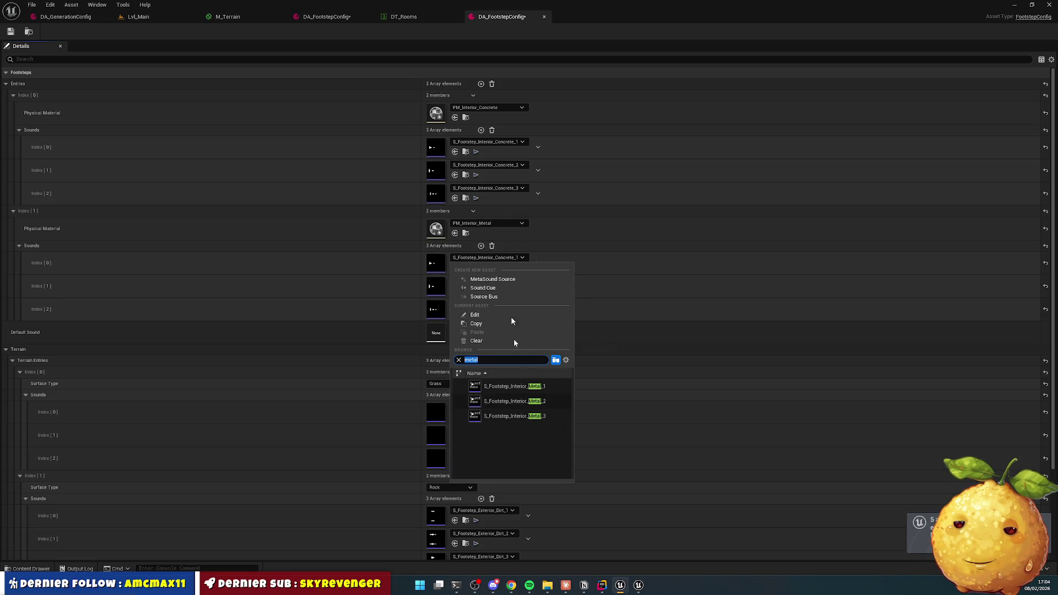
left_click(515, 386)
left_click(493, 281)
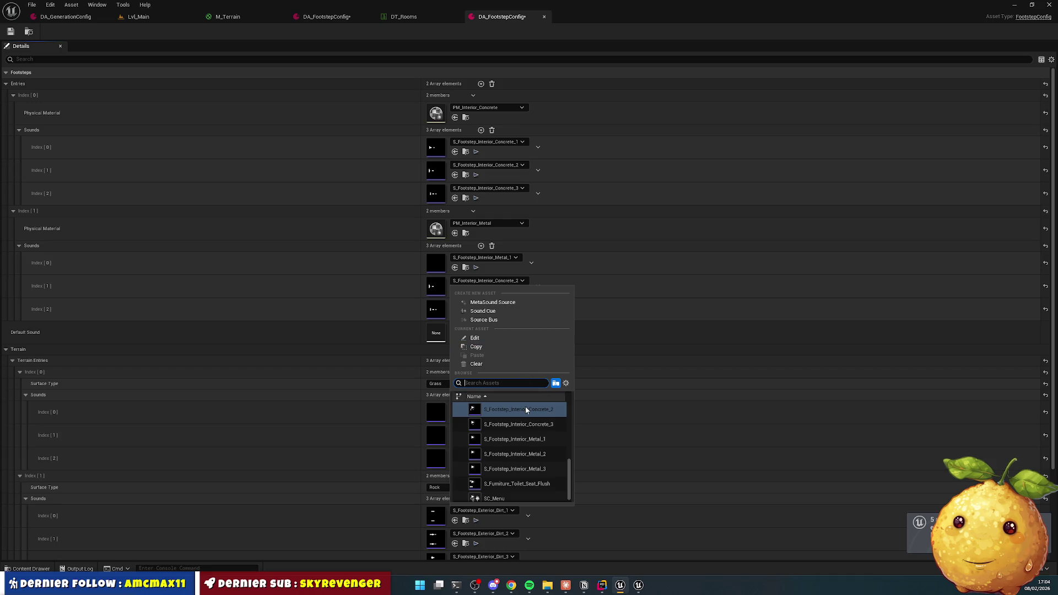
type("metal")
left_click(523, 423)
left_click(492, 304)
type("metal")
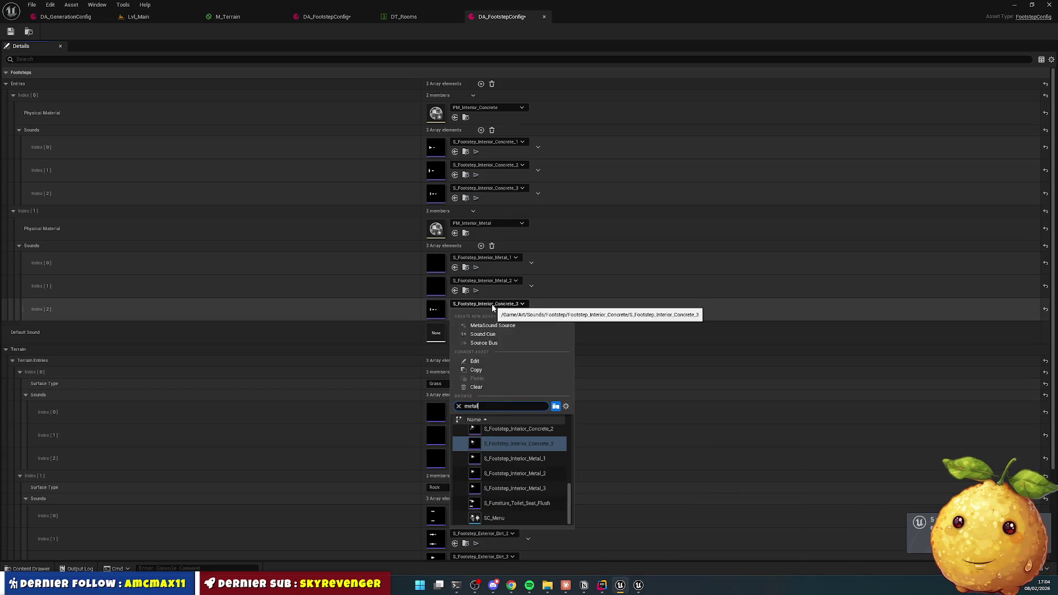
left_click(510, 462)
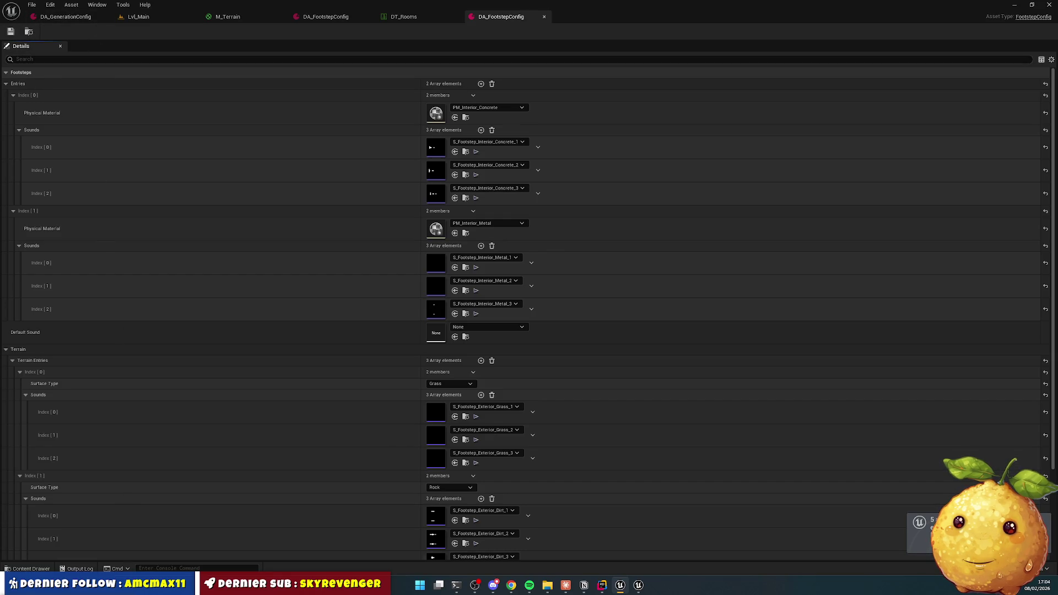
left_click(31, 569)
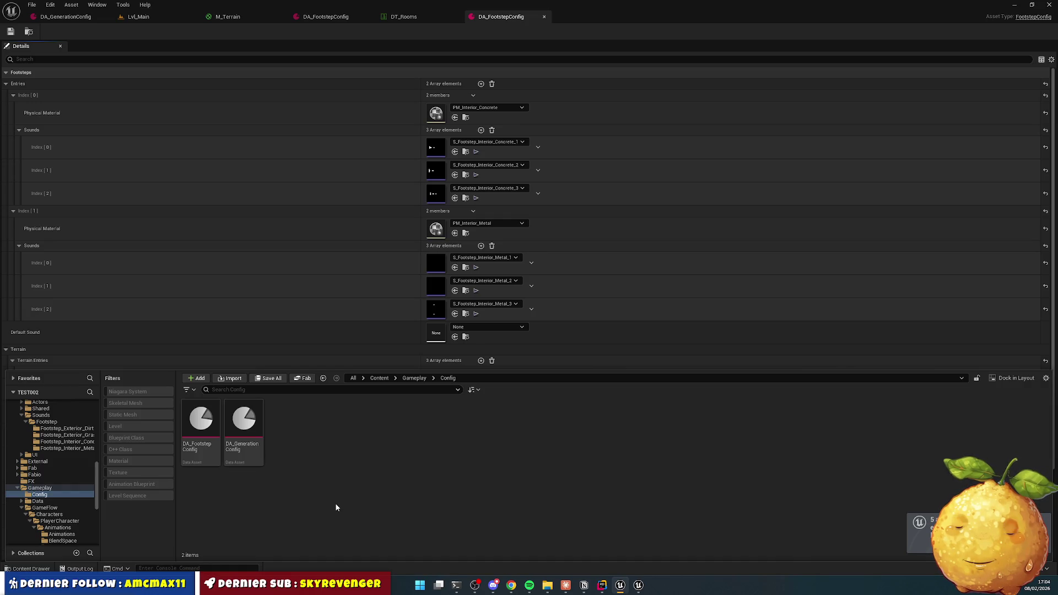
left_click(31, 568)
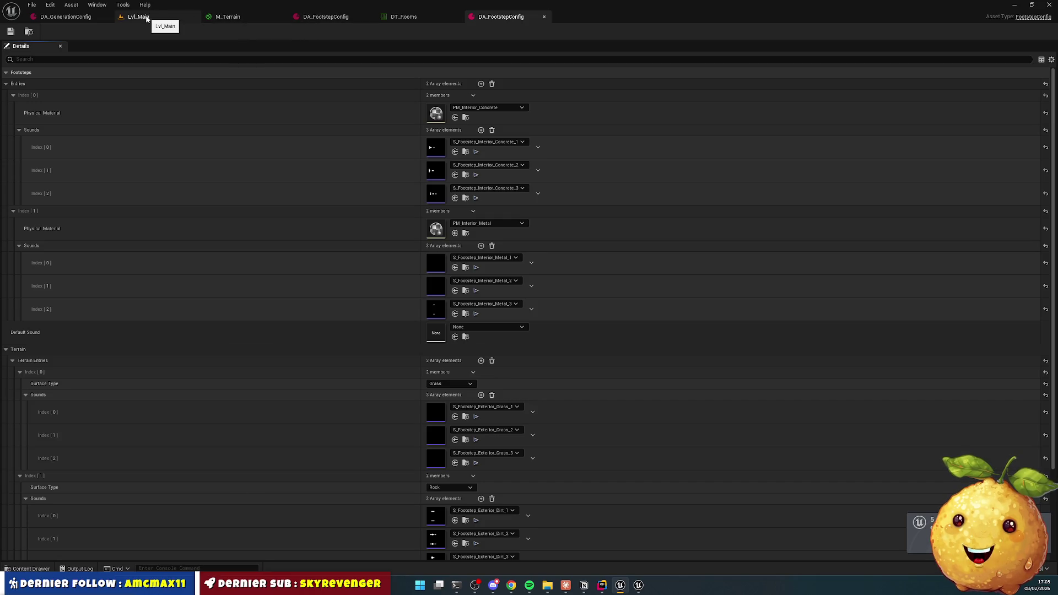
Step: Switch to DT_Rooms and browse from the Content root into Actors > Furnitures
left_click(403, 16)
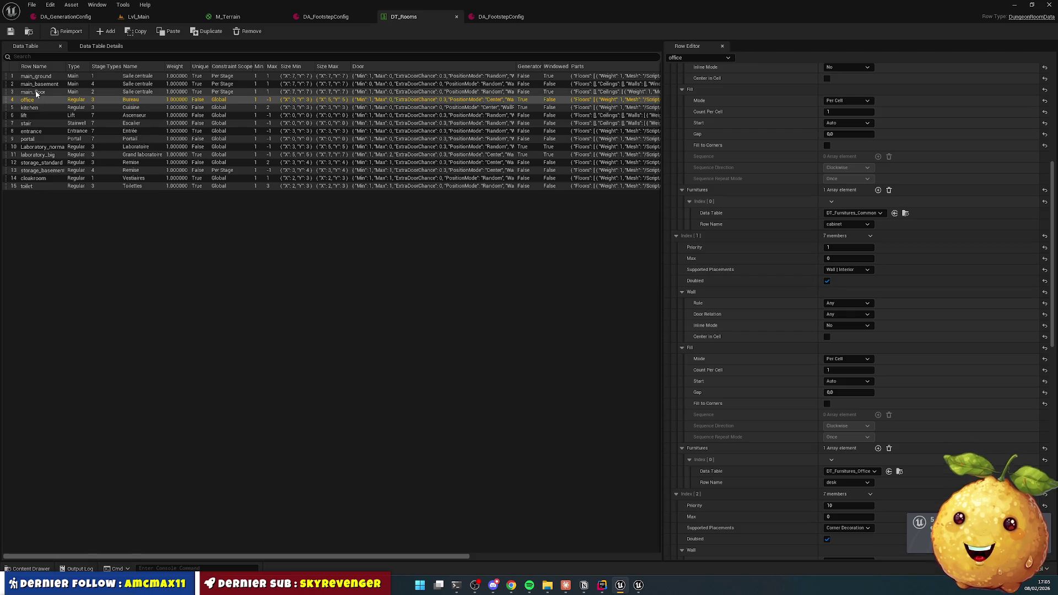
left_click(31, 569)
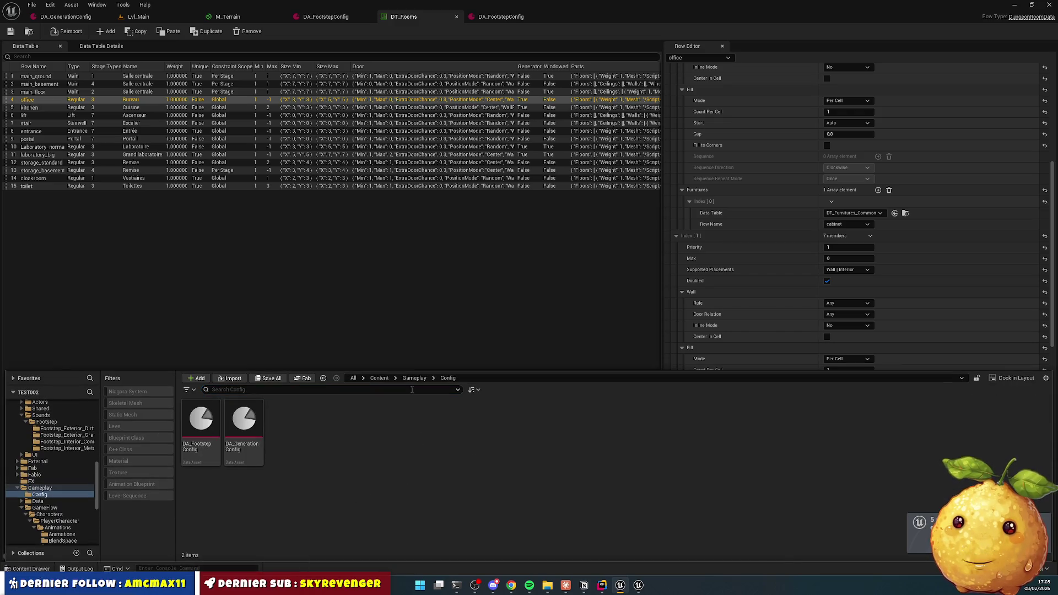
left_click(414, 378)
left_click(379, 378)
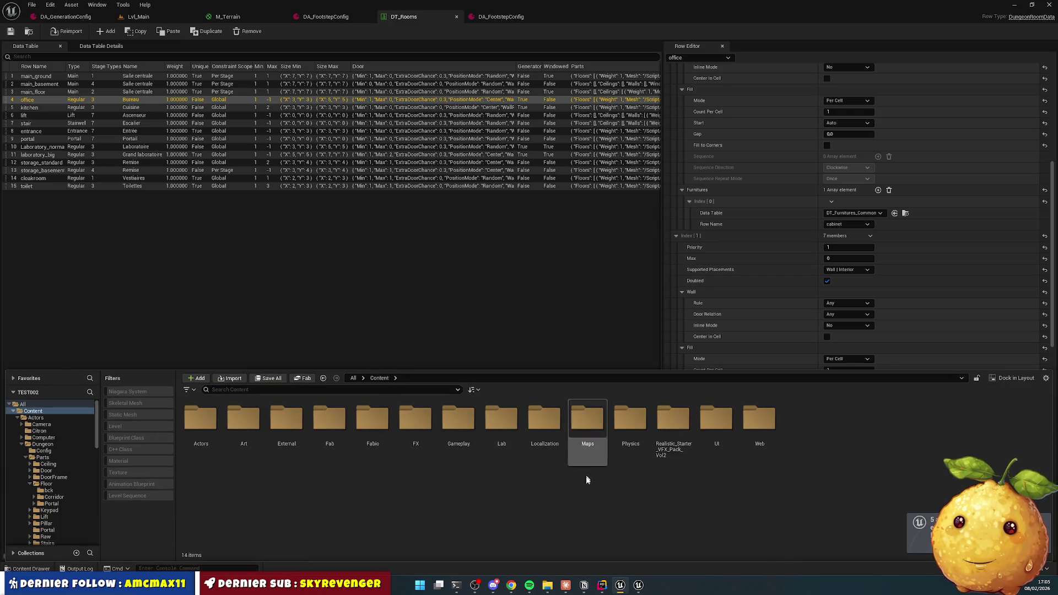
double_click(200, 432)
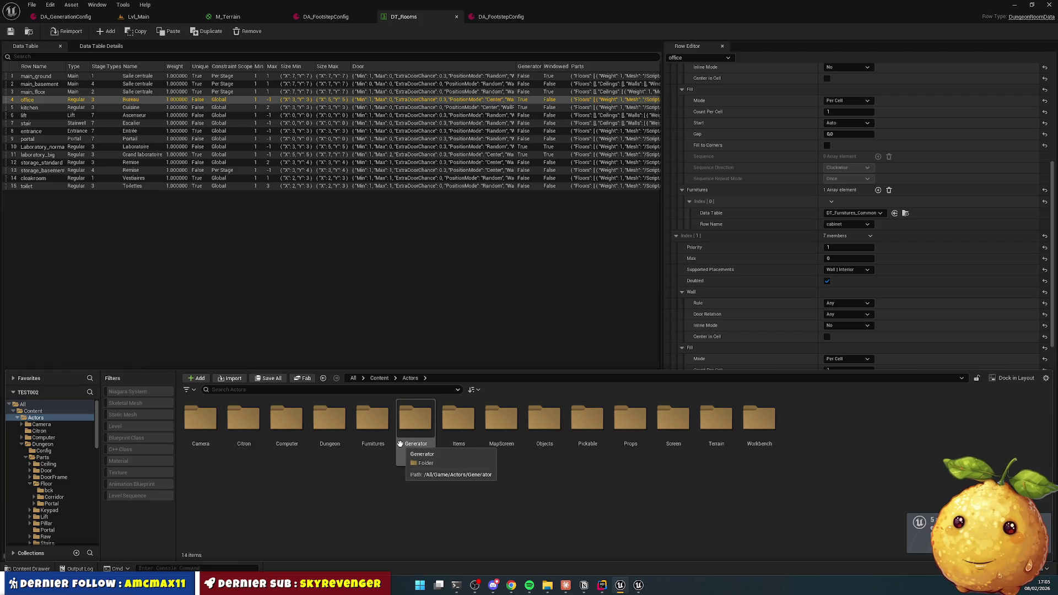
left_click(367, 422)
double_click(368, 423)
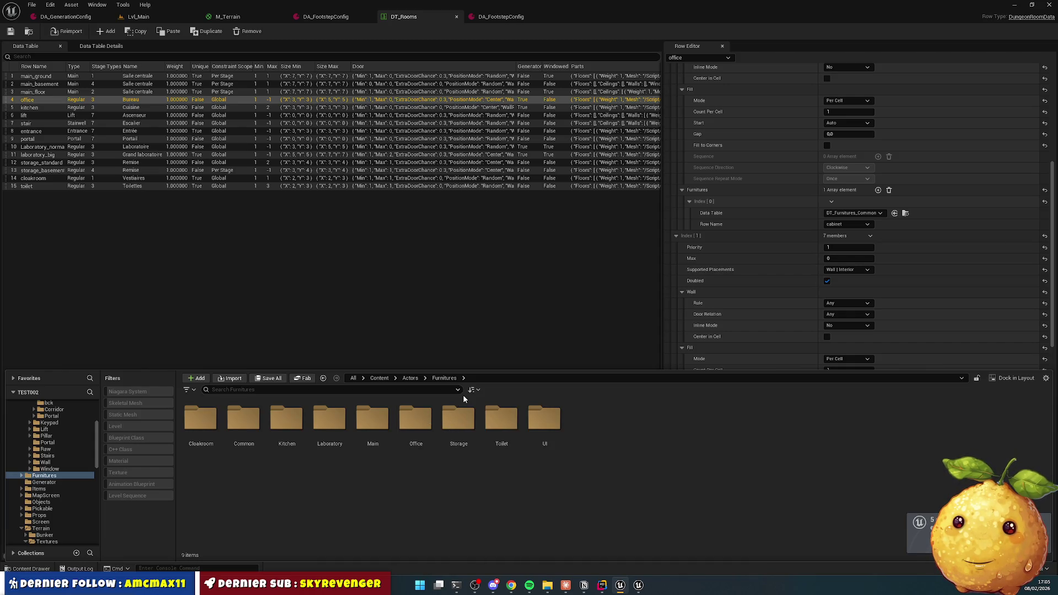
Step: Open the Main catwalk folder showing the two BP_Furniture_Main_Catwalk blueprints
left_click(388, 411)
double_click(389, 412)
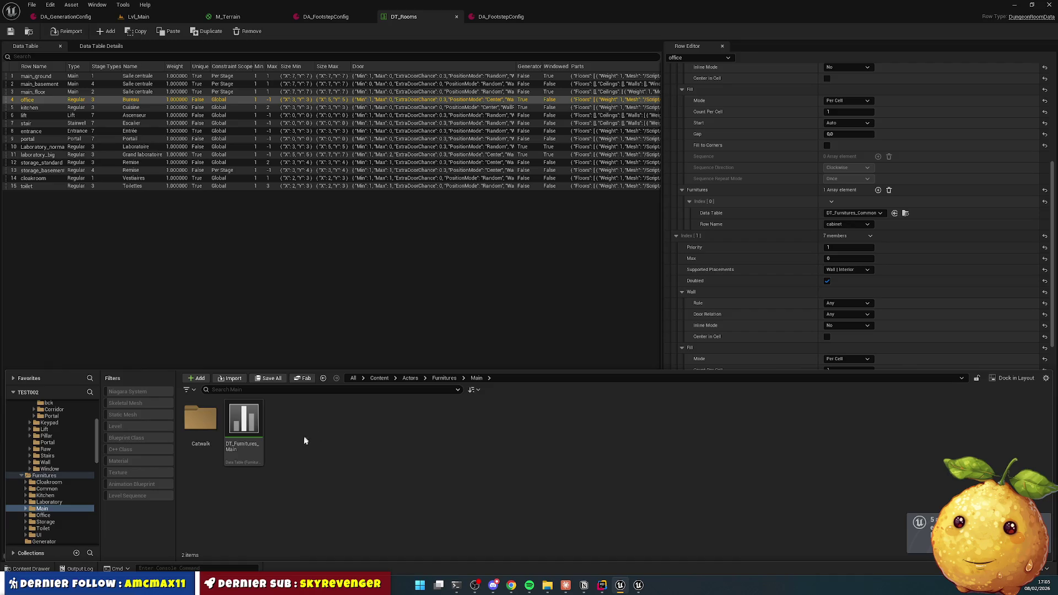
left_click(251, 424)
left_click(201, 425, "ctrl")
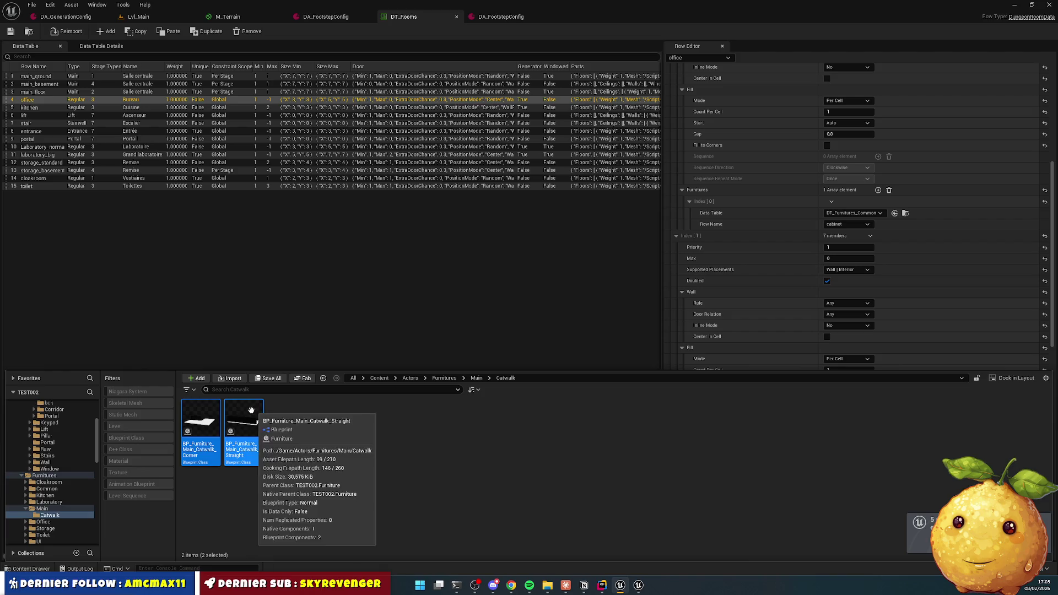
left_click(322, 439)
mouse_move(193, 412)
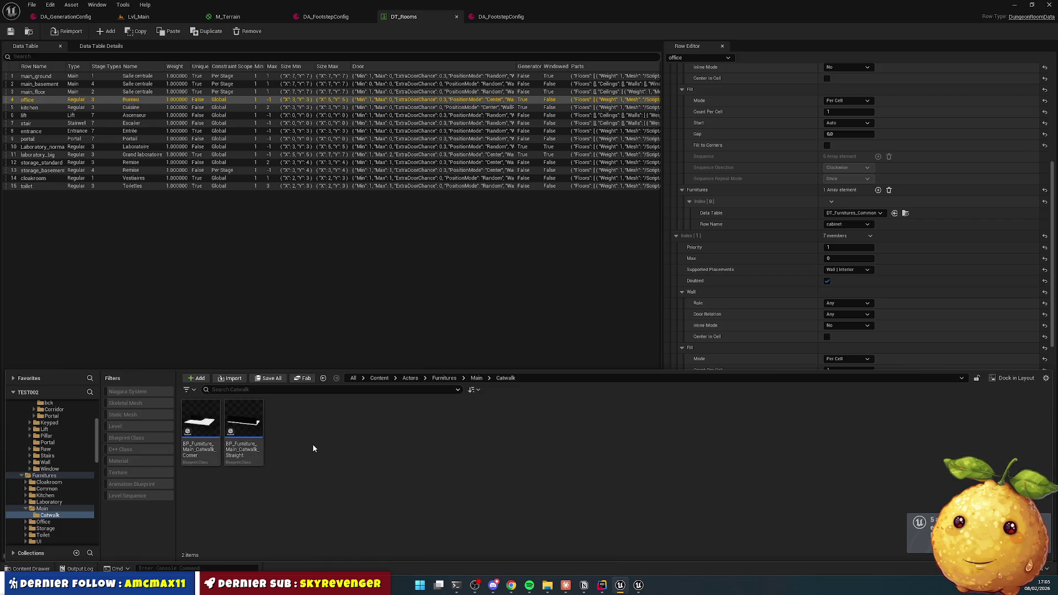
right_click(291, 443)
Step: Open the straight catwalk blueprint and add a Textures folder inside Catwalk
mouse_move(309, 437)
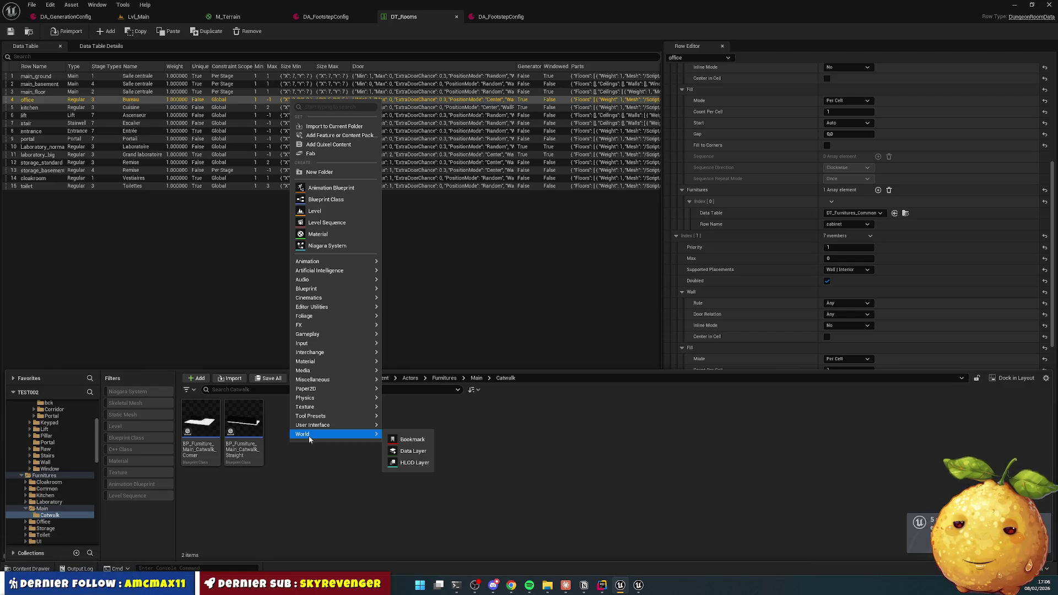
left_click(201, 422)
left_click(249, 420)
double_click(249, 419)
right_click(401, 432)
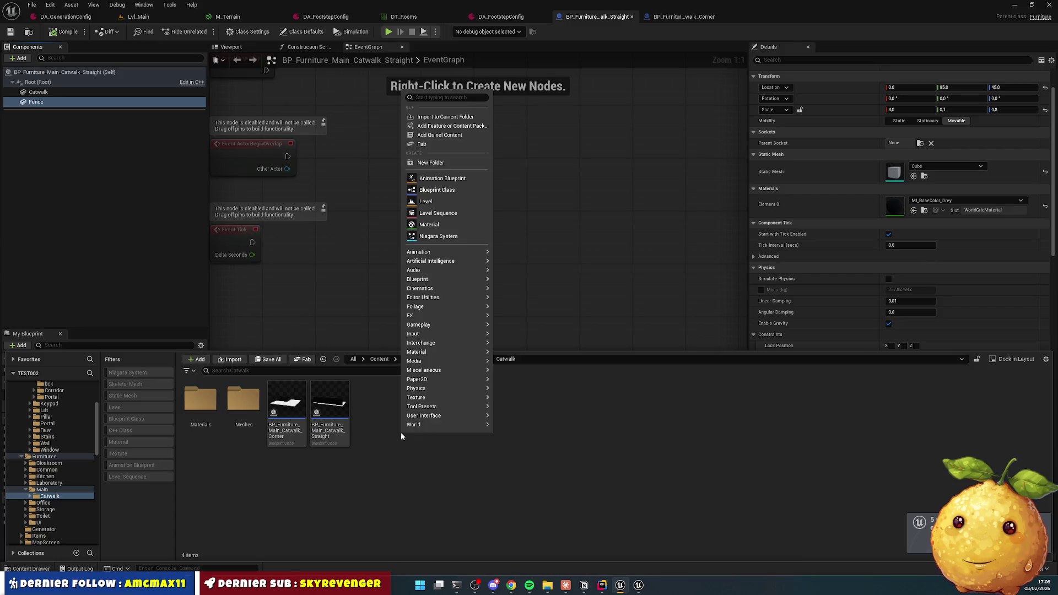
left_click(440, 163)
type("Textures")
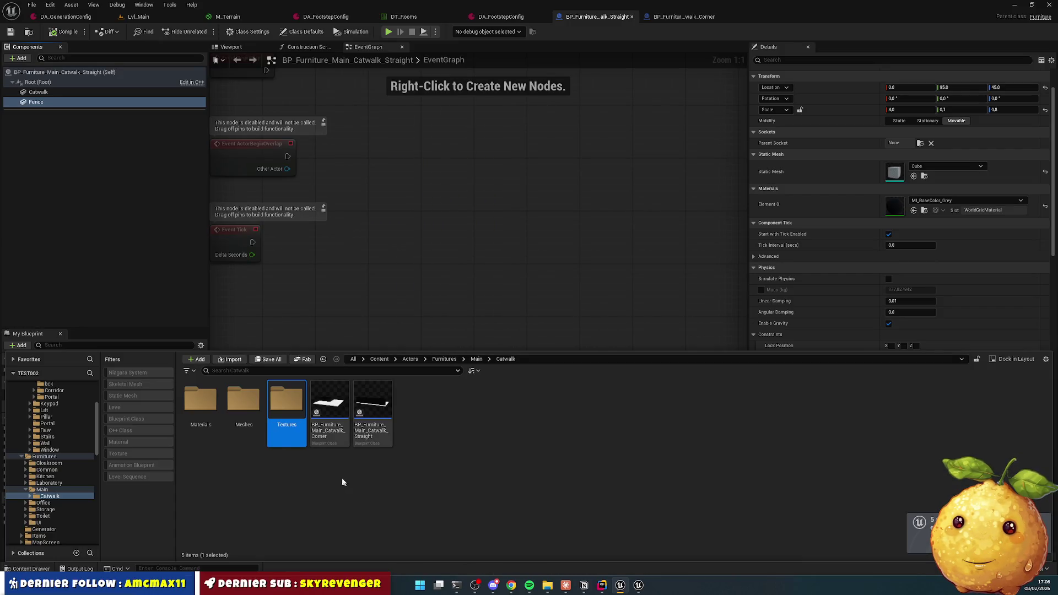
left_click(342, 482)
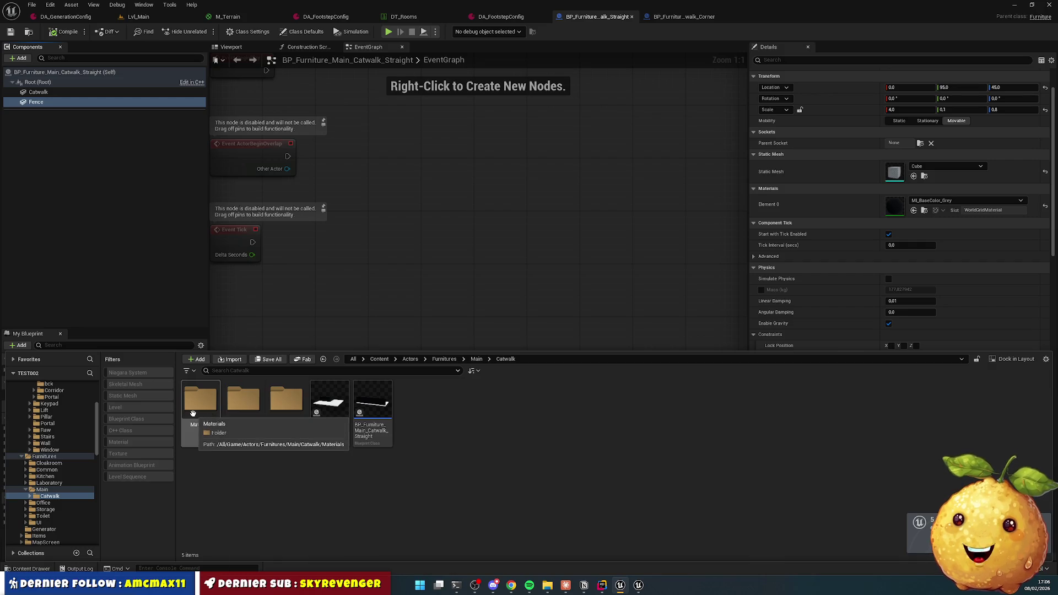
Step: Create a new material named M_Furniture_Main_Catwalk_Body in the Materials folder
double_click(193, 413)
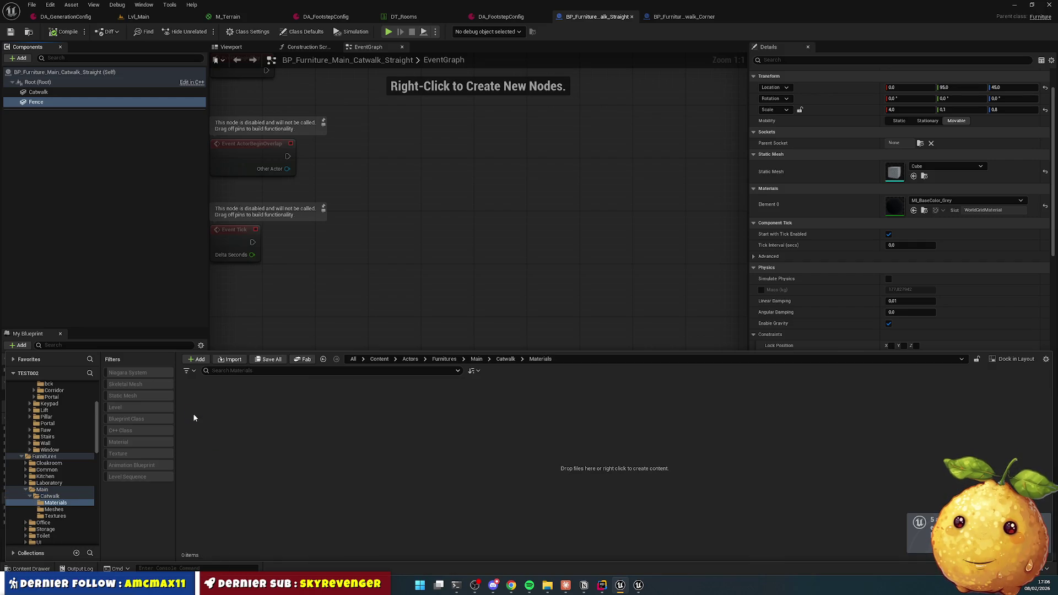
right_click(227, 435)
left_click(276, 228)
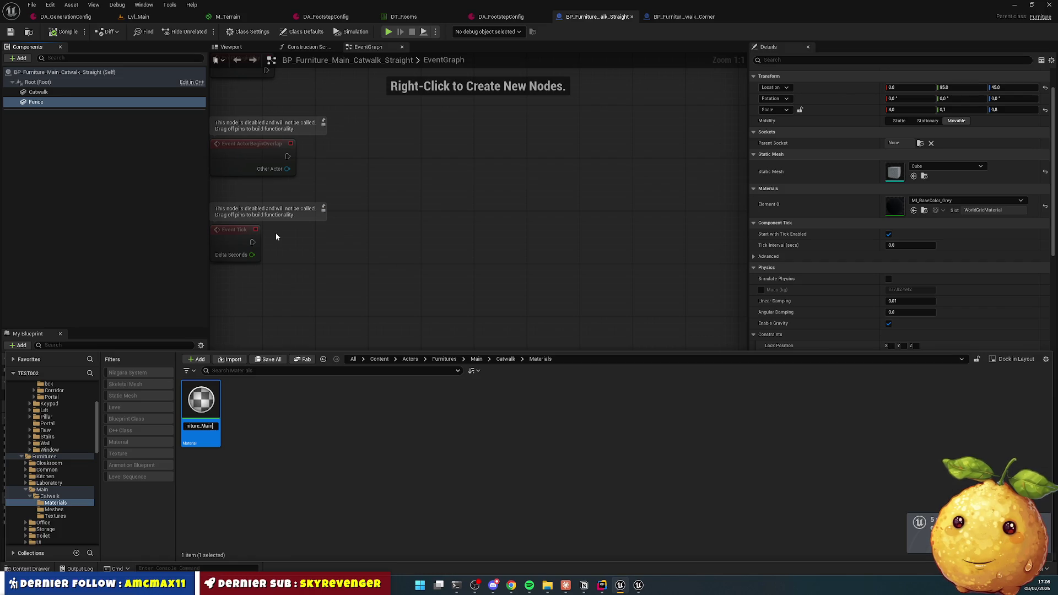
type("_Catwalk_")
type("Body")
key("Return")
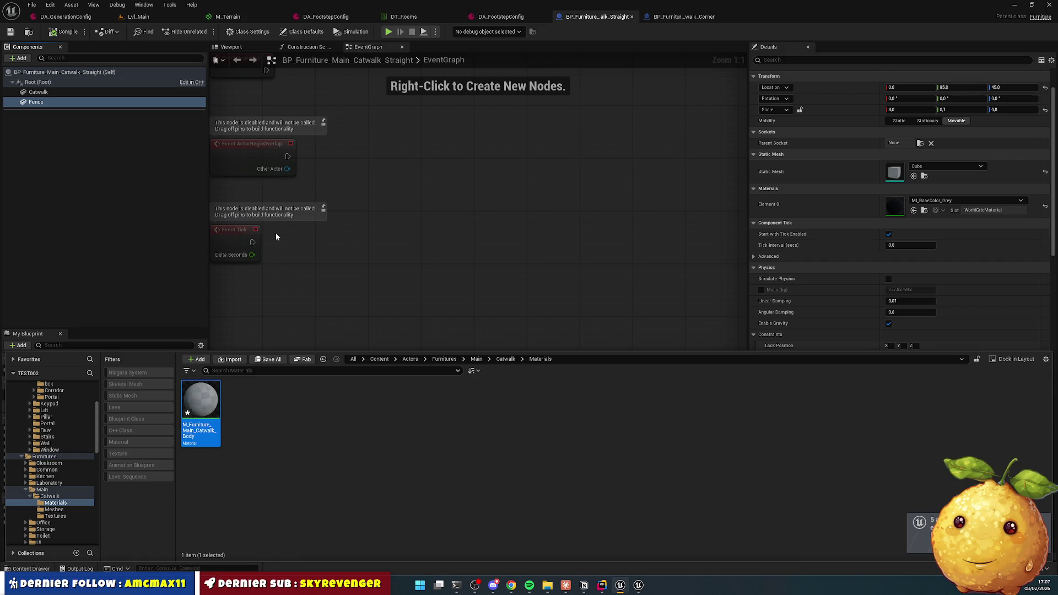
Step: Duplicate the Body material and rename the copy M_Furniture_Main_Catwalk_Fence
key("ctrl+d")
key("BackSpace")
key("BackSpace")
key("BackSpace")
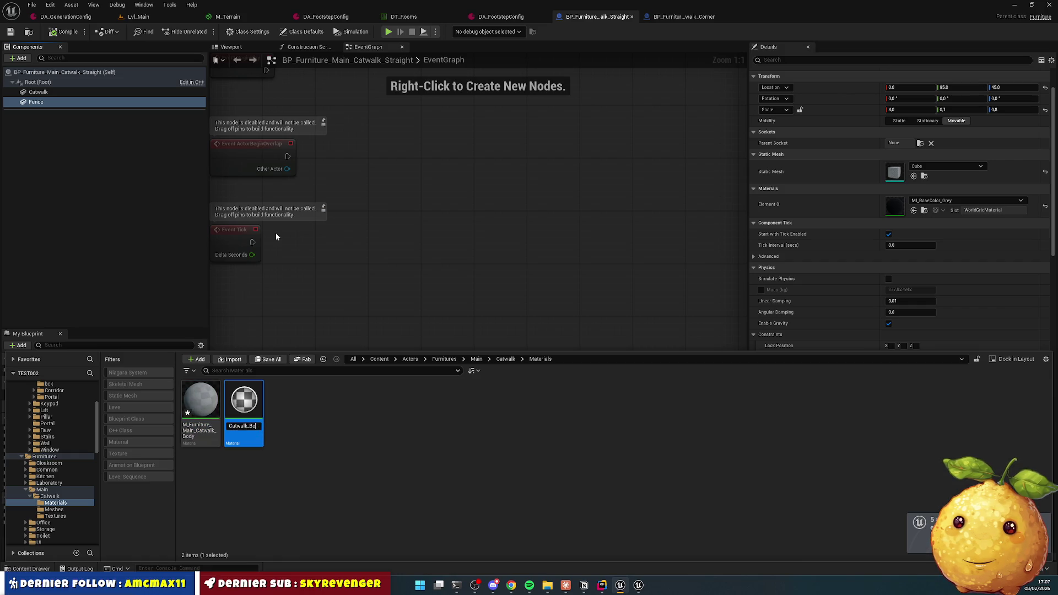
type("n")
type("nce")
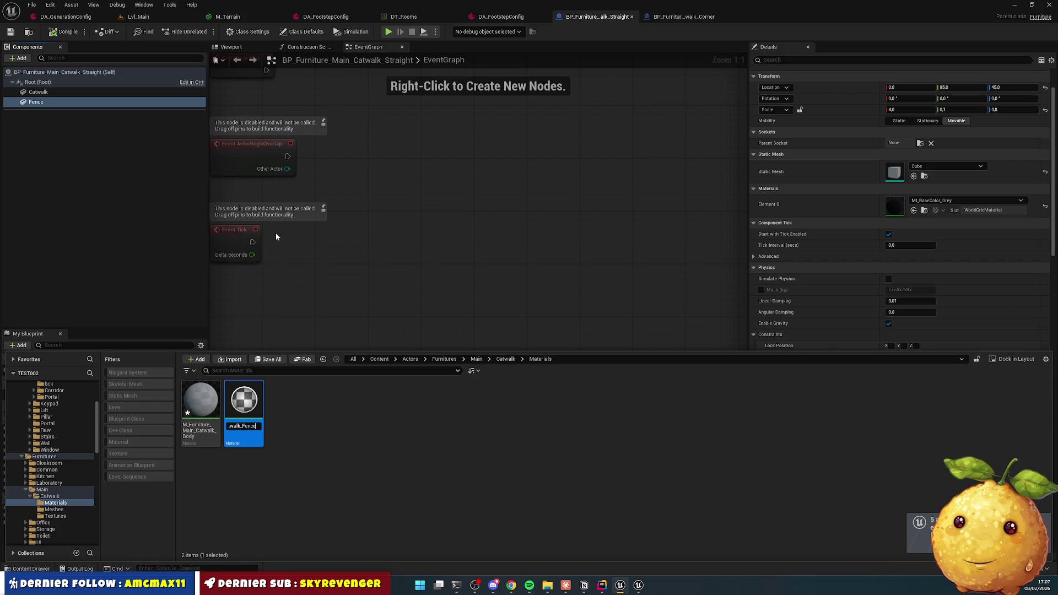
key("Return")
key("Return")
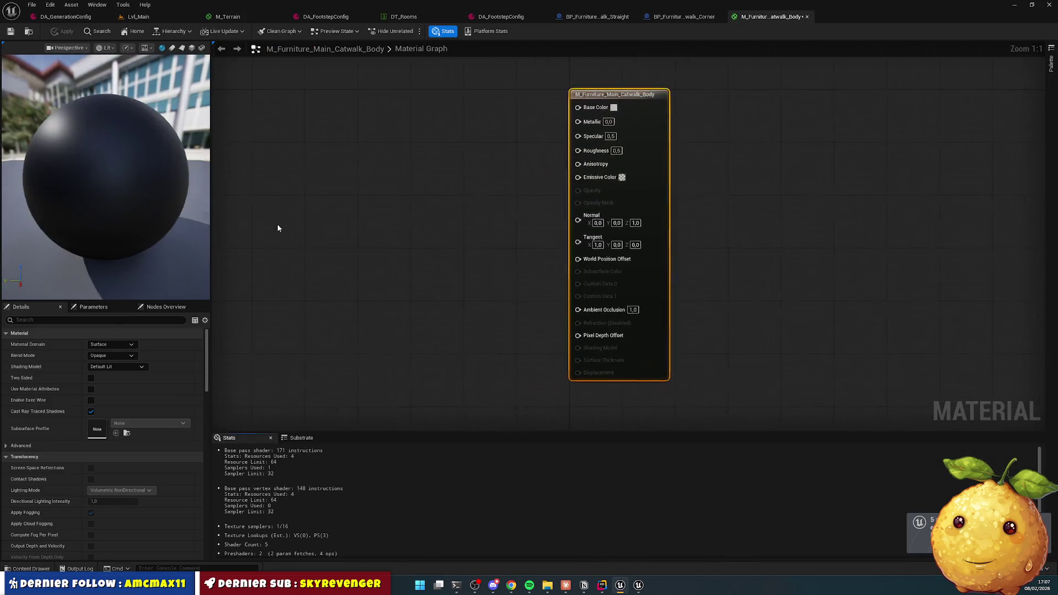
Step: Wire a Constant3Vector of 1, 1, 1 into Base Color for a white Body material
left_click_drag(587, 109, 417, 125)
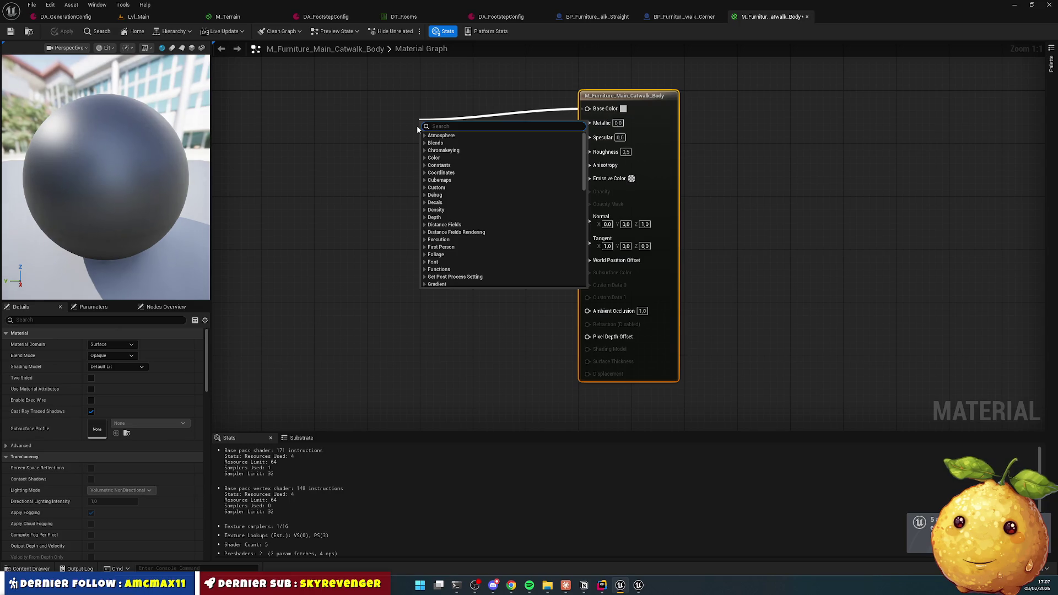
type("constant")
key("Down")
key("Down")
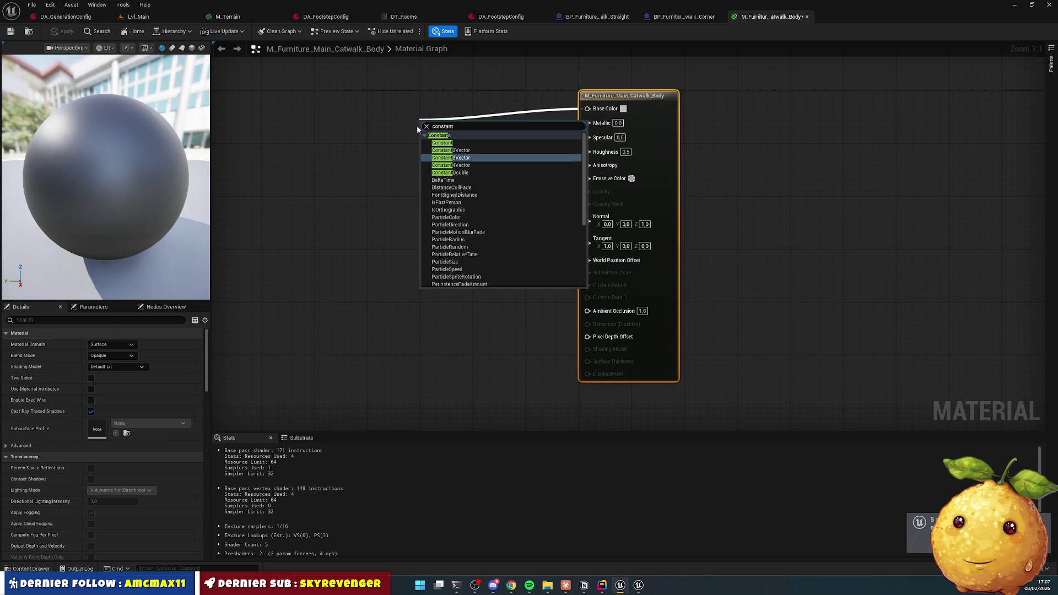
key("Return")
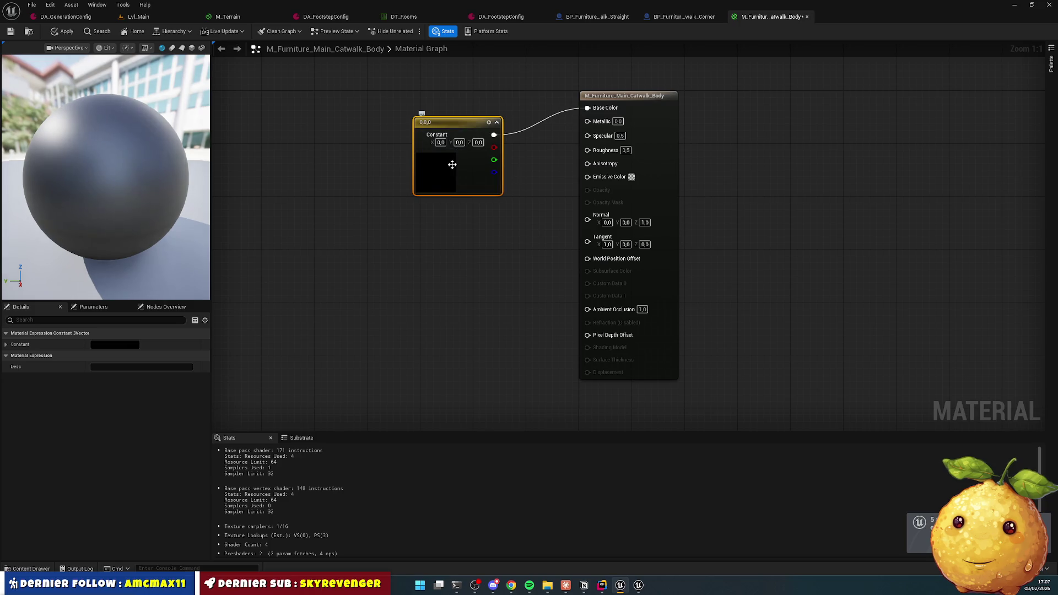
left_click(6, 343)
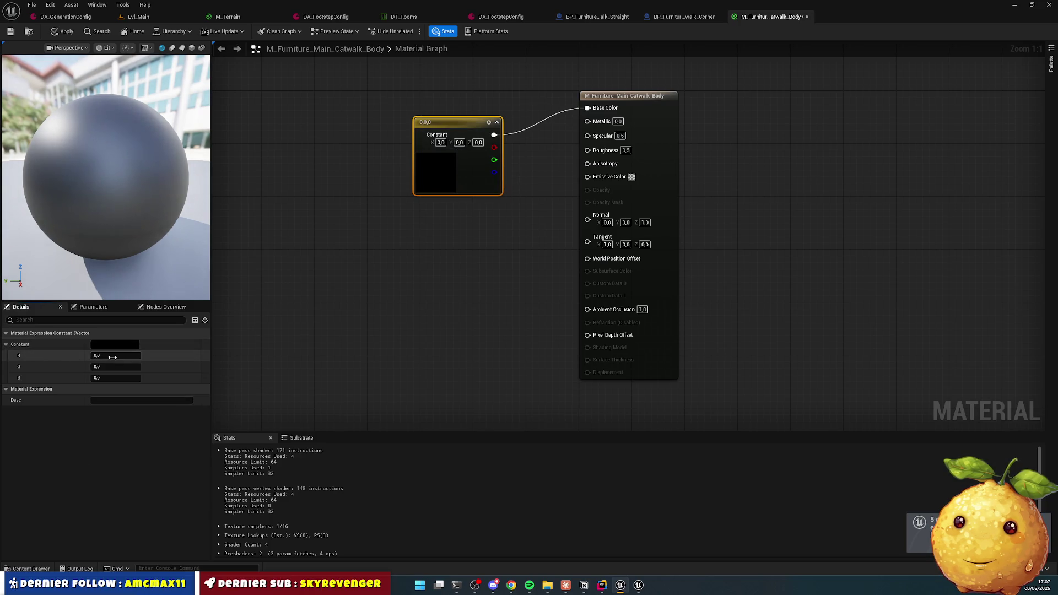
type("1")
key("Tab")
type("1")
key("Tab")
type("1")
key("Return")
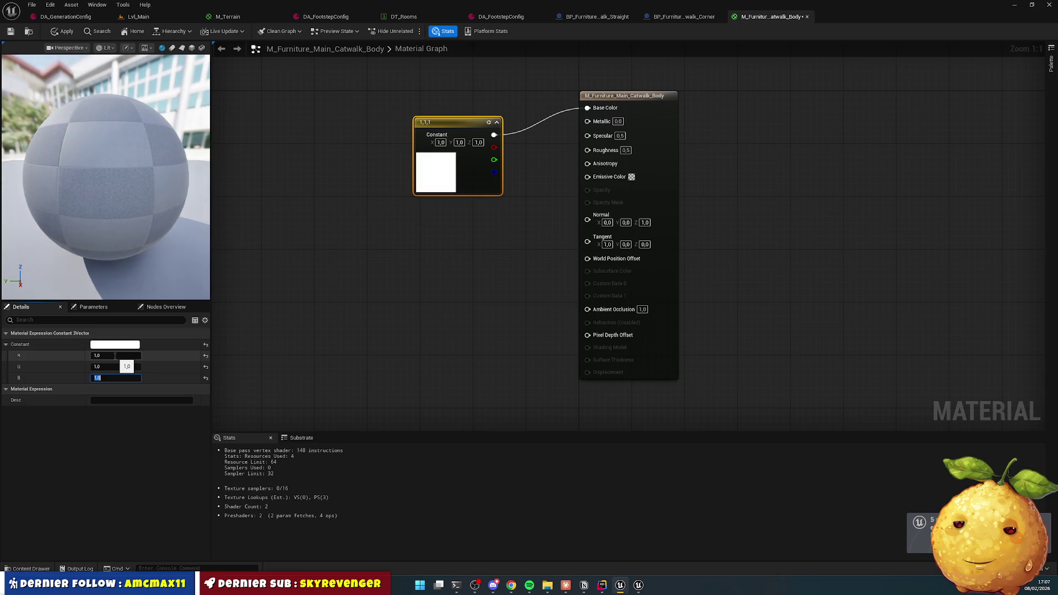
left_click(397, 343)
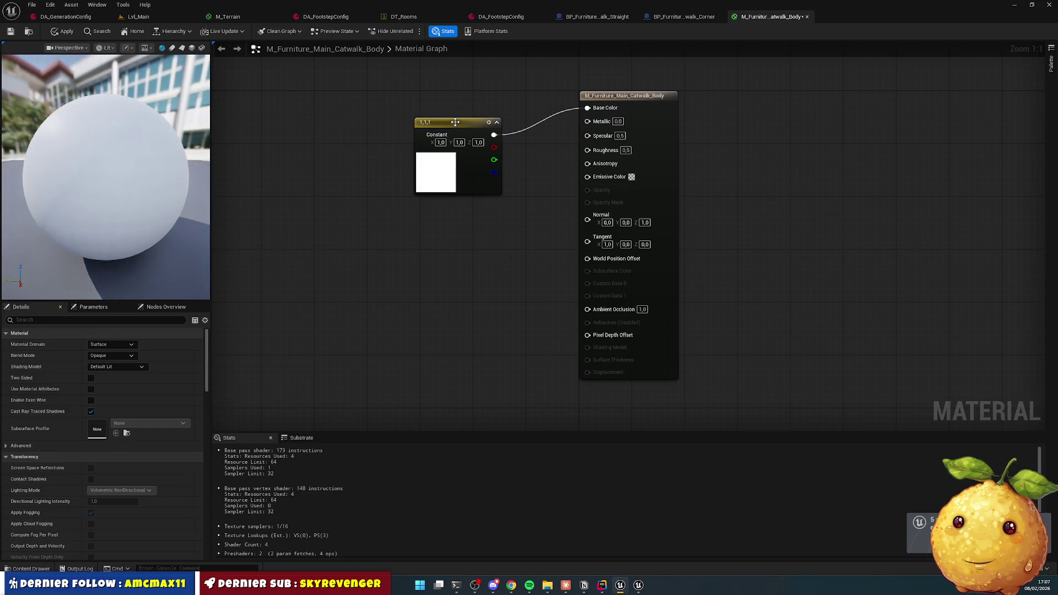
left_click_drag(455, 121, 455, 94)
left_click(449, 203)
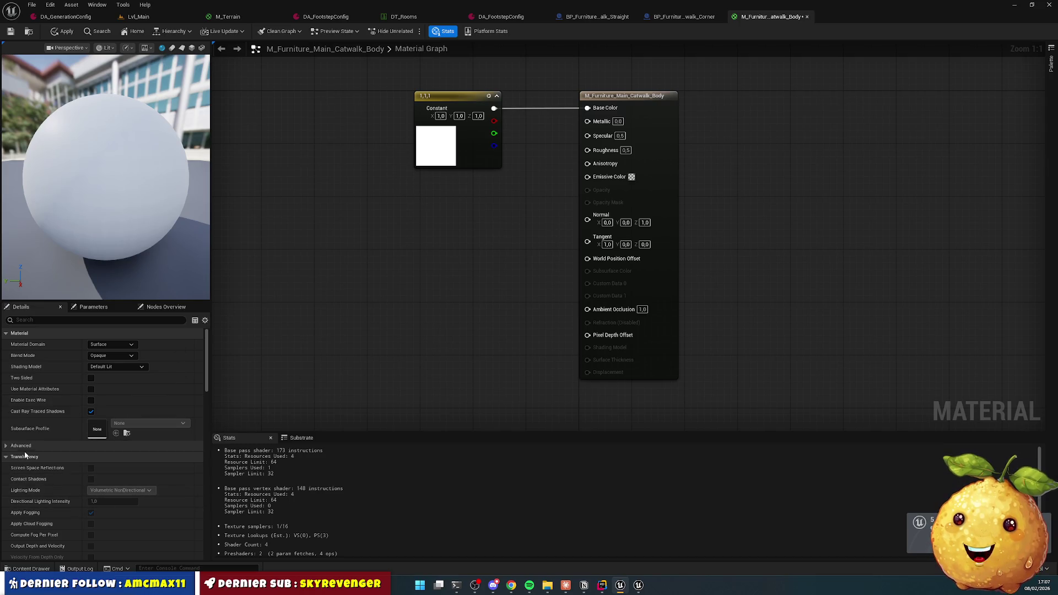
Step: Set the Body material's Phys Material to PM_Interior_Metal, then open the Fence material
left_click(50, 320)
type("hy")
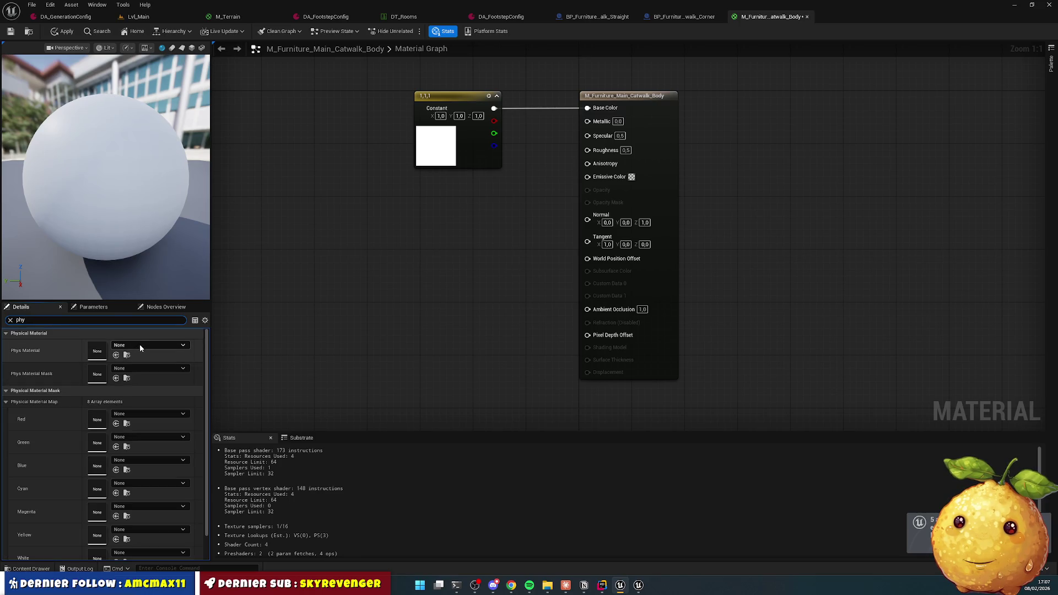
left_click(143, 344)
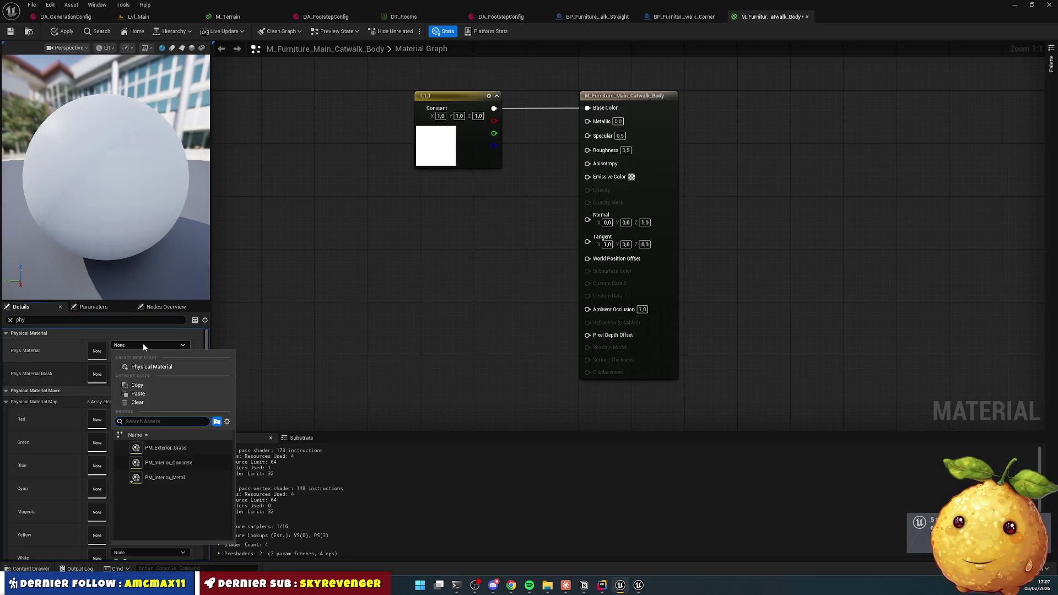
left_click(182, 478)
left_click(22, 569)
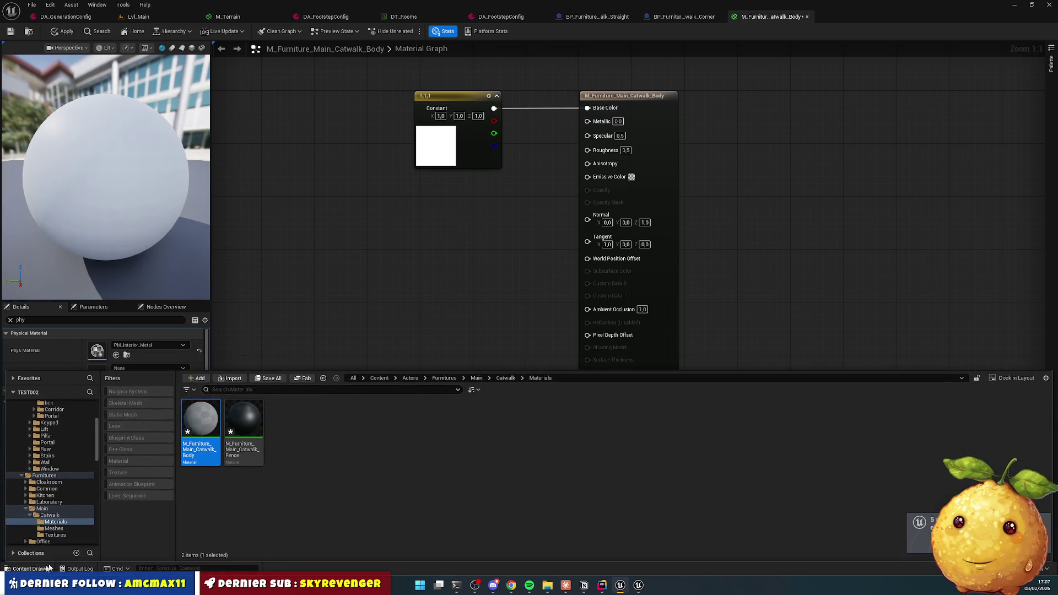
key("Return")
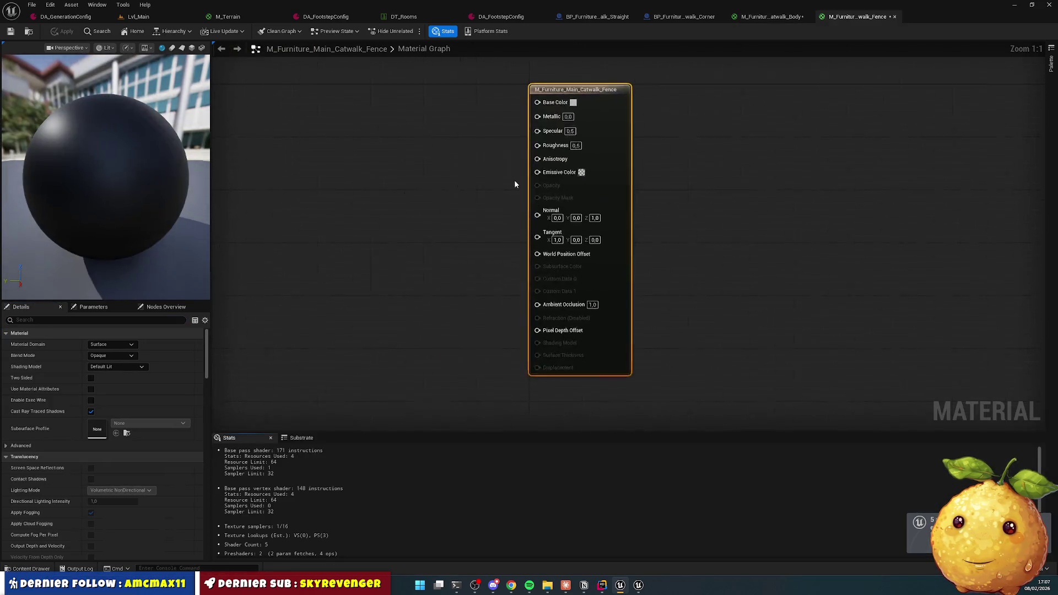
Step: Add a Constant3Vector feeding Base Color and set its channels to 0.1
left_click_drag(609, 111, 471, 127)
type("consta")
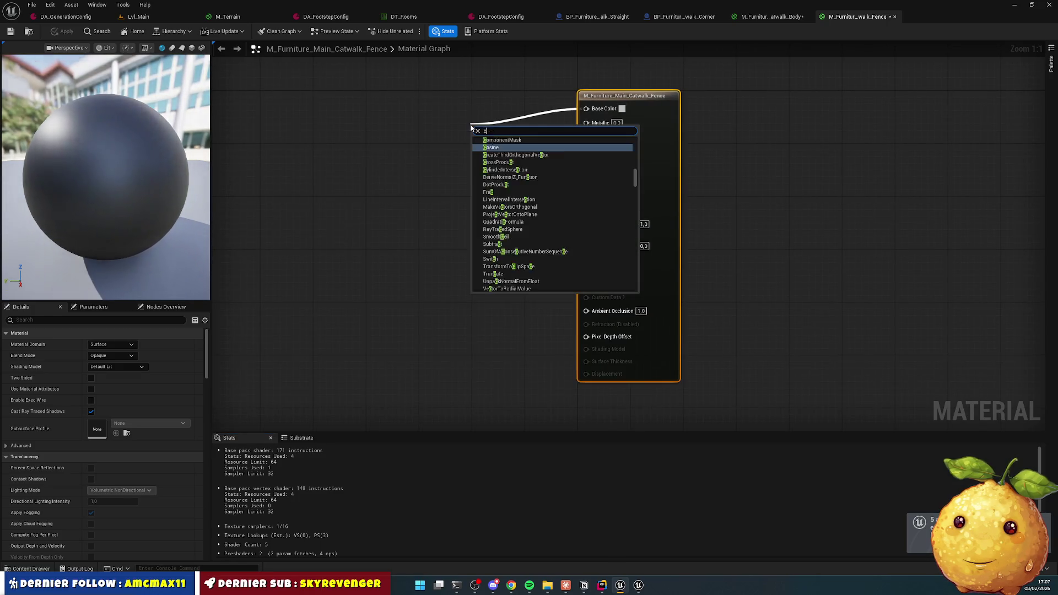
key("Down")
key("Down")
key("Return")
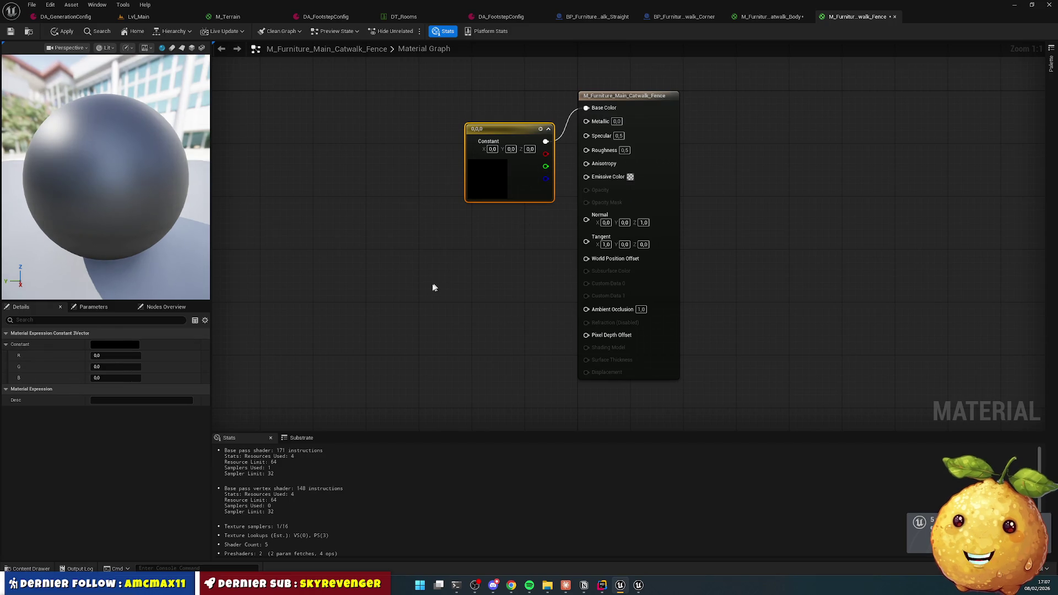
left_click_drag(503, 127, 404, 113)
left_click(107, 355)
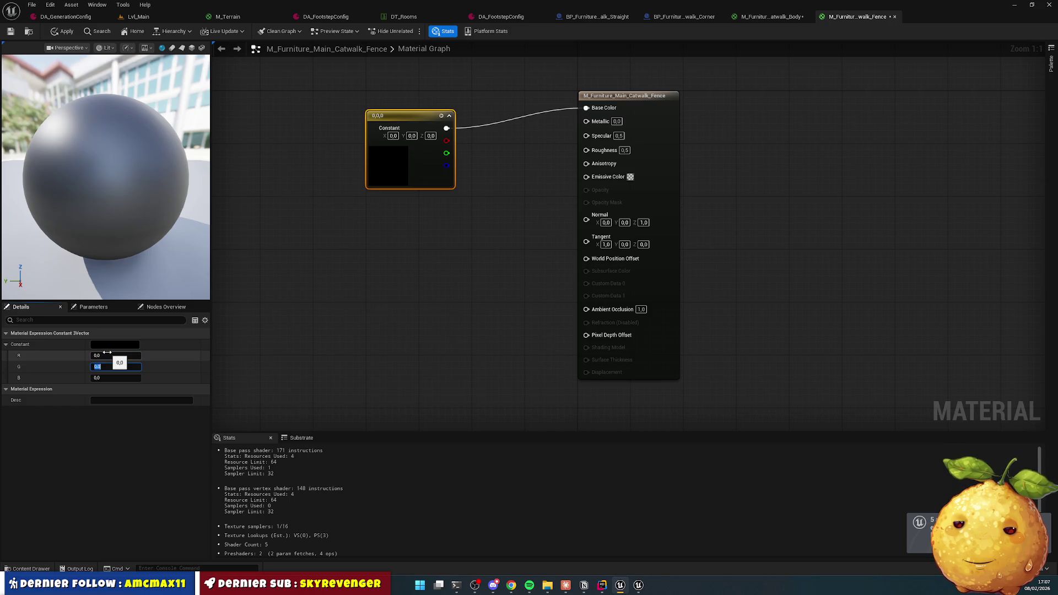
type(".1")
key("Return")
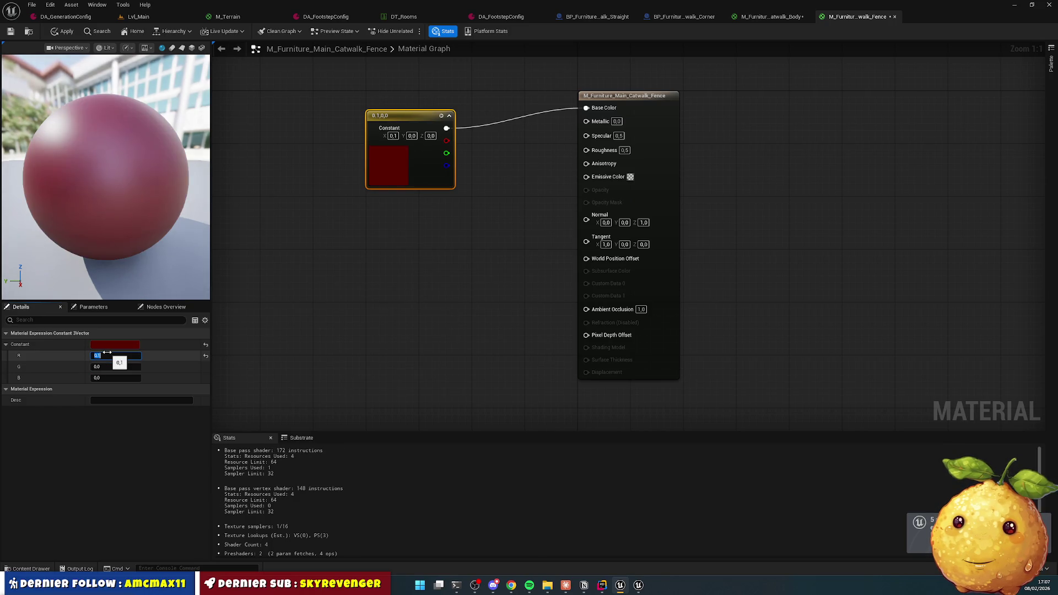
key("Tab")
type(".1")
key("Tab")
type(".1")
key("Return")
left_click(297, 355)
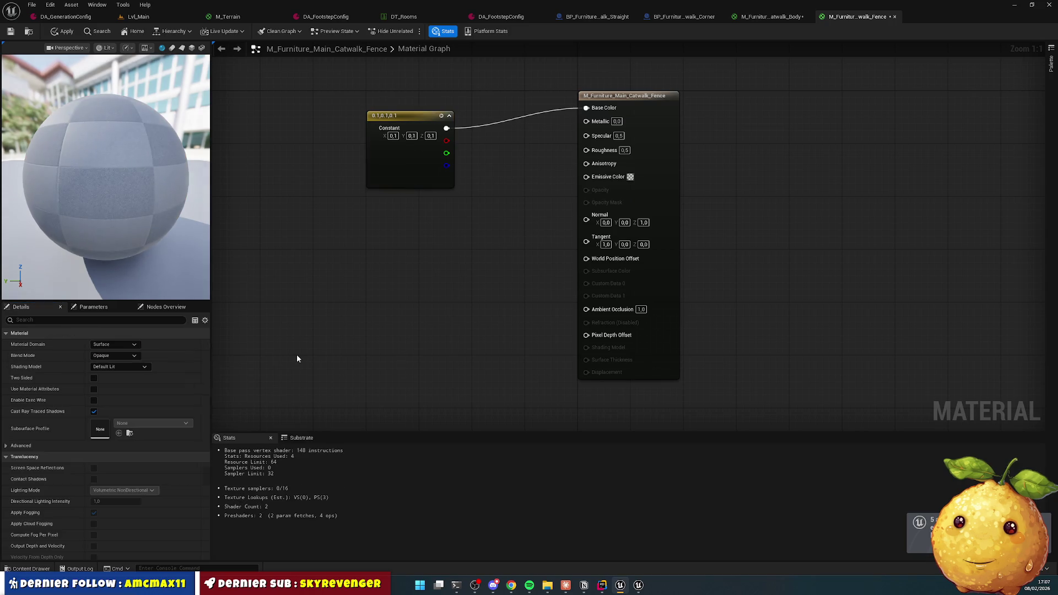
Step: Lower the constant's R, G and B values to 0.02 for near-black grey
left_click(401, 121)
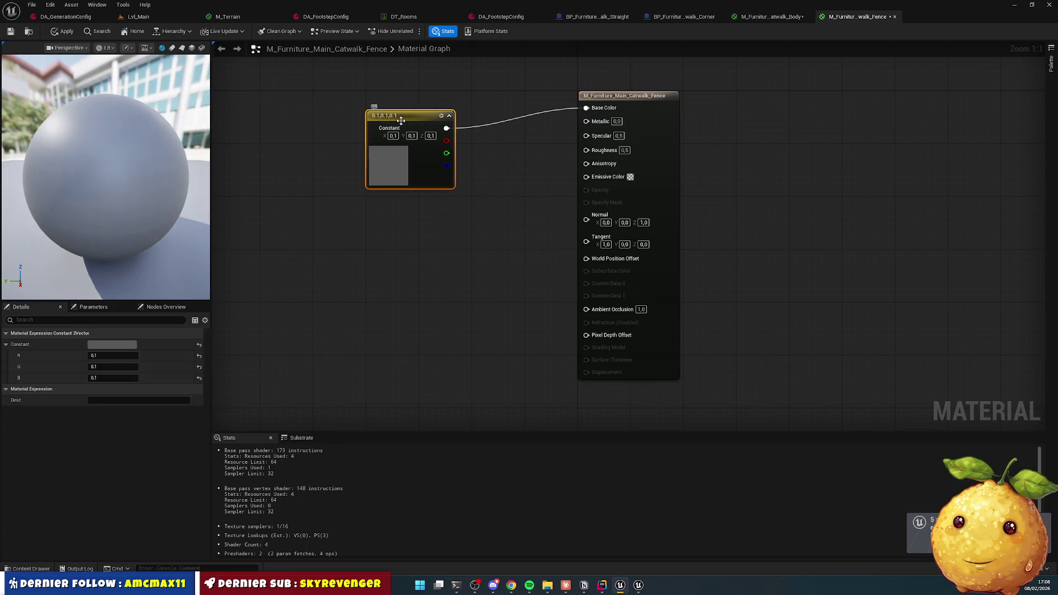
left_click(111, 356)
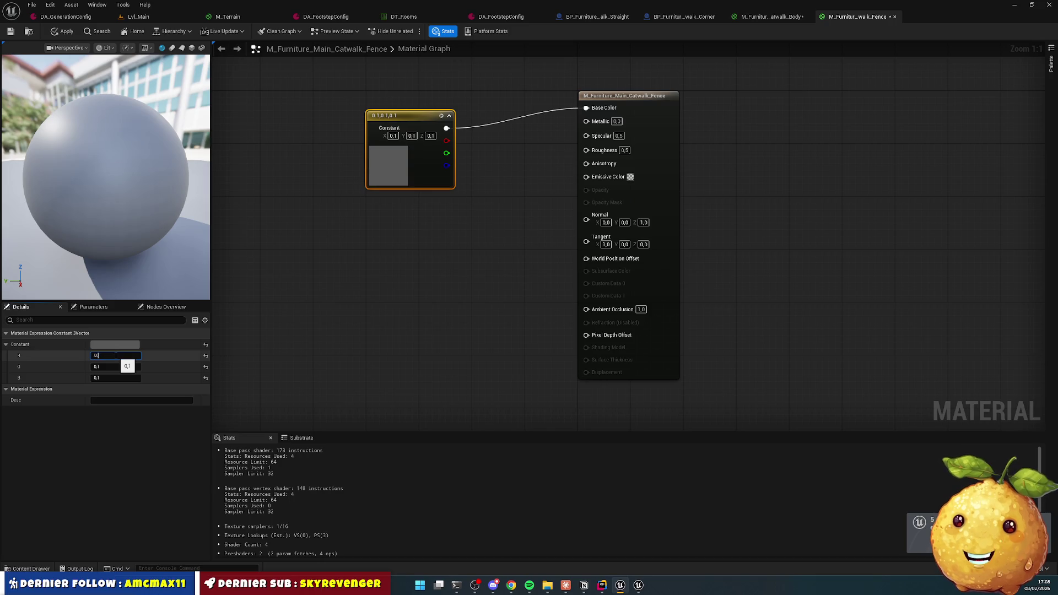
type("02")
key("Return")
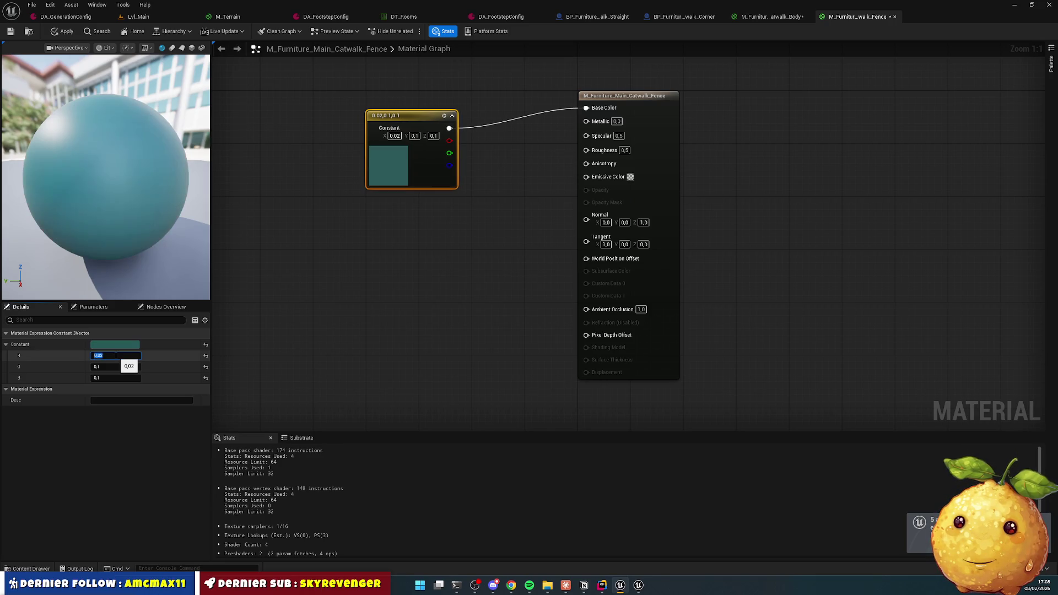
type("0.02")
key("Tab")
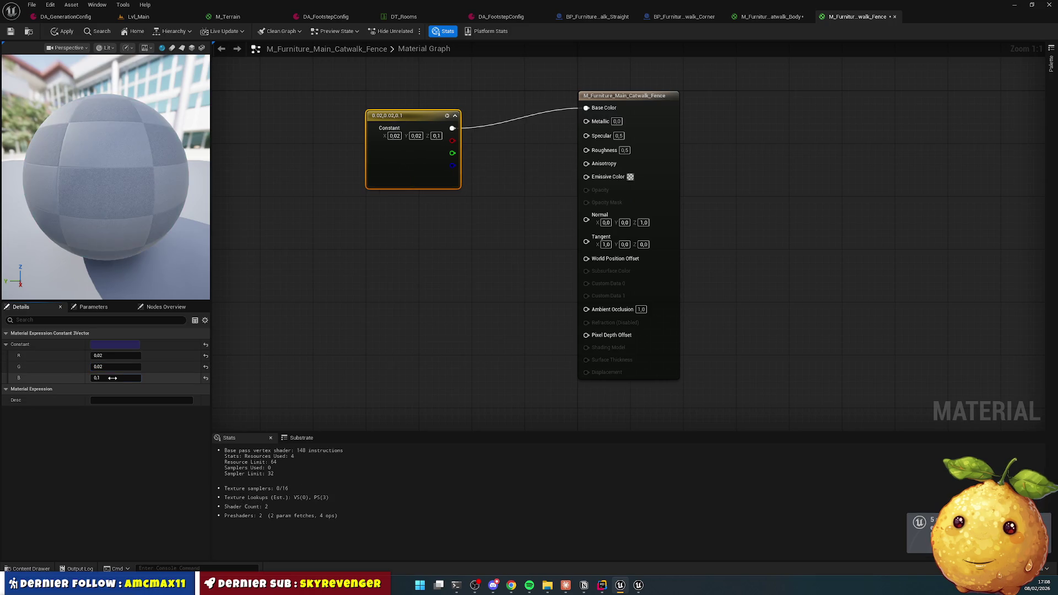
type("0.02")
key("shift+Tab")
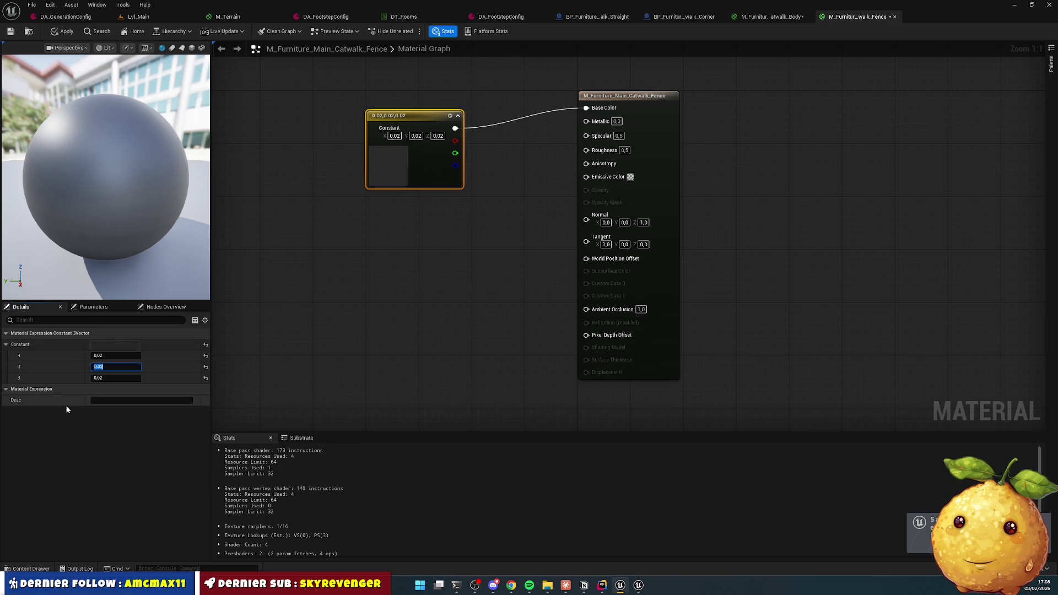
left_click(314, 209)
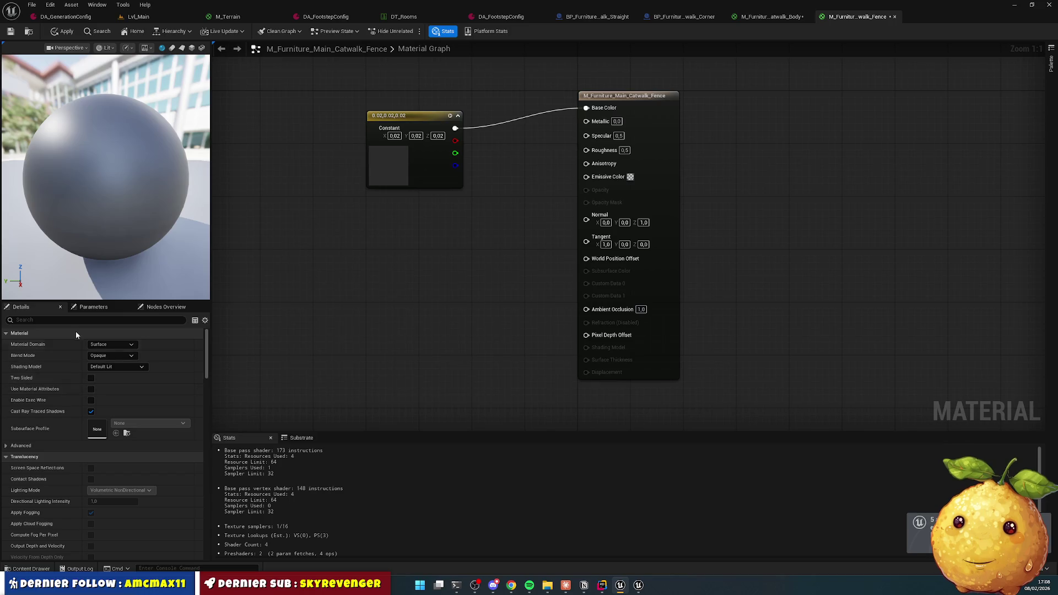
Step: Give the Fence material the PM_Interior_Metal physical material and apply the changes
type("phy")
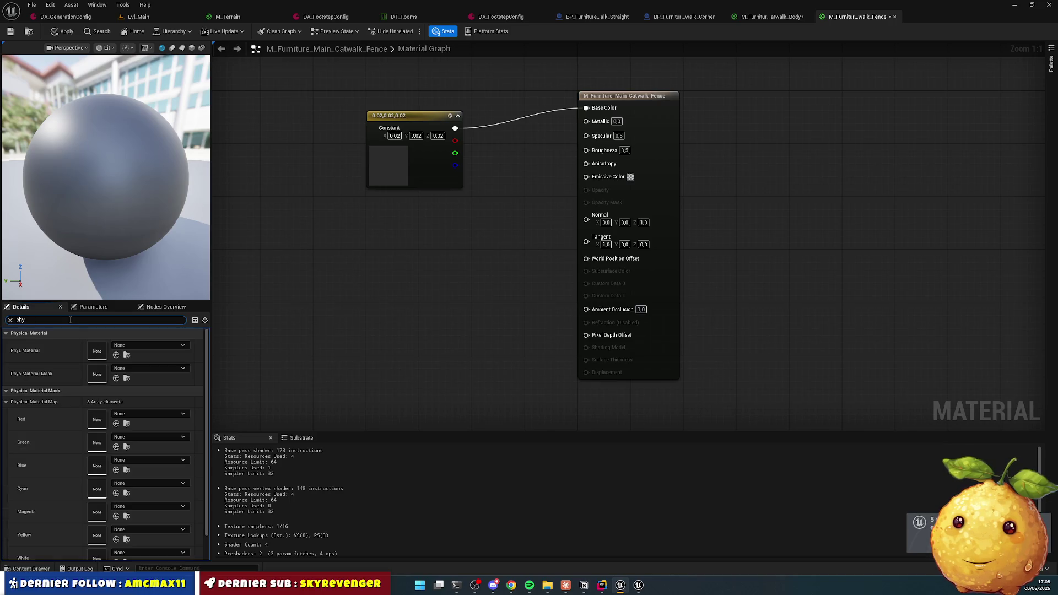
left_click(146, 344)
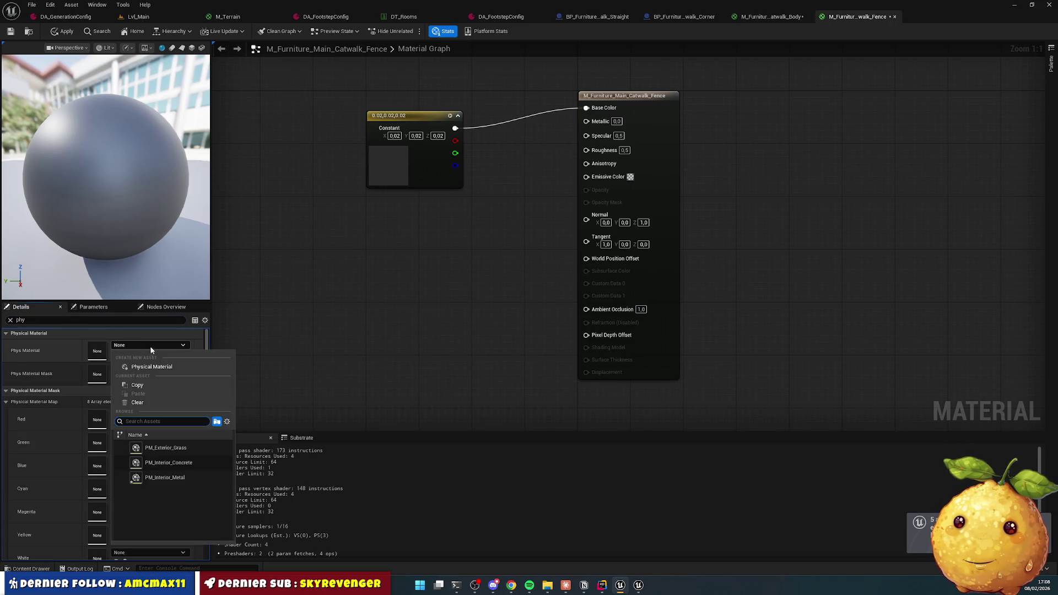
left_click(183, 477)
left_click(11, 32)
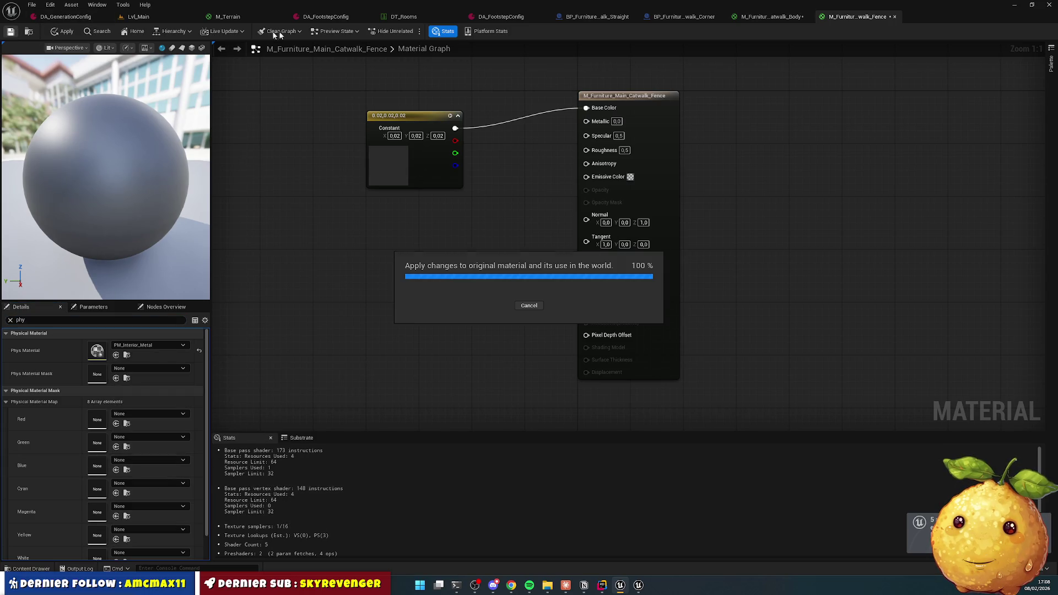
Step: Close the Fence and Body material editors, applying the Body material changes
left_click(894, 16)
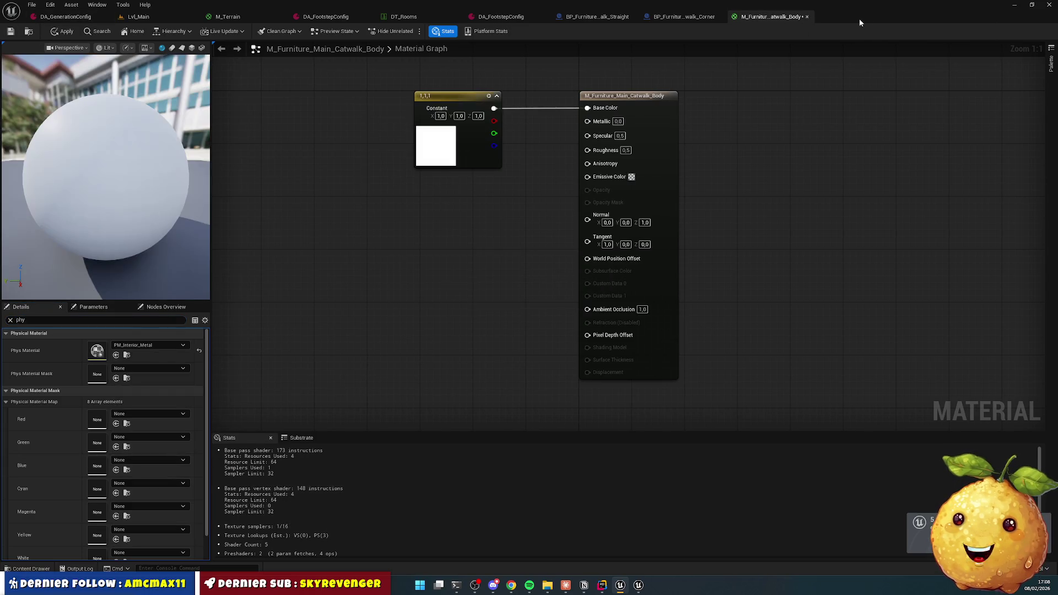
left_click(808, 17)
left_click(562, 314)
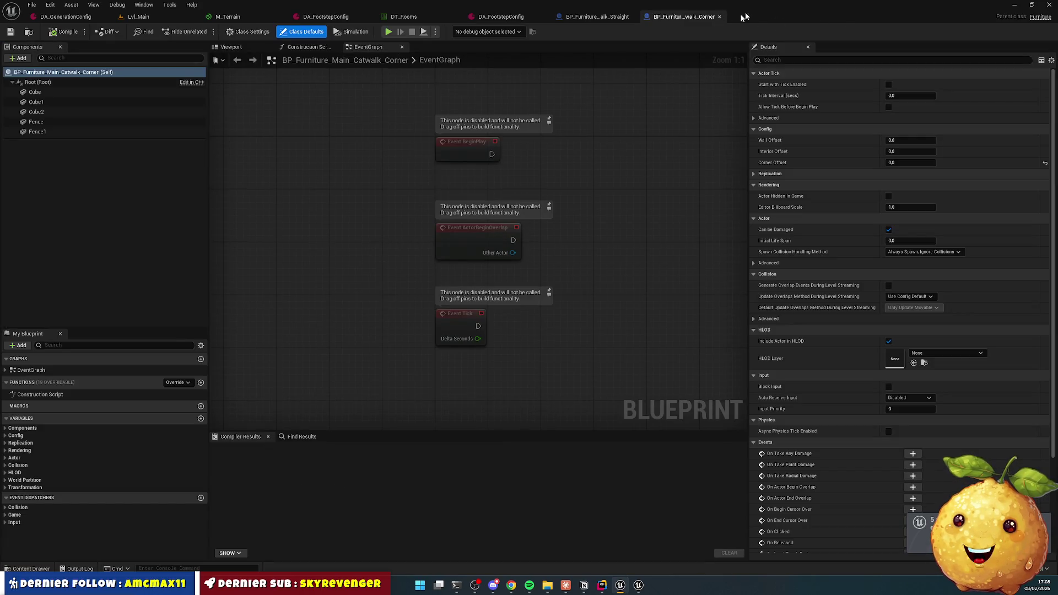
Step: Assign M_Furniture_Main_Catwalk_Fence to the corner's Fence and Fence1 components
left_click(230, 47)
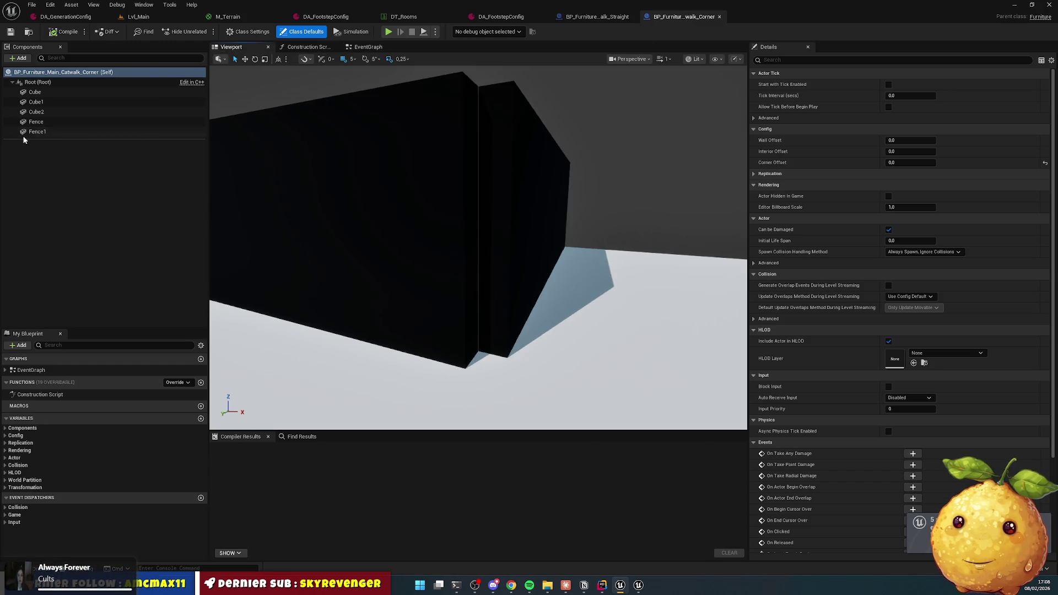
left_click(52, 93)
left_click(45, 133, "shift")
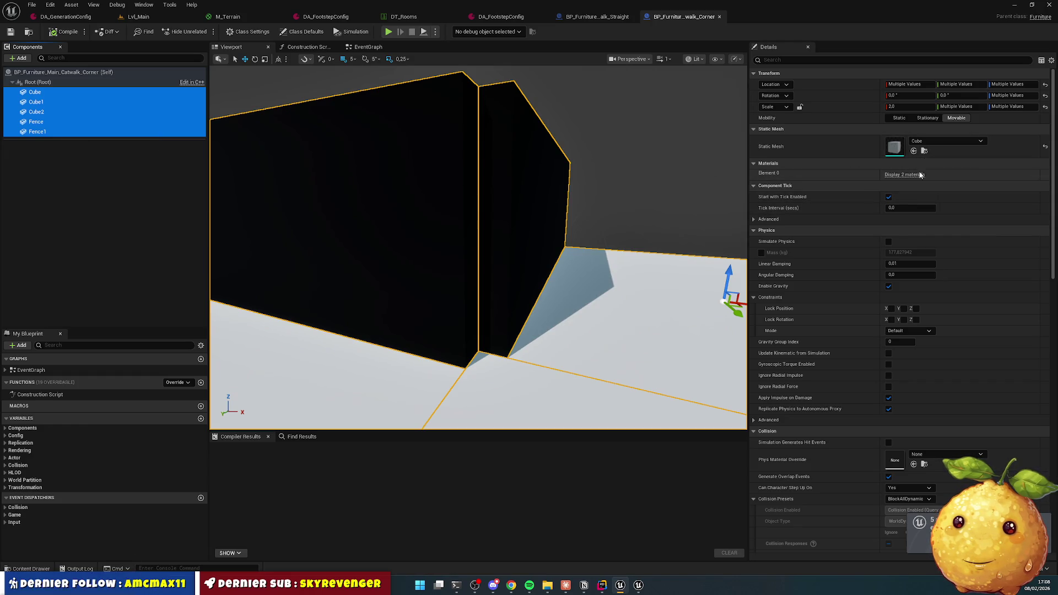
left_click(472, 171)
left_click(533, 180, "ctrl")
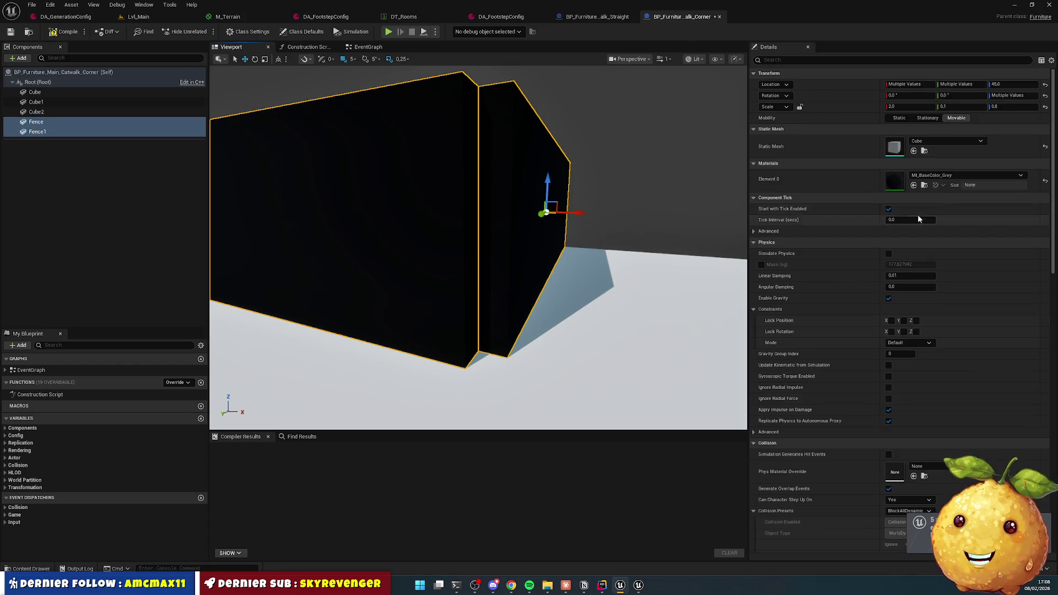
left_click(958, 175)
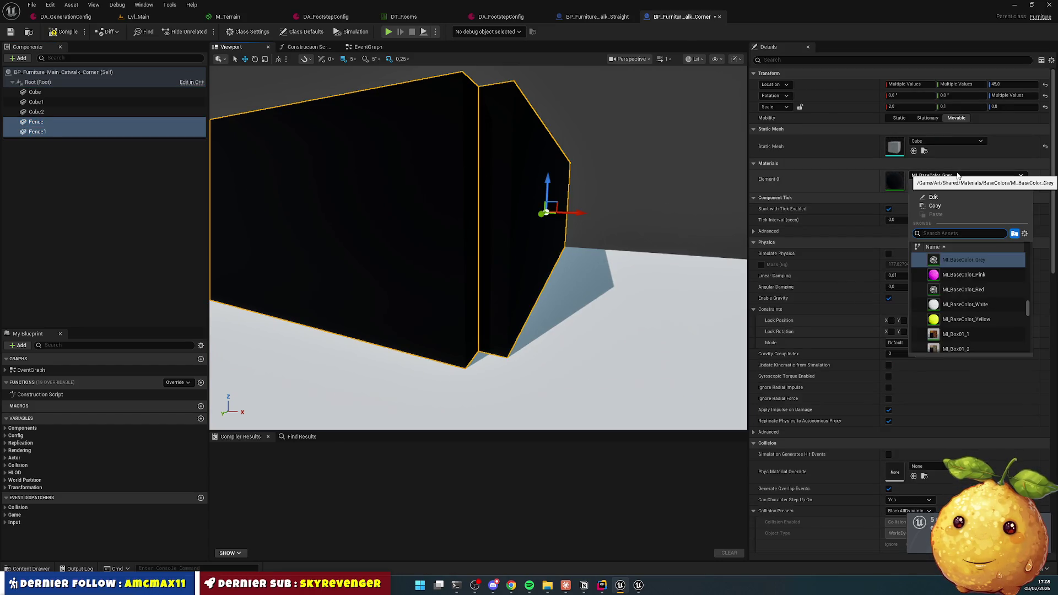
type("catwal")
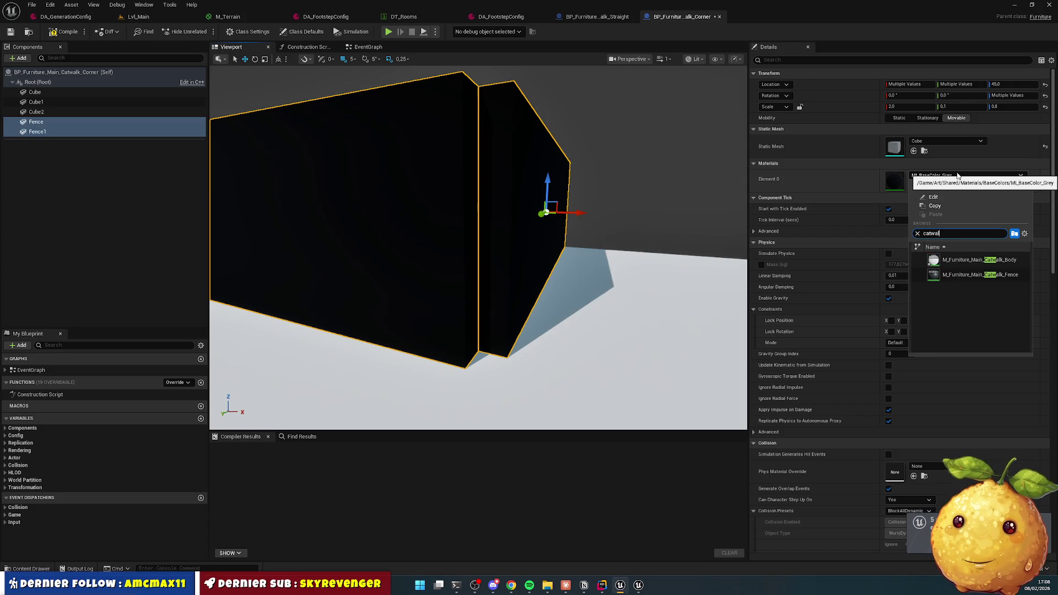
left_click(1010, 276)
Step: Assign M_Furniture_Main_Catwalk_Body to the three floor cubes, then save and close the blueprint
left_click(598, 371)
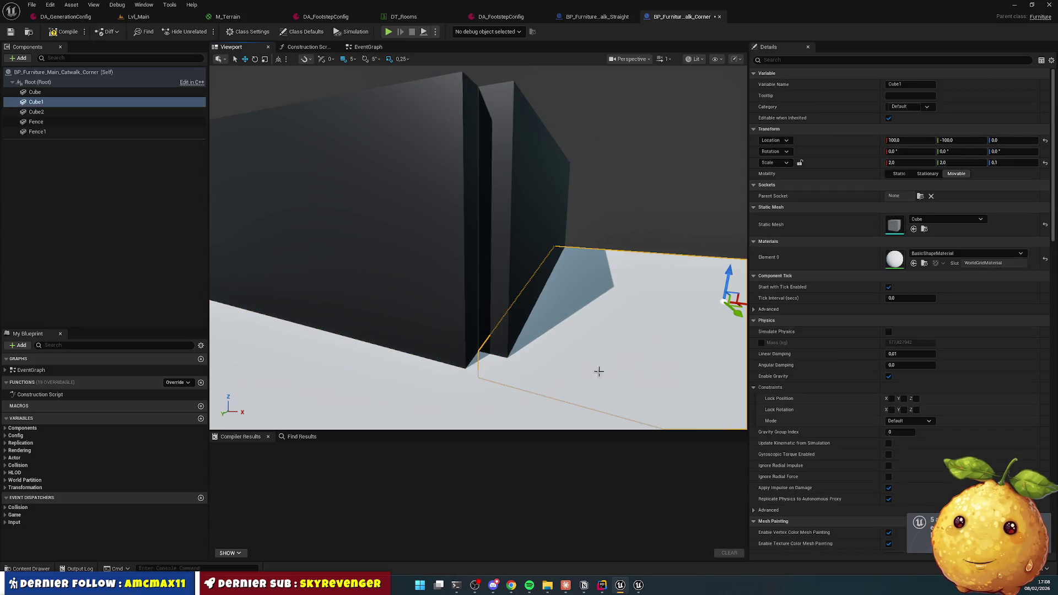
left_click(494, 408, "ctrl")
left_click(357, 375, "ctrl")
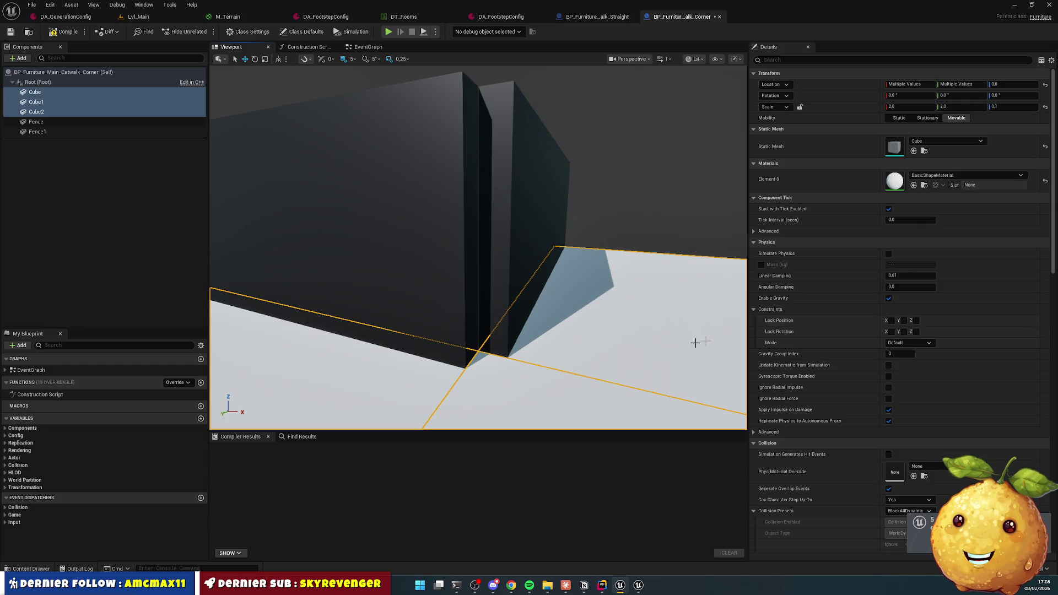
left_click(944, 175)
type("catw")
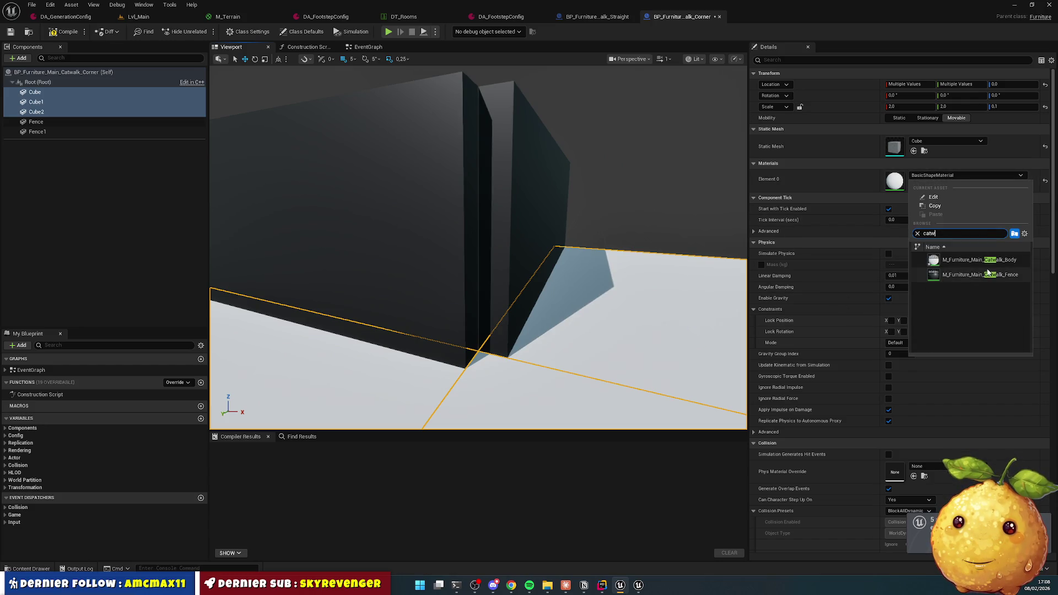
left_click(992, 259)
key("ctrl+s")
left_click(720, 16)
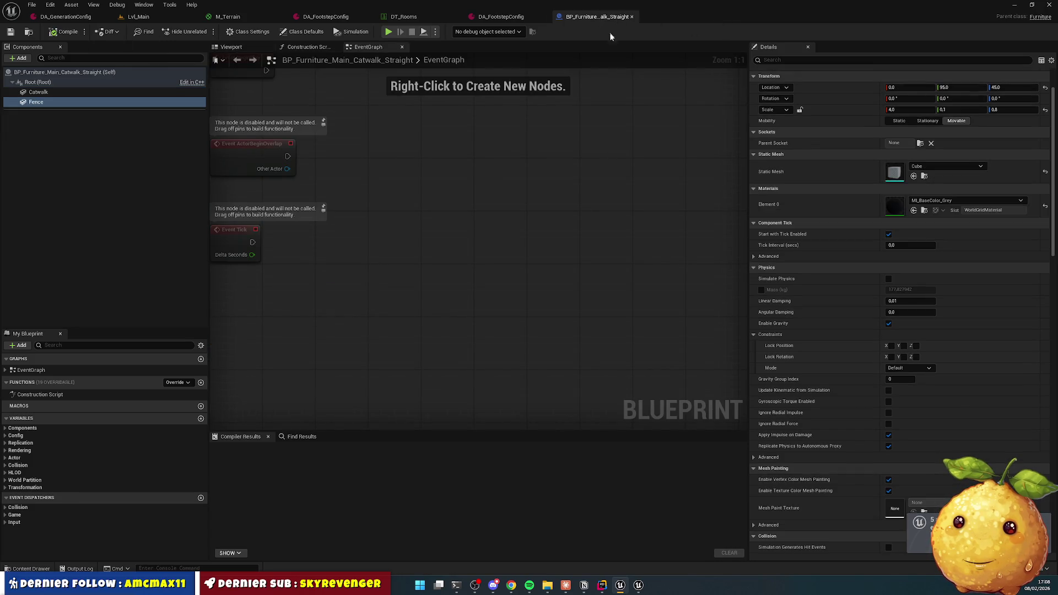
Step: Assign M_Furniture_Main_Catwalk_Body to the straight catwalk's Catwalk floor component
left_click(39, 92)
left_click(231, 47)
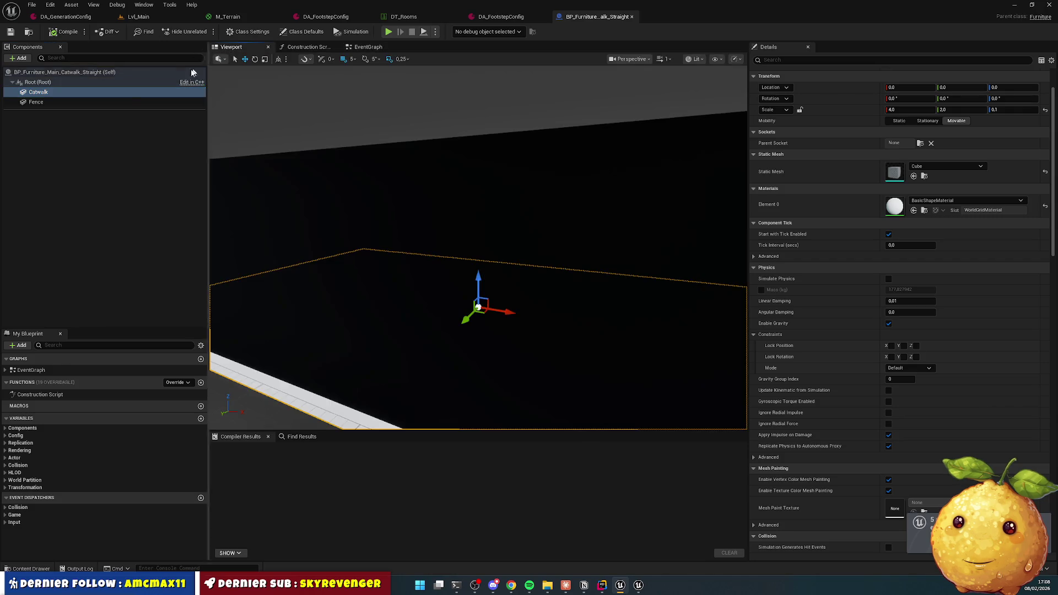
key("f")
left_click(949, 202)
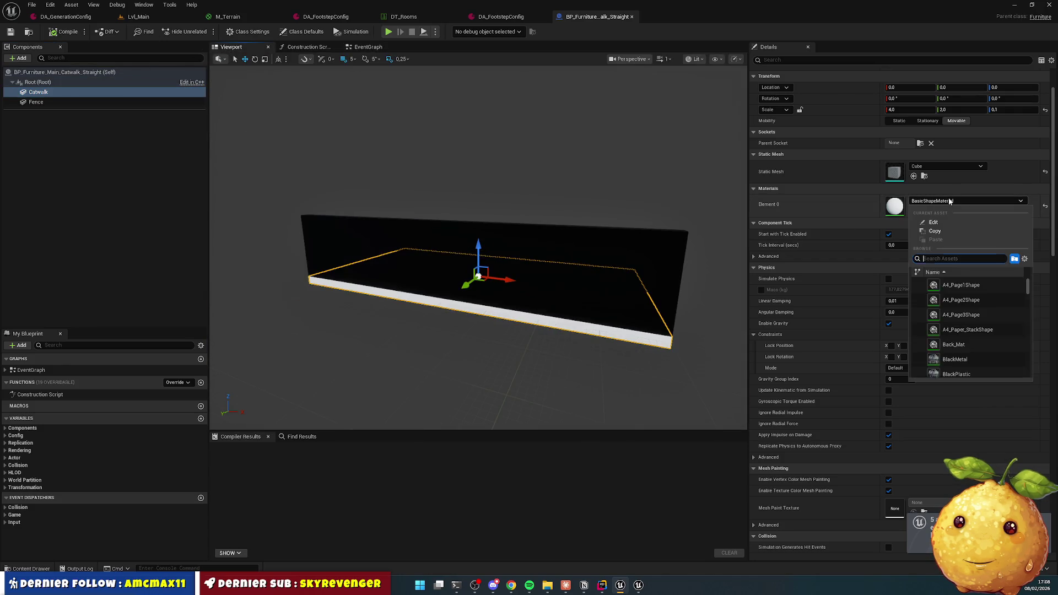
type("catw")
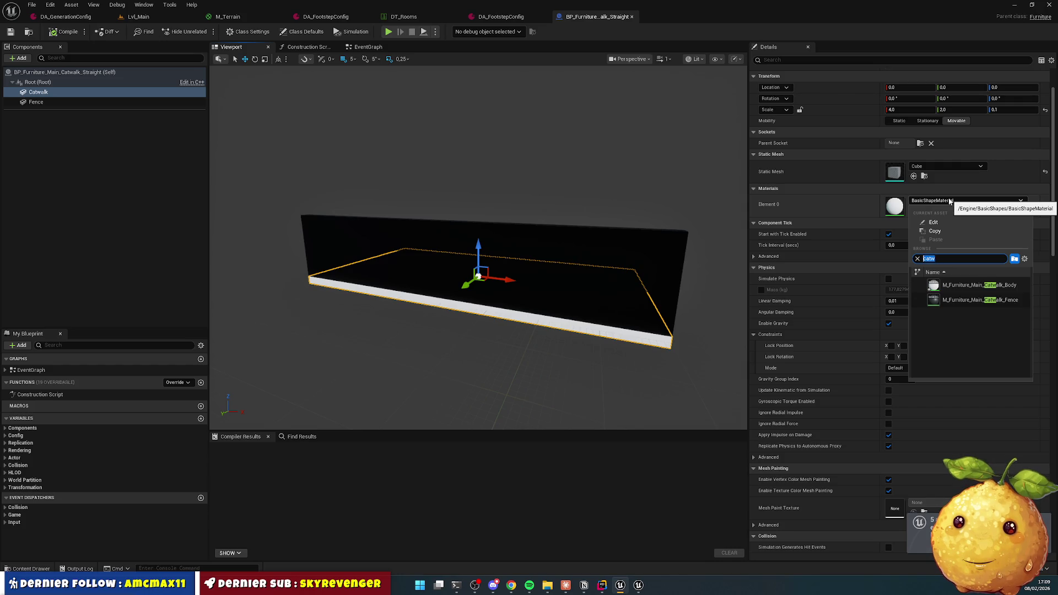
left_click(979, 285)
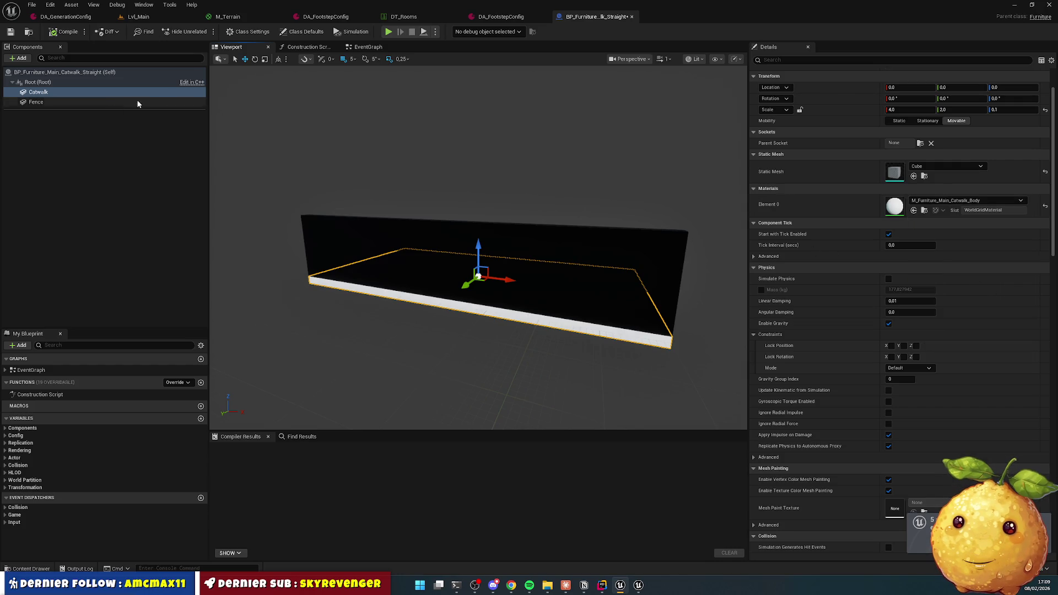
left_click(483, 142)
Step: Give the Fence component M_Furniture_Main_Catwalk_Fence and save the straight catwalk blueprint
left_click(98, 103)
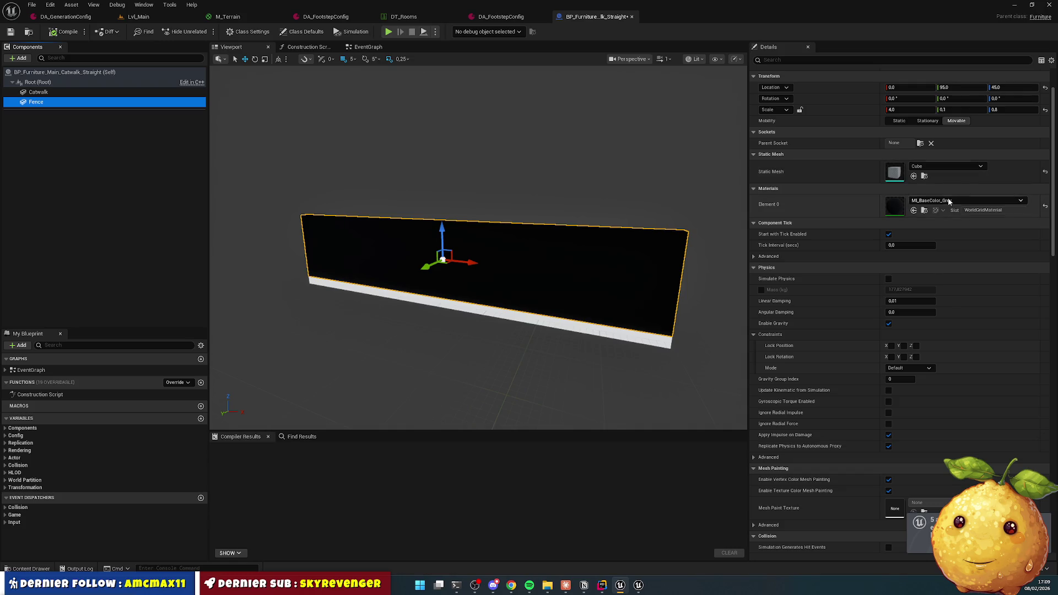
left_click(959, 202)
left_click(966, 300)
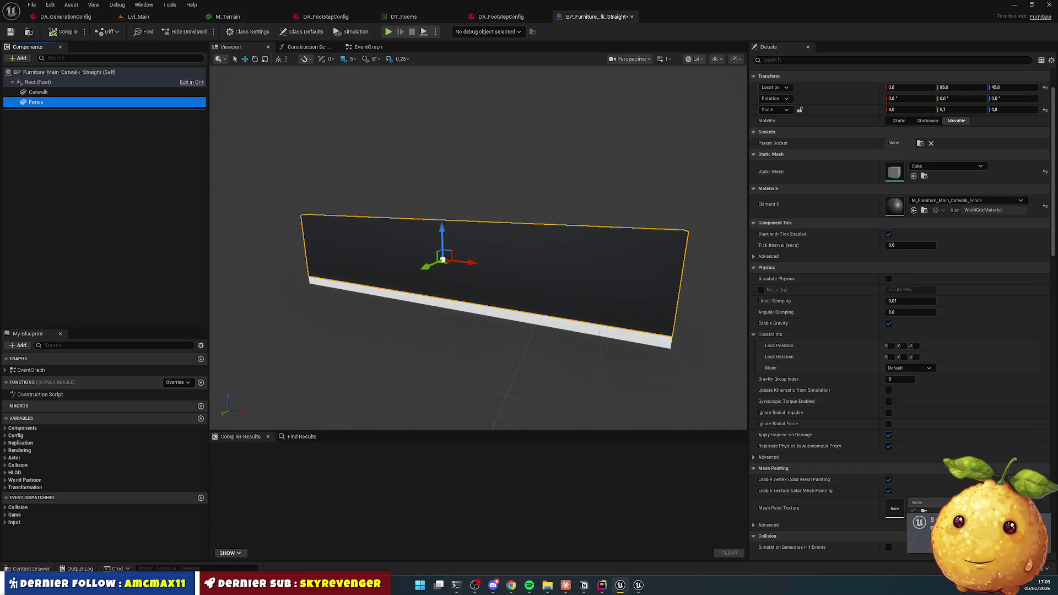
left_click(8, 34)
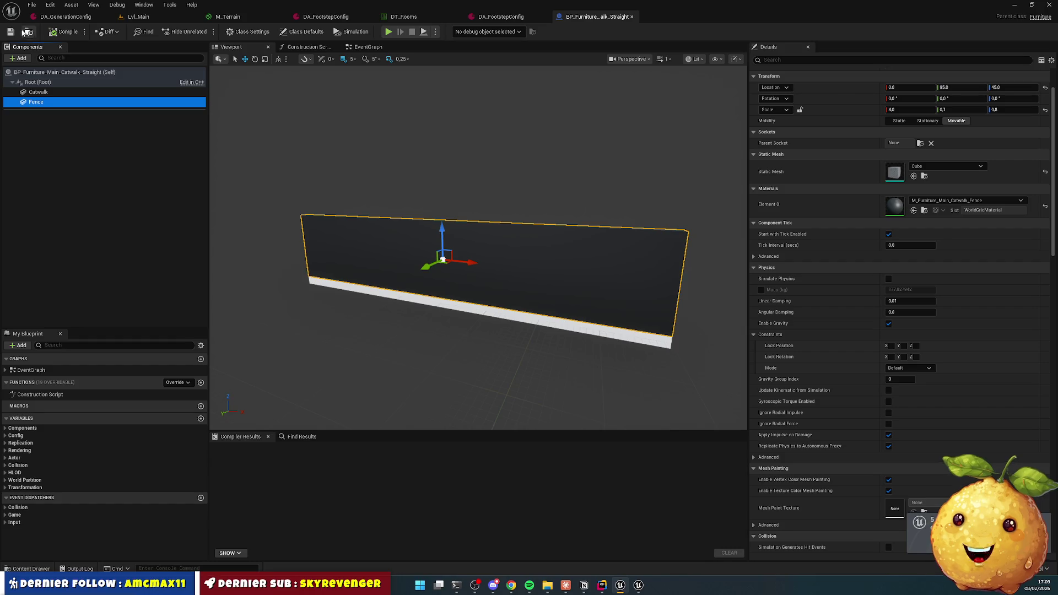
Step: Close the straight catwalk, footstep config and rooms data table editors
left_click(632, 17)
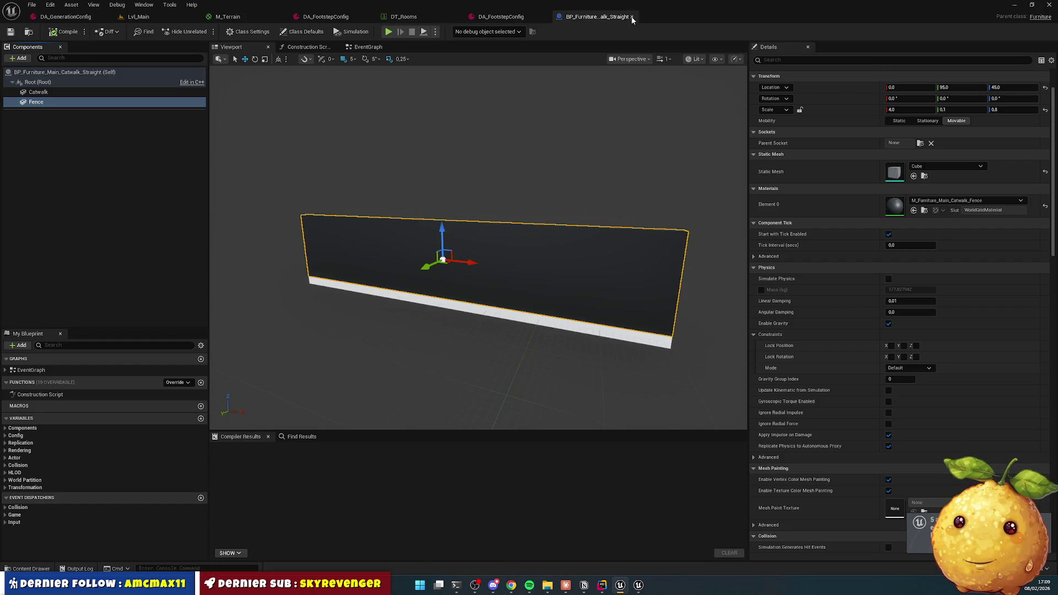
left_click(632, 17)
left_click(544, 16)
left_click(457, 17)
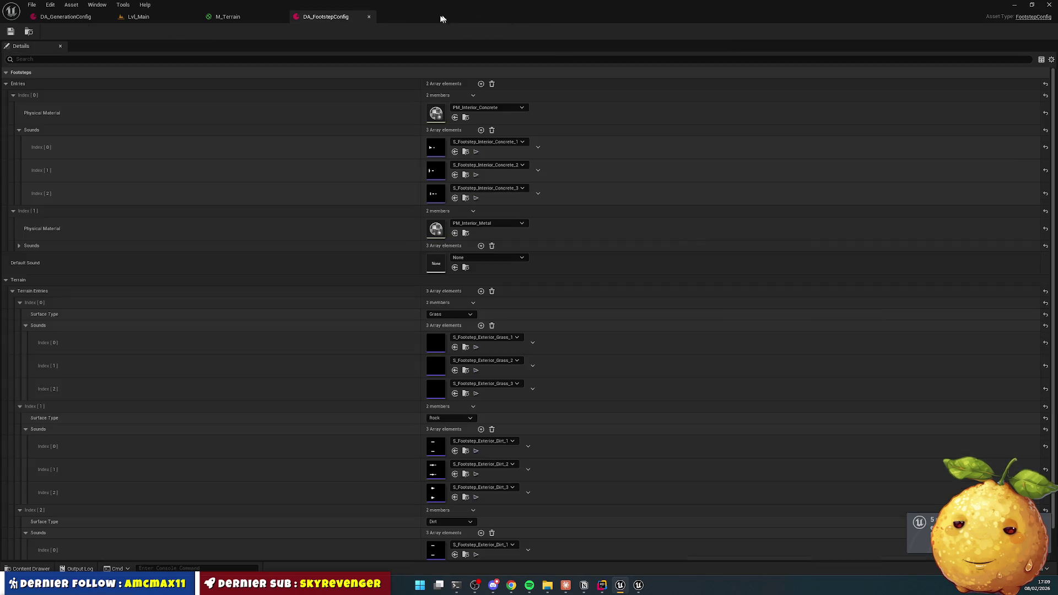
Step: Close the footstep config and M_Terrain editors, applying terrain changes, then play-test Lvl_Main
left_click(369, 16)
left_click(282, 17)
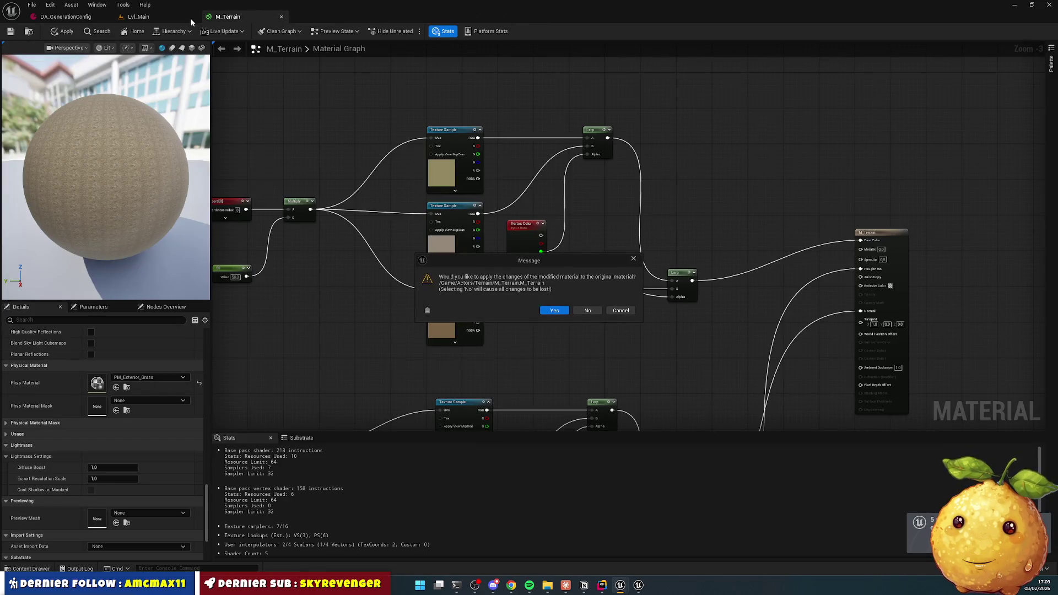
left_click(559, 312)
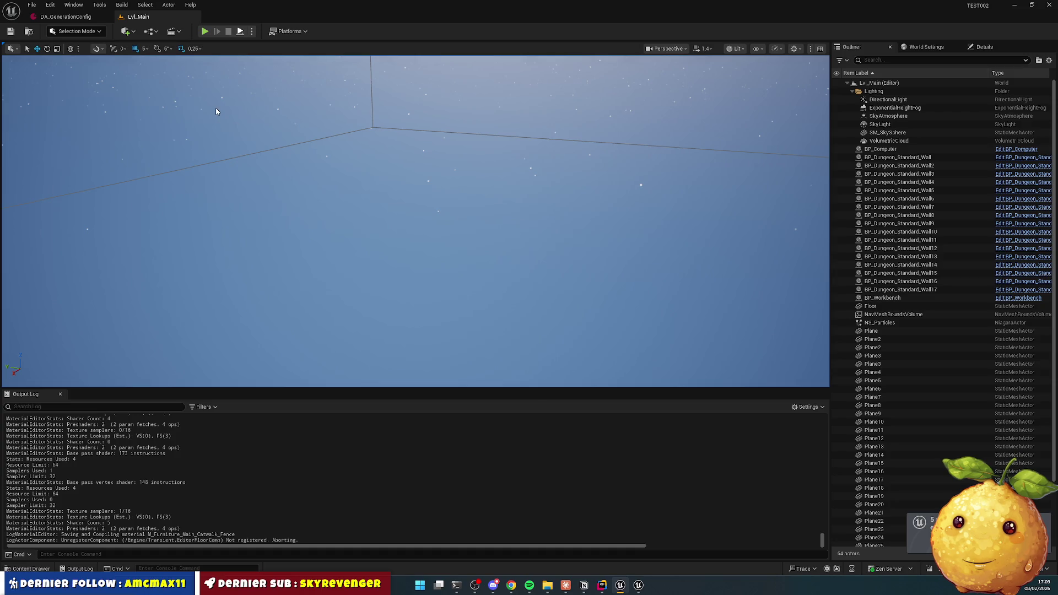
key("alt+p")
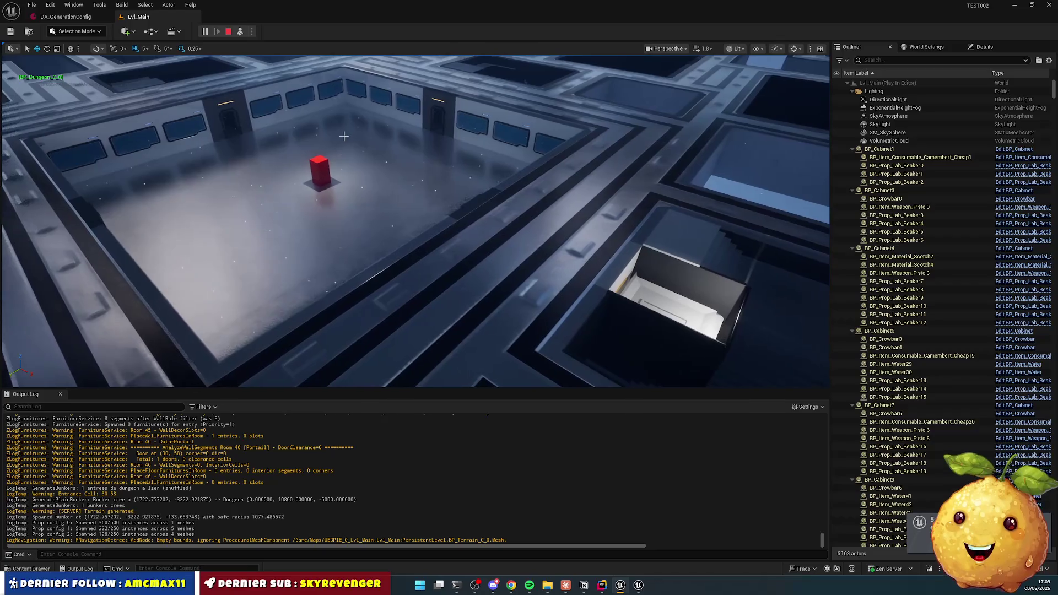
left_click(32, 569)
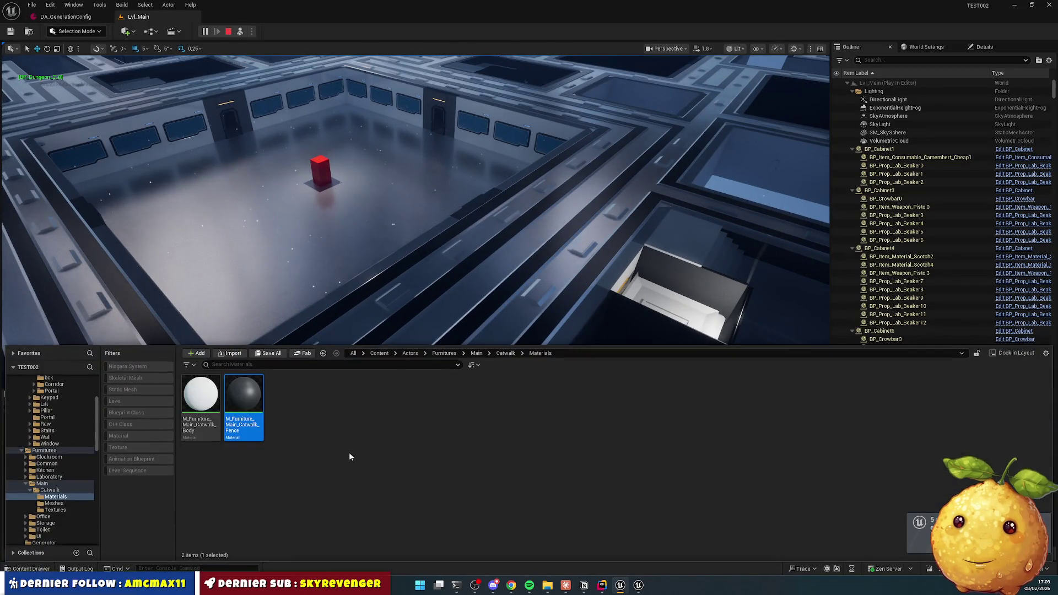
Step: Browse Actors > Dungeon > Config and open the DT_Rooms data table
left_click(410, 353)
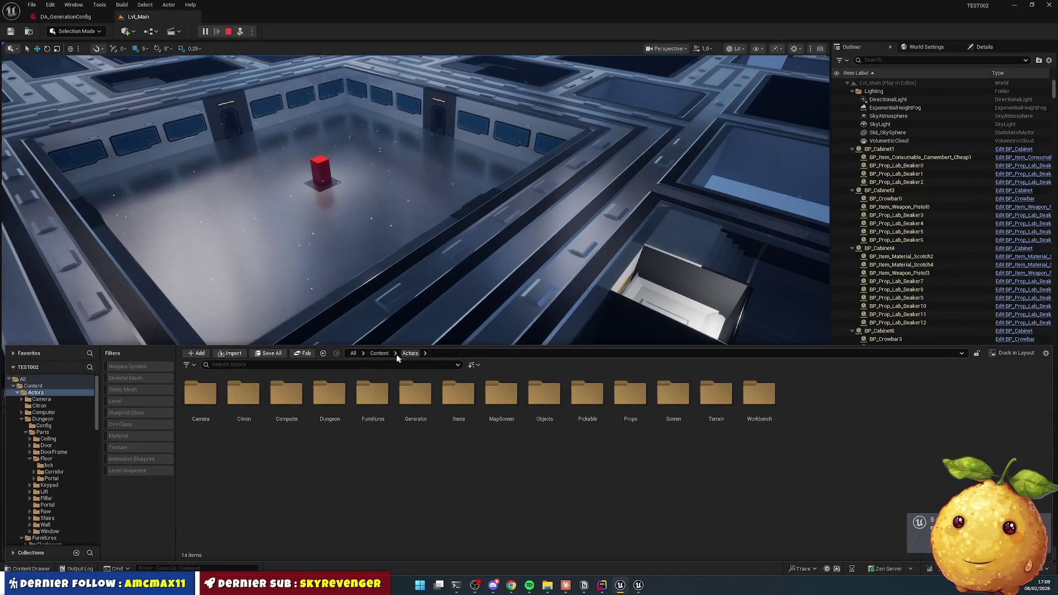
double_click(243, 401)
key("alt+Left")
double_click(330, 401)
left_click(243, 399)
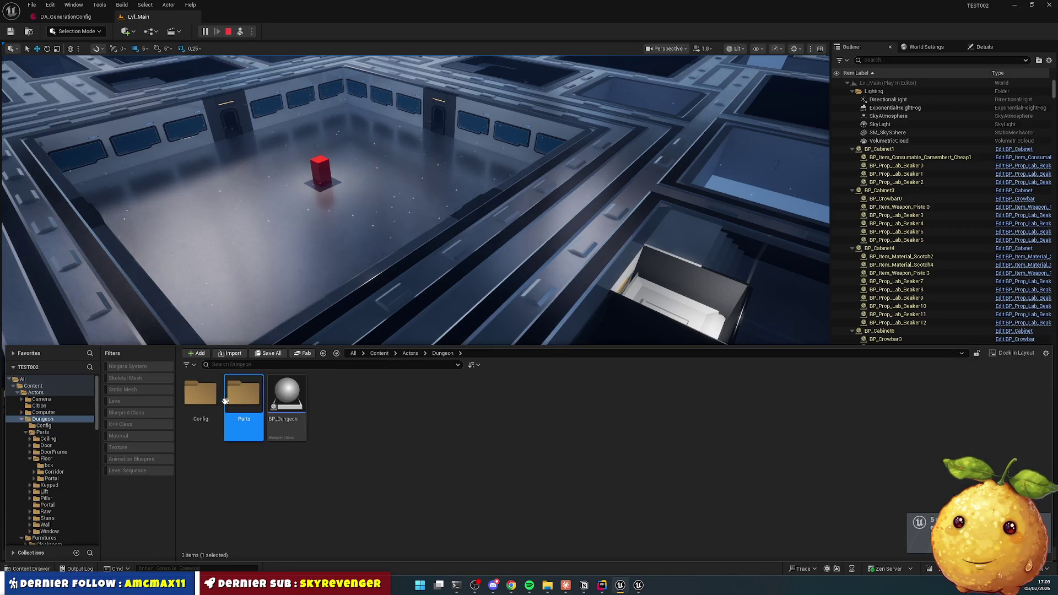
left_click(205, 399)
double_click(206, 399)
double_click(242, 396)
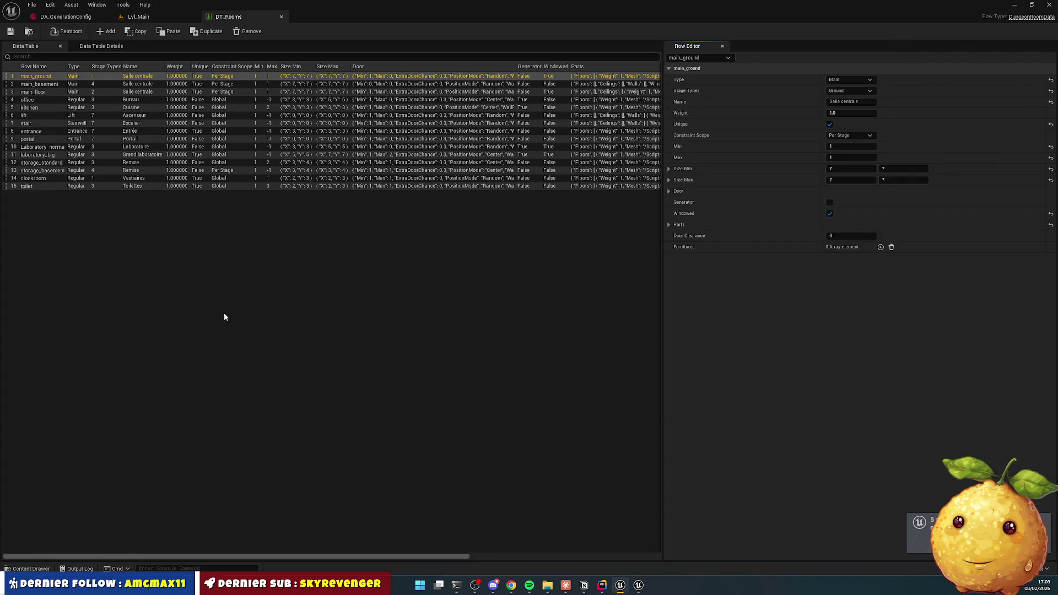
Step: Open BP_Dungeon from the Dungeon folder and stop the running simulation
left_click(31, 568)
left_click(312, 464)
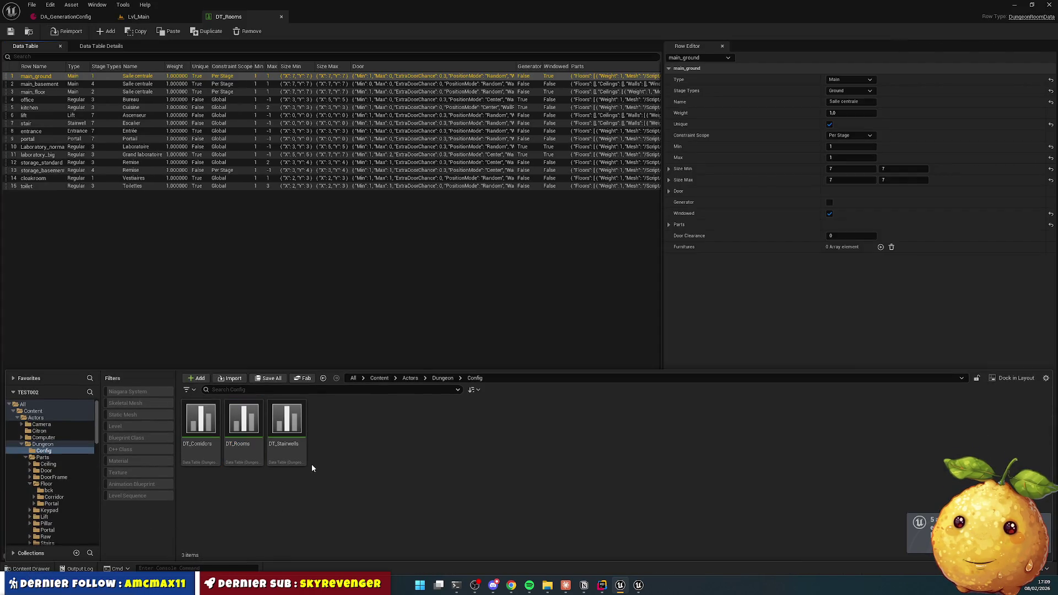
key("alt+Left")
double_click(287, 432)
scroll(902, 276, "down", 10)
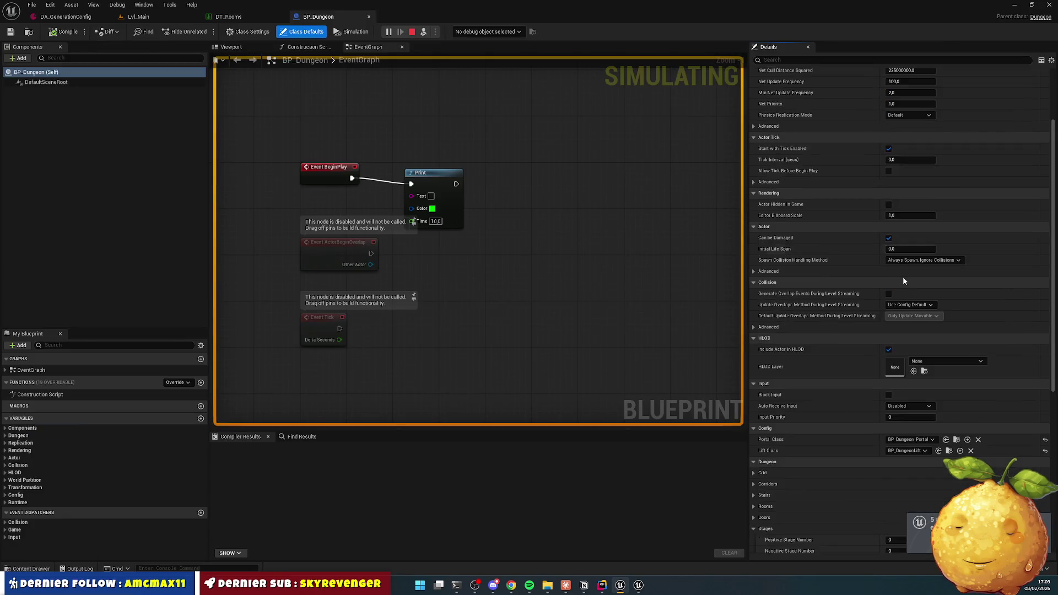
scroll(905, 281, "down", 5)
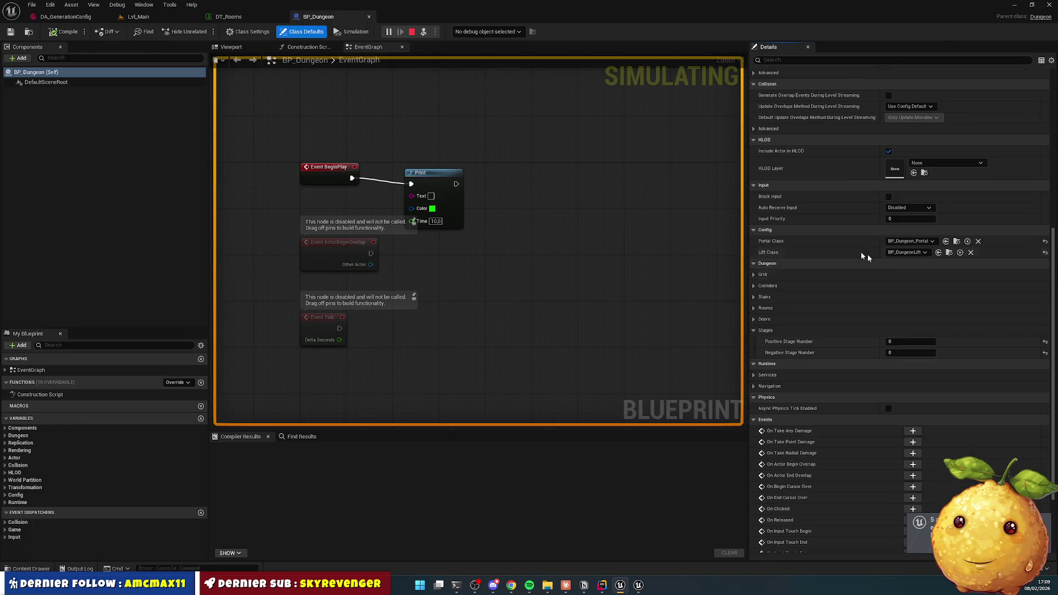
left_click(411, 32)
Step: Change BP_Dungeon's Positive Stage Number and compile the blueprint
left_click(908, 342)
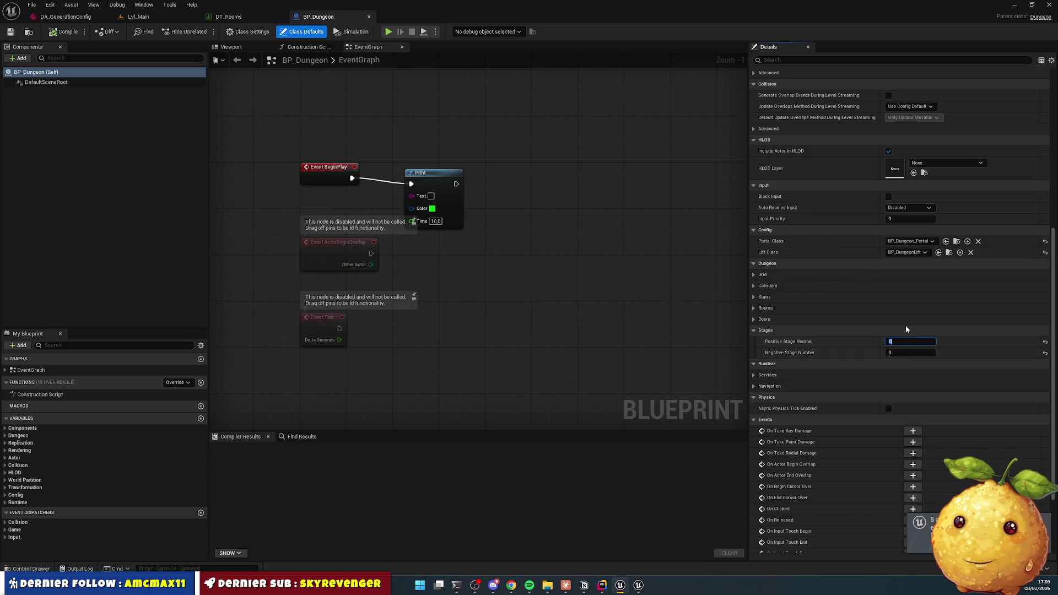
key("Return")
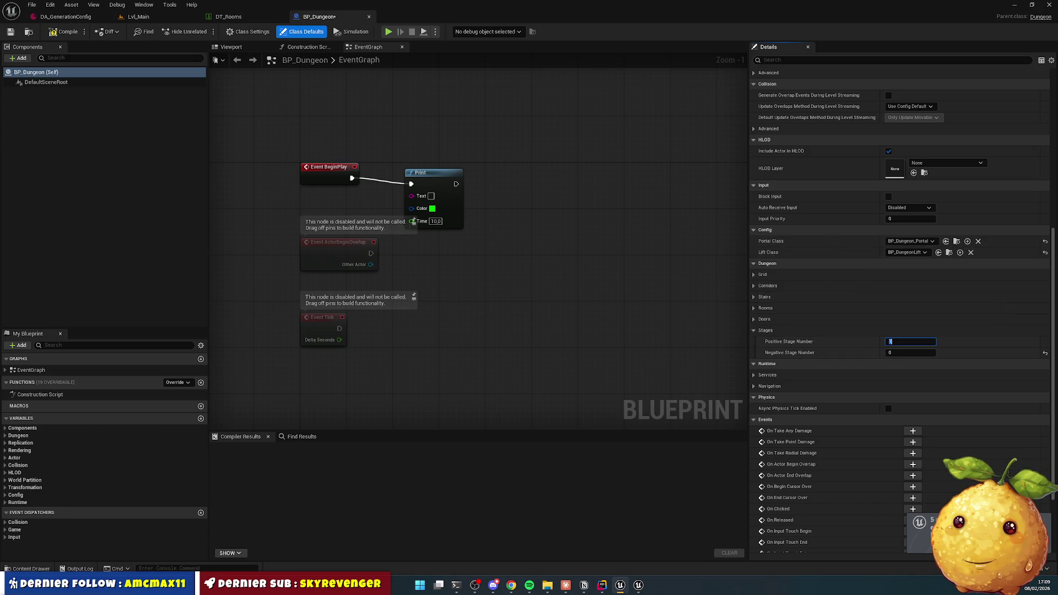
left_click(67, 32)
left_click(228, 16)
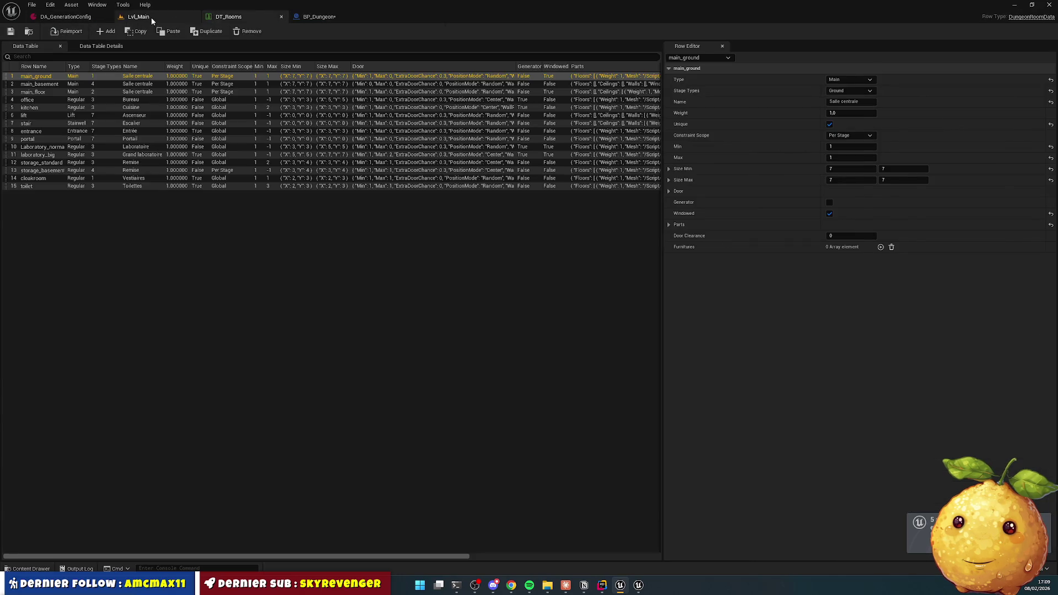
Step: Run short play tests of Lvl_Main, walking the character into the dark room
left_click(139, 16)
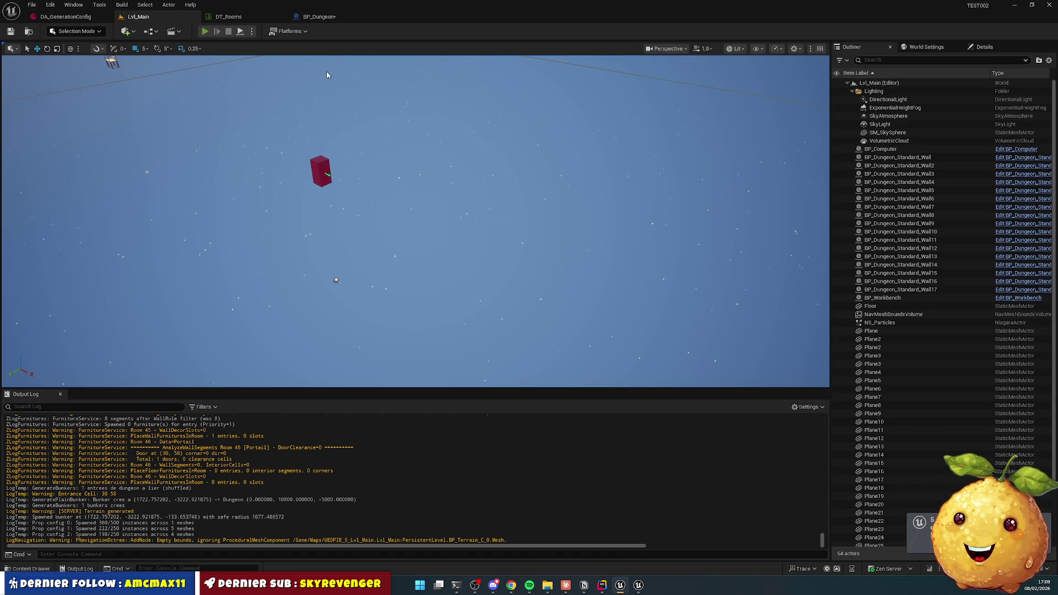
key("w")
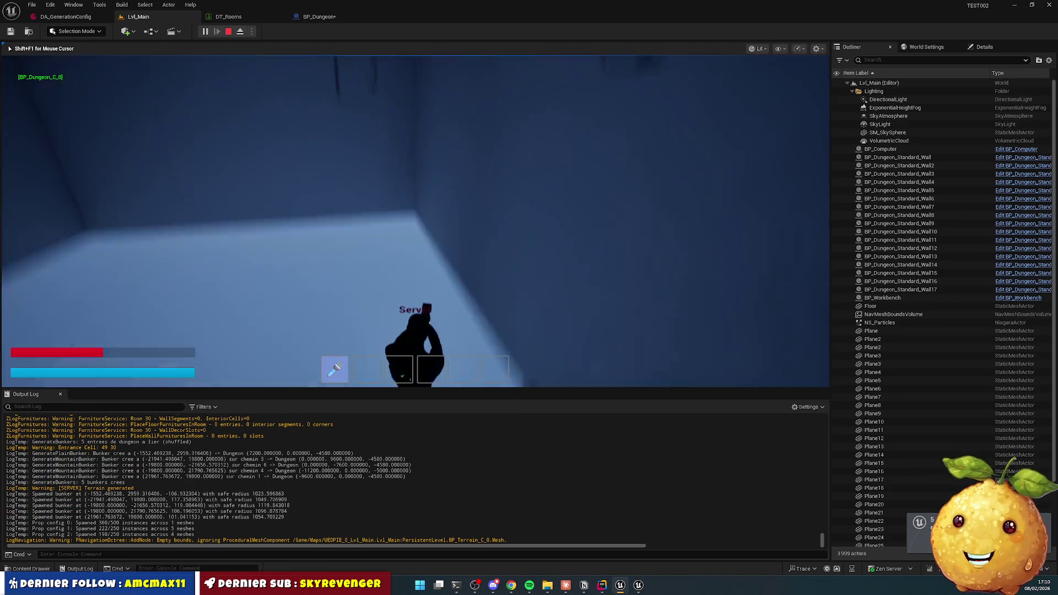
key("Escape")
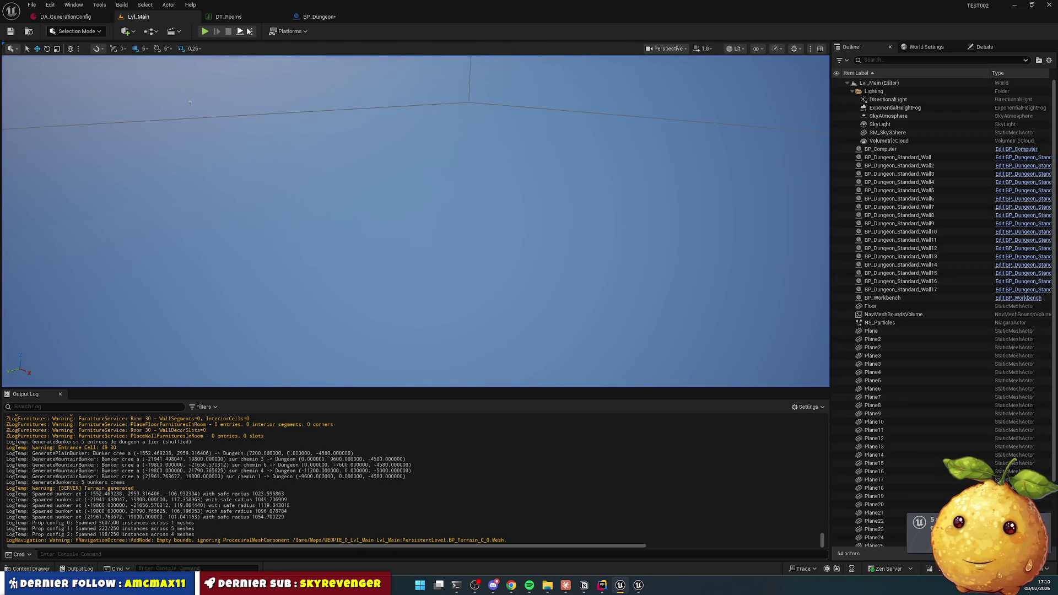
left_click(238, 36)
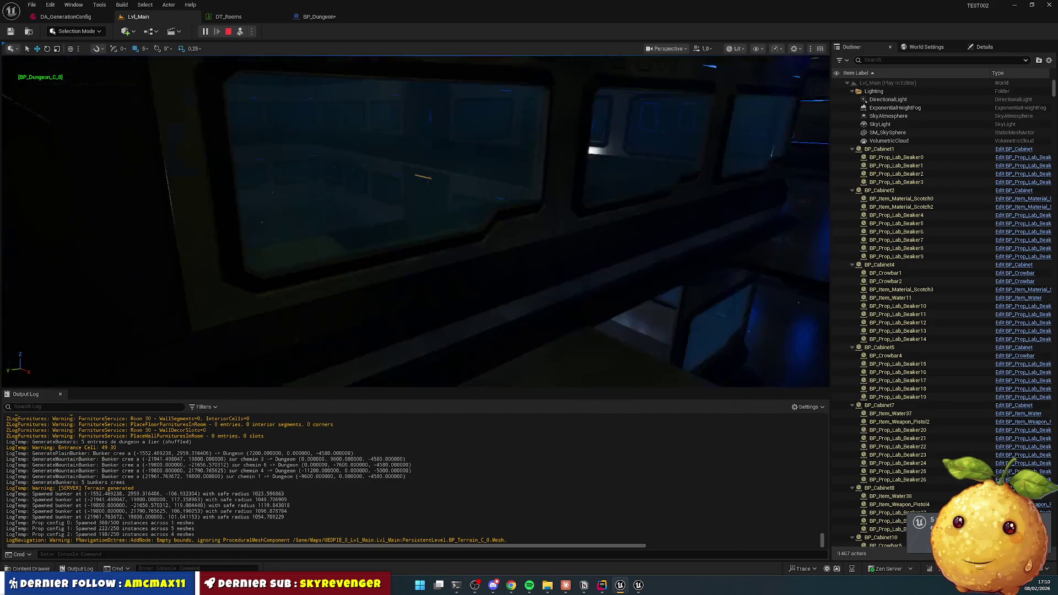
left_click(229, 31)
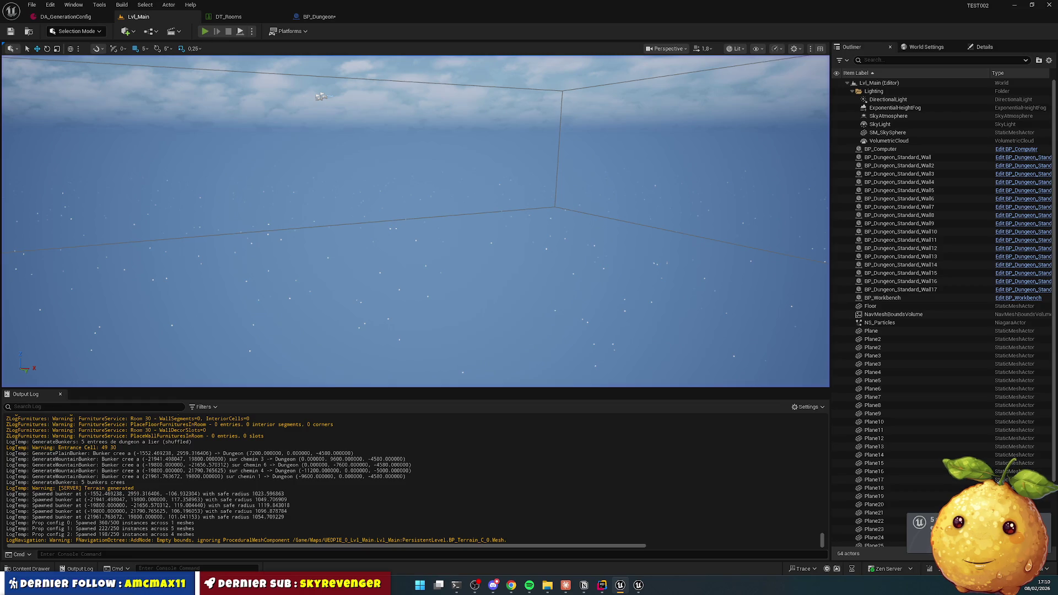
Step: Play-test again, running the character down the corridors, then end the session
key("alt+p")
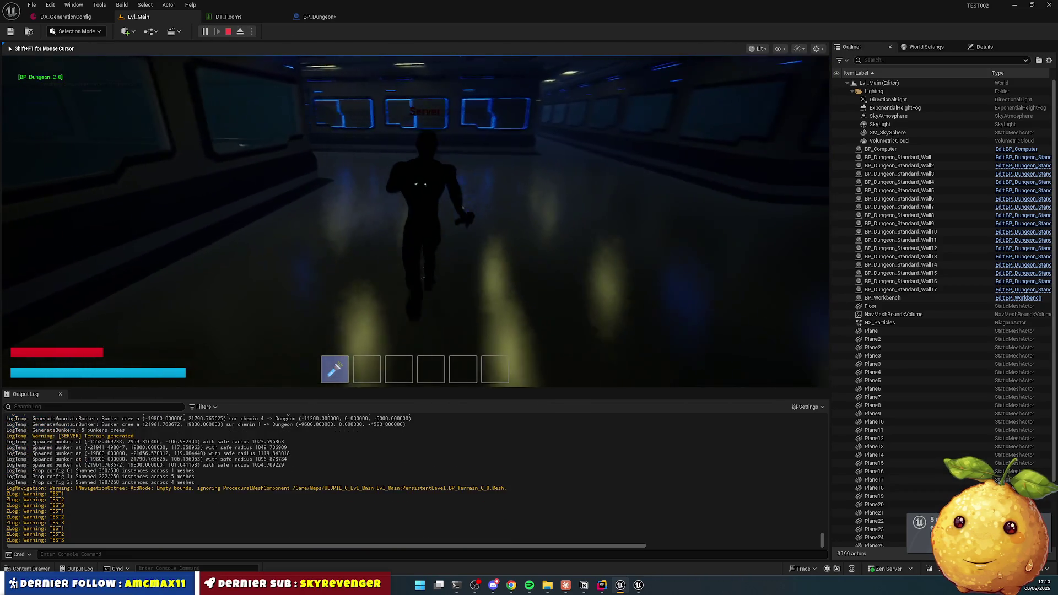
key("w")
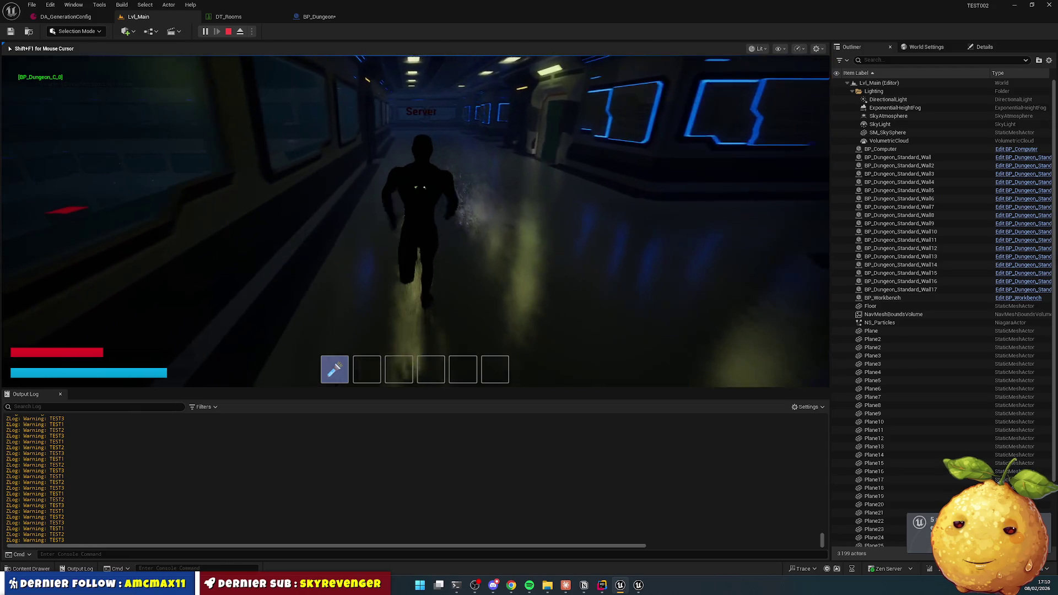
key("w")
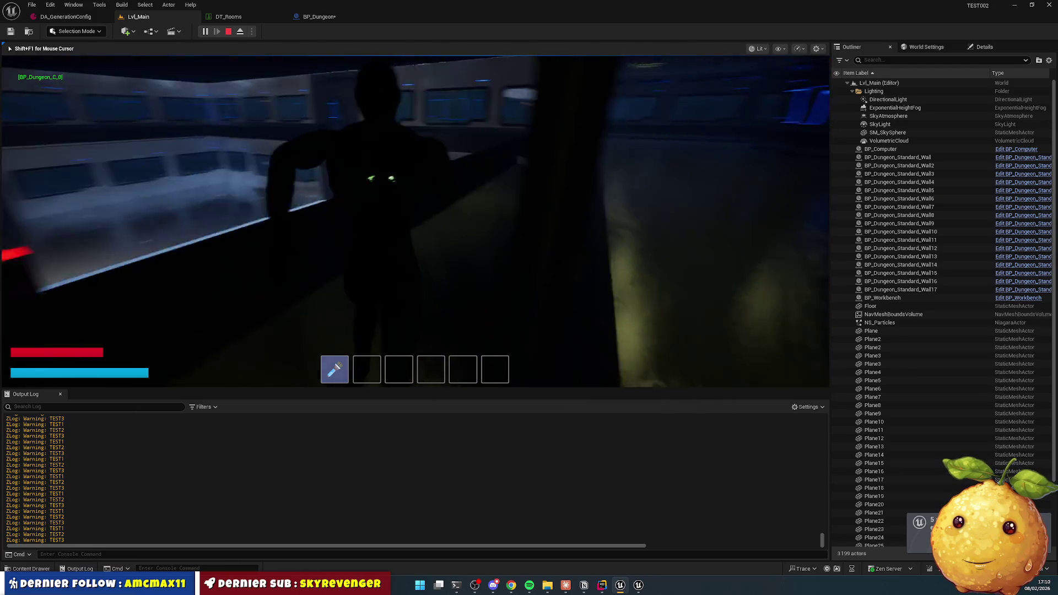
key("w")
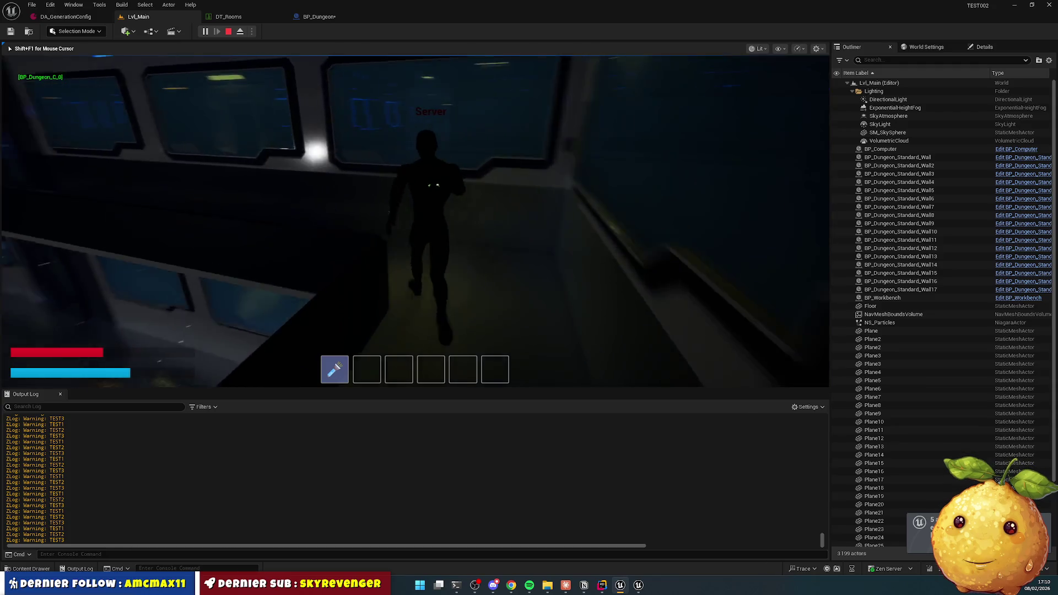
key("w")
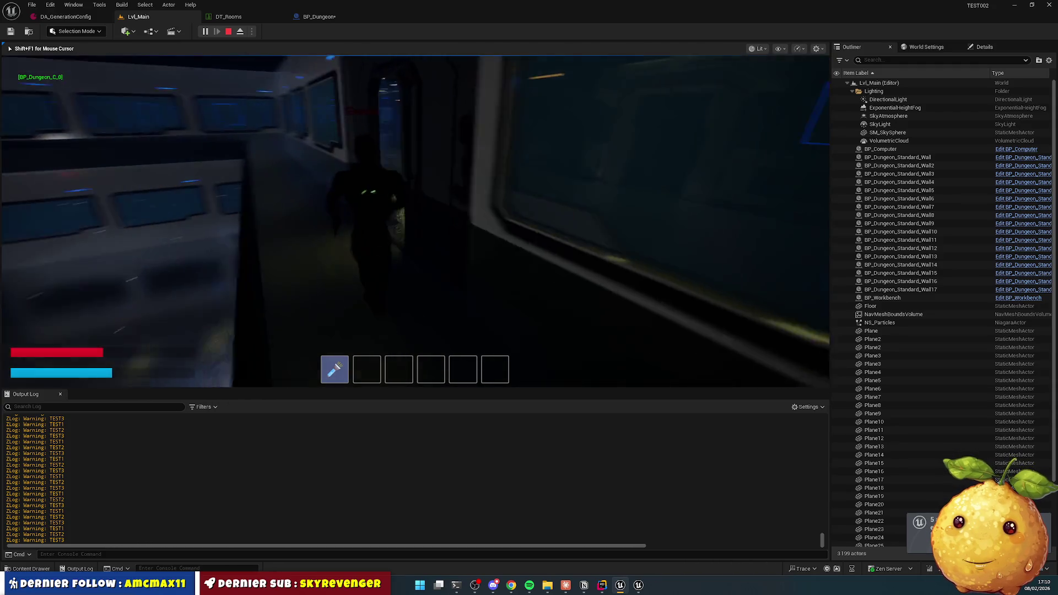
key("w")
key("shift+F1")
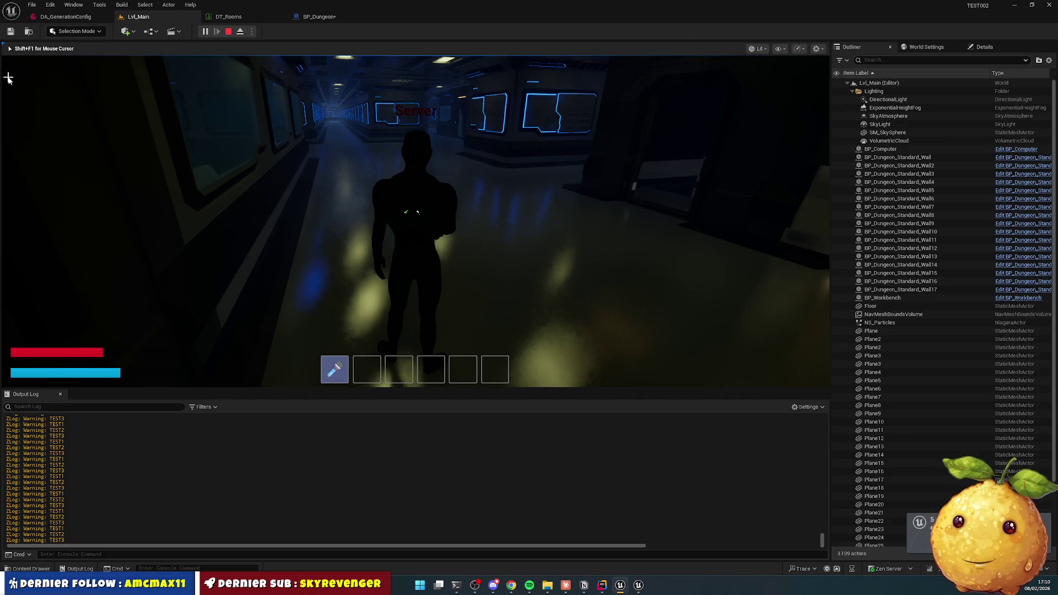
key("Escape")
key("super")
left_click(31, 569)
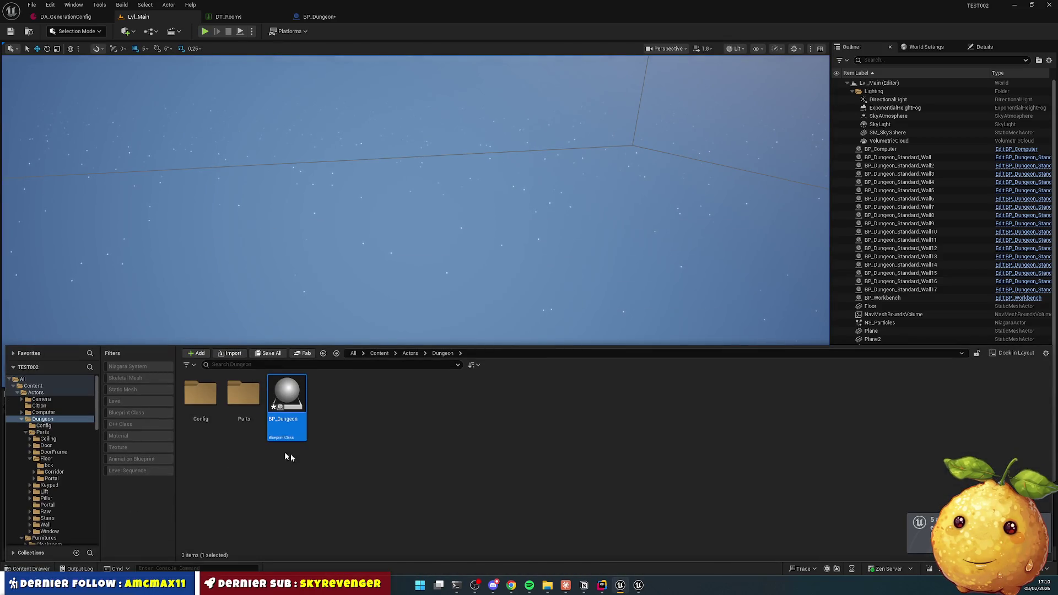
Step: Open the three sounds in Art/Sounds/Footstep/Footstep_Interior_Metal for editing
left_click(379, 354)
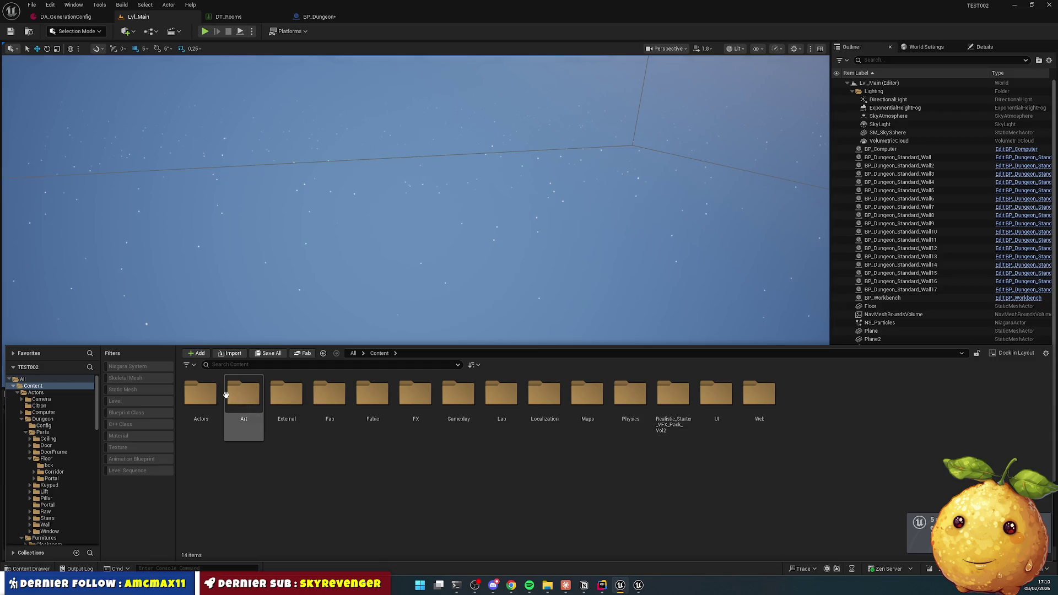
double_click(227, 395)
double_click(280, 429)
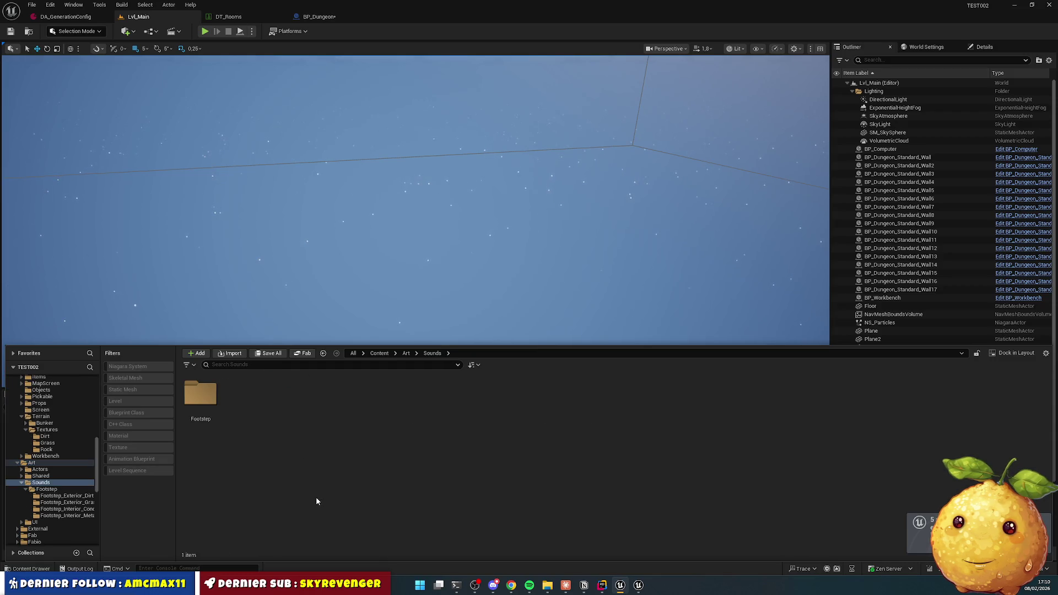
double_click(200, 395)
left_click(334, 398)
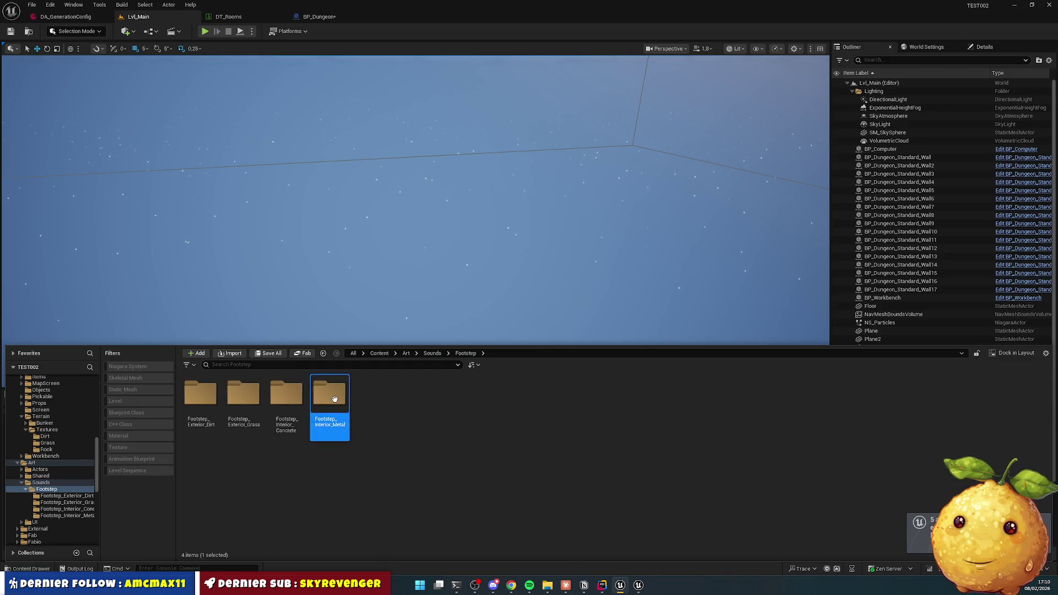
double_click(335, 398)
left_click(200, 397)
left_click(286, 396, "shift")
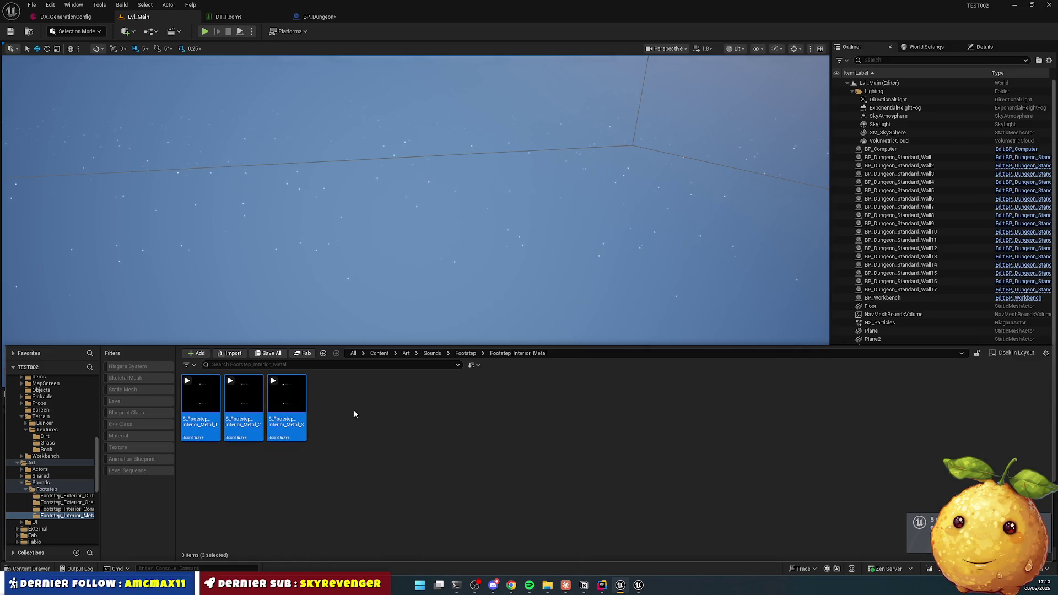
key("Return")
Step: Set Volume to 0.2 on each of the three interior metal footstep sounds
left_click(449, 307)
type("0.2")
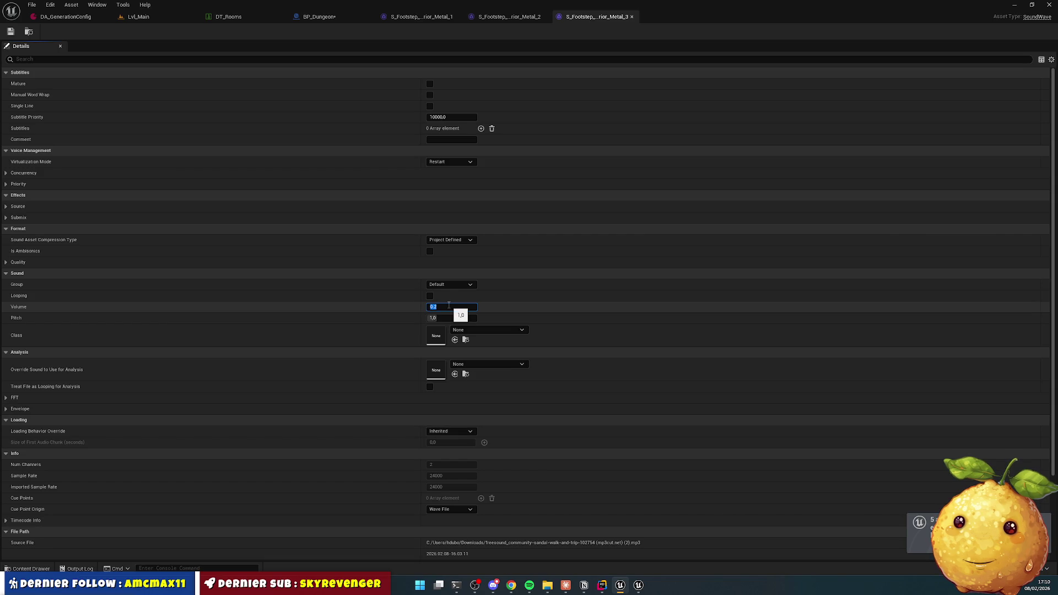
left_click(507, 16)
left_click(450, 306)
type("0.2")
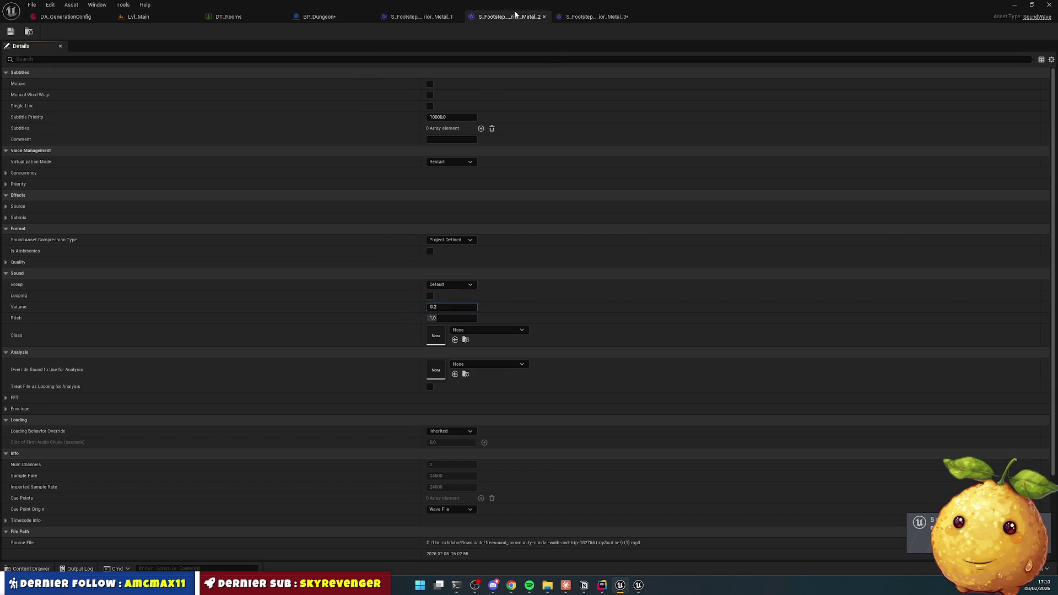
left_click(419, 16)
left_click(452, 306)
type("0.2")
key("Return")
Step: Save all the edited sounds and close the sound editors
left_click(597, 16)
key("ctrl+shift+s")
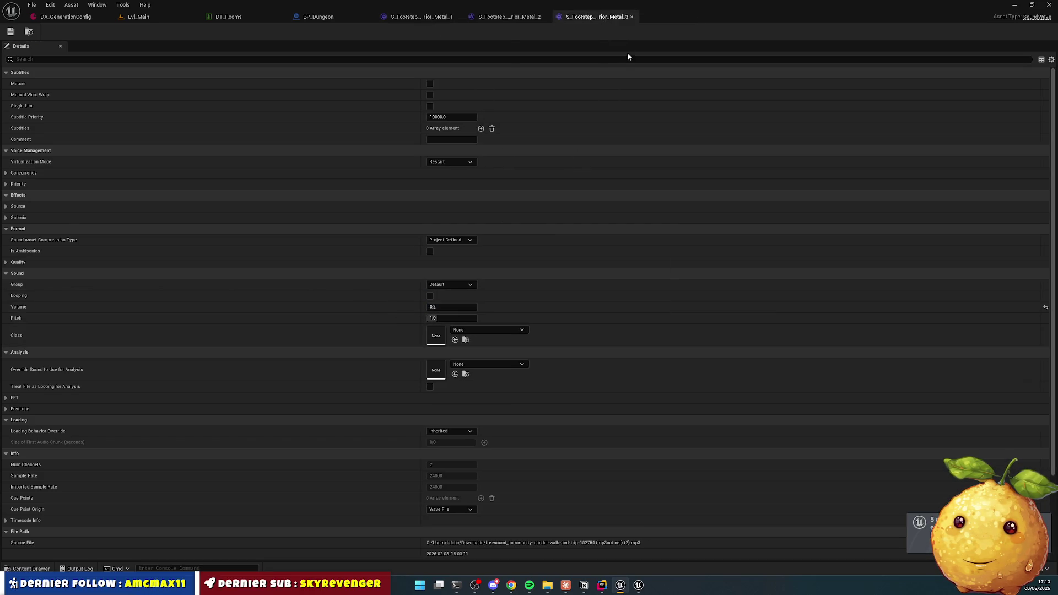
key("ctrl+w")
key("ctrl+w")
key("ctrl+w")
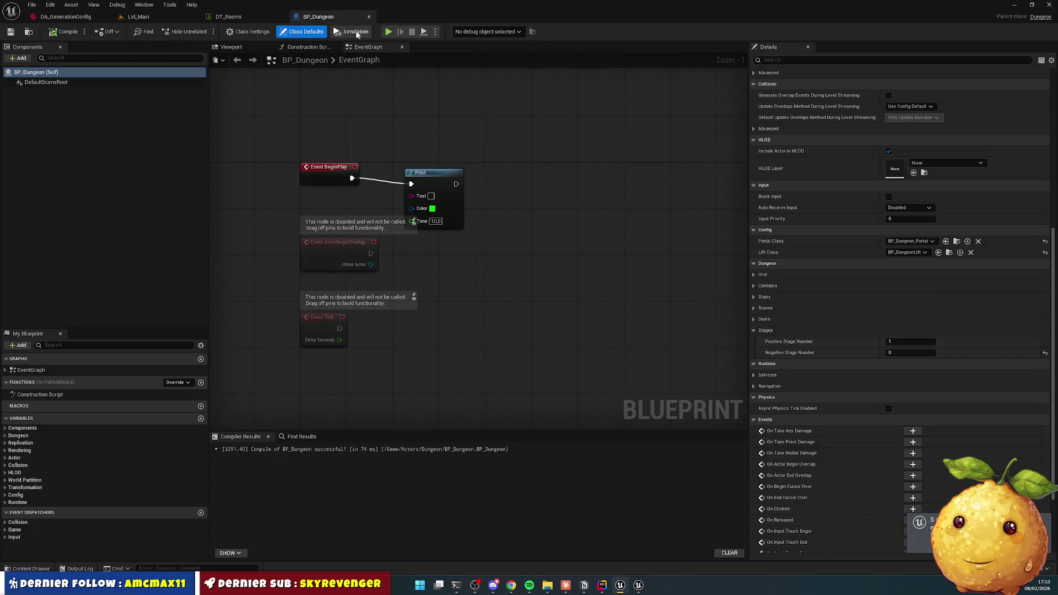
Step: Uncheck Generate Terrain in DA_GenerationConfig, save it, and close its editor
left_click(66, 16)
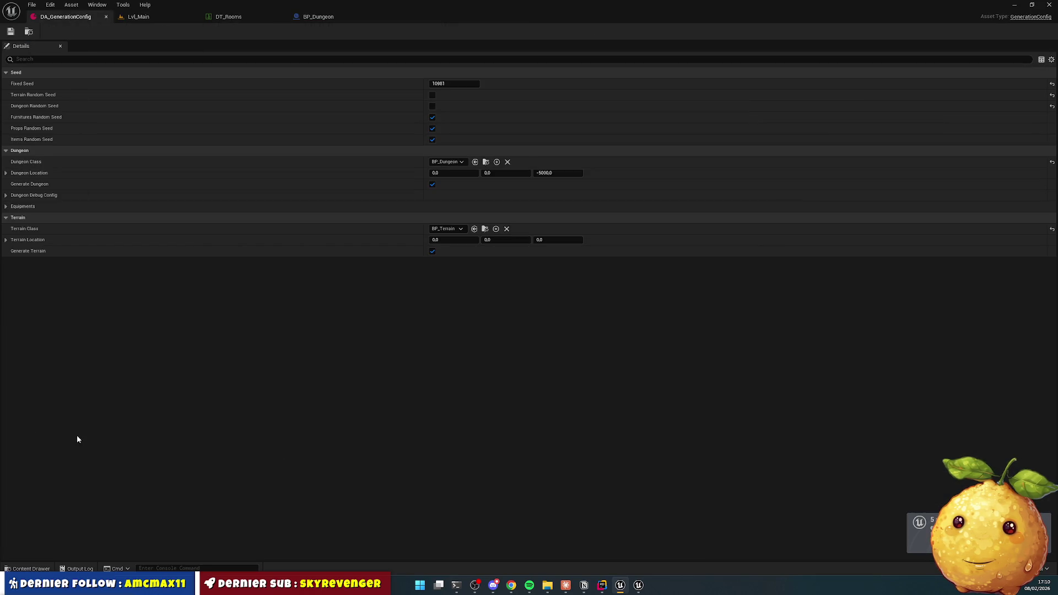
left_click(432, 252)
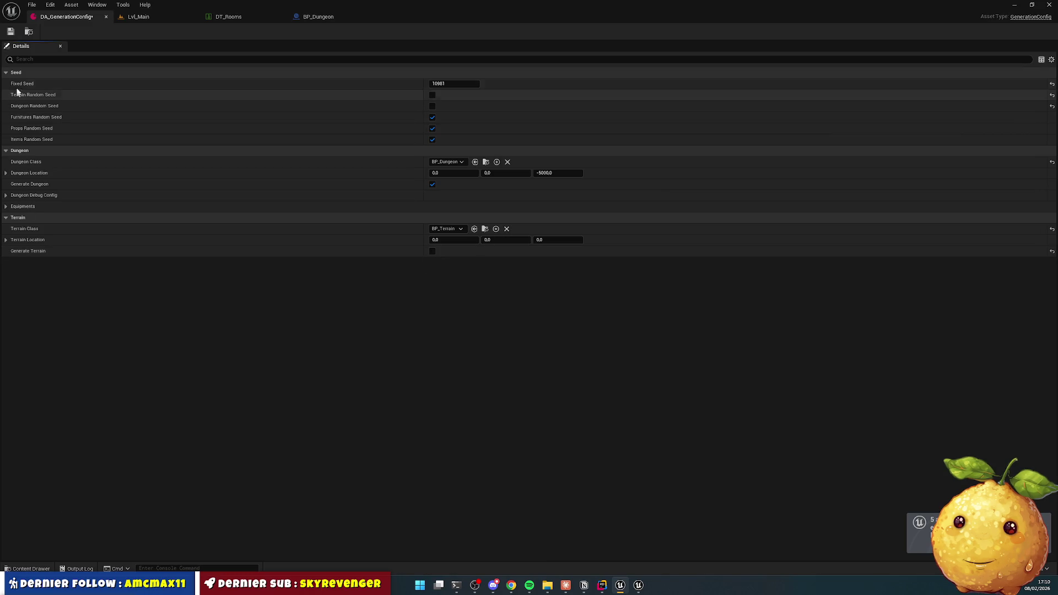
left_click(10, 32)
left_click(105, 18)
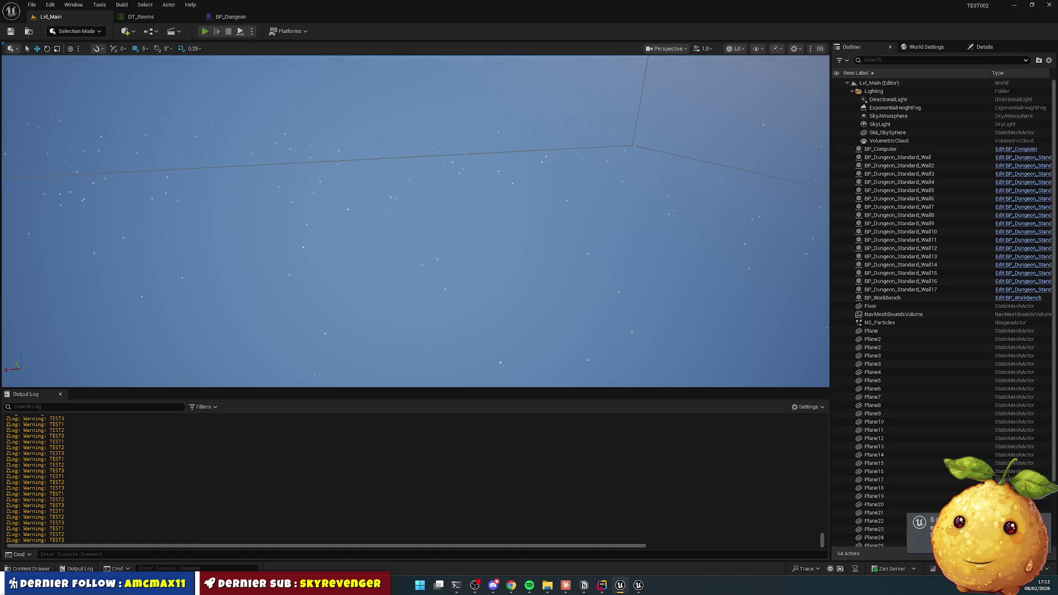
Step: Play the level, running through the corridor and Server room, then bring up Notion
key("alt+p")
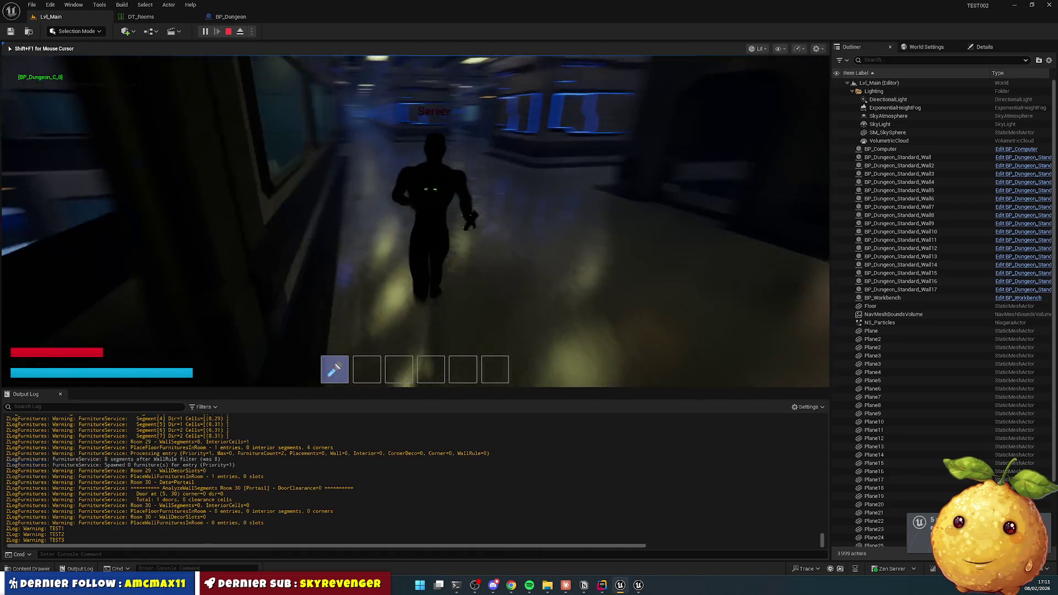
key("w")
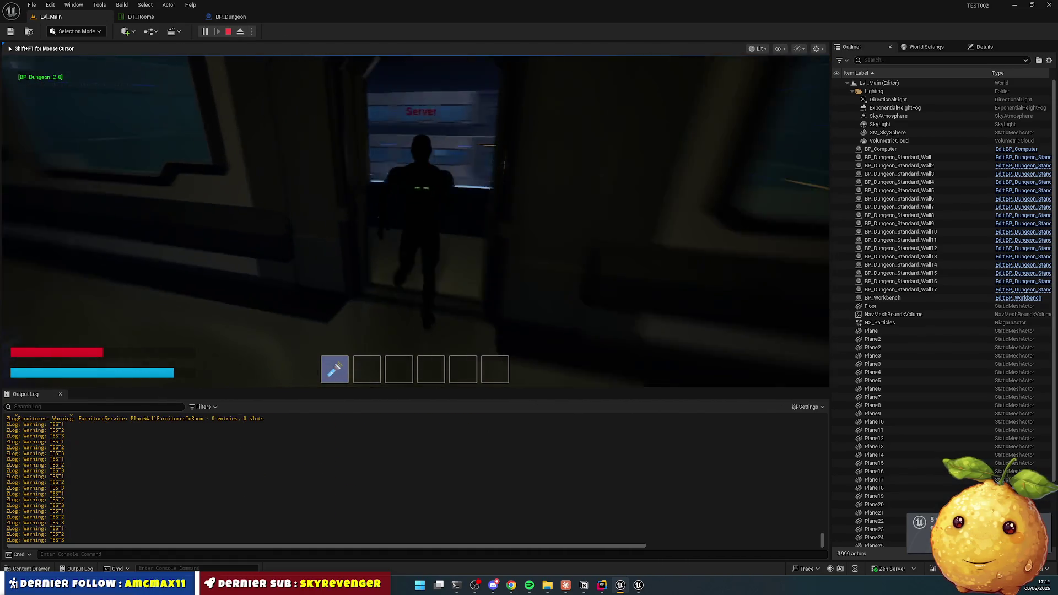
key("w")
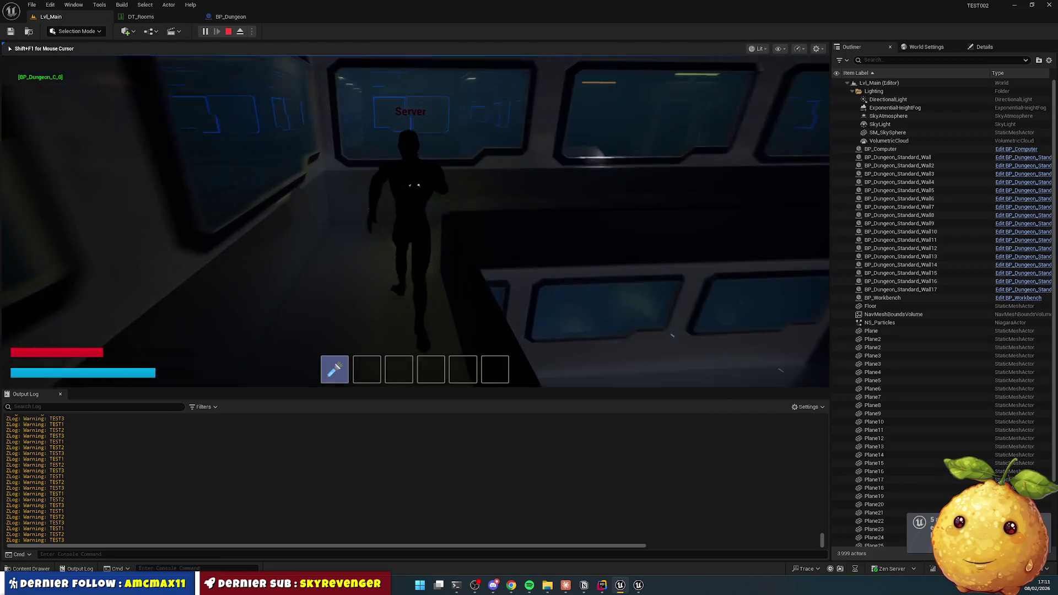
key("w")
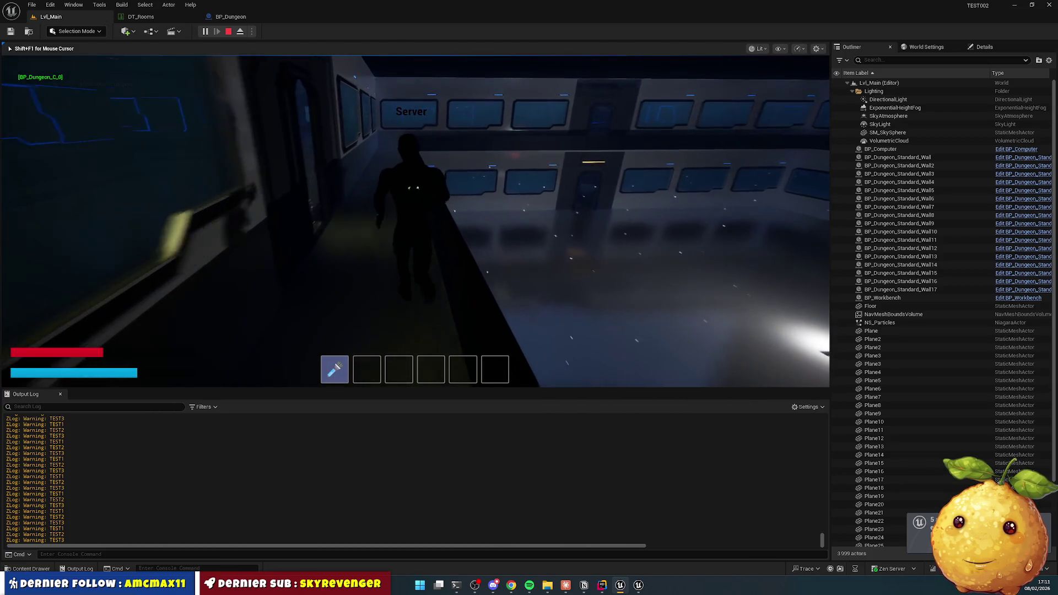
key("w")
key("w")
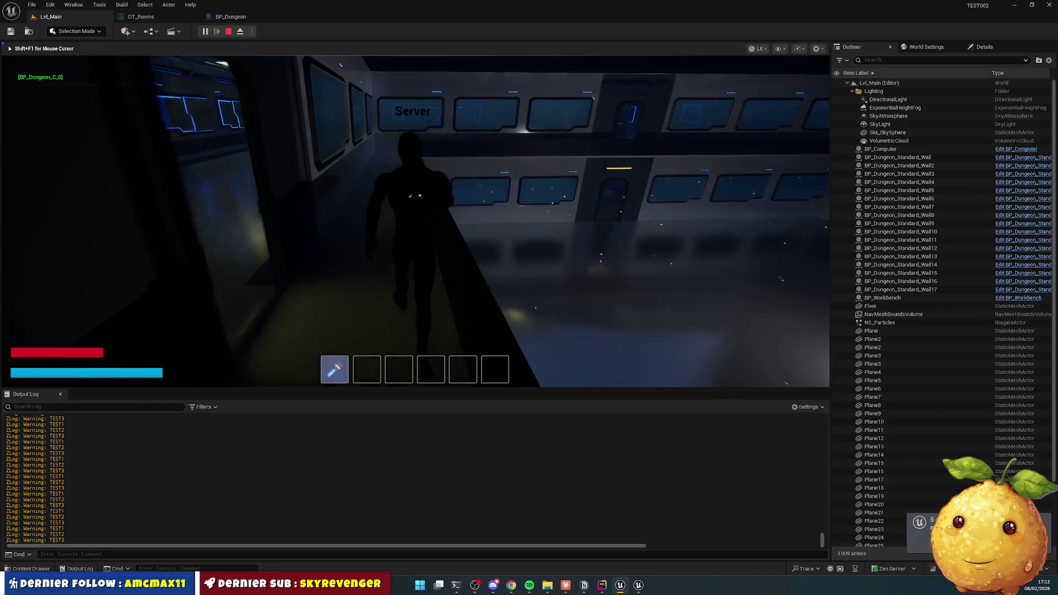
key("w")
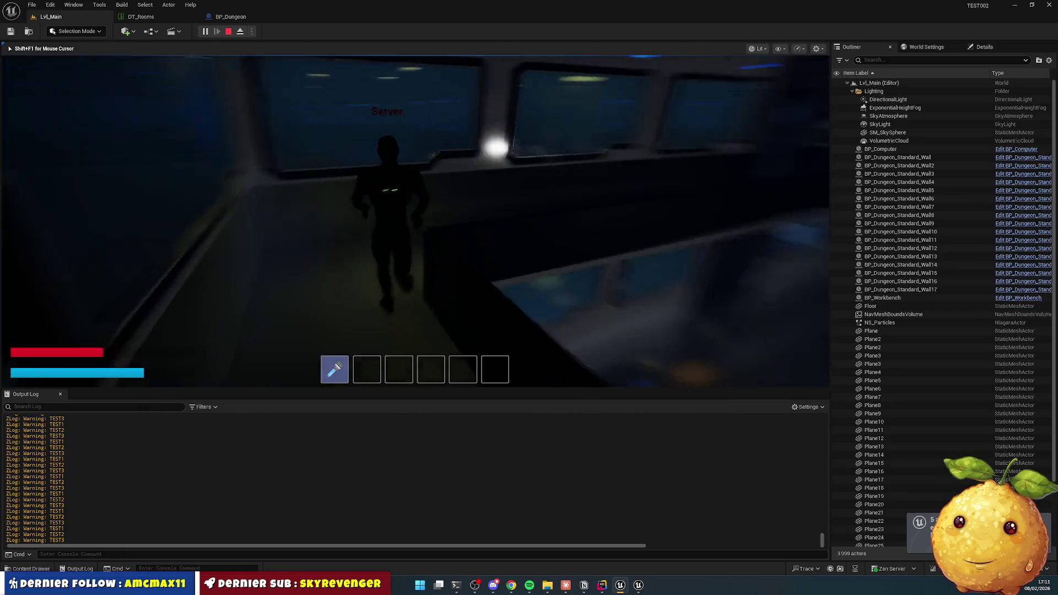
key("w")
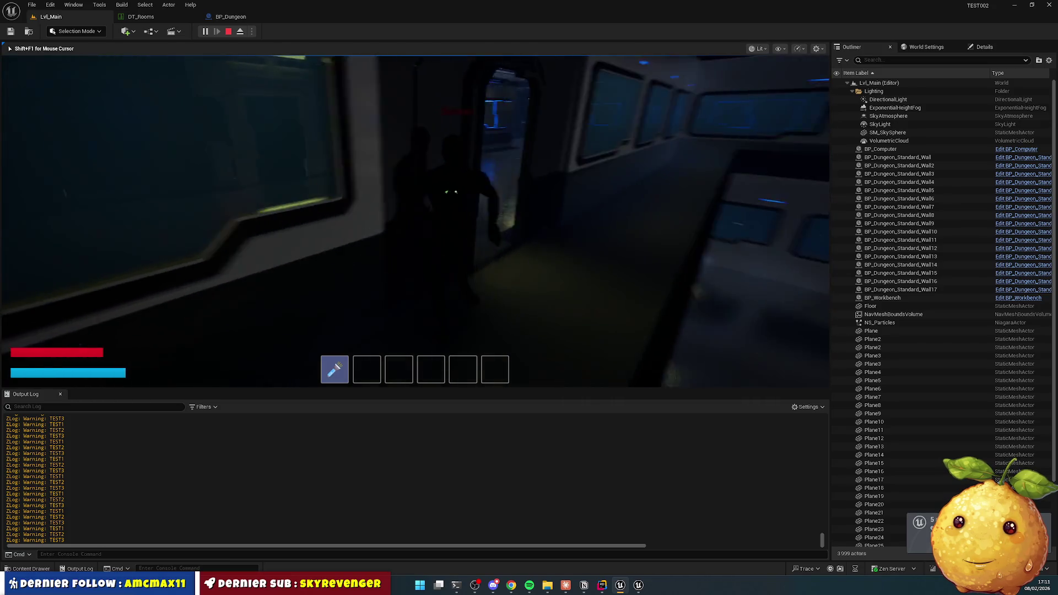
key("w")
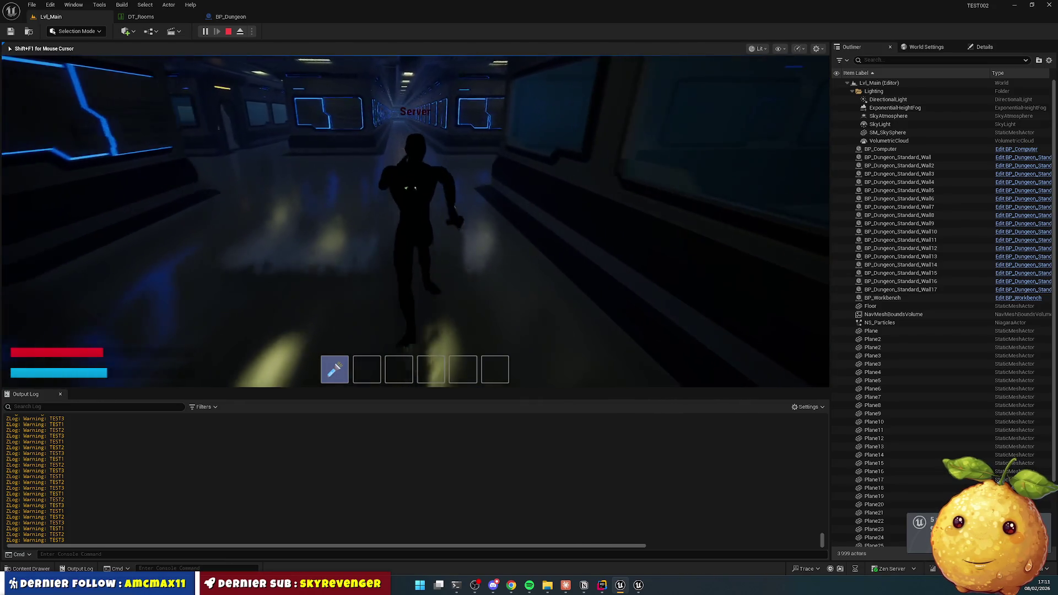
key("w")
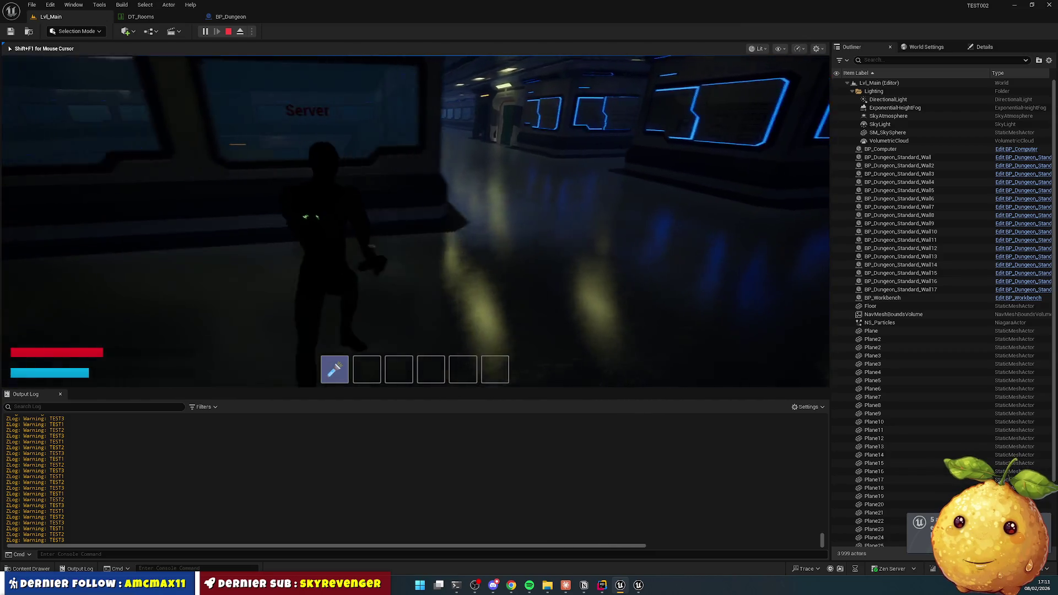
key("w")
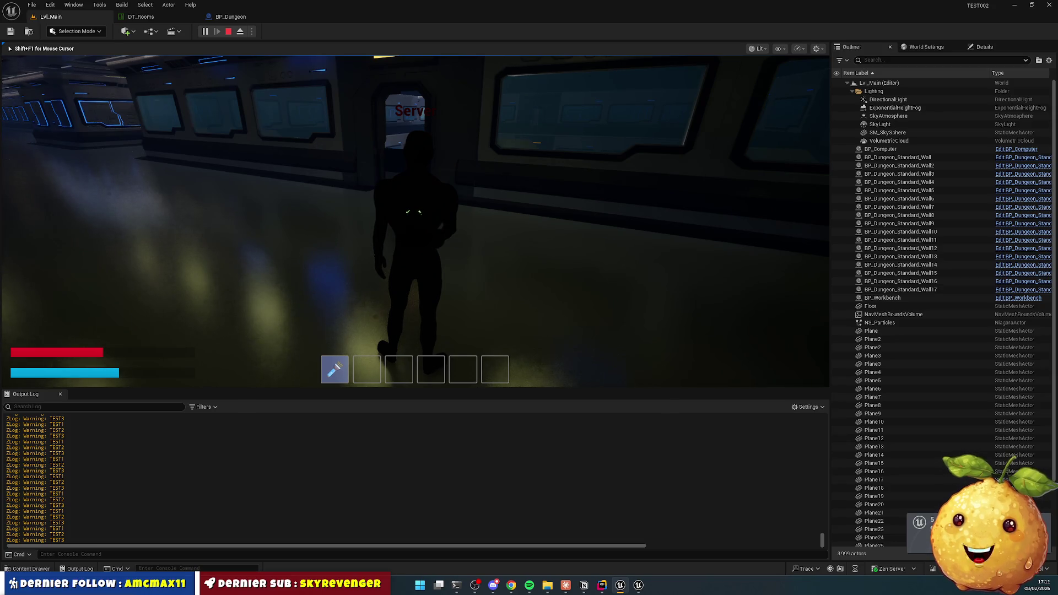
key("super")
left_click(584, 585)
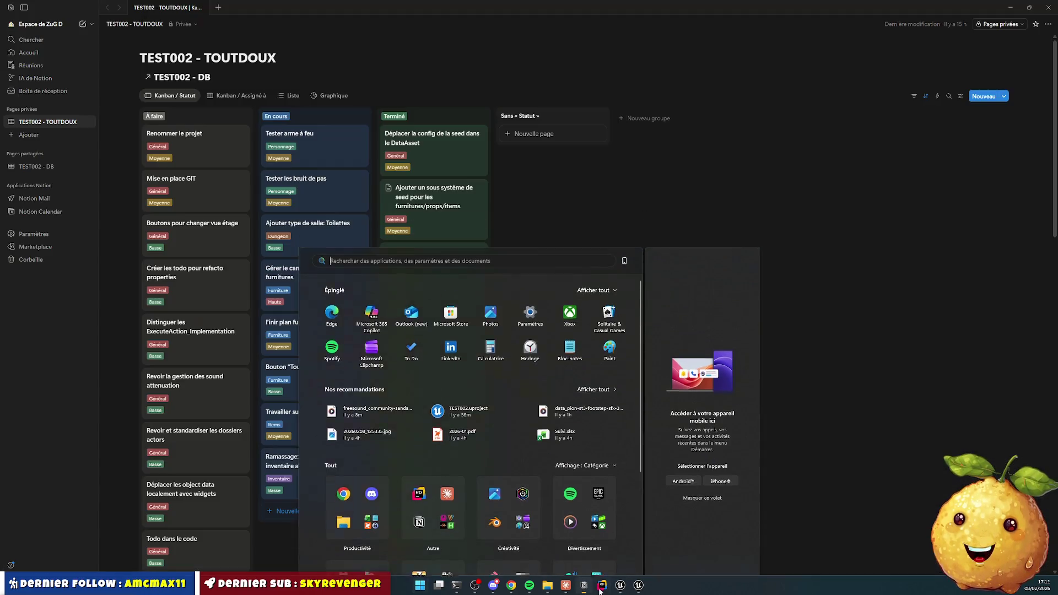
Step: Retitle the 'Tester les bruit de pas' card as 'Mise en place mécanique bruit de pas'
scroll(306, 298, "down", 2)
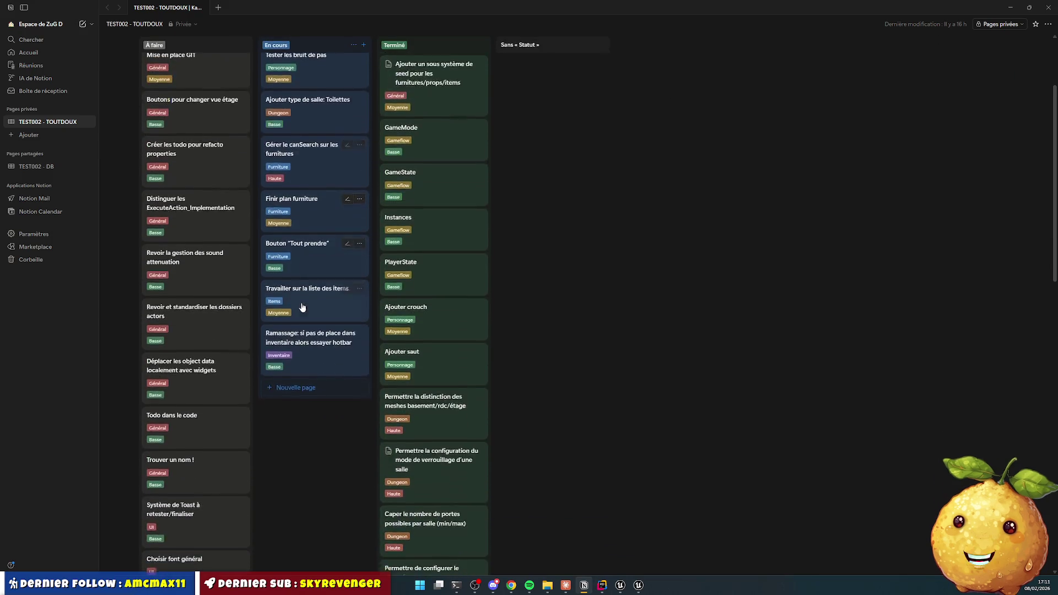
scroll(300, 265, "up", 2)
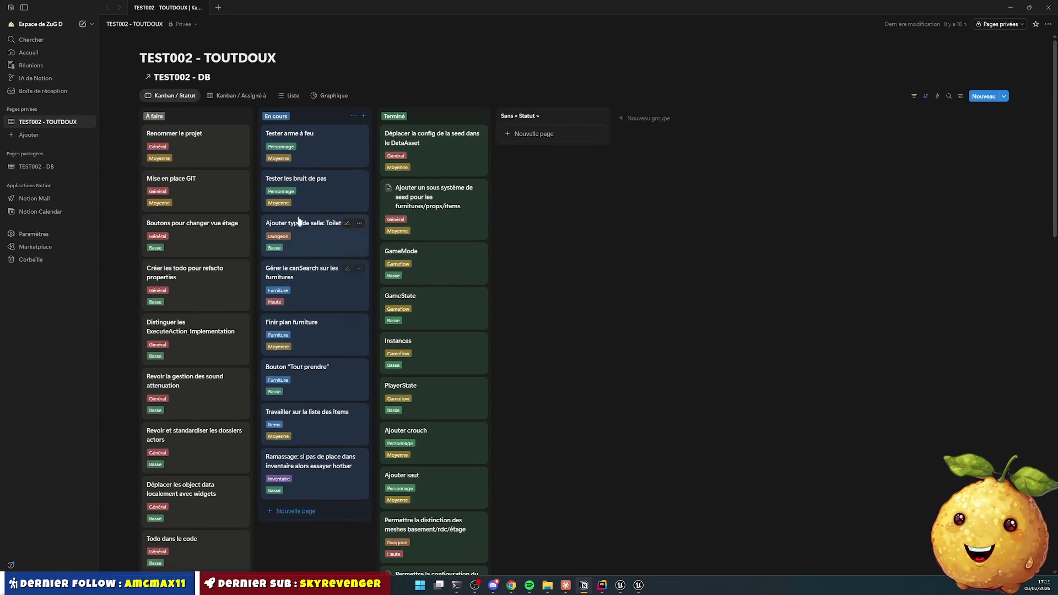
left_click(316, 188)
triple_click(651, 62)
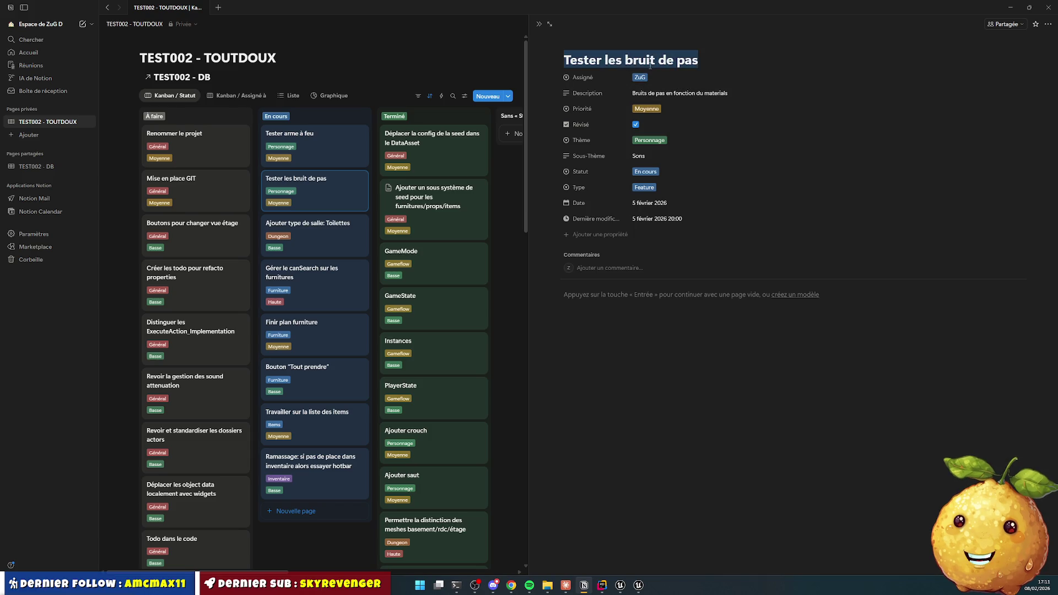
type("Mise en placer m")
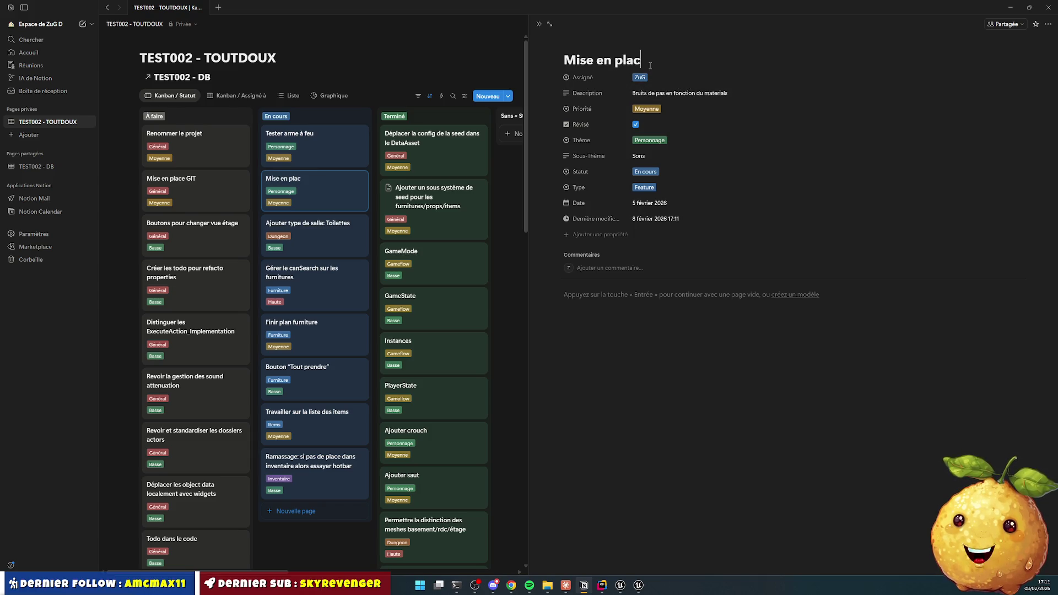
key("BackSpace")
key("BackSpace")
key("BackSpace")
type("méca")
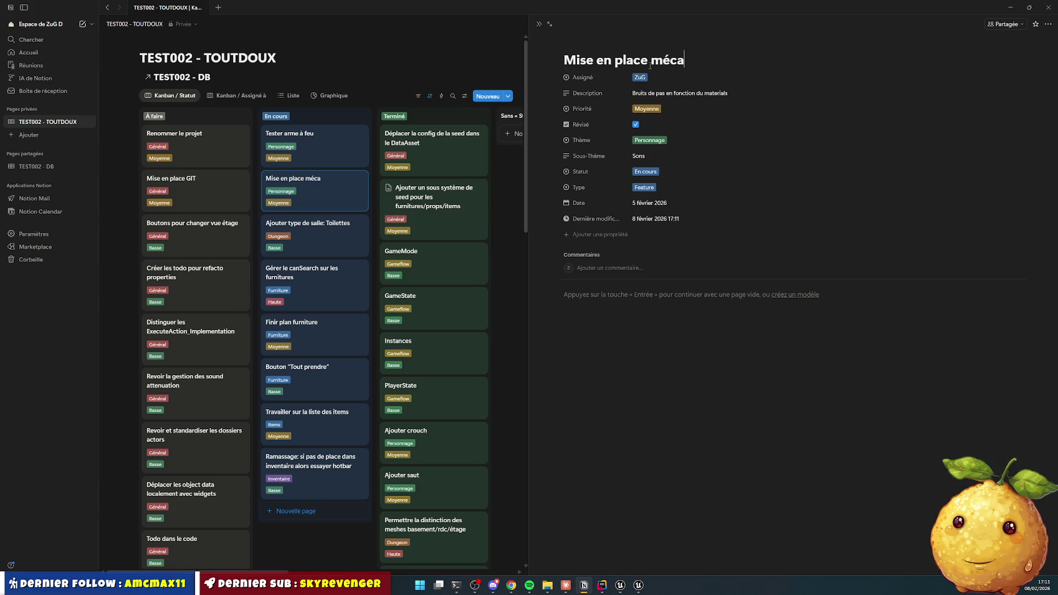
type("nique brui")
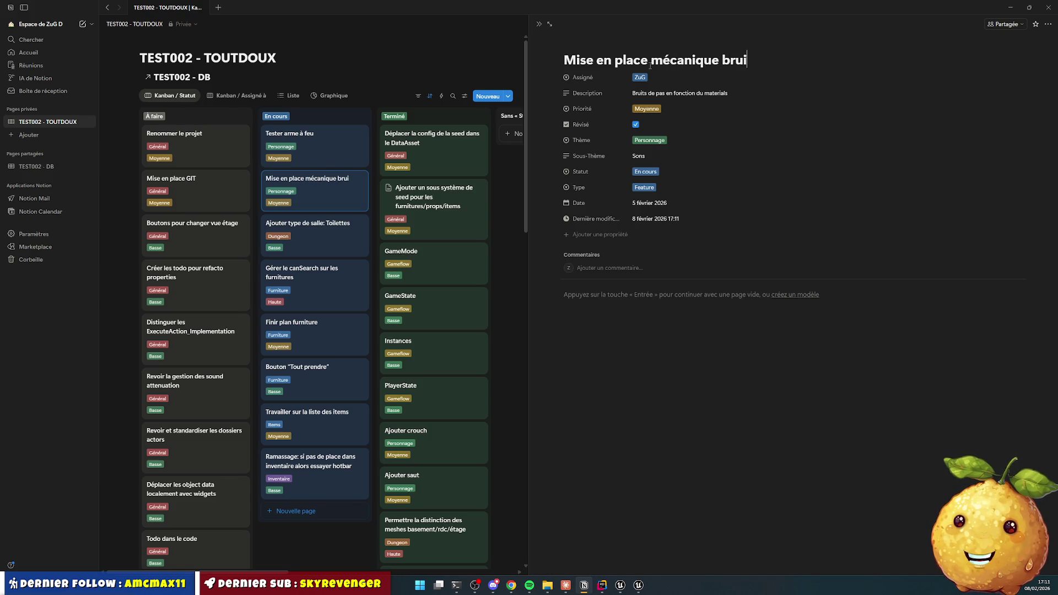
type("t de pas")
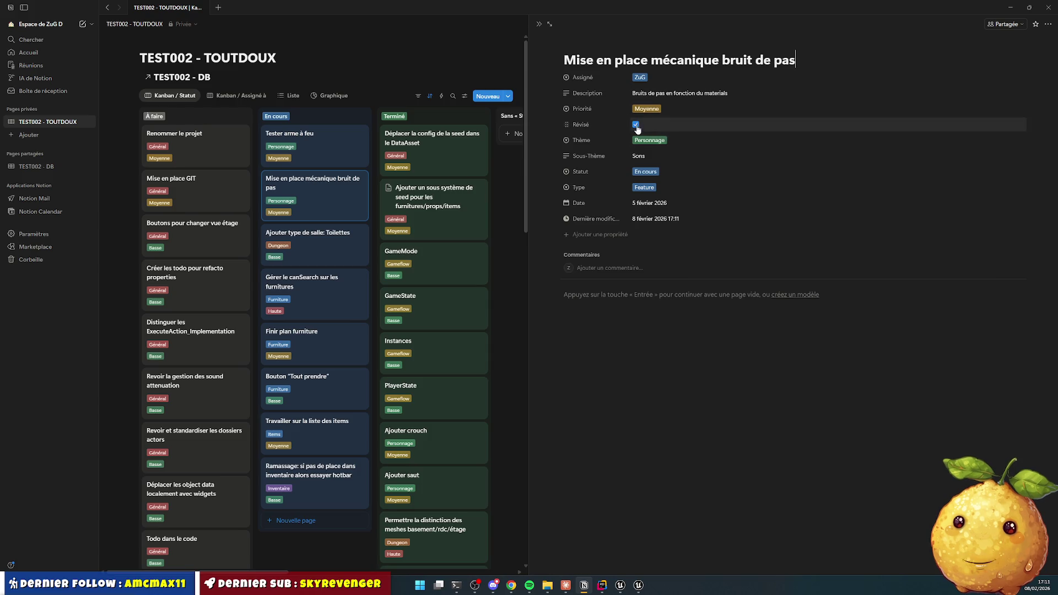
left_click(647, 95)
Step: Replace the description with 'Bruits de pas en fonction du material pour les mesh/actor : OK'
key("ctrl+a")
type("Bruits de pas en f")
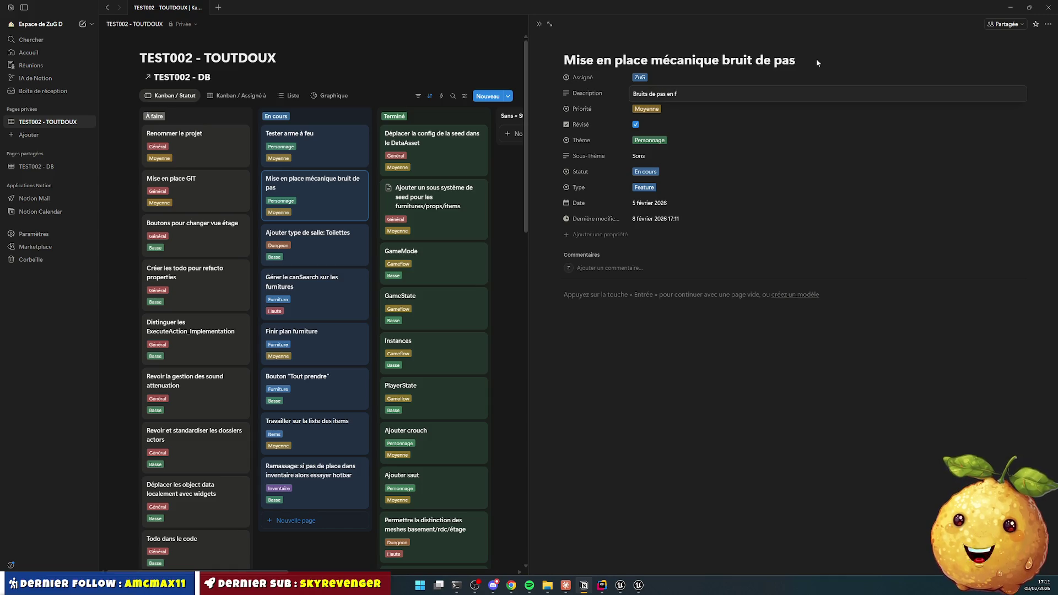
type("on")
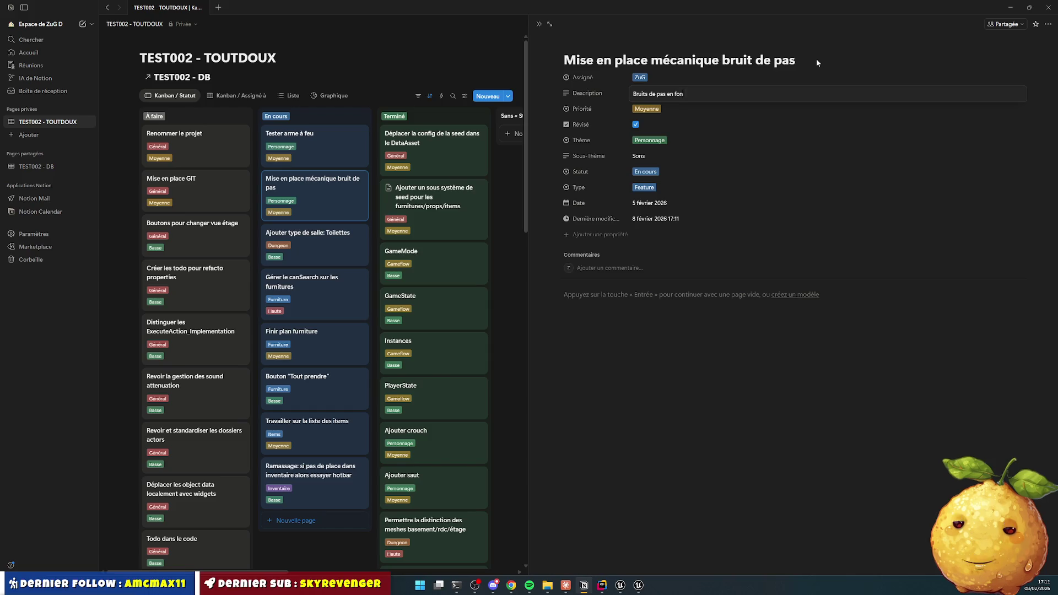
type("ction du materiel")
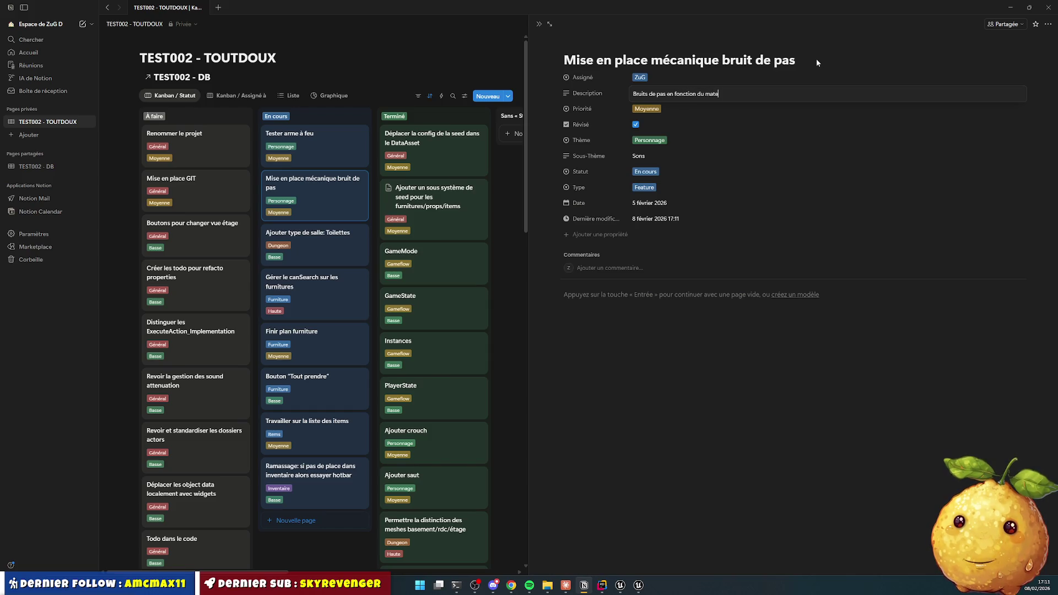
key("BackSpace")
key("BackSpace")
key("BackSpace")
type("al pour les ")
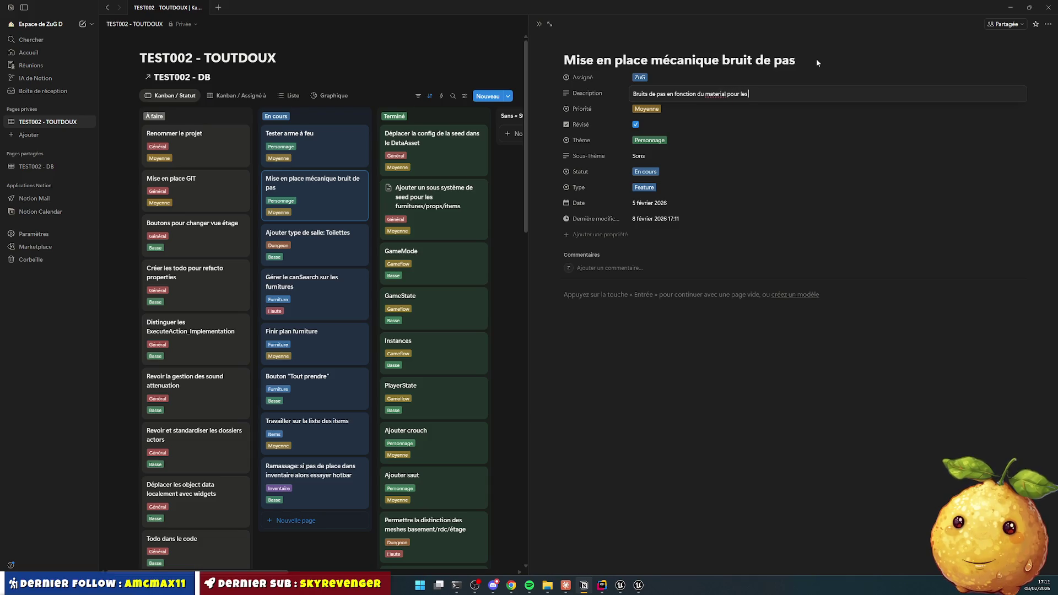
type("mesh")
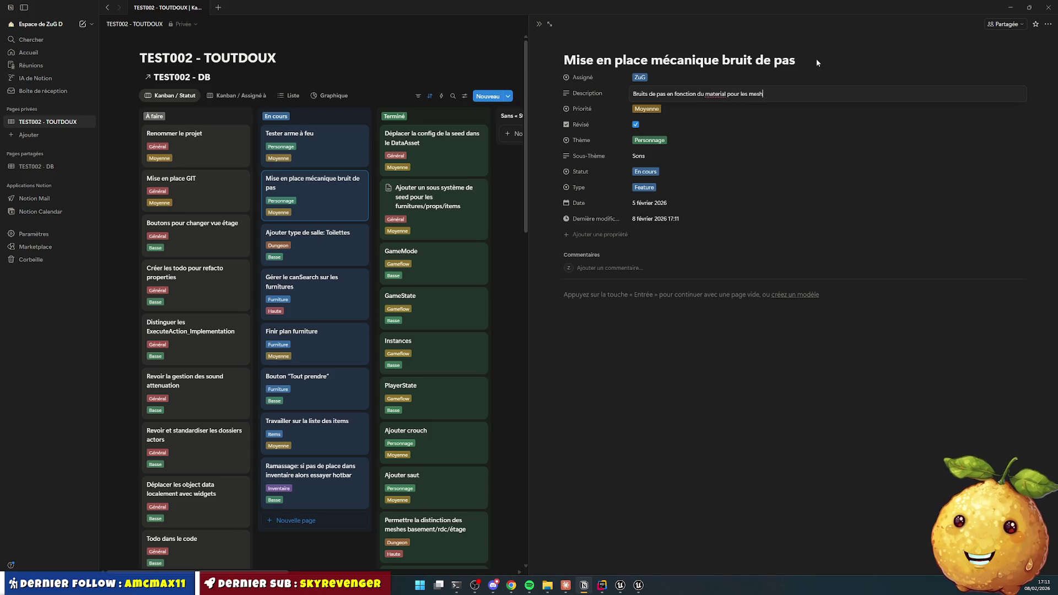
type("/actor ")
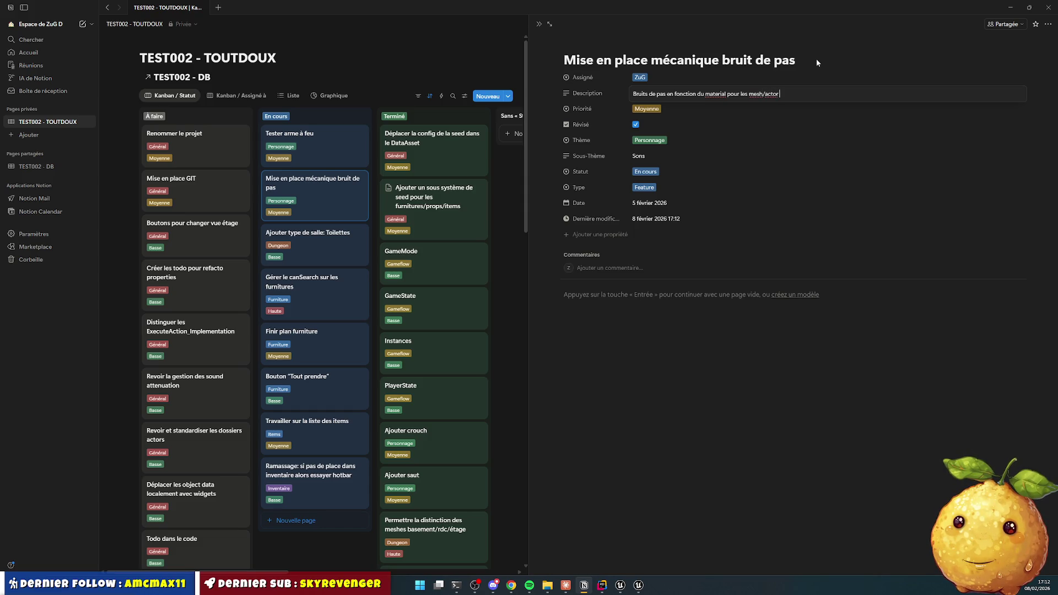
type(": OK")
key("Return")
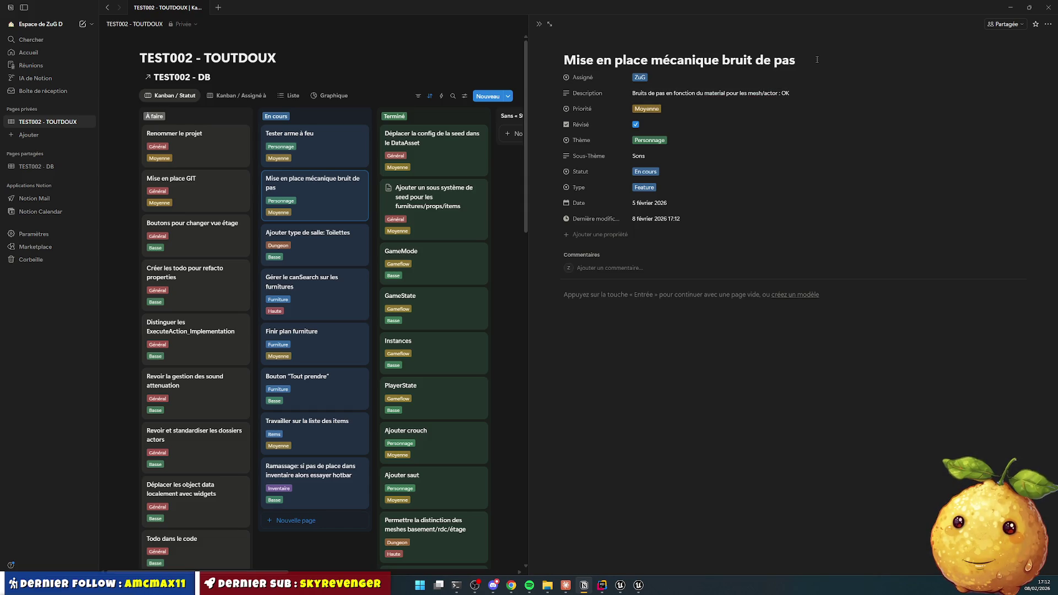
Step: Start a second description line by pasting the opening phrase copied from the first
left_click(797, 92)
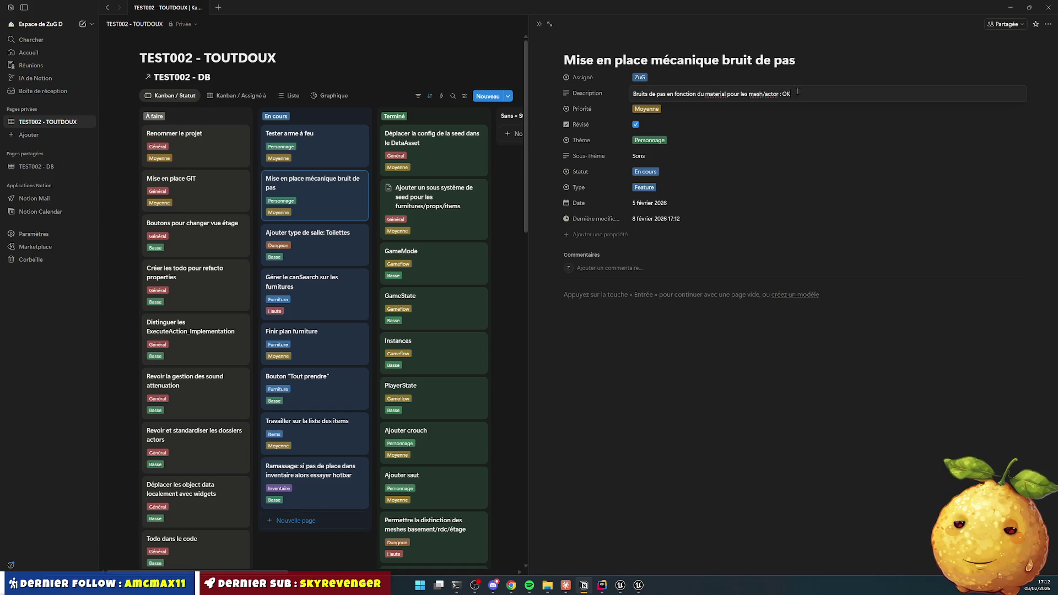
key("shift+Return")
key("ctrl+a")
key("ctrl+shift+Left")
key("ctrl+shift+Left")
key("ctrl+shift+Left")
key("Down")
type("Bruits de pas en fonction du material")
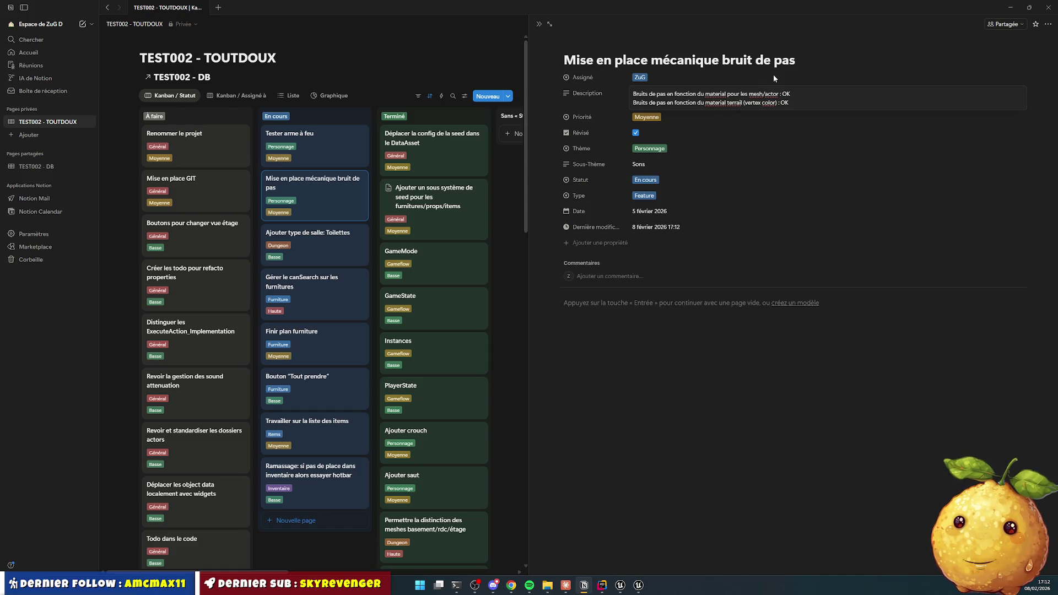
Step: Correct 'terrail' to 'terrain' in the footstep-noise task's description
key("BackSpace")
type("n")
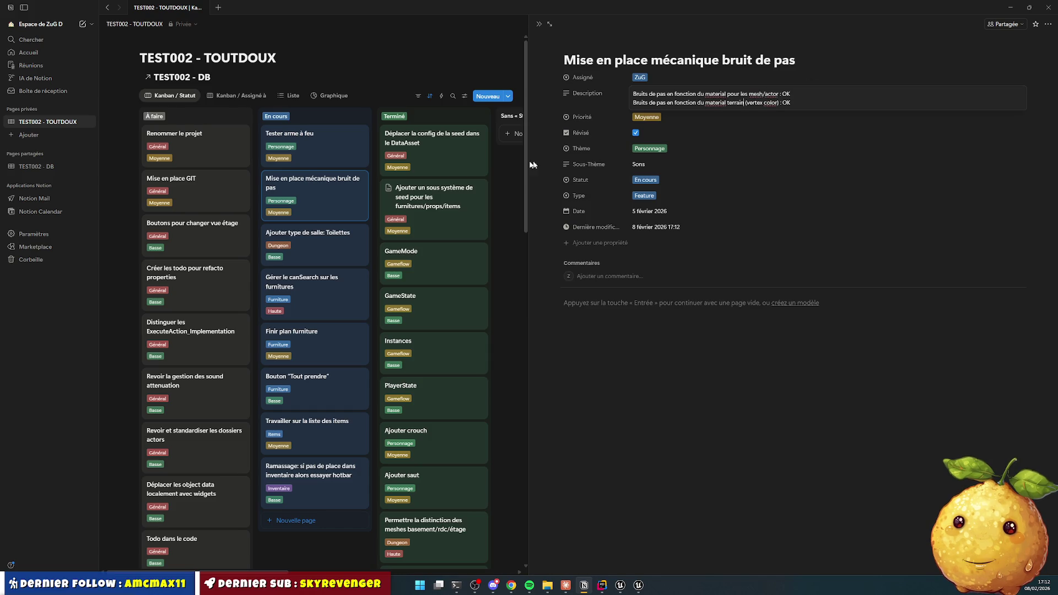
left_click(644, 180)
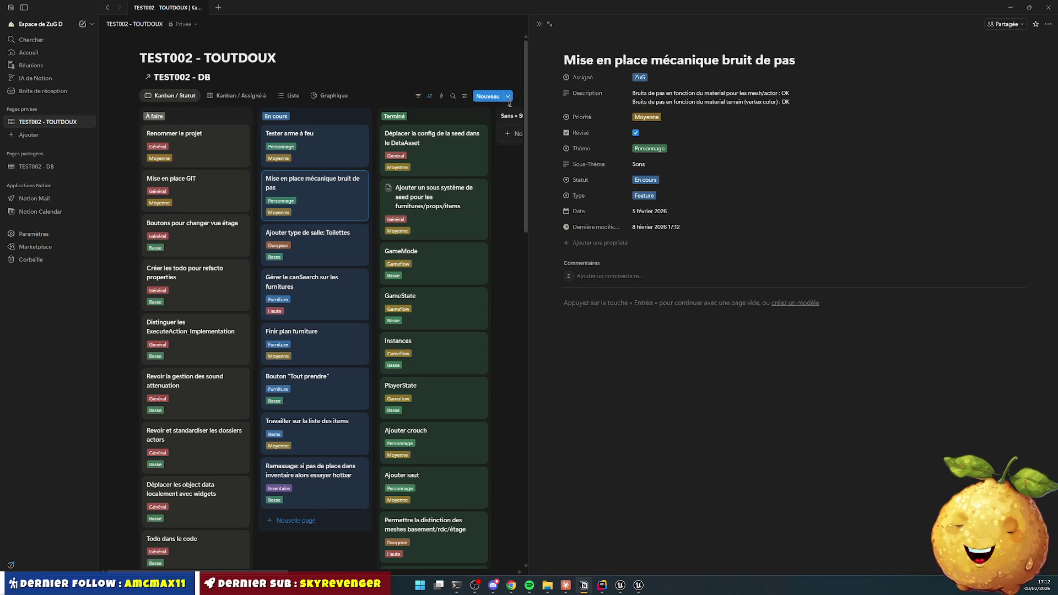
Step: Move the footstep-noise card into Terminé below PlayerState and start a new En cours card
key("Escape")
mouse_move(342, 202)
left_mouse_down()
mouse_move(427, 260)
mouse_move(435, 443)
left_mouse_up()
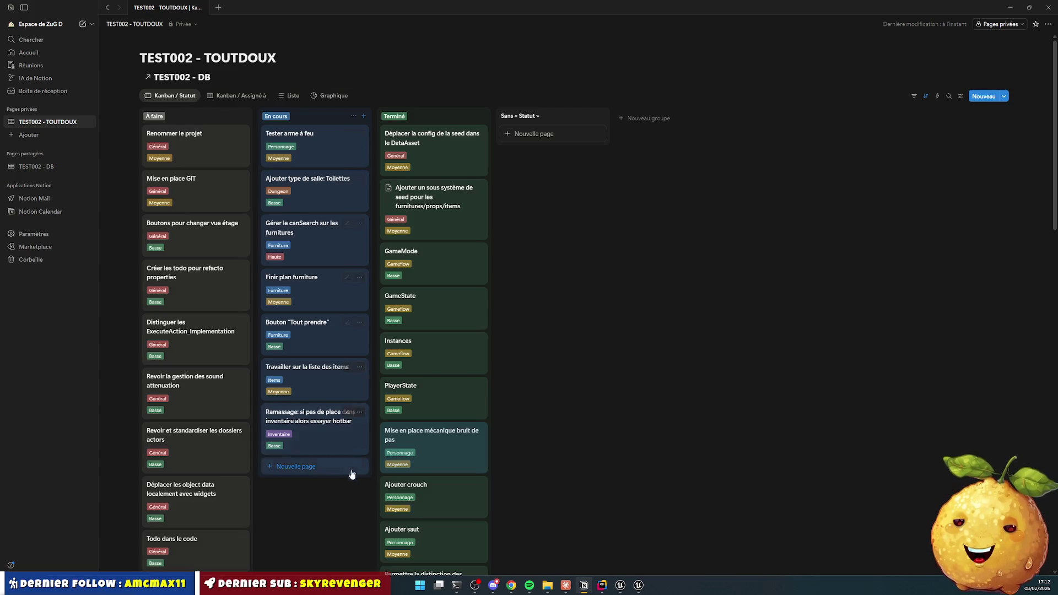
left_click(301, 467)
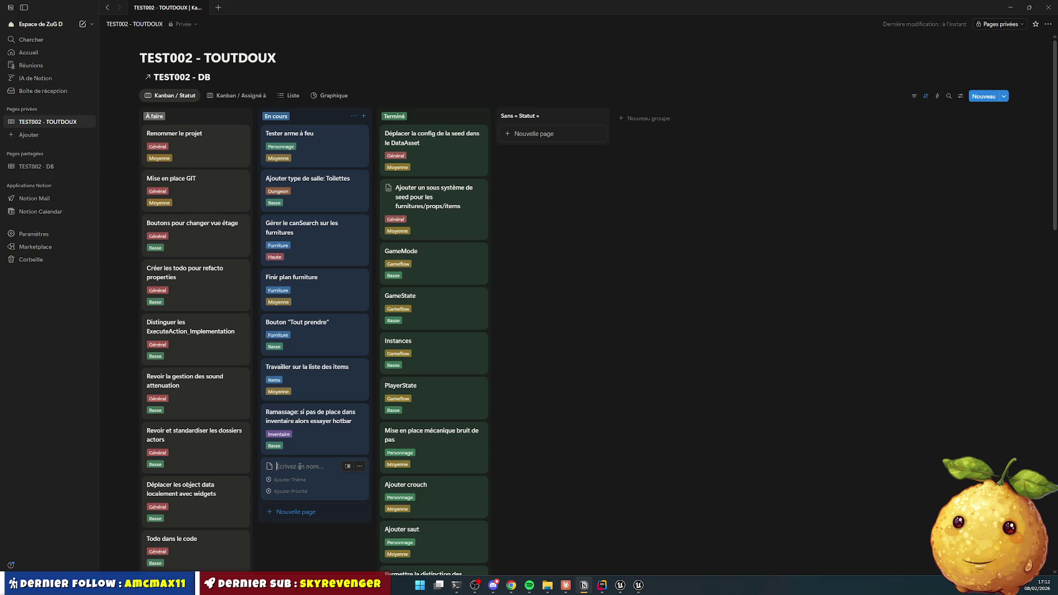
Step: Title the new En cours card 'Paramétrer les notify de sons'
type("Paramèt")
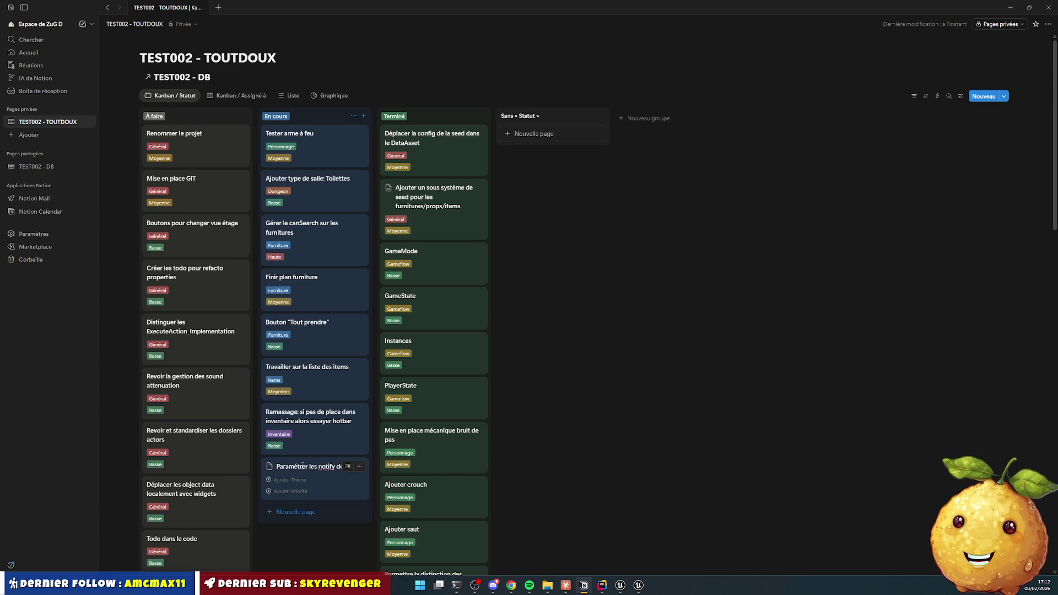
type("sur")
key("BackSpace")
key("BackSpace")
key("BackSpace")
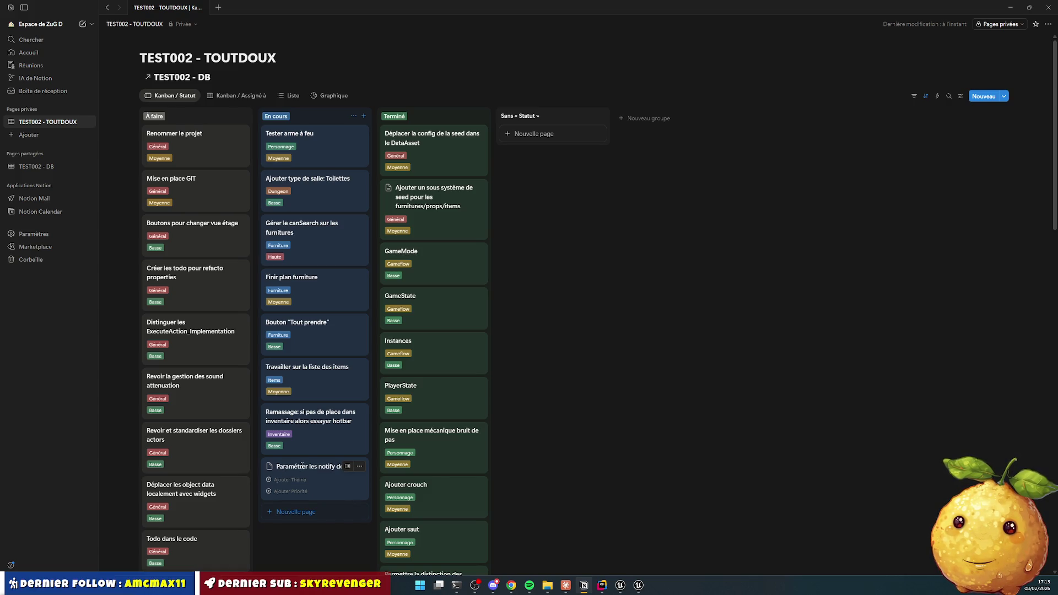
key("Return")
Step: Start the card's description about notifies on movement animations
left_click(302, 467)
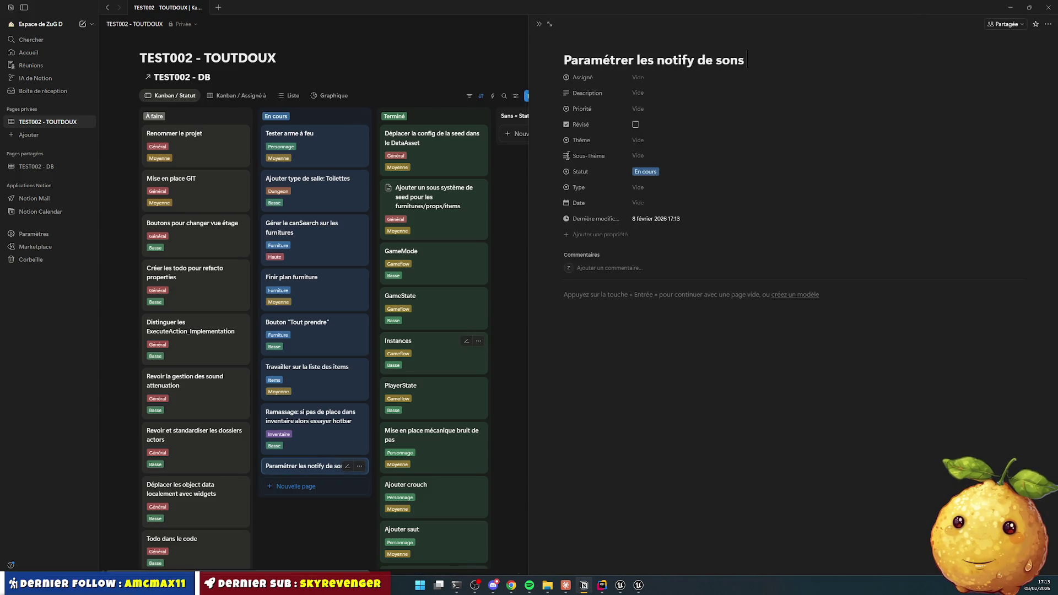
left_click(655, 94)
type("Paramét")
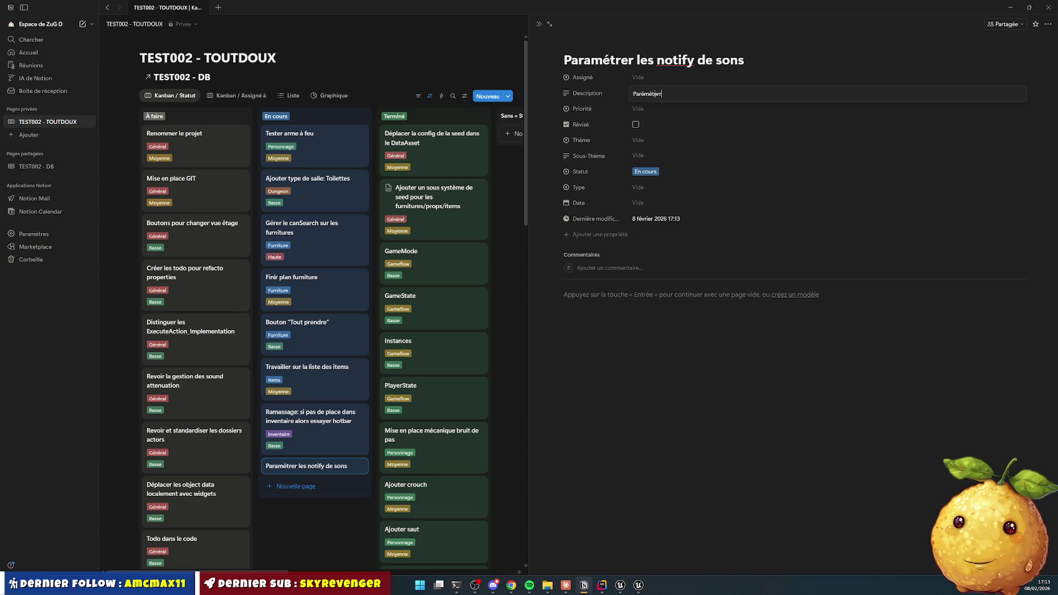
type("rer les ")
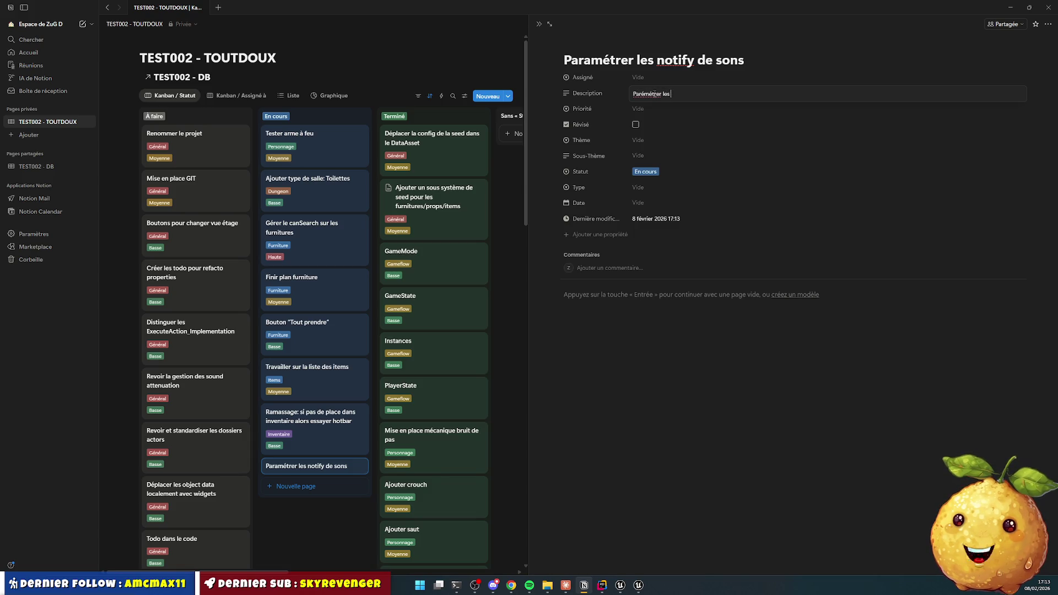
type("notify sur toutes les anima")
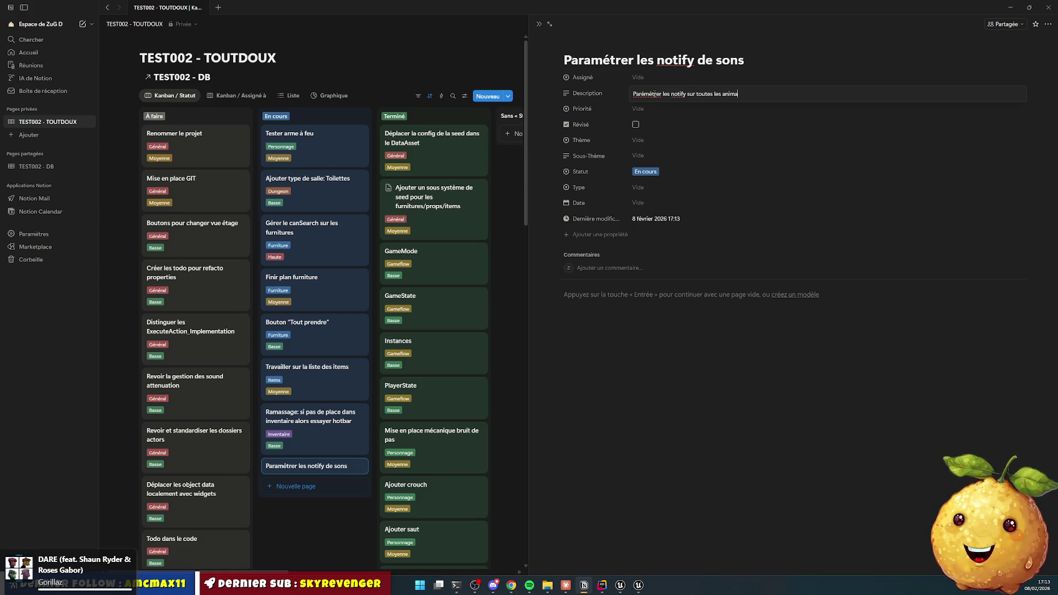
type("tions de mo")
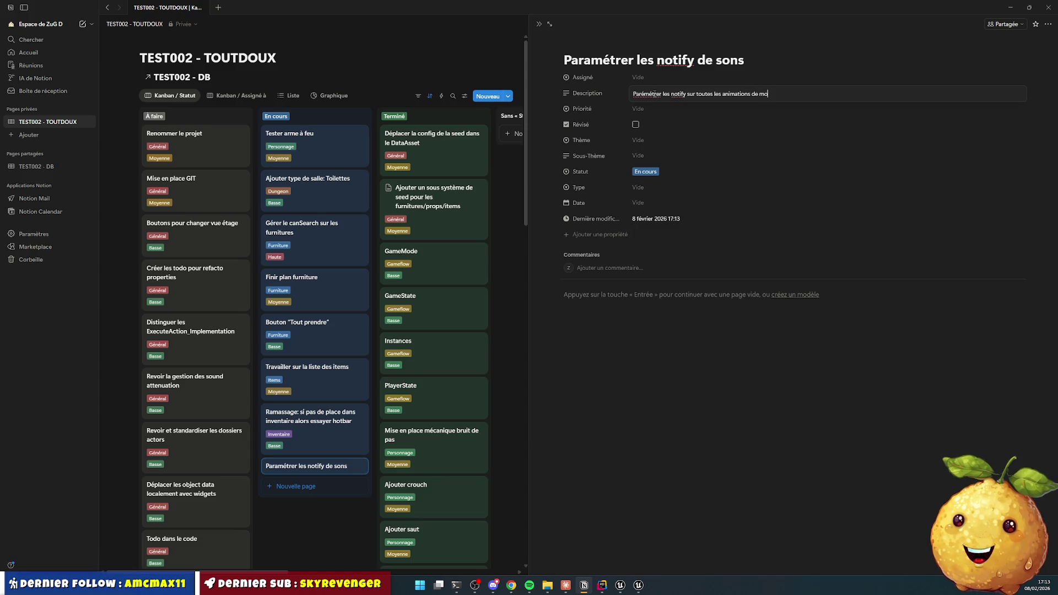
key("BackSpace")
key("BackSpace")
Step: Finish the description, assign the task to the owner, set Basse priority and mark it reviewed
type("uvemen")
left_click(639, 77)
left_click(666, 105)
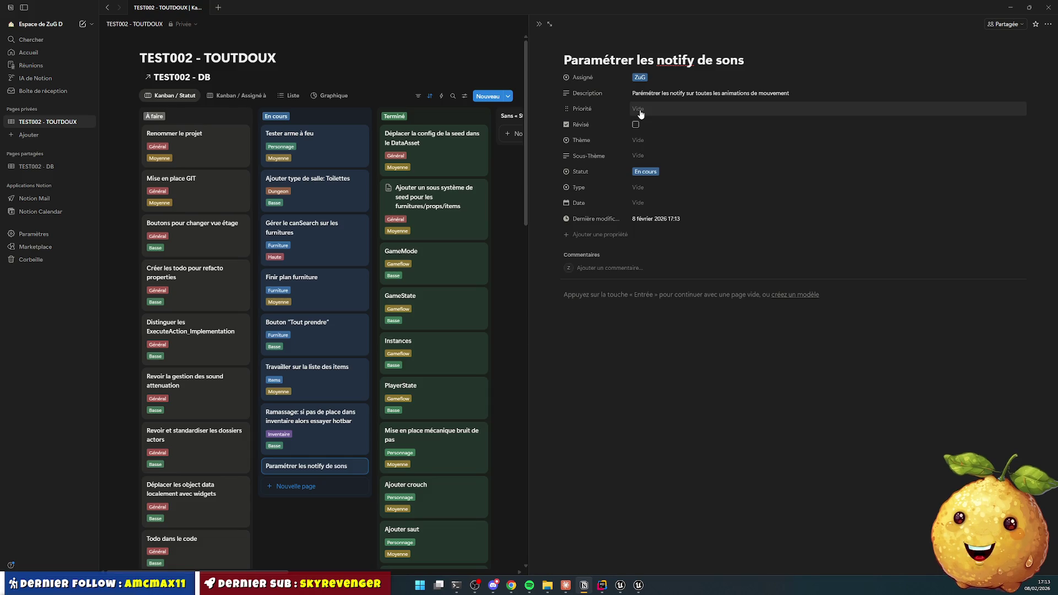
left_click(641, 114)
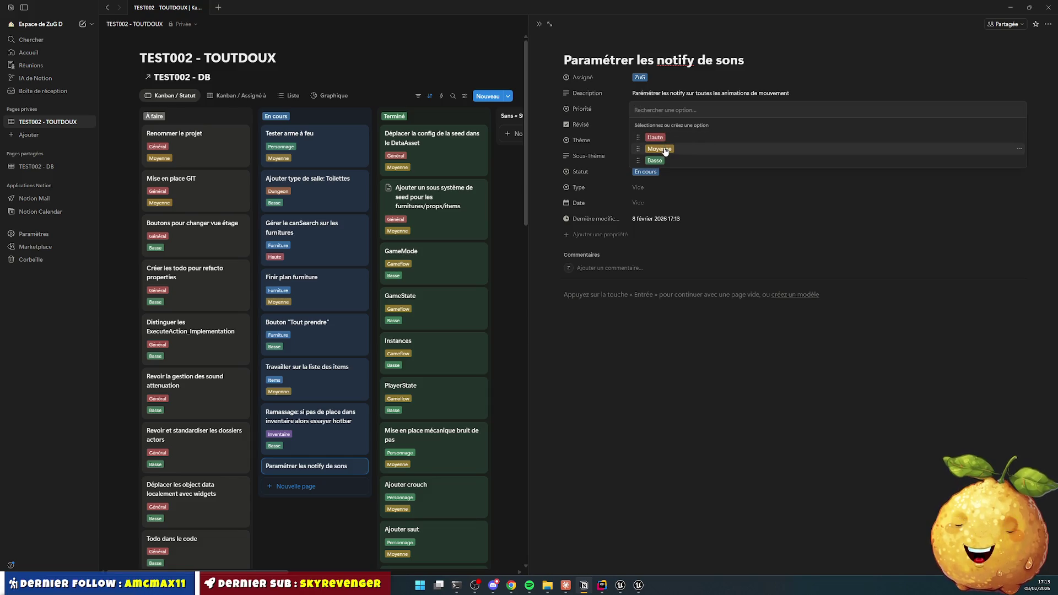
left_click(661, 160)
left_click(636, 125)
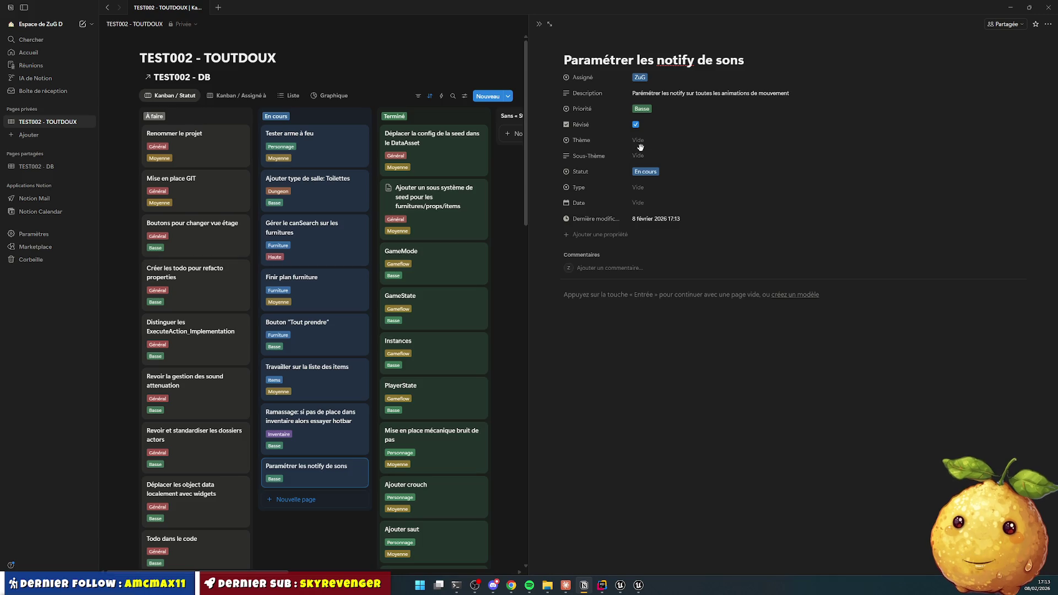
Step: Set theme Personnage, sub-theme Sons and status À faire
left_click(639, 140)
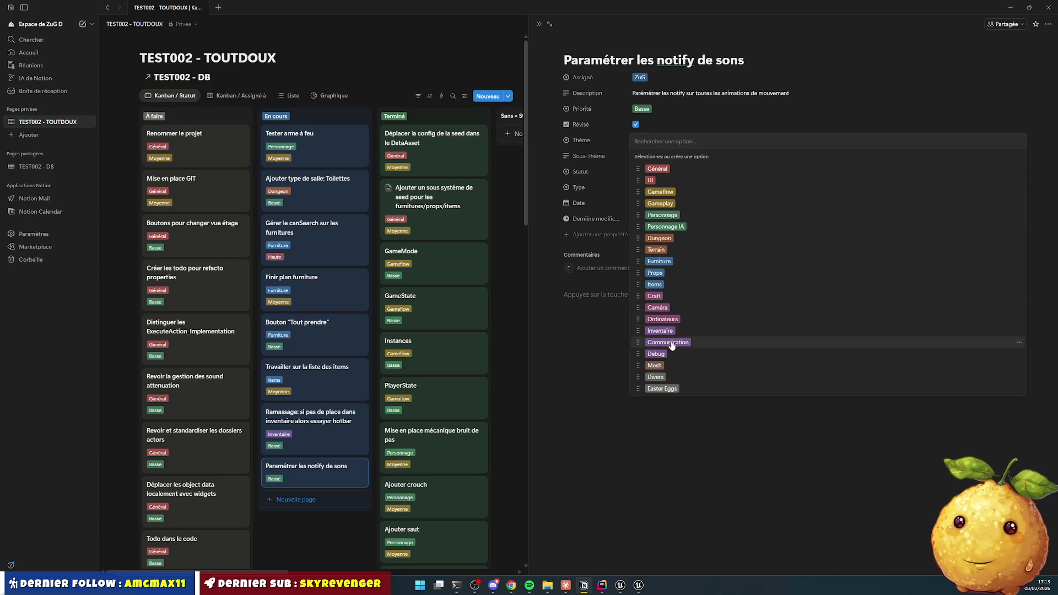
left_click(662, 215)
left_click(650, 156)
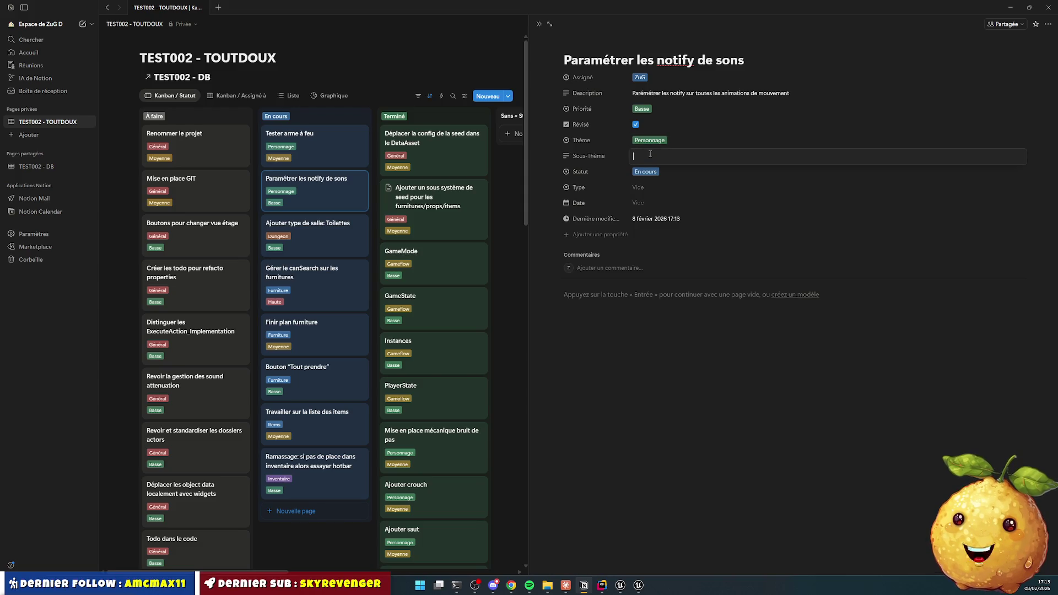
type("Sons")
key("Return")
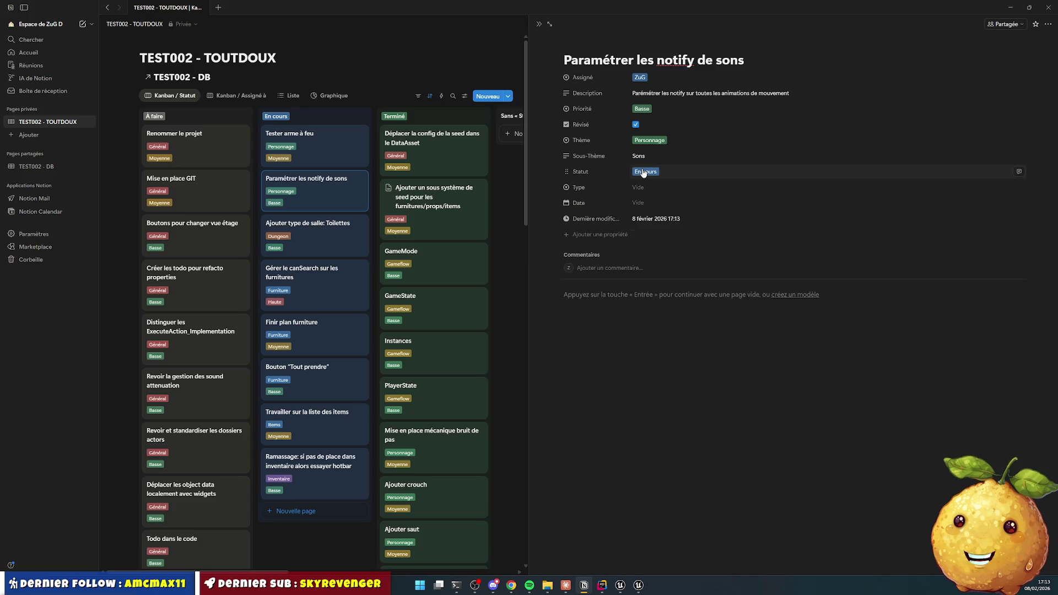
left_click(646, 171)
left_click(656, 200)
Step: Set type Refacto and date 8 February 2026, then close the side peek
left_click(642, 188)
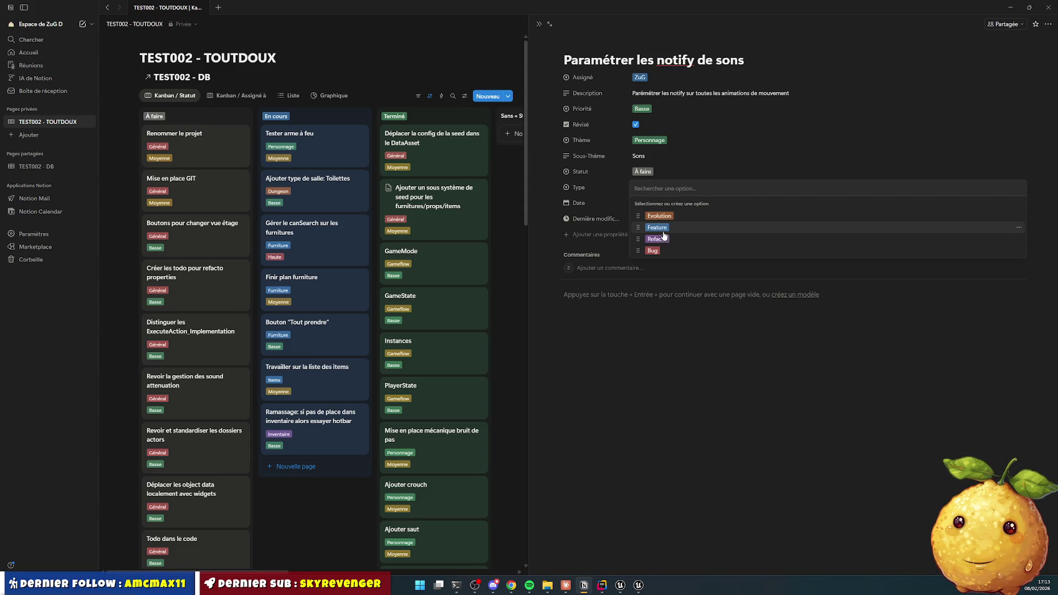
left_click(661, 239)
left_click(656, 204)
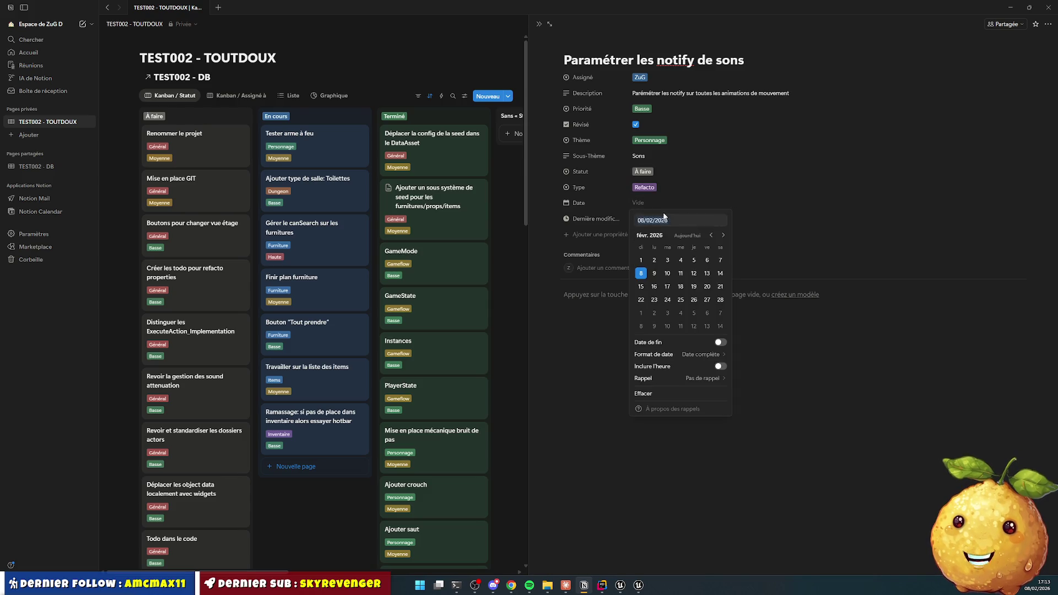
left_click(641, 273)
left_click(570, 314)
key("Escape")
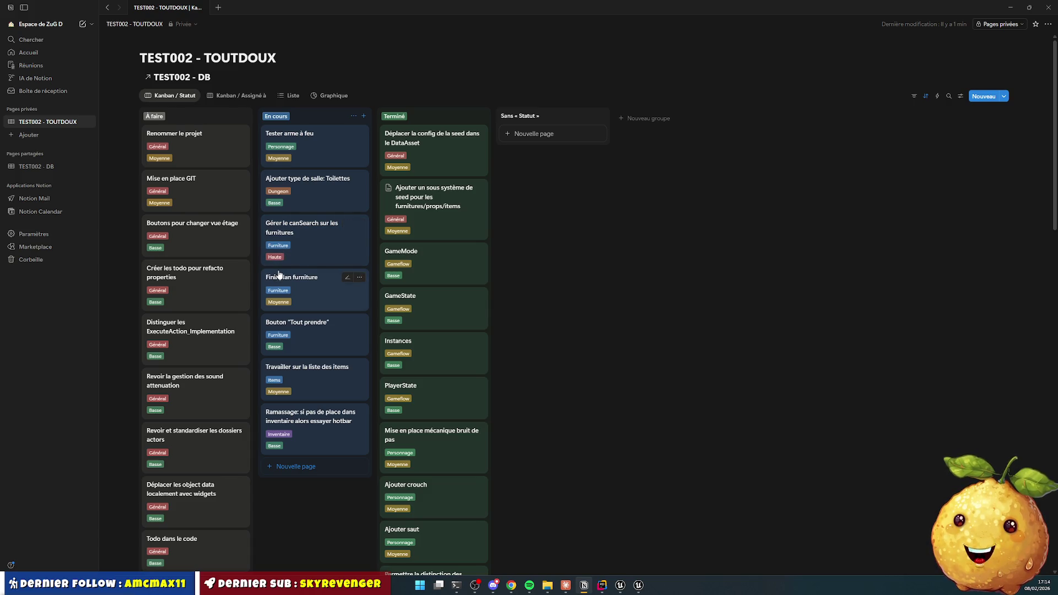
left_click(620, 585)
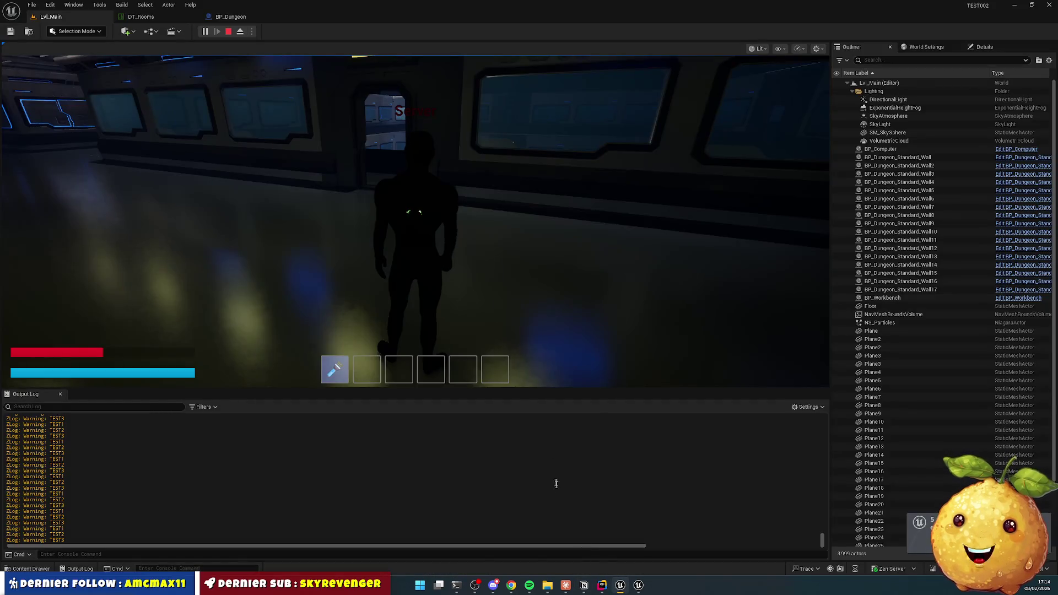
Step: Stop and replay Lvl_Main with Alt+P, then run down the corridor to the door keypad
left_click(228, 31)
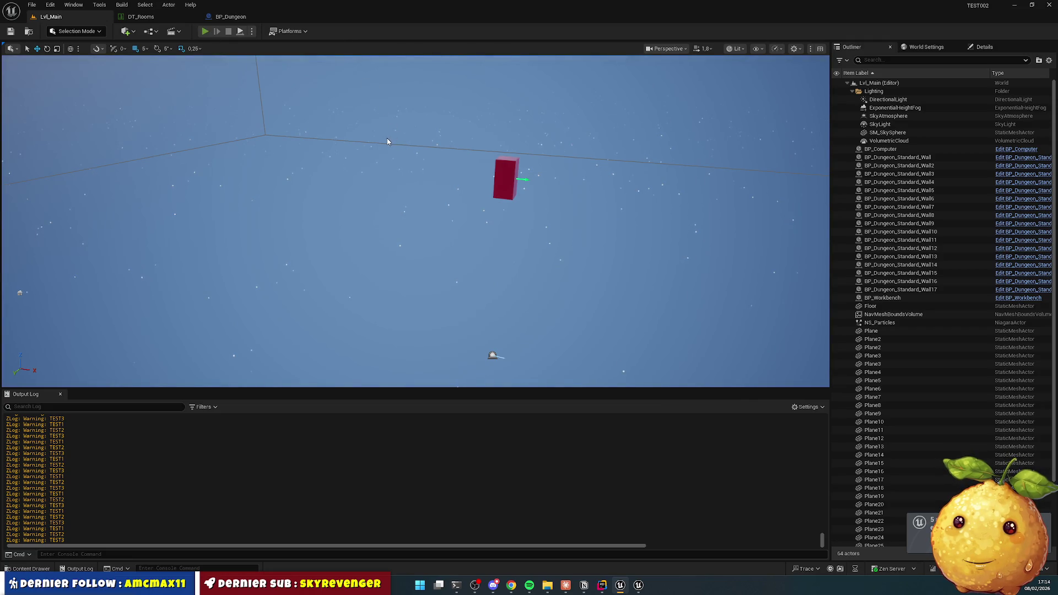
key("alt+p")
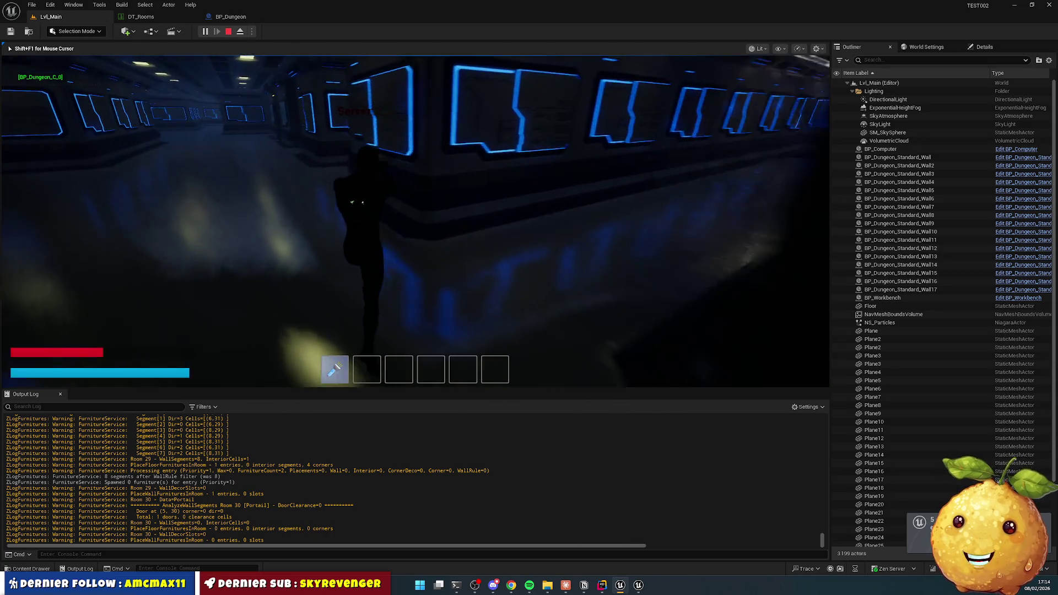
key("shift+w")
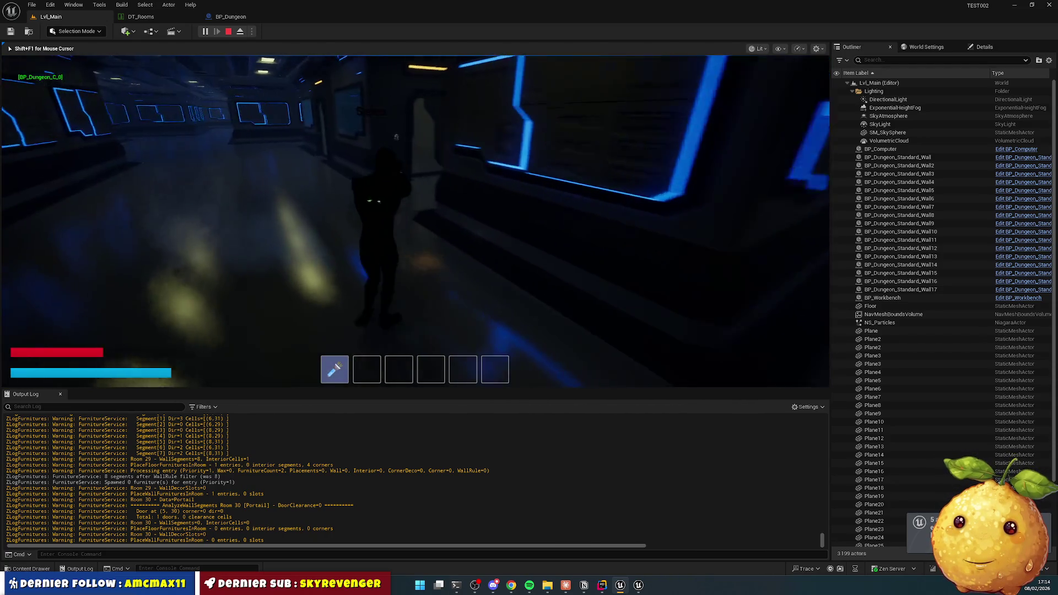
key("w")
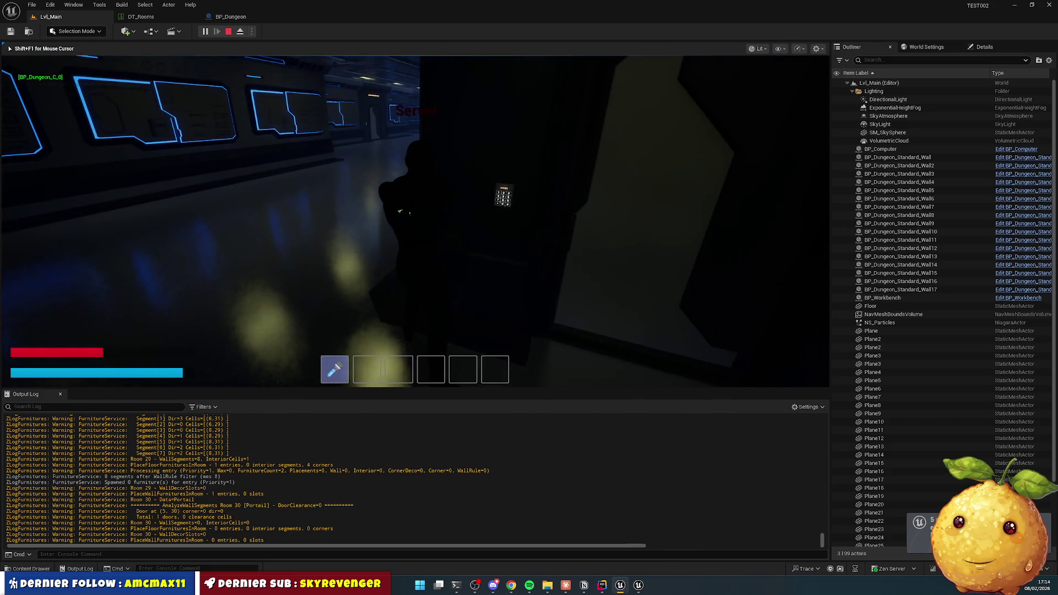
key("s")
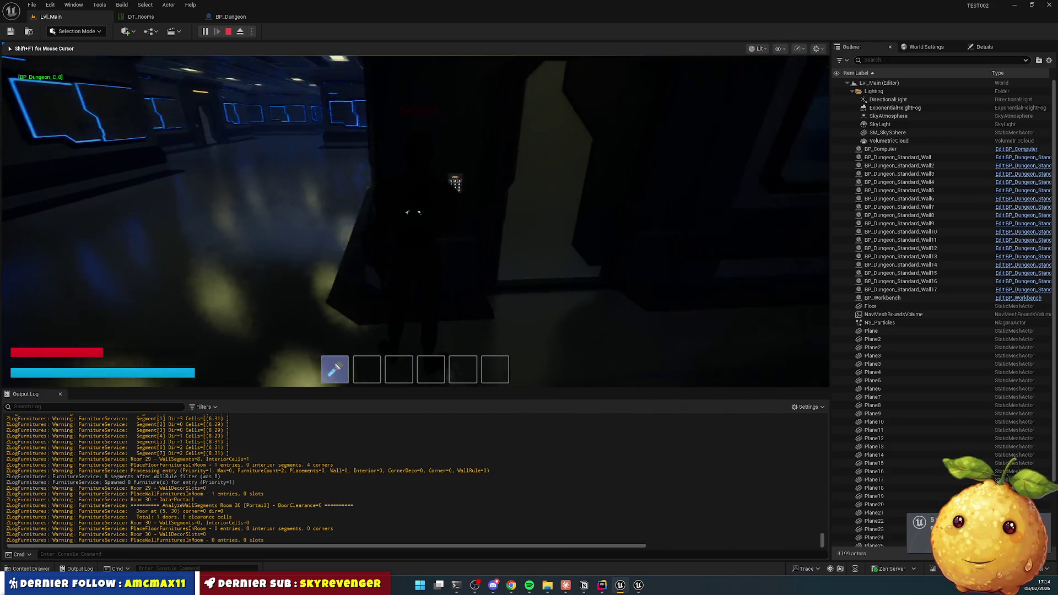
key("d")
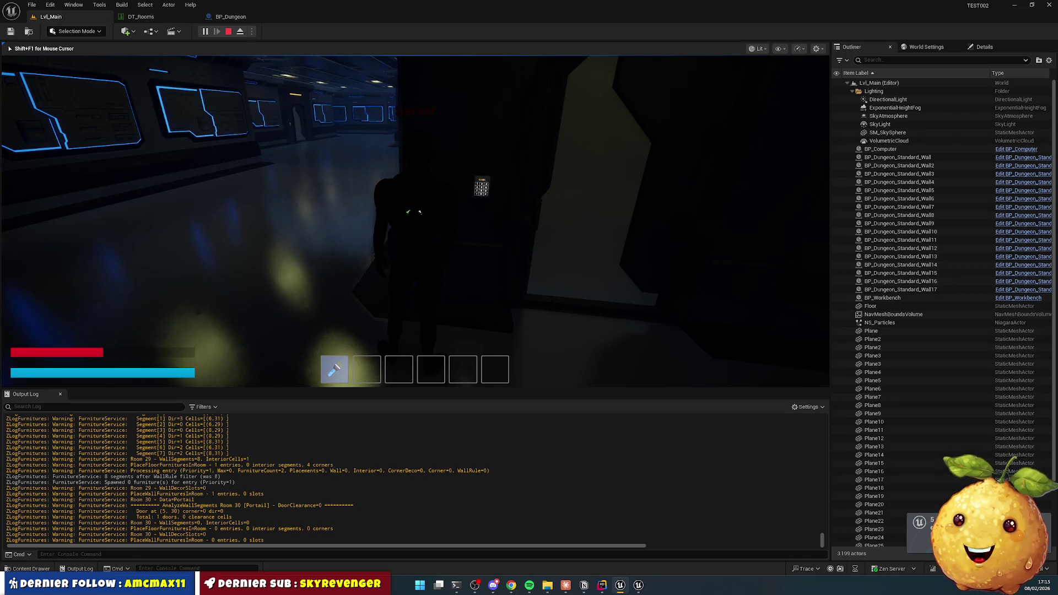
Step: Run down the corridor into the lift and send it to the other floor
key("w")
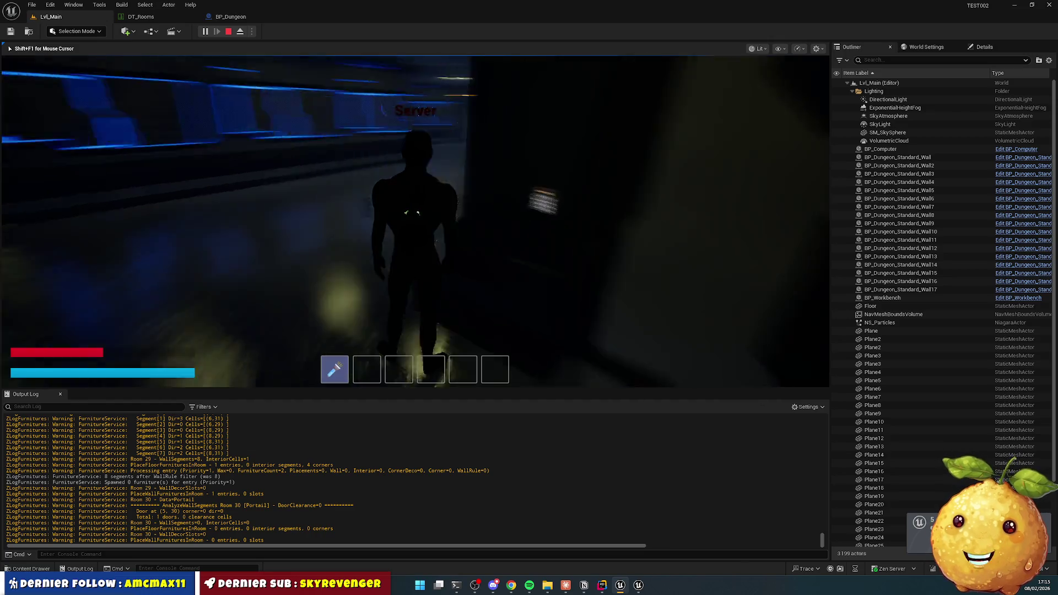
key("w")
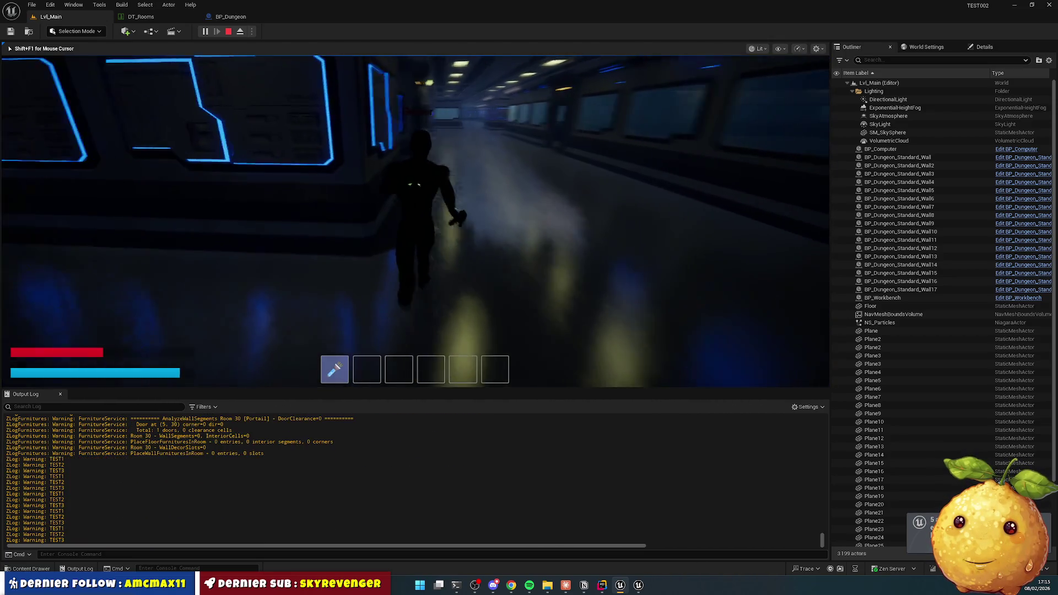
key("w")
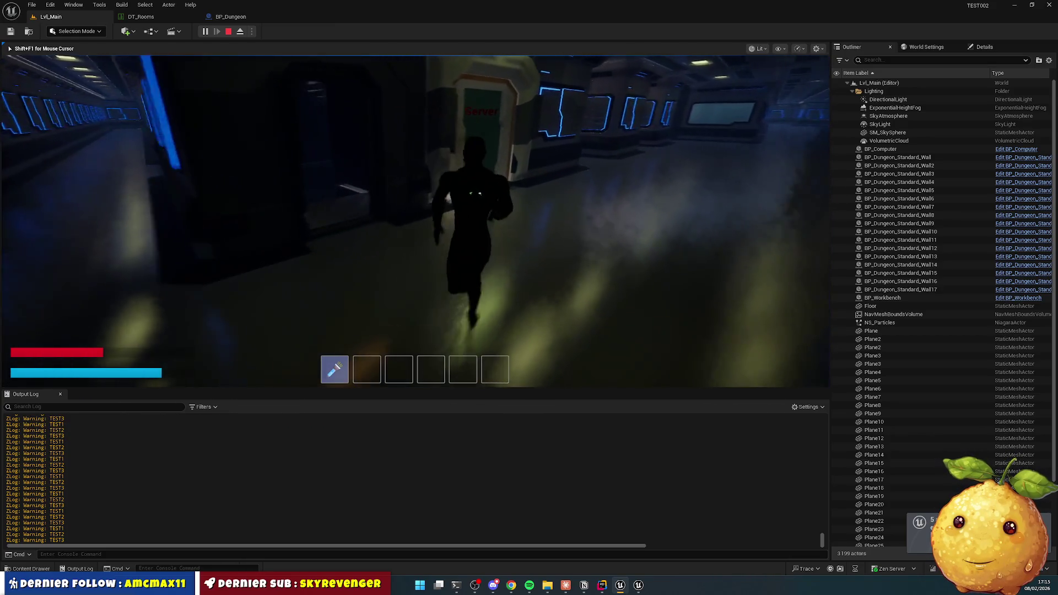
key("w")
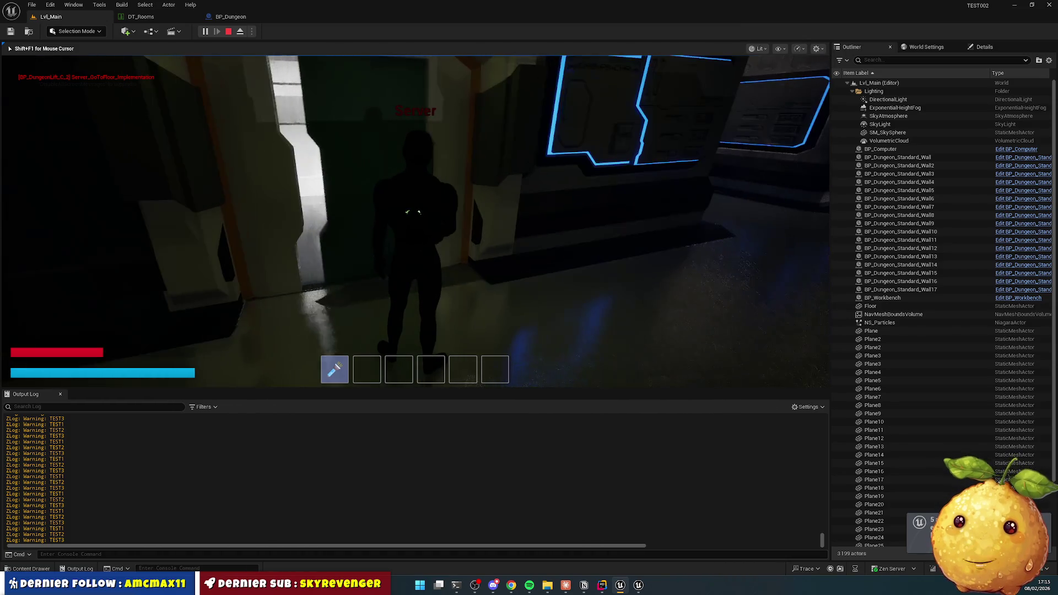
key("w")
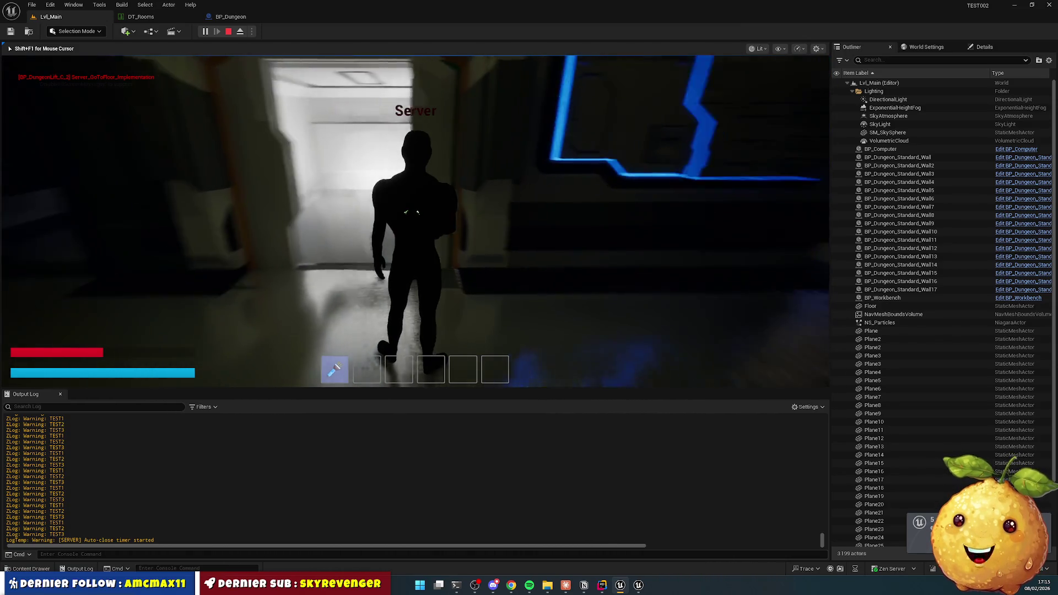
key("w")
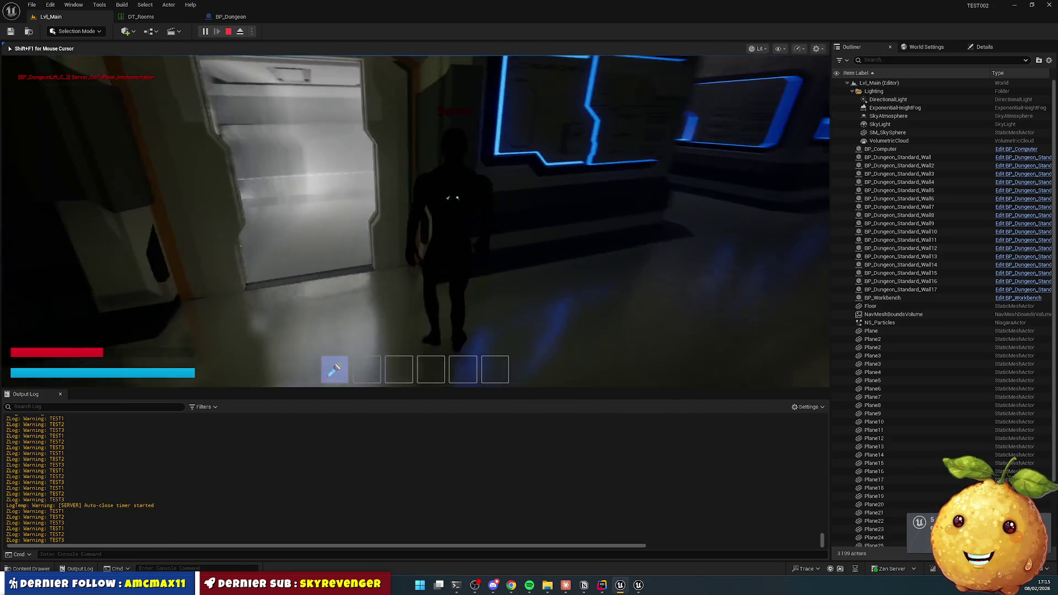
key("w")
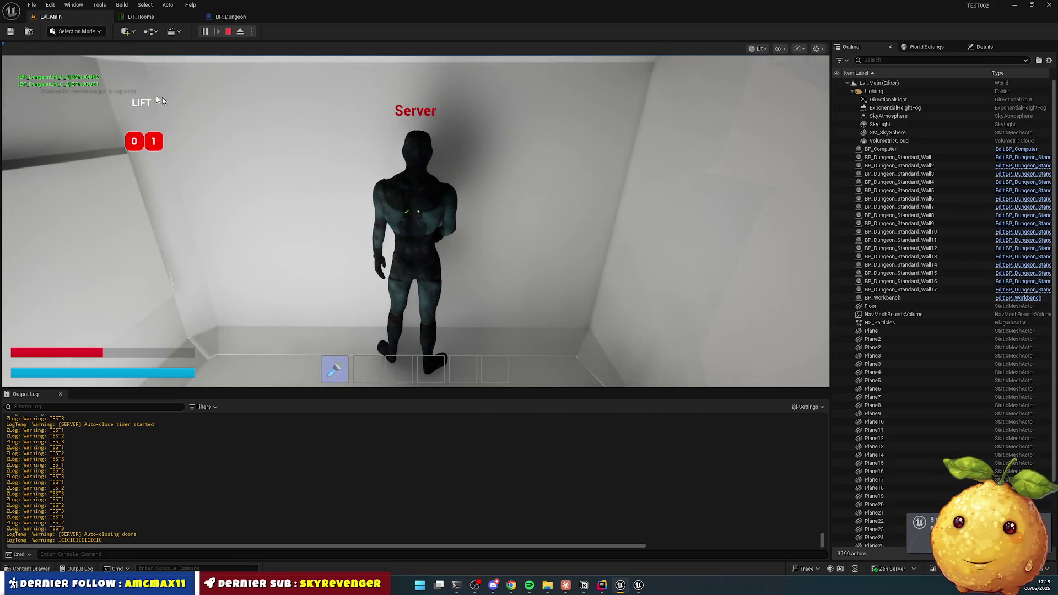
left_click(148, 148)
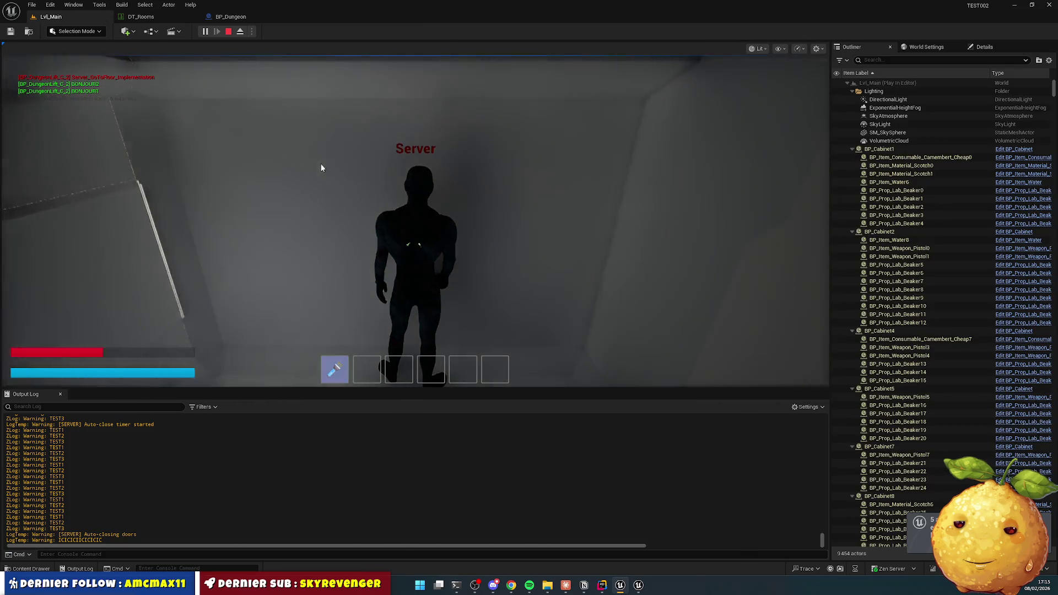
Step: Walk out of the lift toward the lit doorway, toggling game control with Shift+F1
key("w")
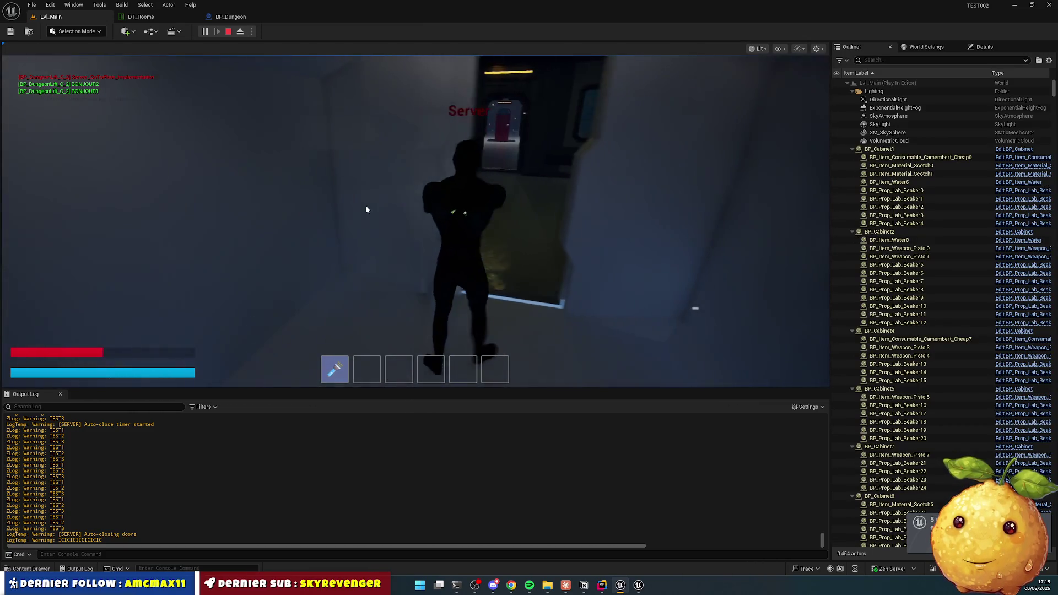
left_click(219, 207)
key("shift+F1")
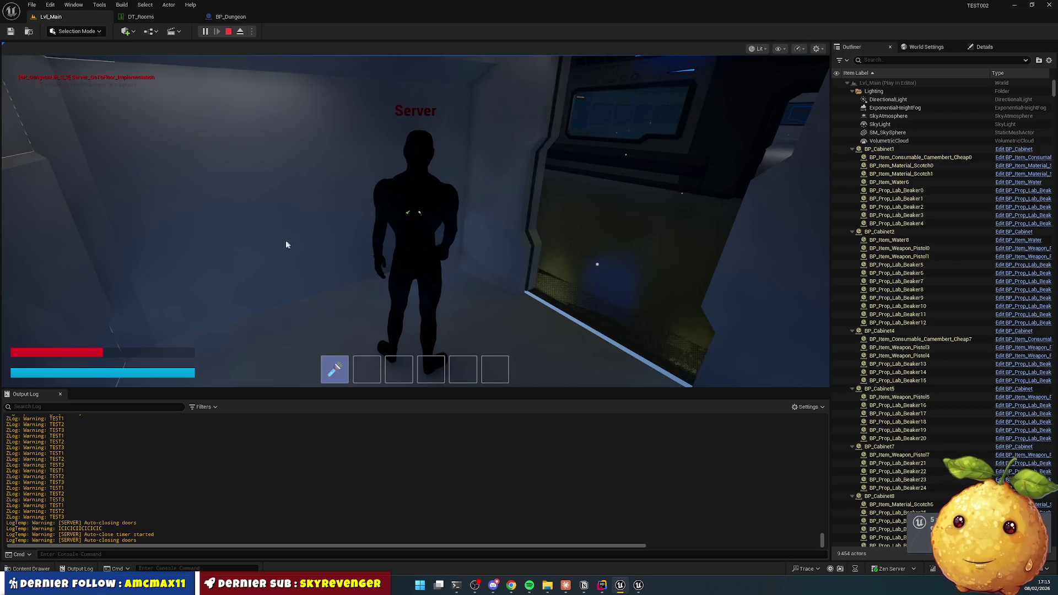
left_click(291, 205)
key("shift+F1")
key("e")
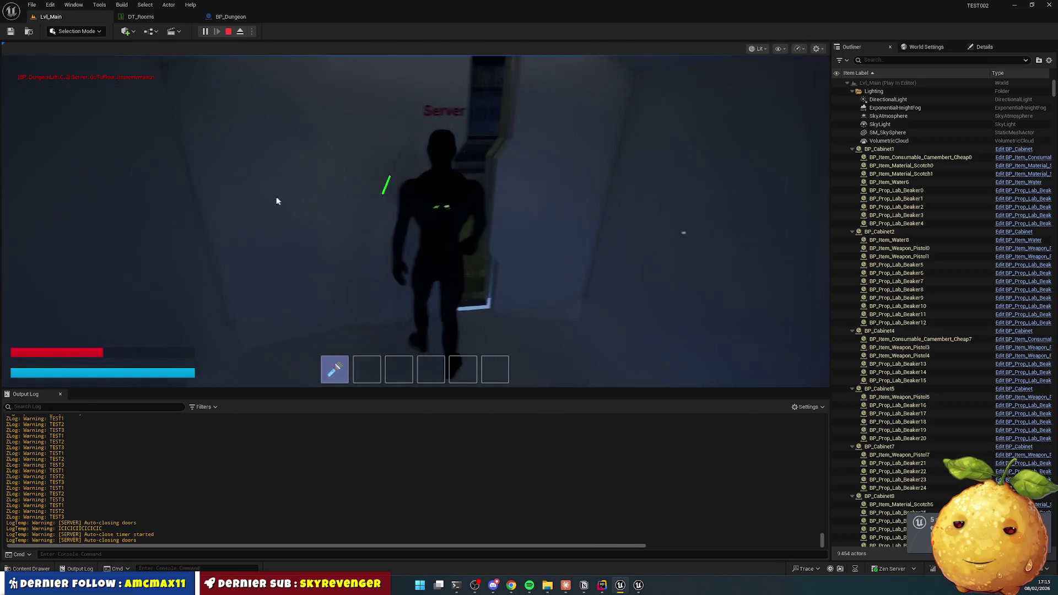
left_click(257, 204)
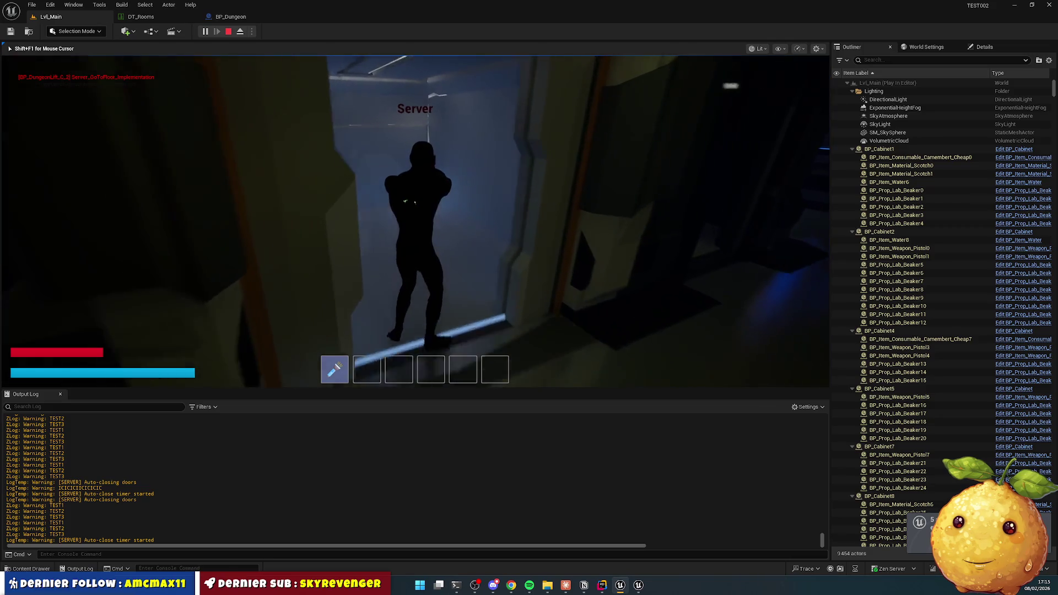
key("shift+F1")
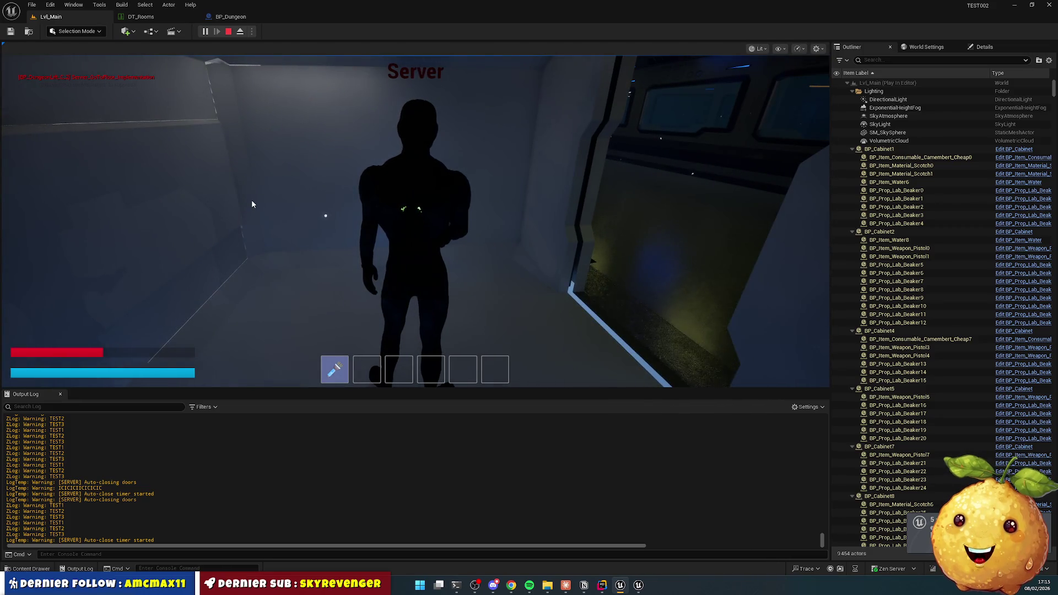
Step: End the play session, run a brief second session and stop it too
key("Escape")
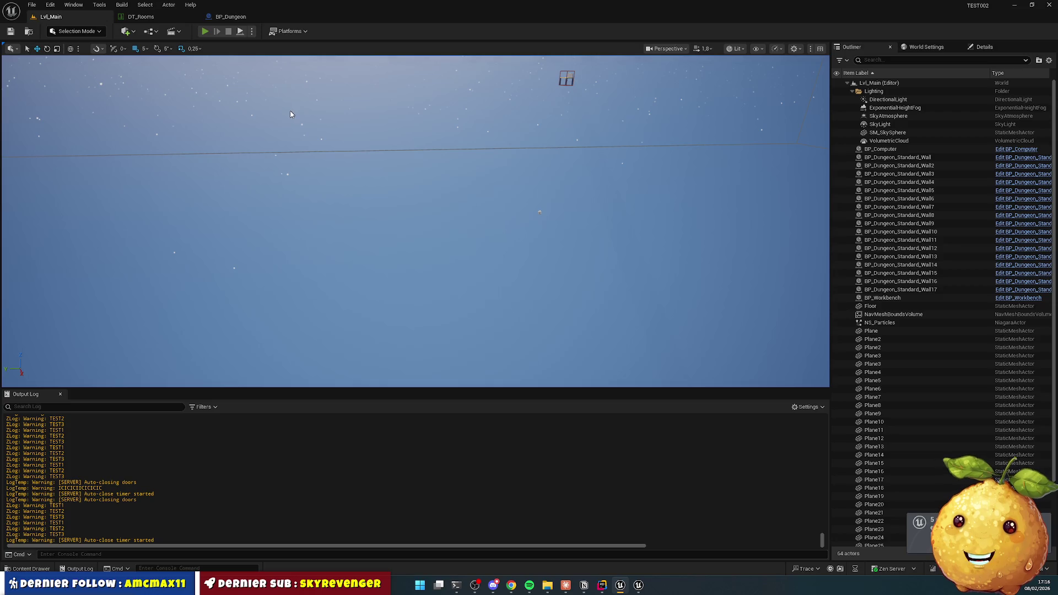
key("alt+p")
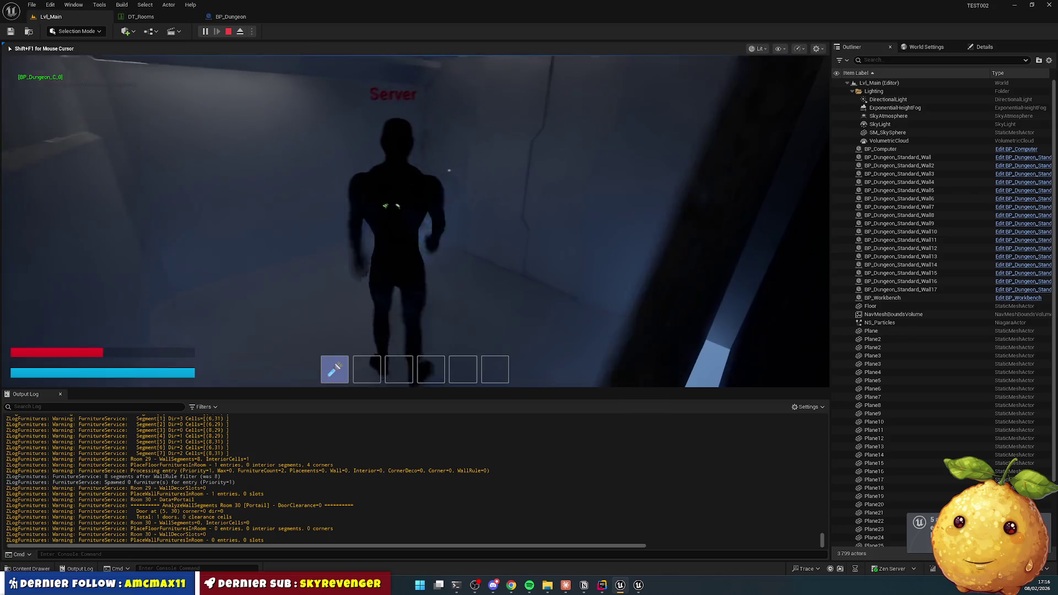
key("Escape")
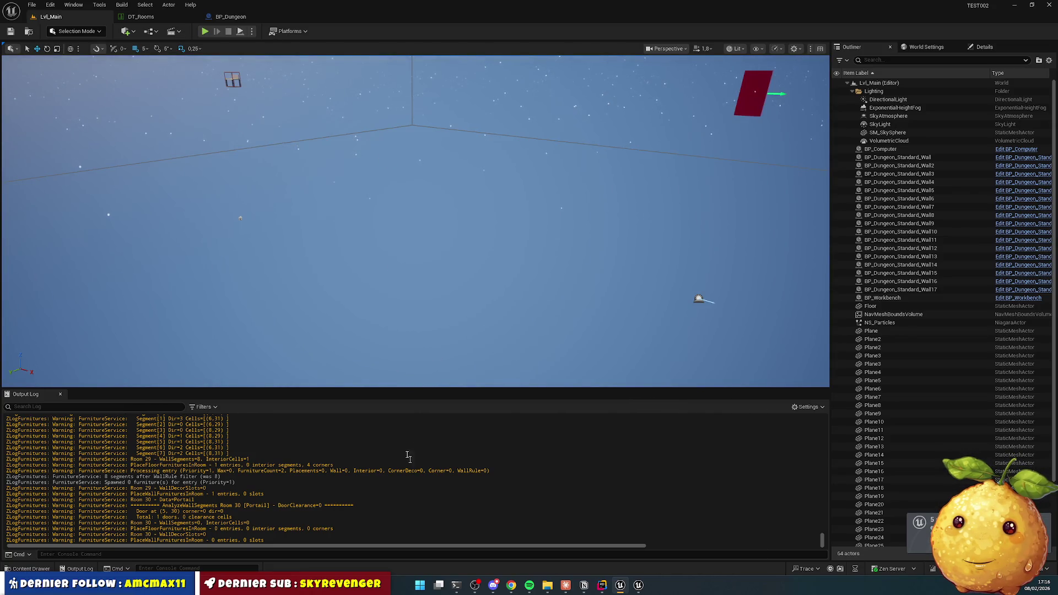
left_click(601, 585)
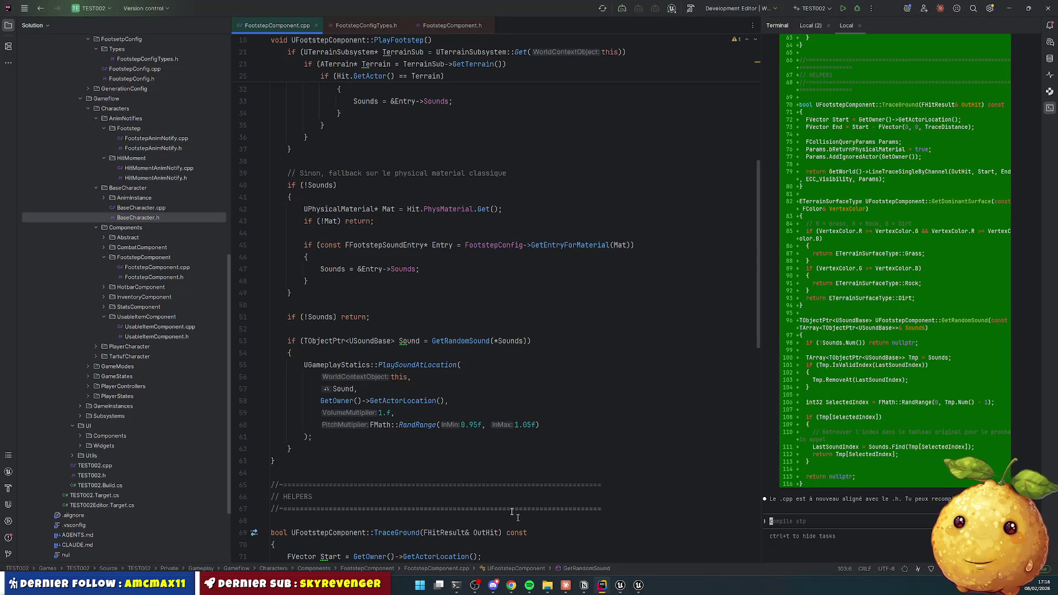
Step: Close all open code files and collapse the Gameplay folder in the solution tree
right_click(367, 27)
left_click(408, 52)
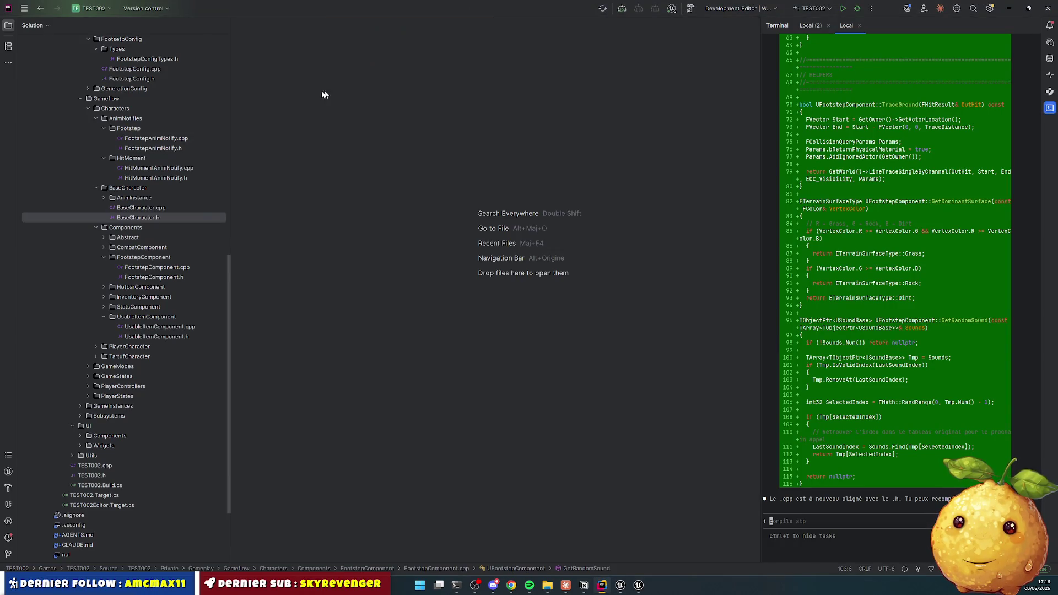
left_click(152, 218)
scroll(134, 221, "up", 10)
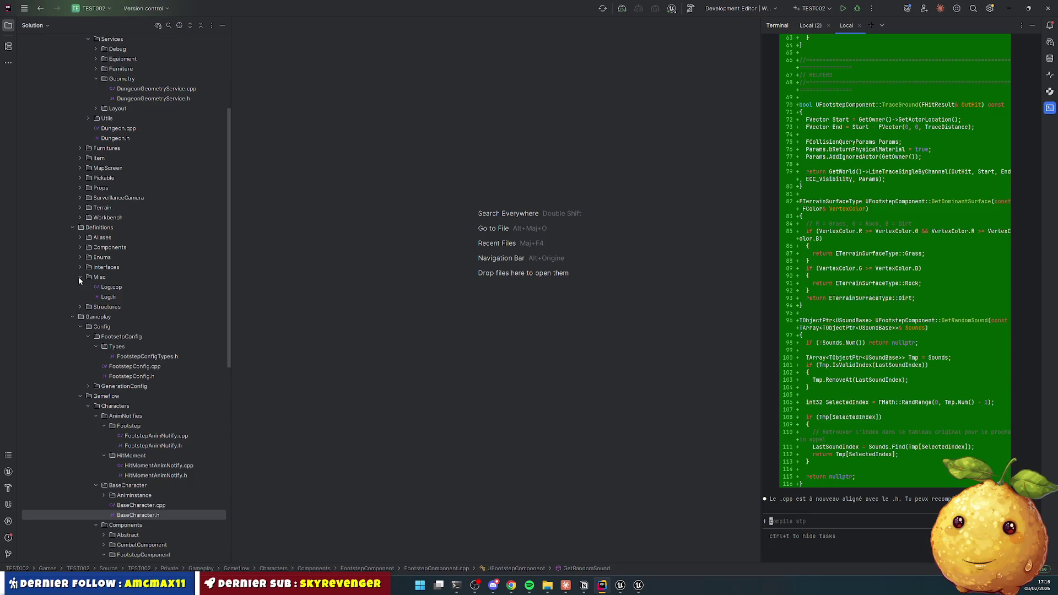
left_click(73, 297)
scroll(118, 246, "up", 5)
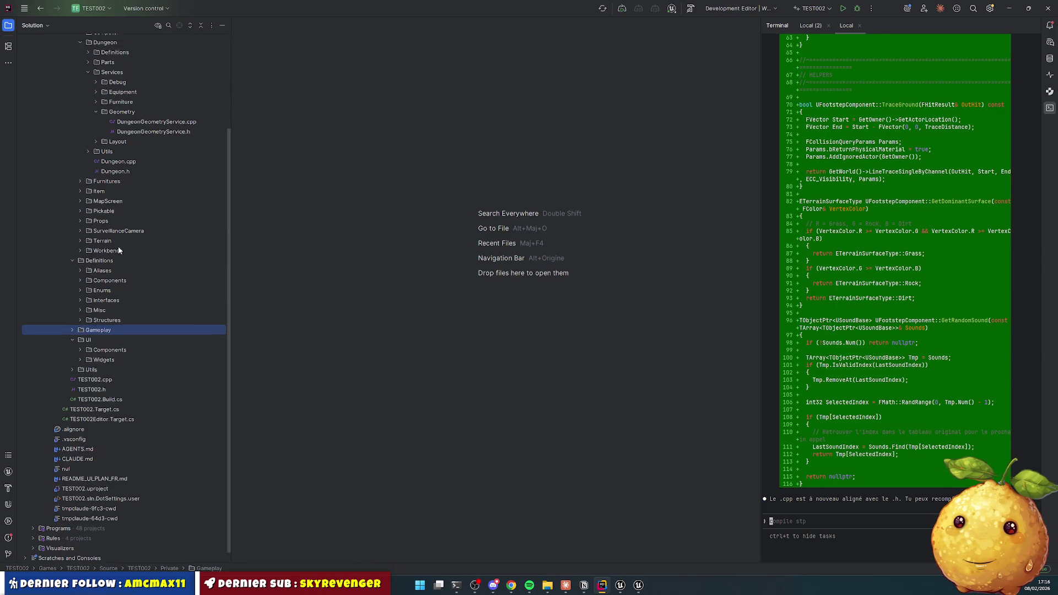
left_click(79, 160)
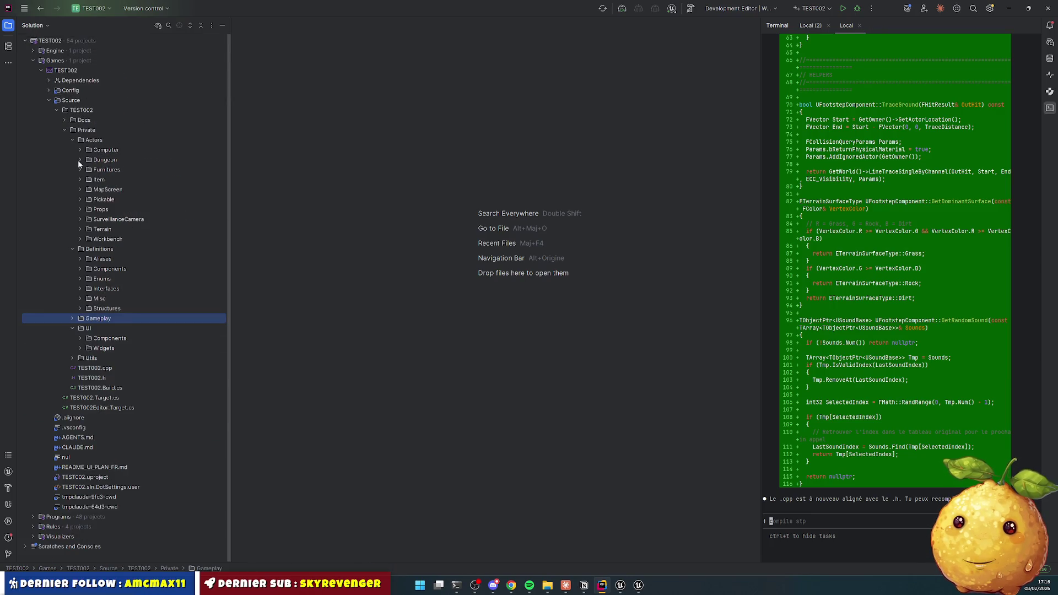
left_click(78, 159)
Step: Expand Dungeon > Parts > Lift > UI down to the Panel and PanelButton widget folders
left_click(88, 180)
left_click(97, 220)
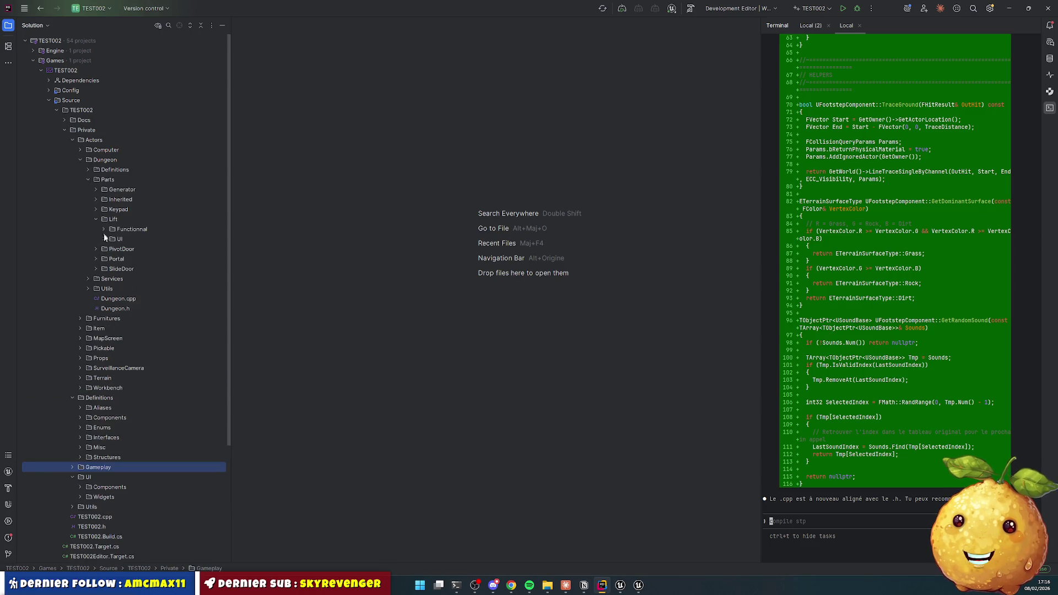
left_click(104, 240)
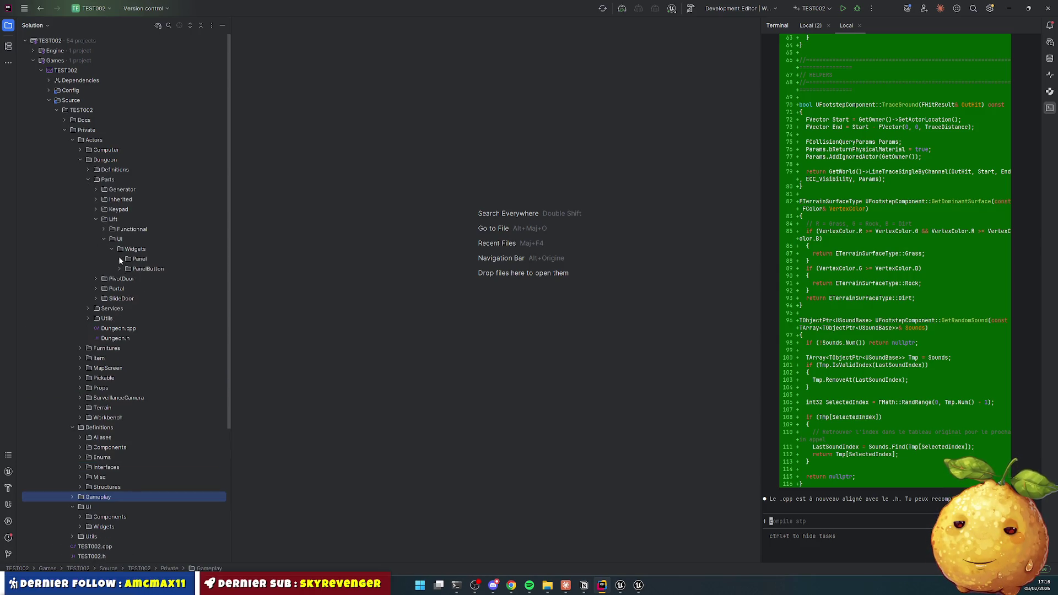
left_click(120, 260)
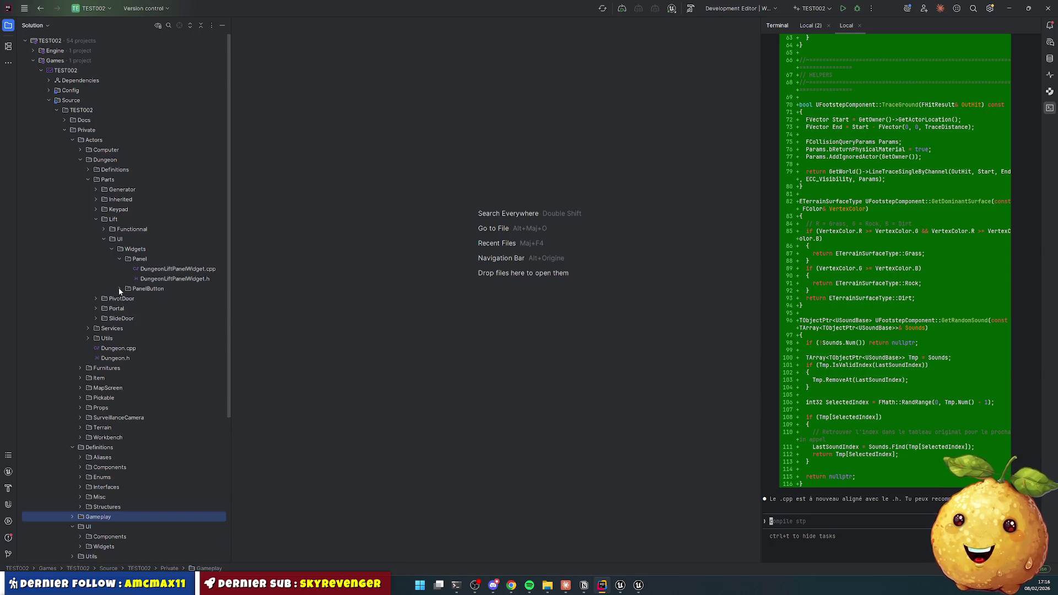
left_click(119, 289)
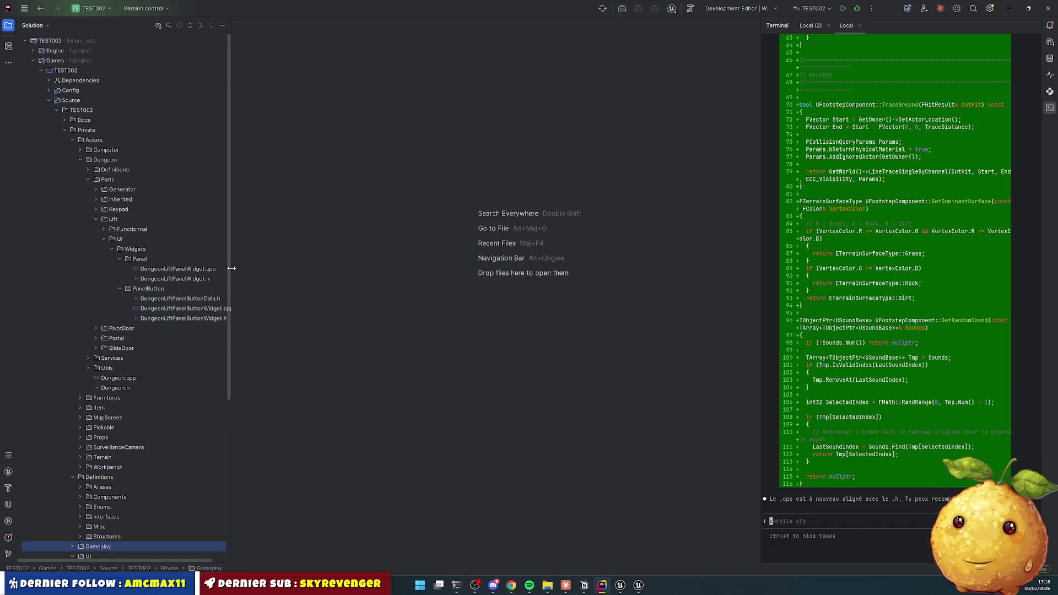
left_click_drag(232, 268, 292, 279)
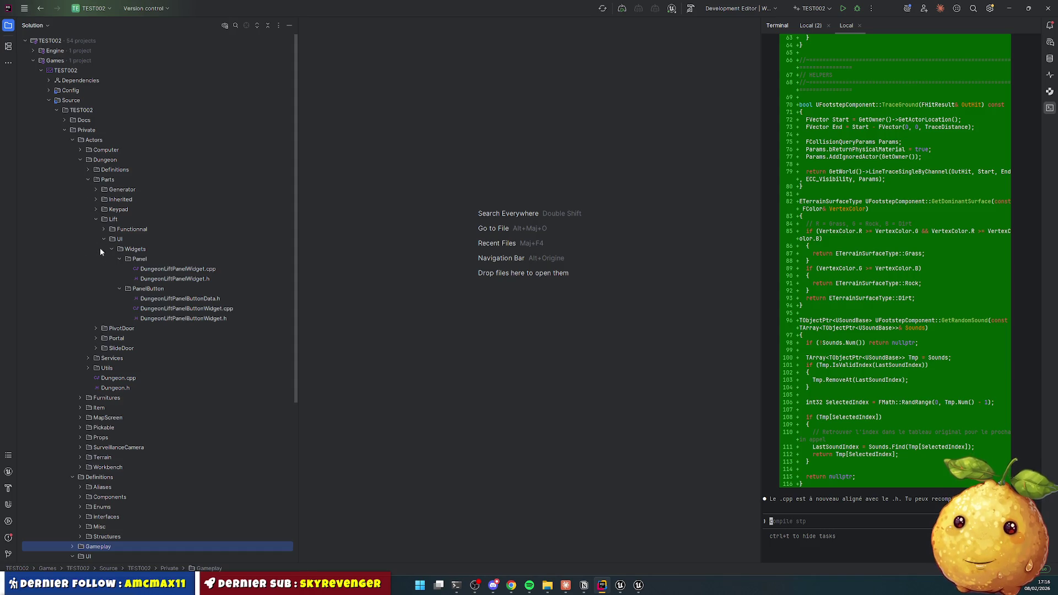
Step: Expand the Keypad UI folders to reveal the Keypad and KeyPadKey widget files
left_click(96, 210)
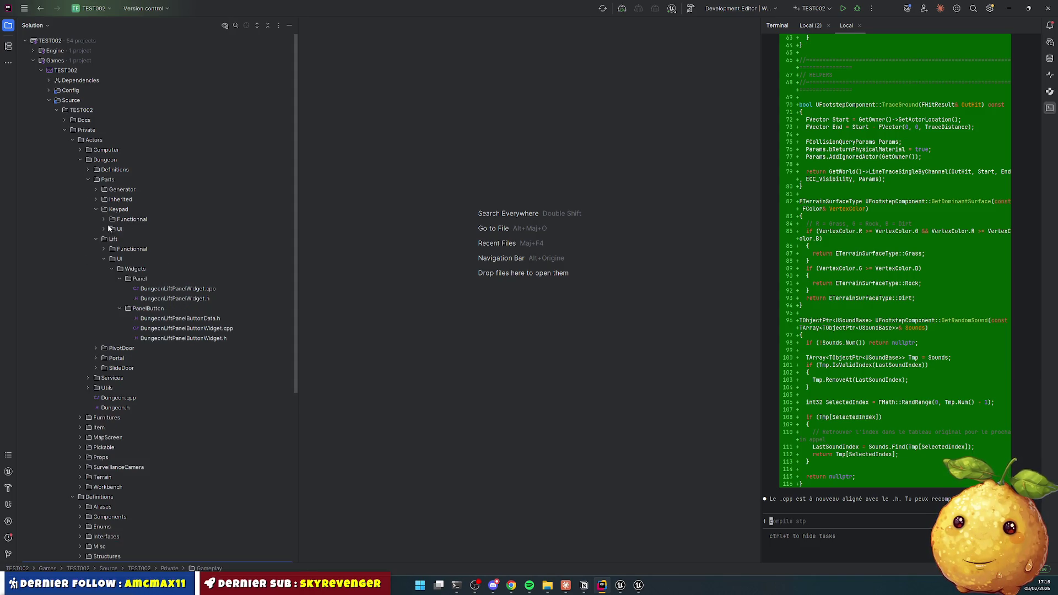
left_click(107, 229)
left_click(124, 250)
left_click(119, 279)
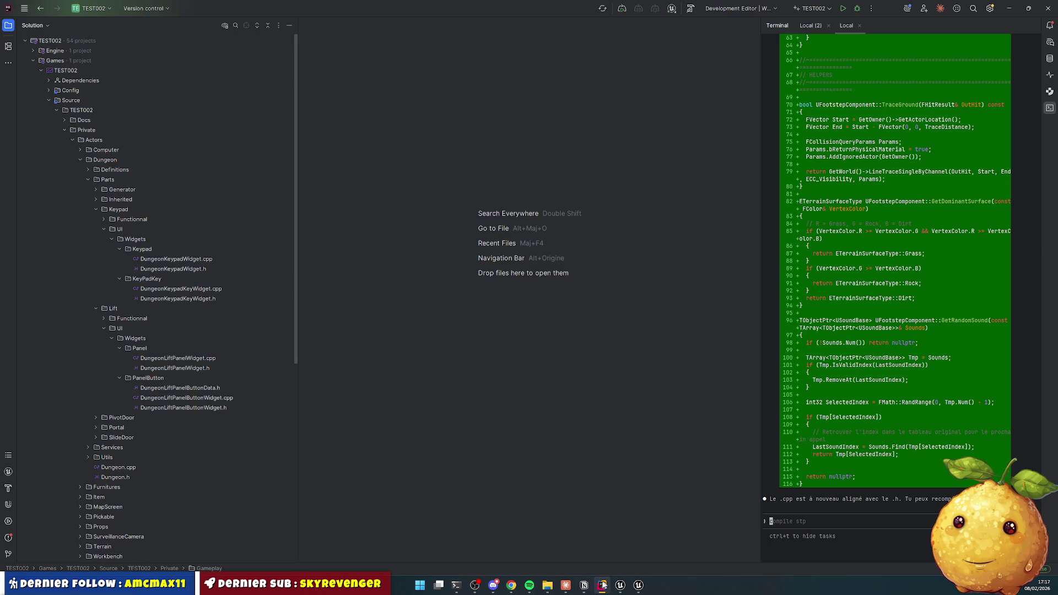
left_click(512, 586)
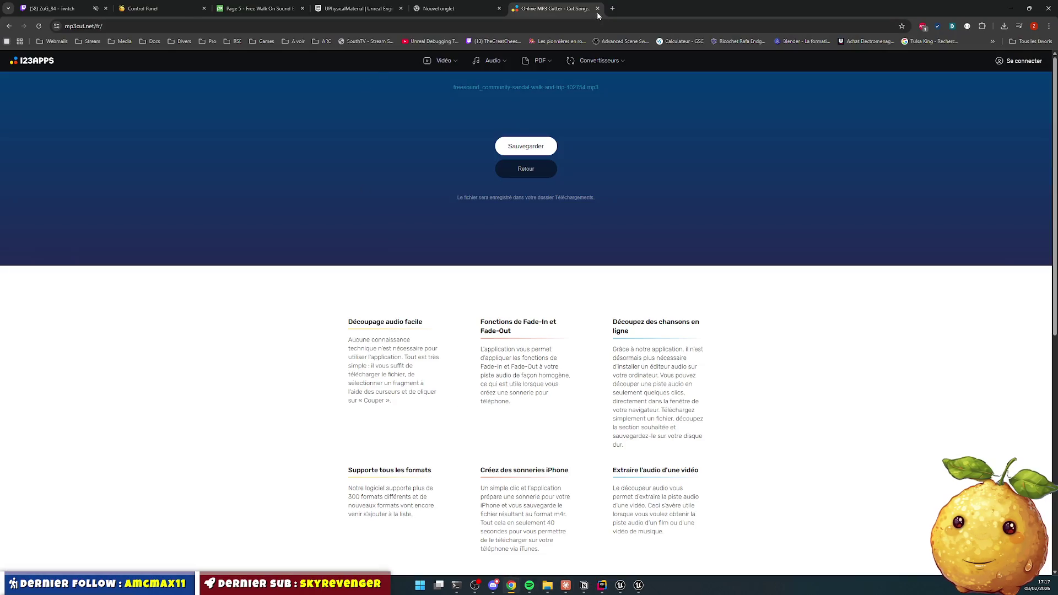
Step: Search Google for 'ecran ascenseur' in a new tab via the 'écran asc' suggestion
left_click(611, 11)
type("écran asc")
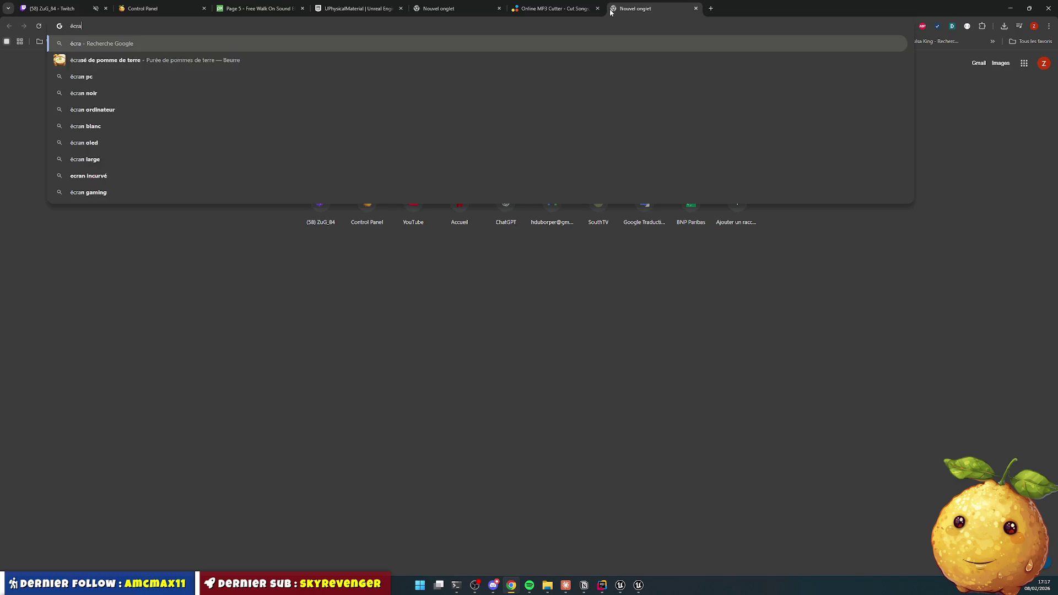
key("Down")
key("Return")
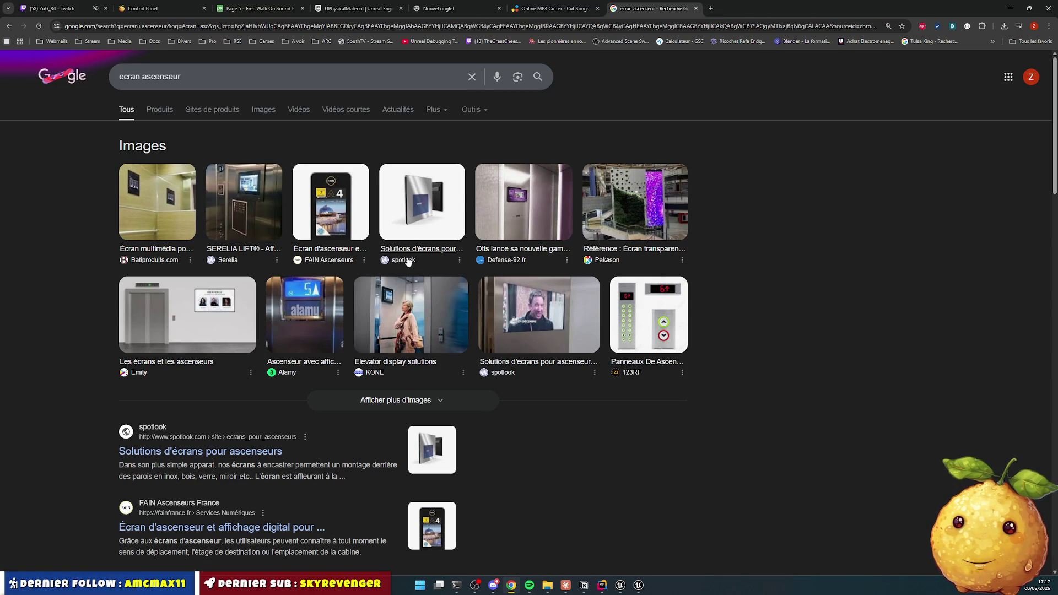
Step: Browse the elevator-screen image results, then minimise Chrome to return to Rider
left_click(263, 110)
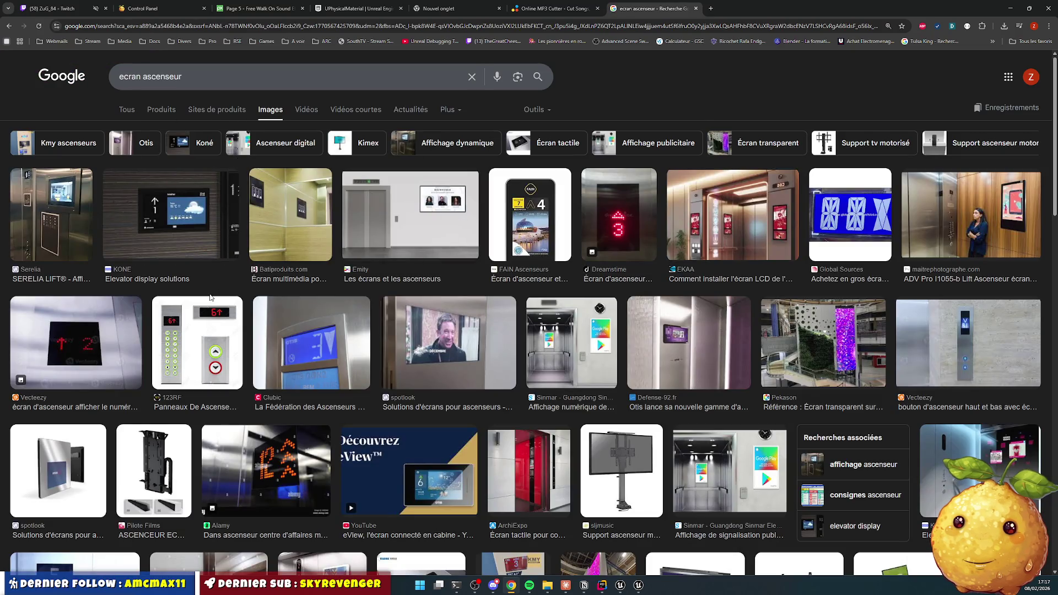
scroll(208, 299, "down", 5)
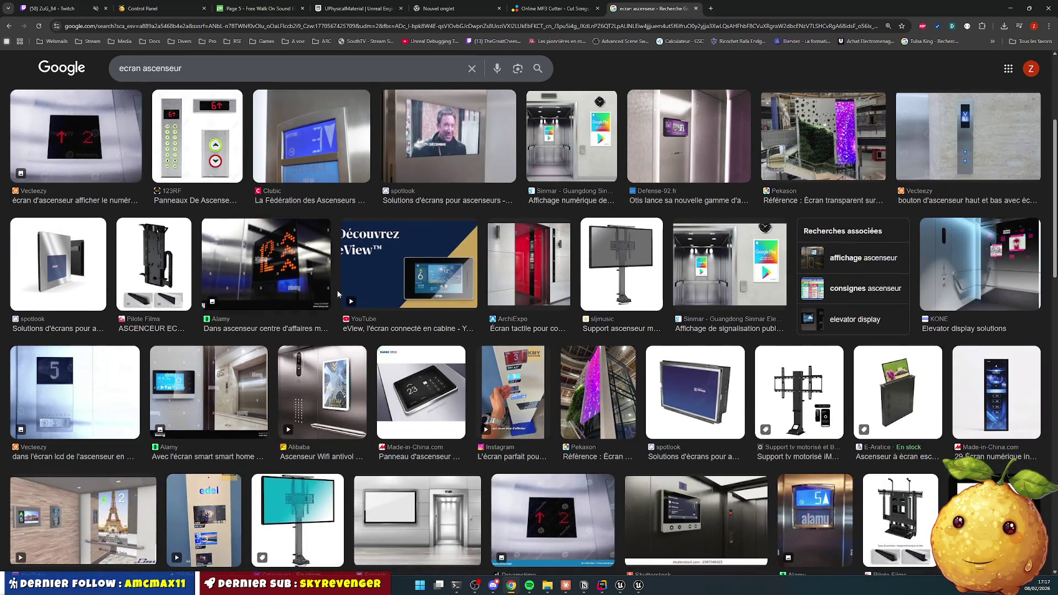
scroll(421, 299, "down", 6)
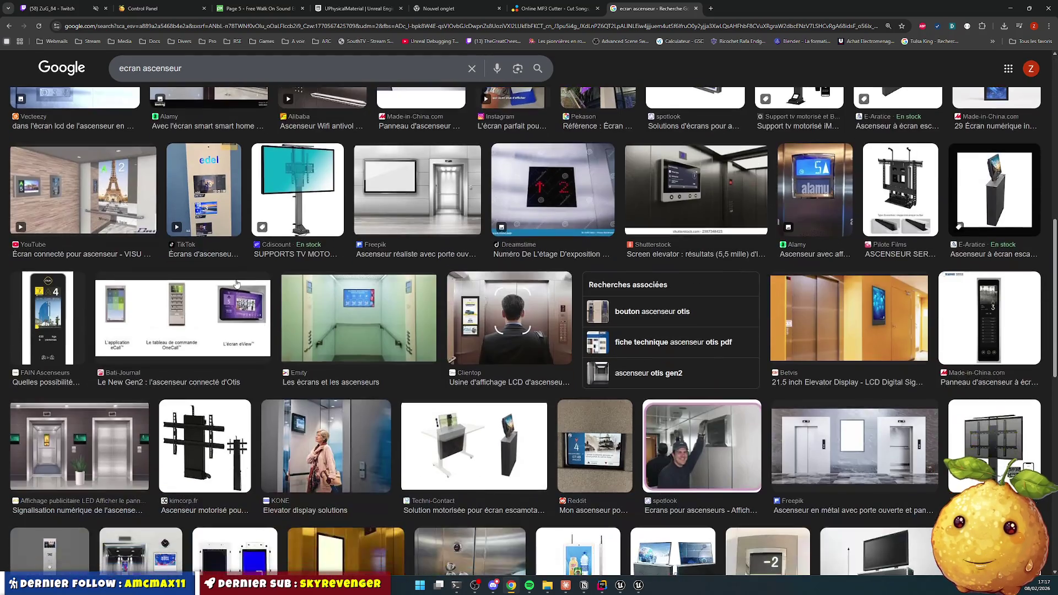
scroll(237, 286, "down", 5)
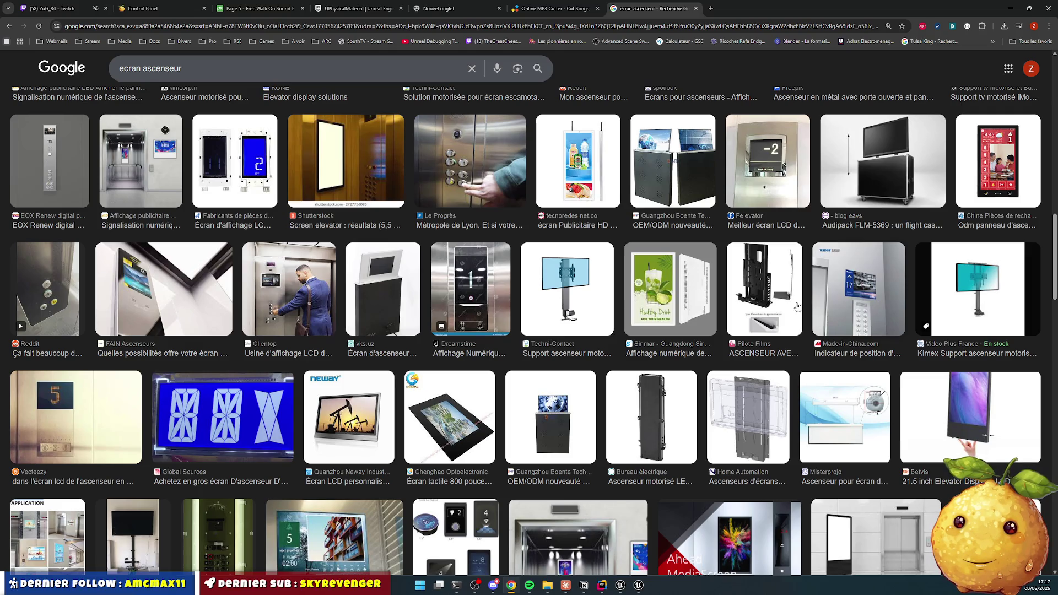
scroll(633, 309, "down", 3)
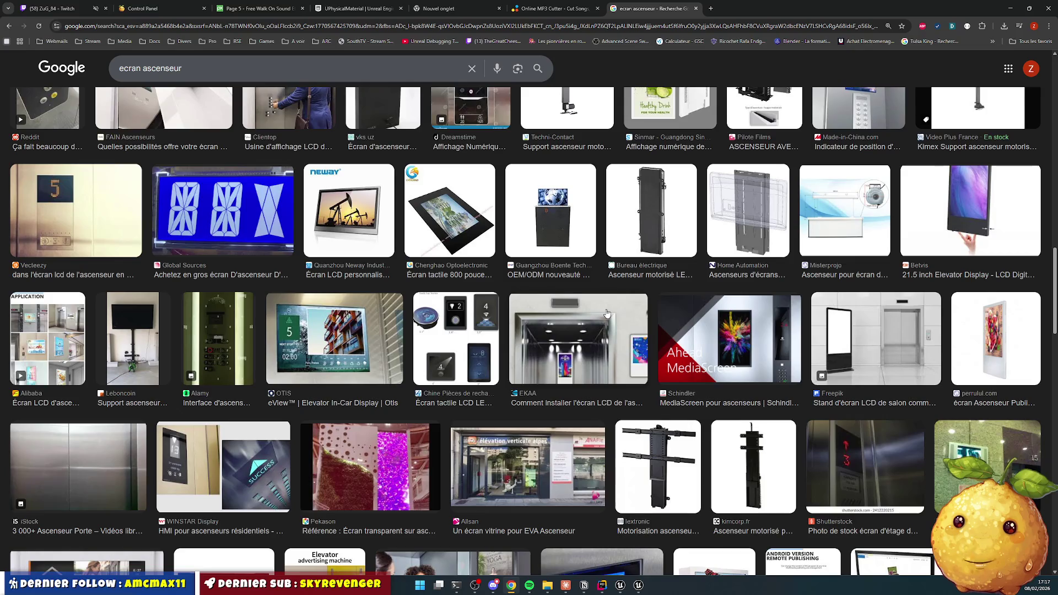
scroll(619, 310, "down", 4)
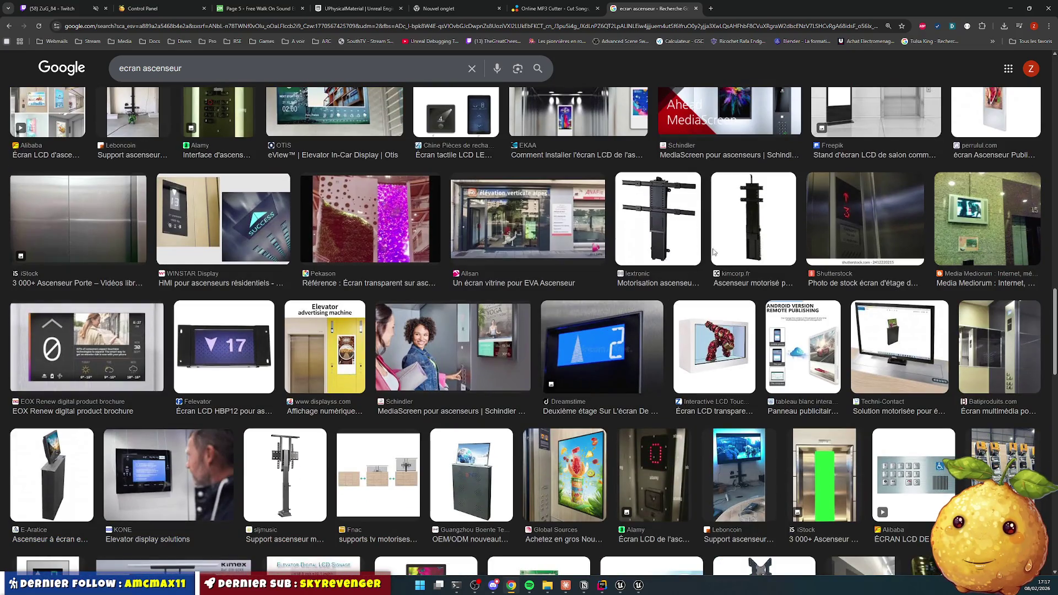
left_click(1010, 9)
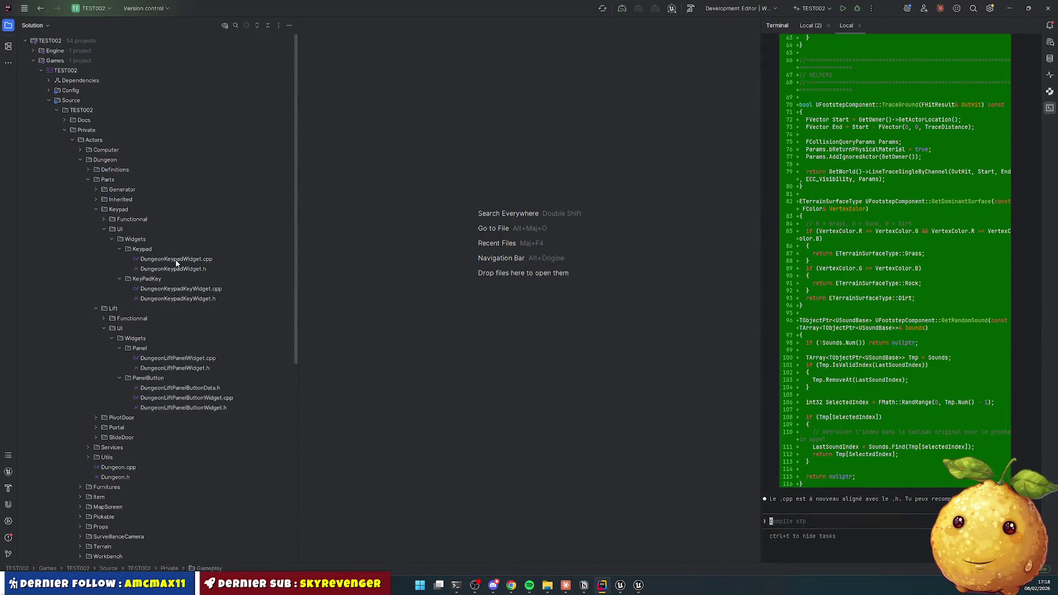
Step: Browse the Content Drawer to Actors/Dungeon/Parts/Lift/UI/Widgets
left_click(621, 585)
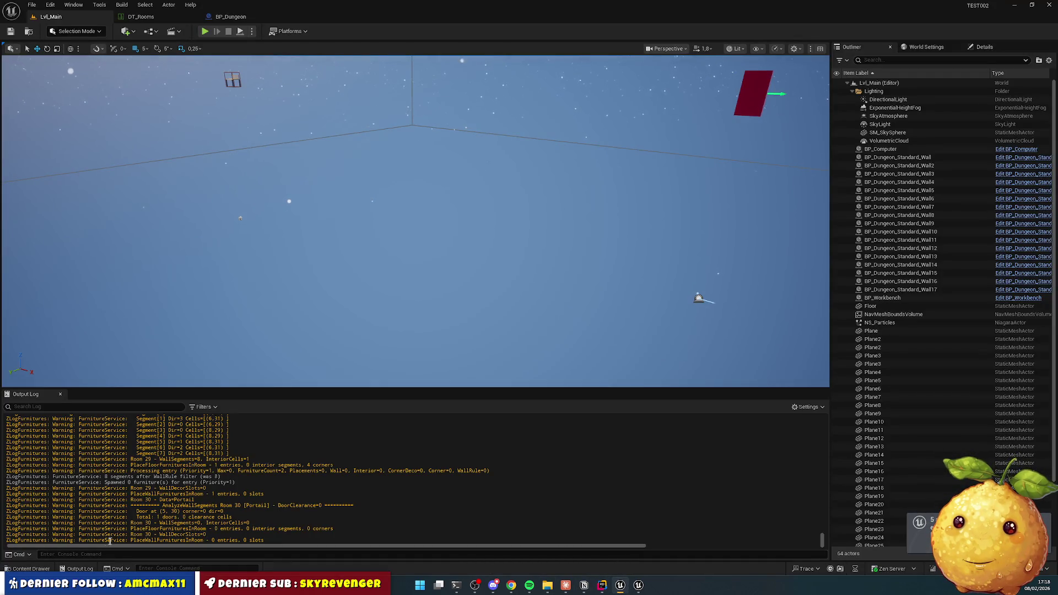
left_click(31, 569)
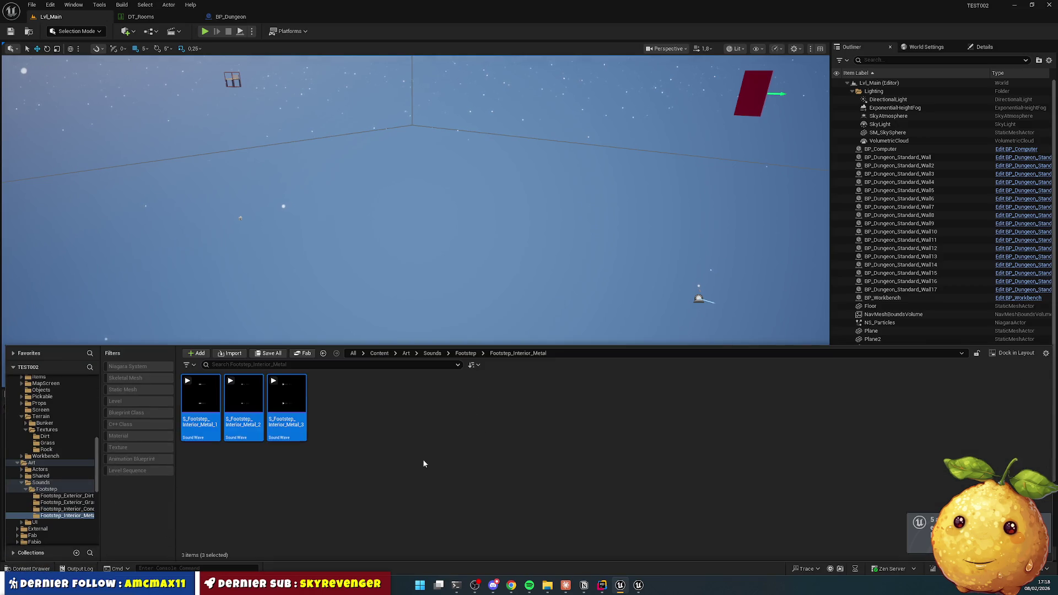
left_click(405, 353)
left_click(379, 353)
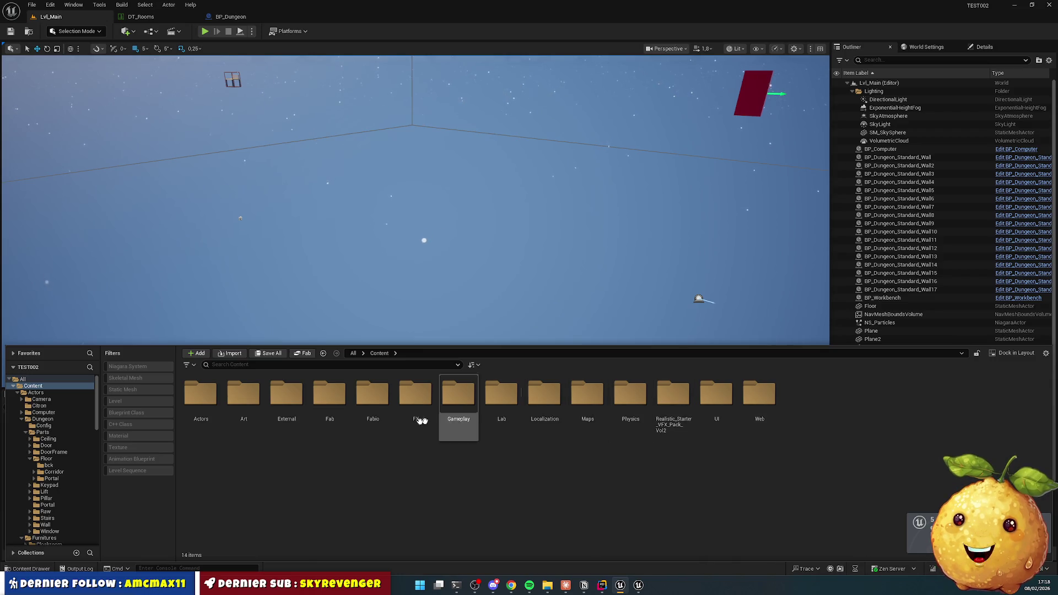
double_click(212, 398)
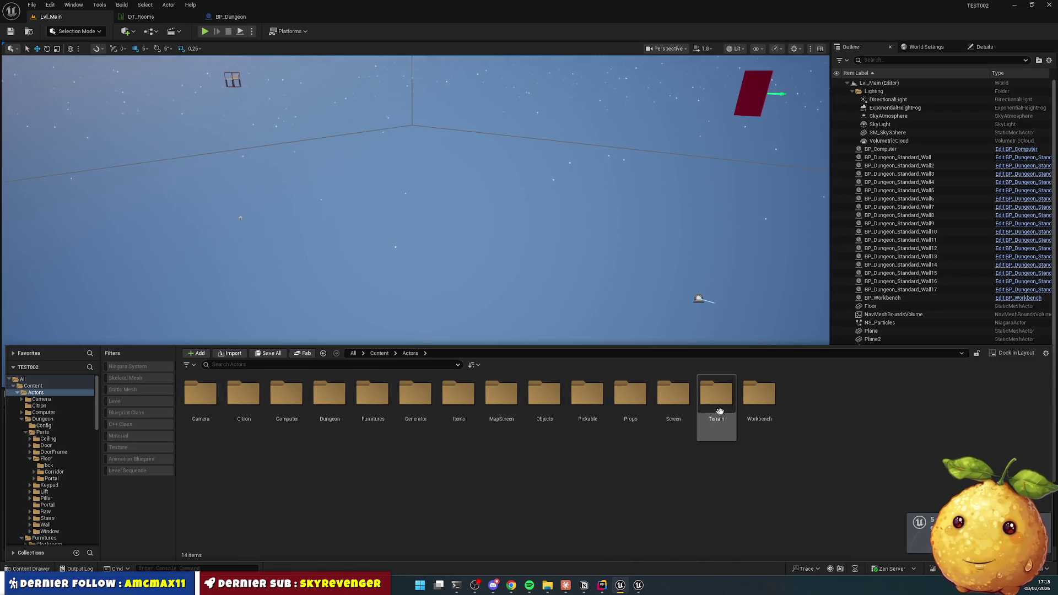
double_click(338, 395)
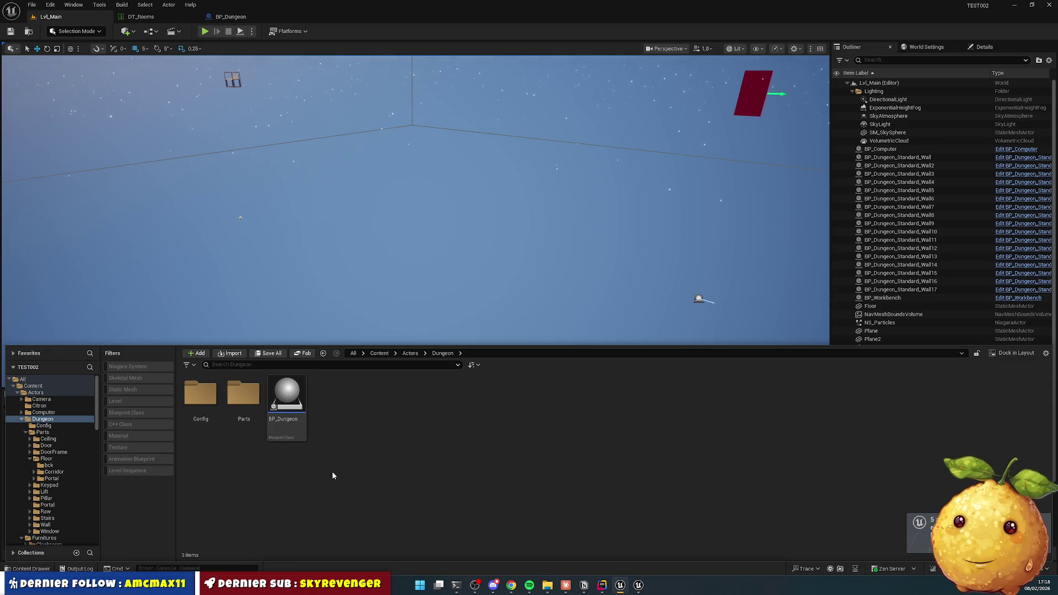
double_click(243, 394)
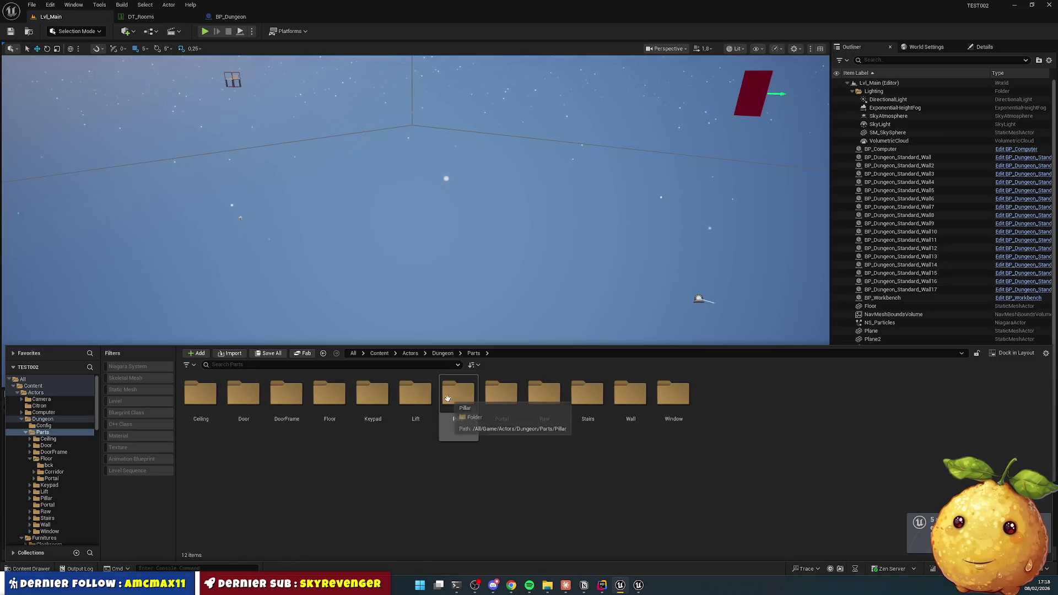
double_click(415, 396)
double_click(287, 398)
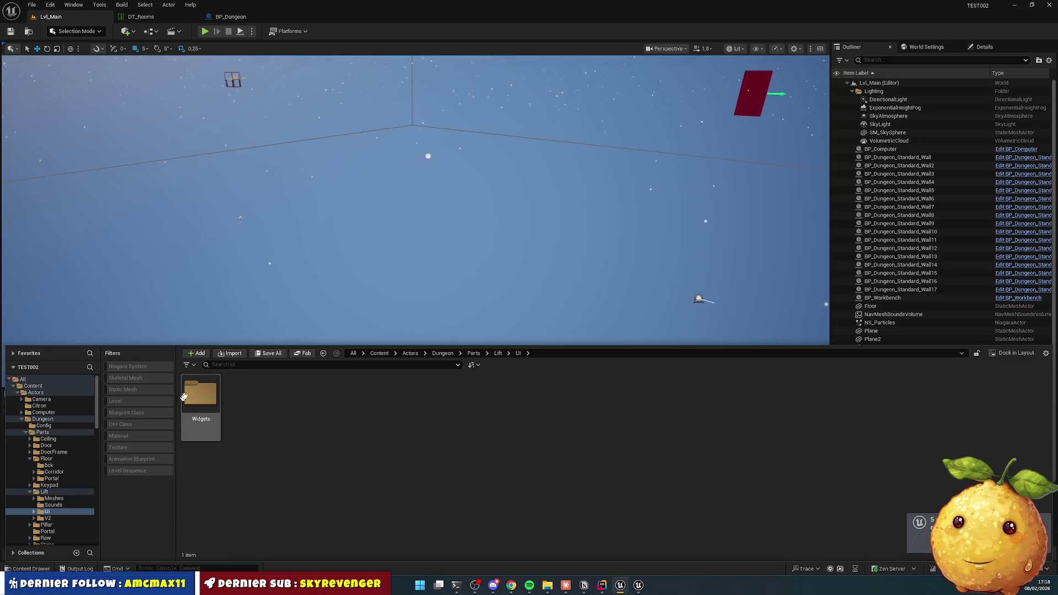
double_click(198, 392)
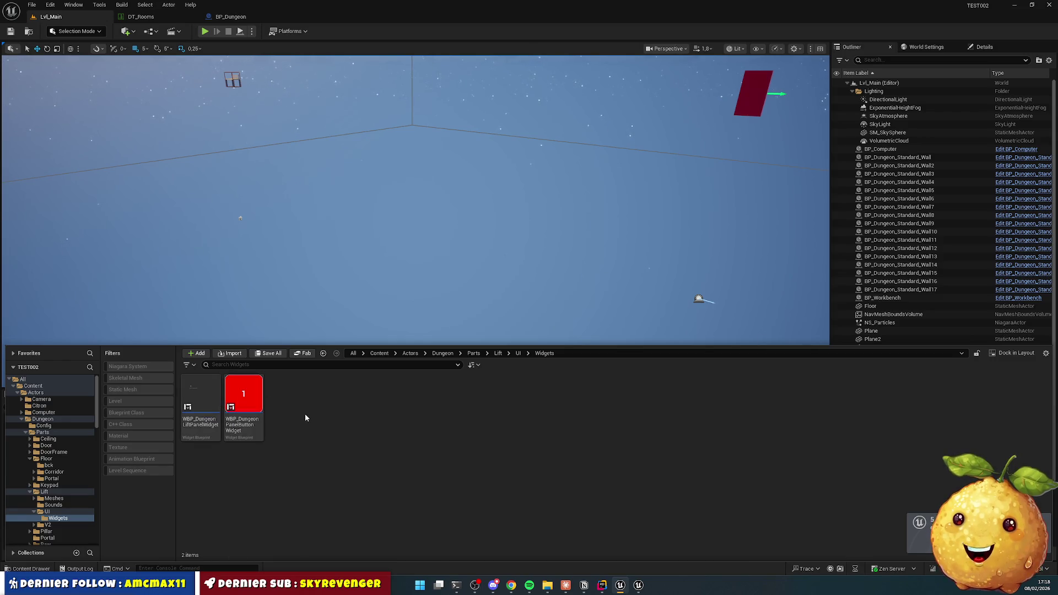
Step: Create a 'Bck' folder and duplicate the LiftPanelWidget and PanelButtonWidget blueprints
right_click(305, 418)
left_click(354, 147)
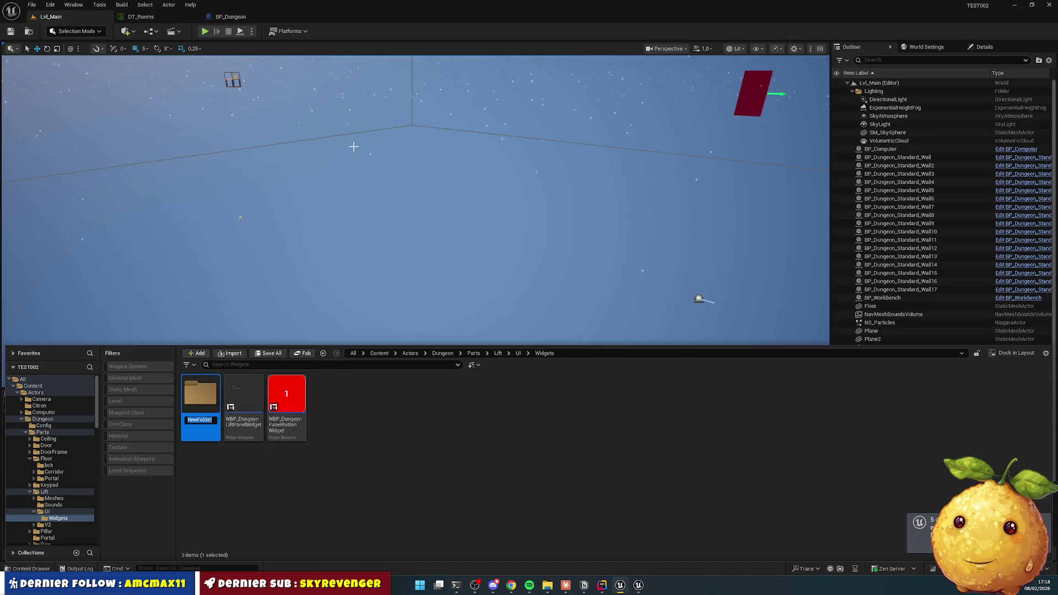
type("Bck")
key("Return")
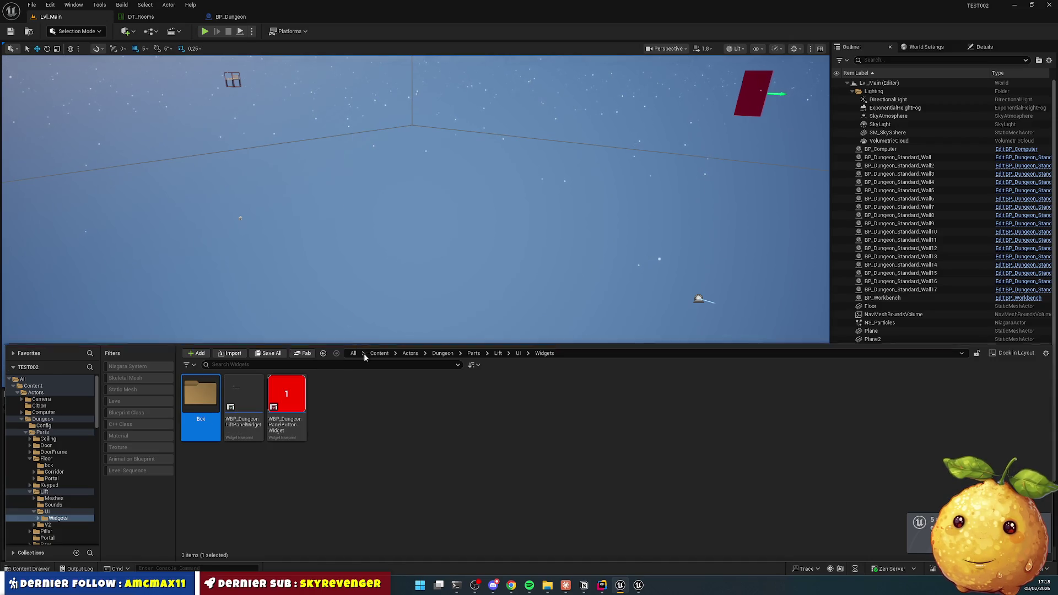
left_click(257, 436)
key("ctrl+d")
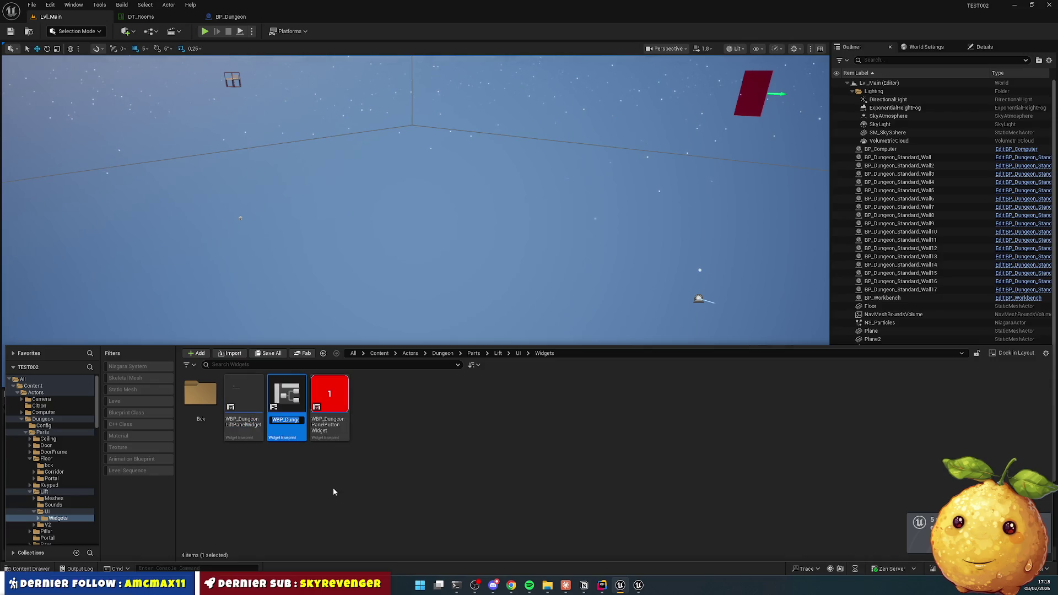
left_click(329, 397)
key("ctrl+d")
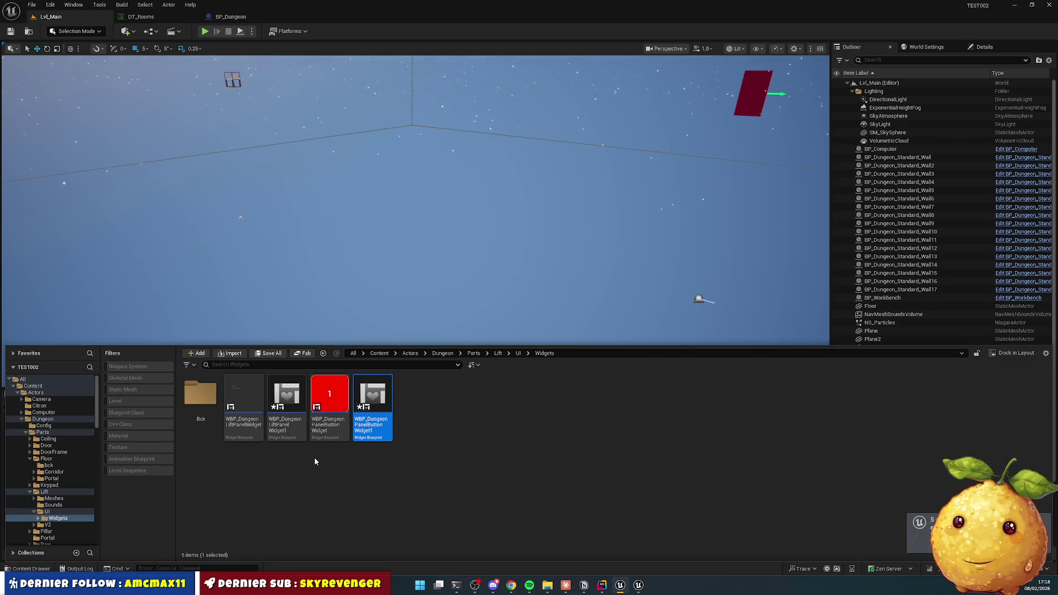
Step: Navigate from the Parts folder to Keypad/UI/Widgets
key("BackSpace")
key("BackSpace")
key("BackSpace")
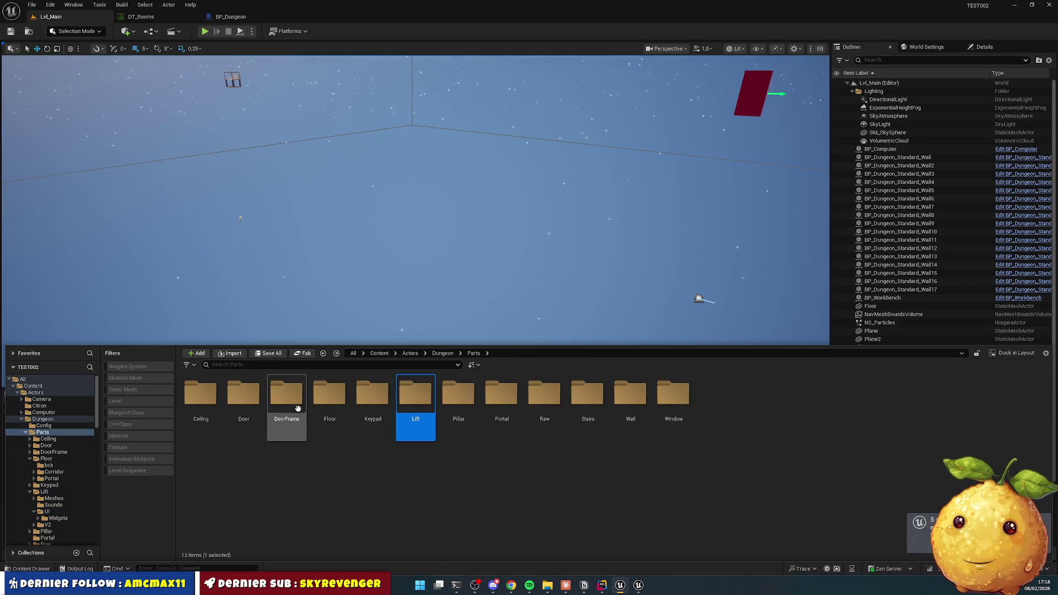
double_click(330, 394)
key("BackSpace")
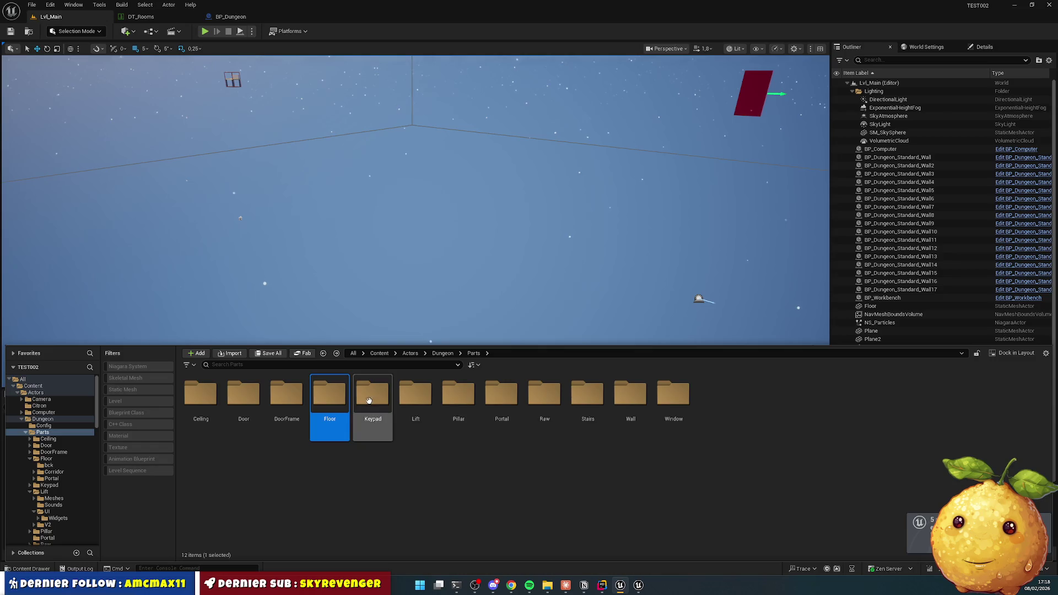
double_click(372, 394)
double_click(330, 394)
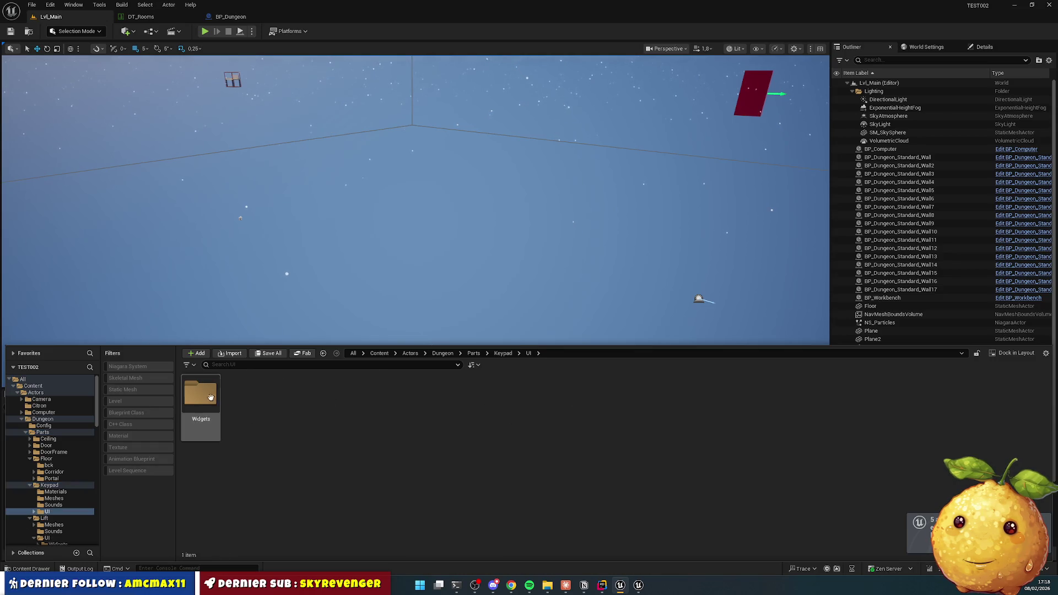
double_click(201, 394)
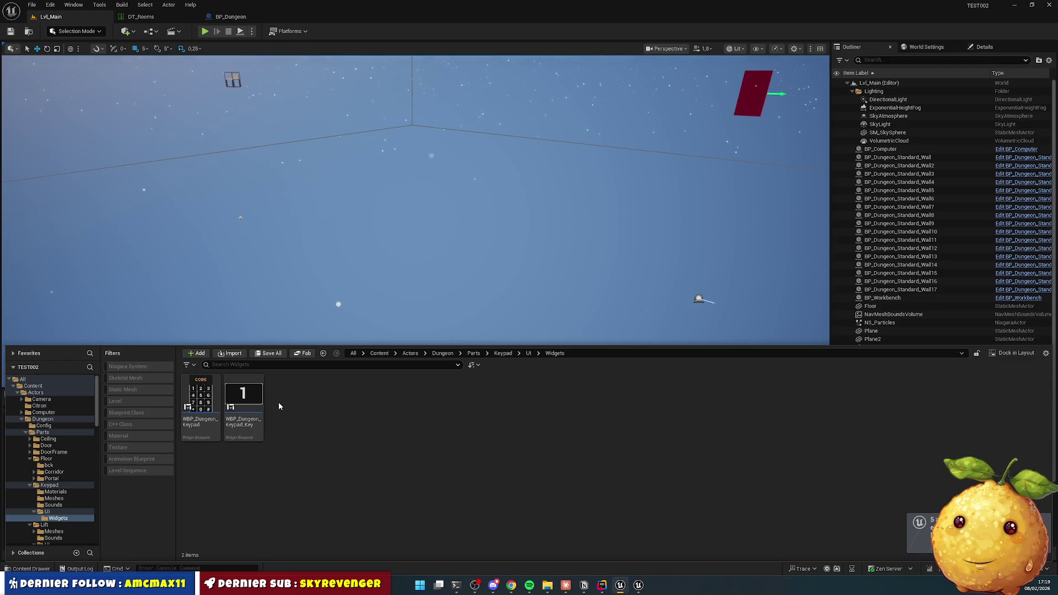
Step: Copy WBP_Dungeon_Keypad and WBP_Dungeon_Keypad_Key into the lift Widgets folder
left_click(210, 389)
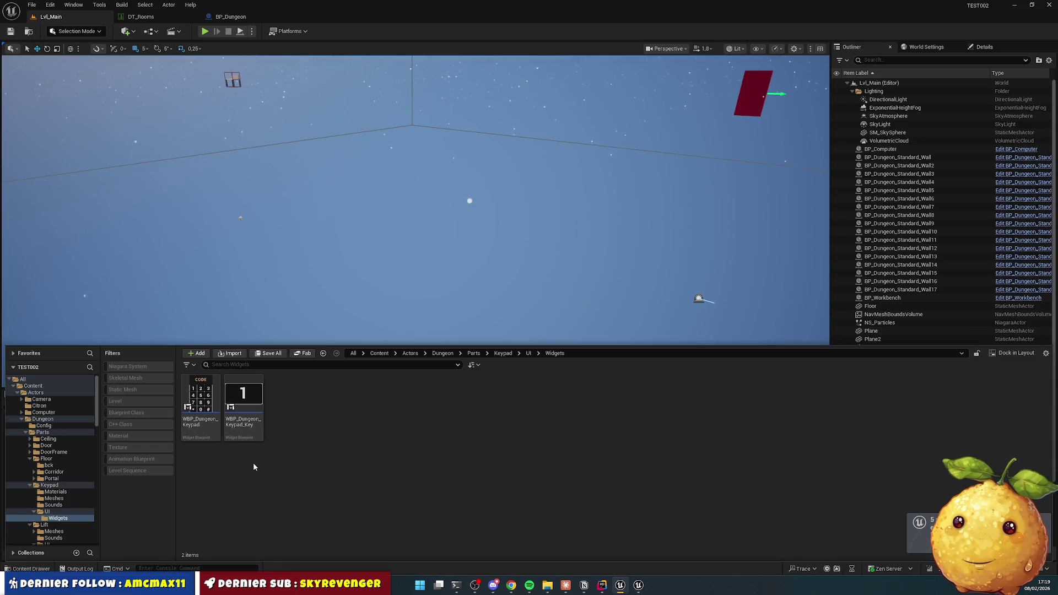
scroll(77, 458, "down", 4)
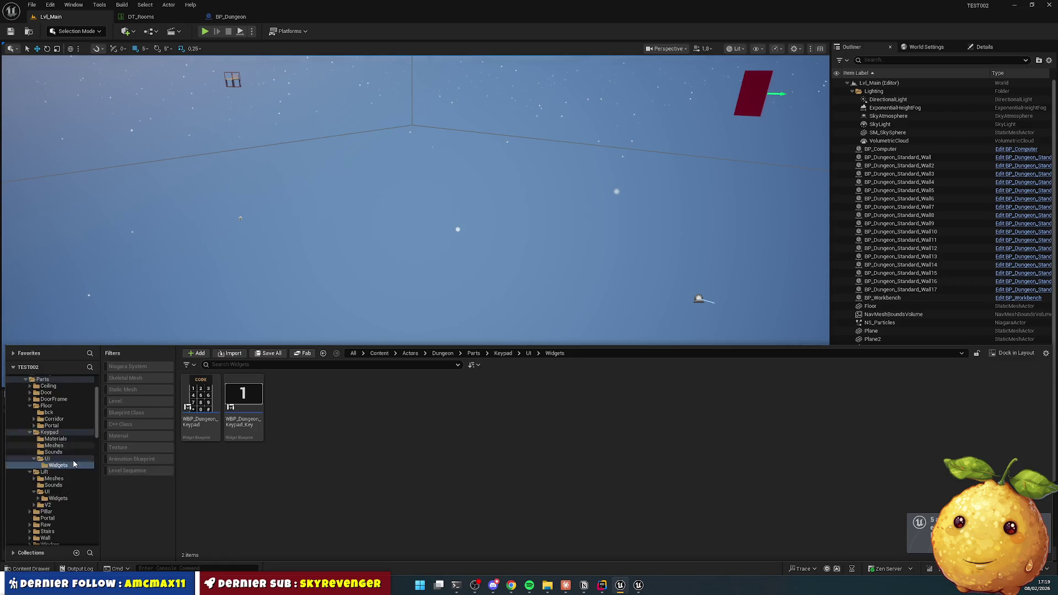
left_click(39, 473)
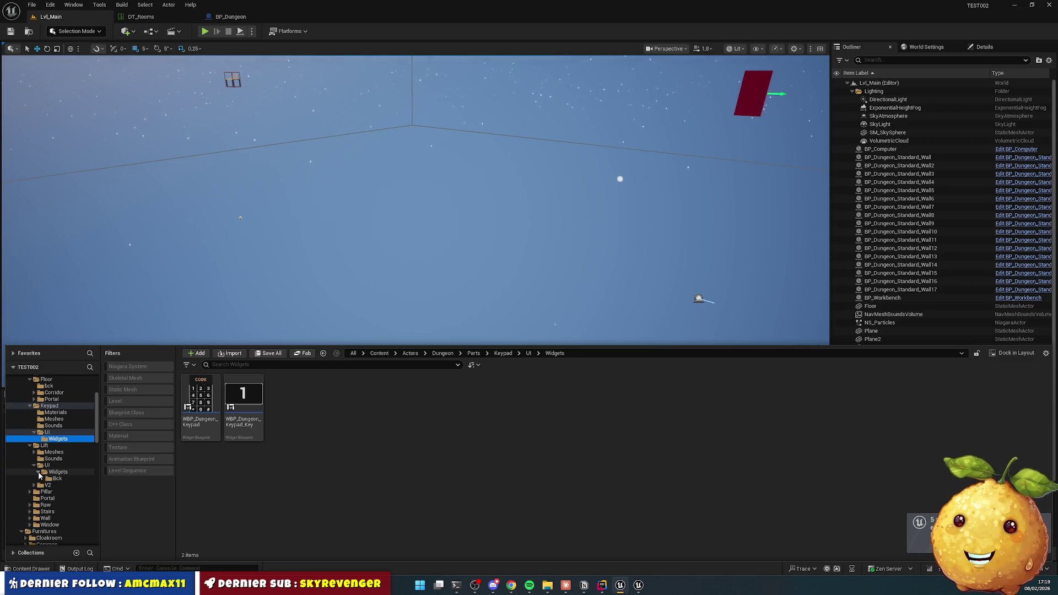
left_click(200, 402)
left_click(243, 408, "ctrl")
mouse_move(243, 408)
left_mouse_down()
mouse_move(96, 473)
mouse_move(59, 473)
left_mouse_up()
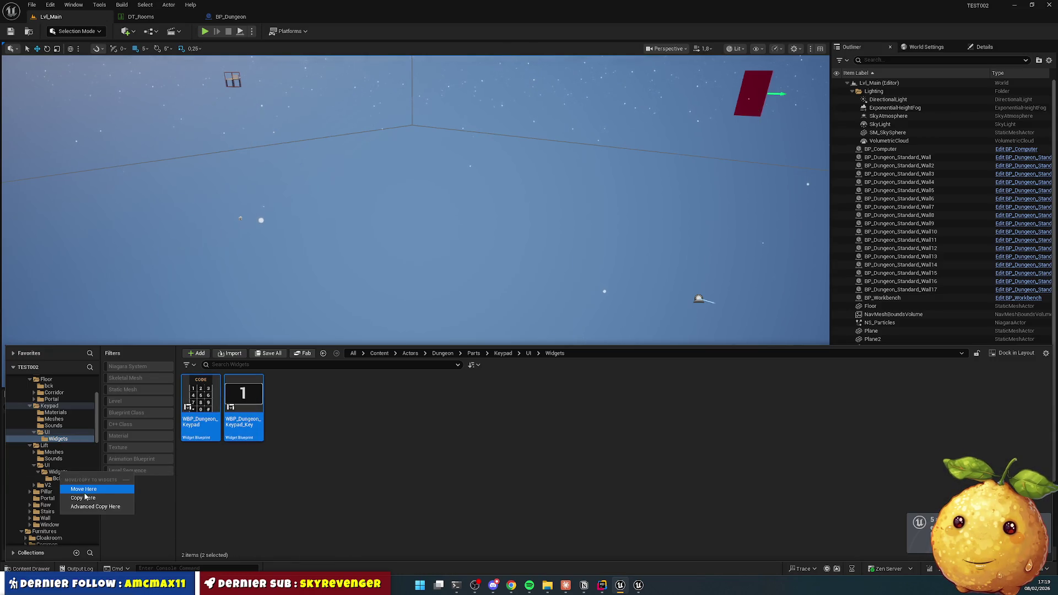
left_click(83, 499)
left_click(58, 472)
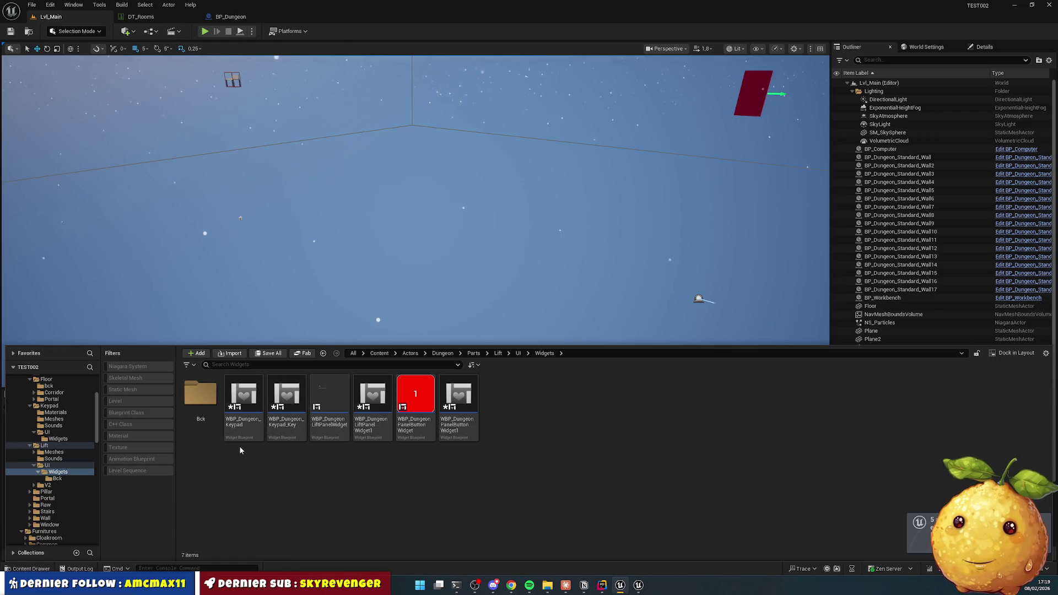
Step: Delete the LiftPanelWidget1 and PanelButtonWidget1 duplicates
left_click(292, 430)
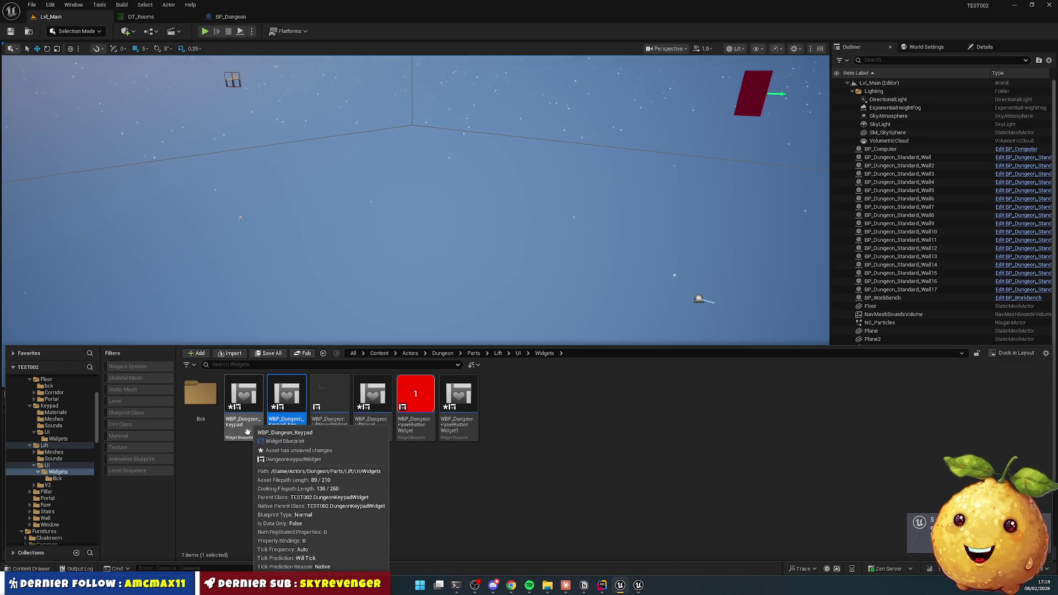
left_click(473, 499)
left_click(458, 407)
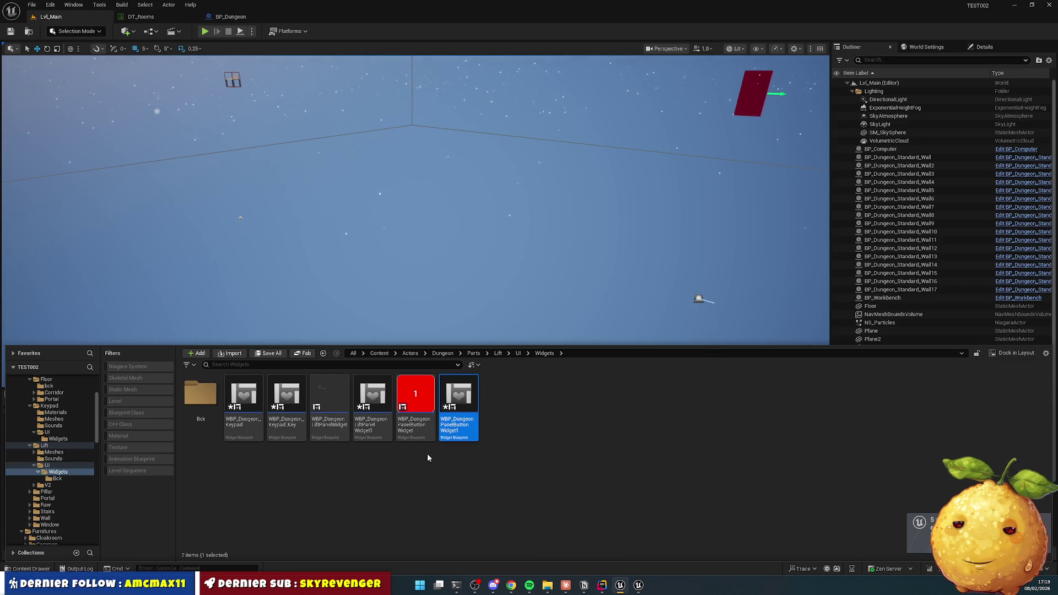
left_click(372, 399, "ctrl")
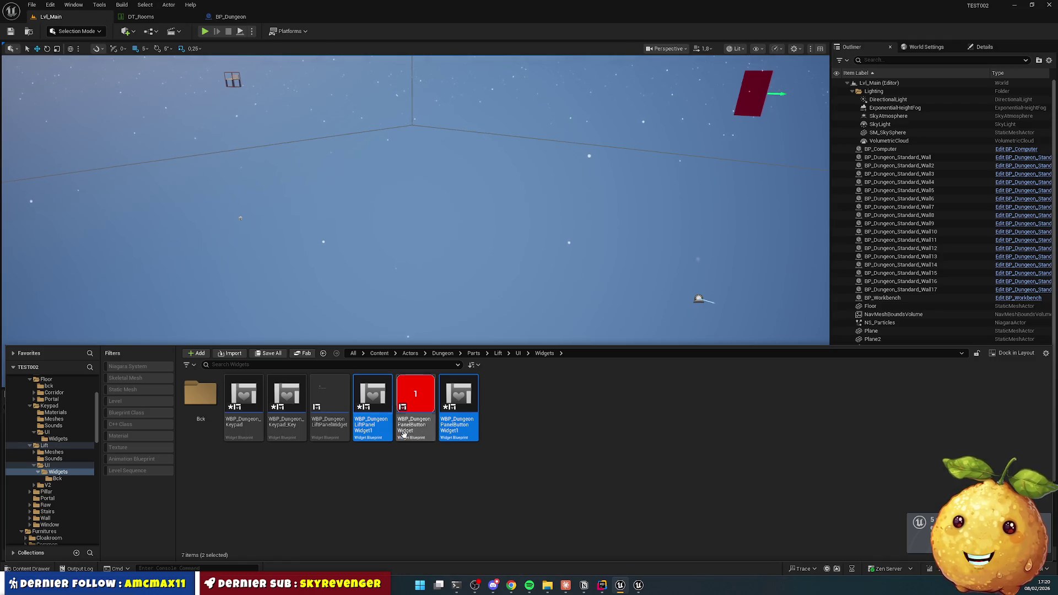
left_click(456, 472)
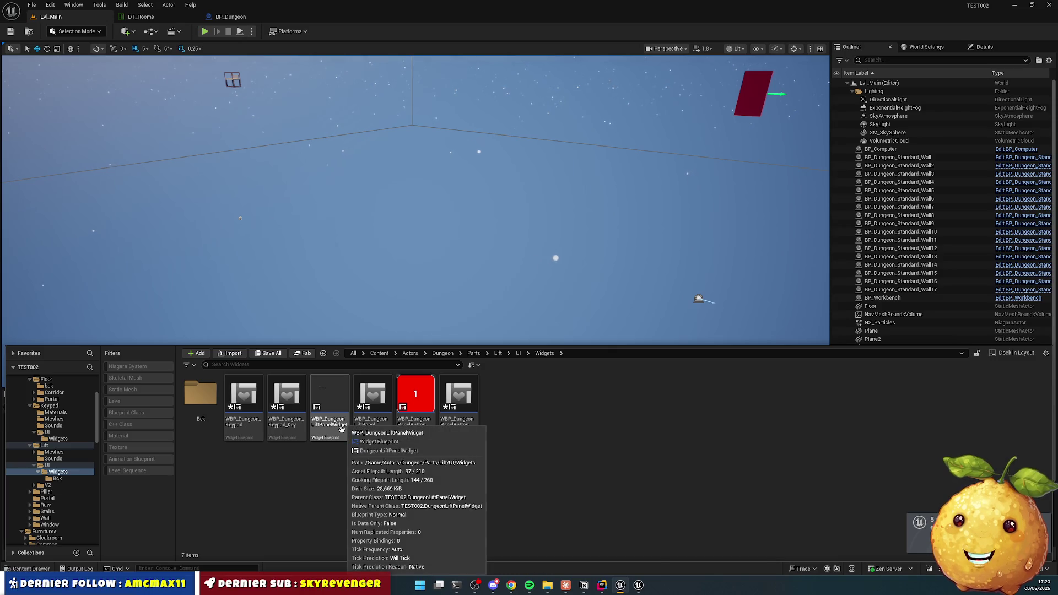
left_click(341, 429)
left_click(401, 423)
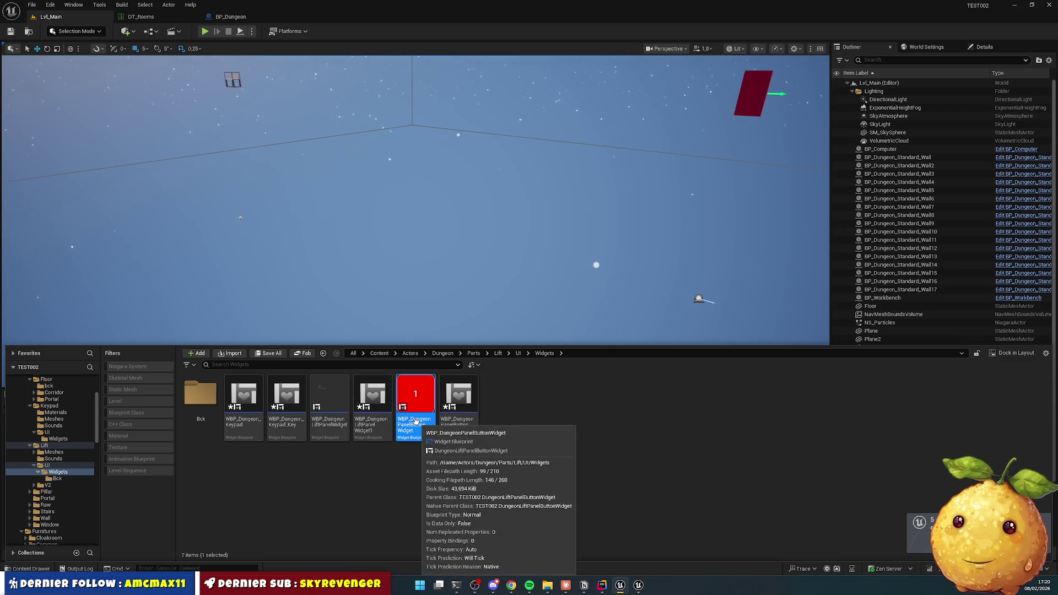
left_click(386, 421)
left_click(452, 394, "ctrl")
key("Delete")
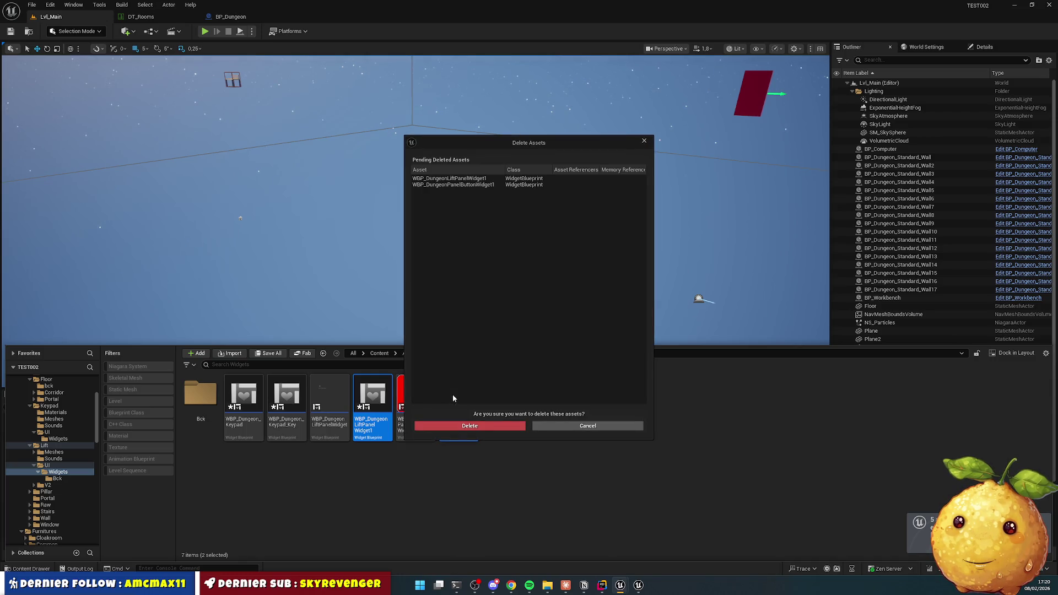
left_click(470, 426)
Step: Move the original LiftPanelWidget and PanelButtonWidget into Bck, then open WBP_Dungeon_Keypad
left_click(329, 408)
left_click(367, 405, "ctrl")
mouse_move(367, 405)
left_mouse_down()
mouse_move(297, 414)
mouse_move(196, 402)
left_mouse_up()
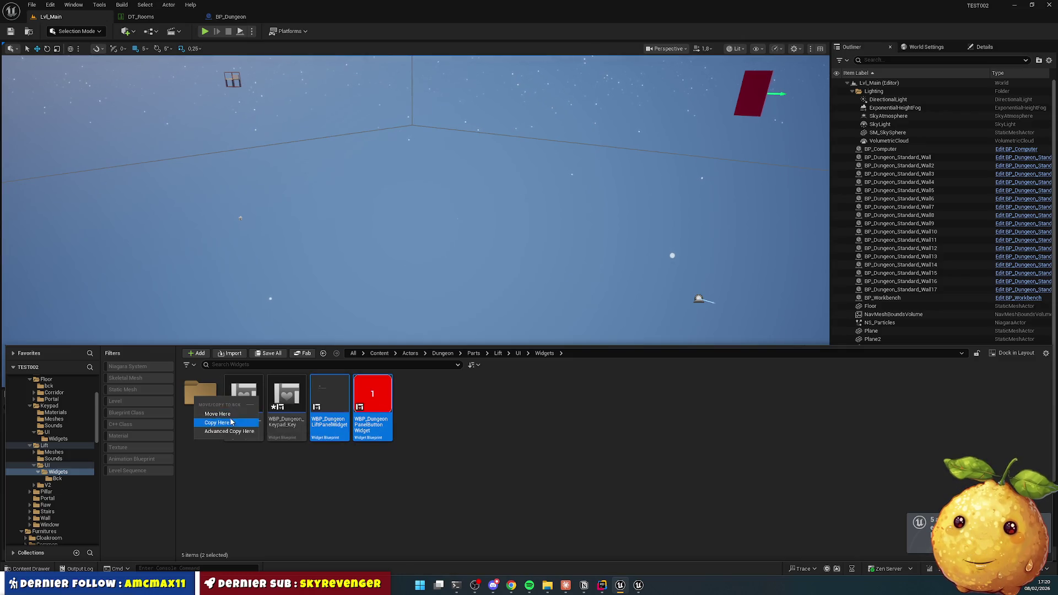
left_click(228, 415)
left_click(237, 392)
double_click(237, 393)
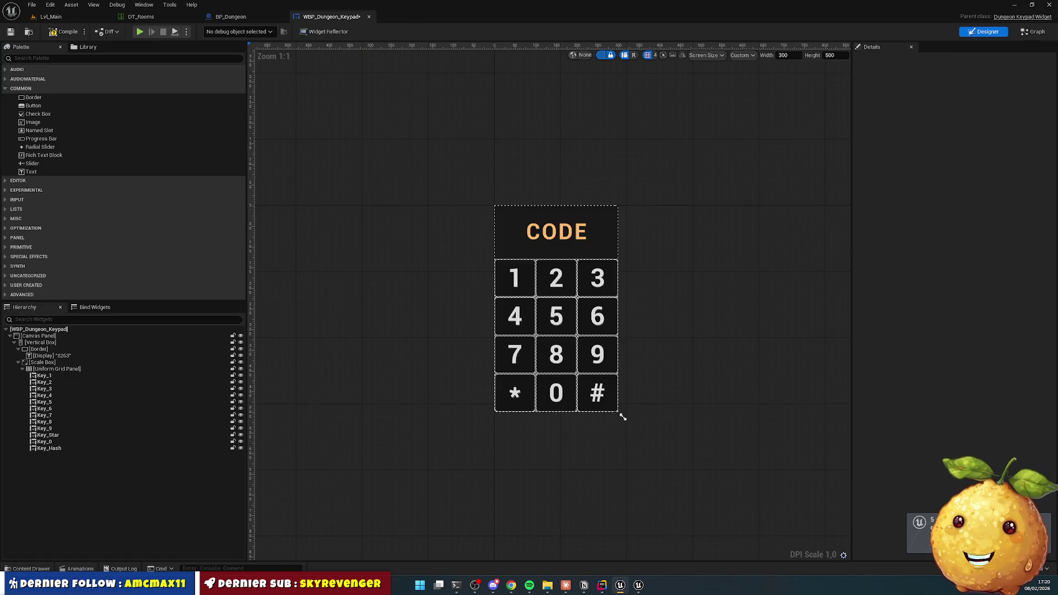
Step: Open the WBP_Dungeon_Keypad widget from the Content Drawer
left_click(30, 569)
left_click(285, 406)
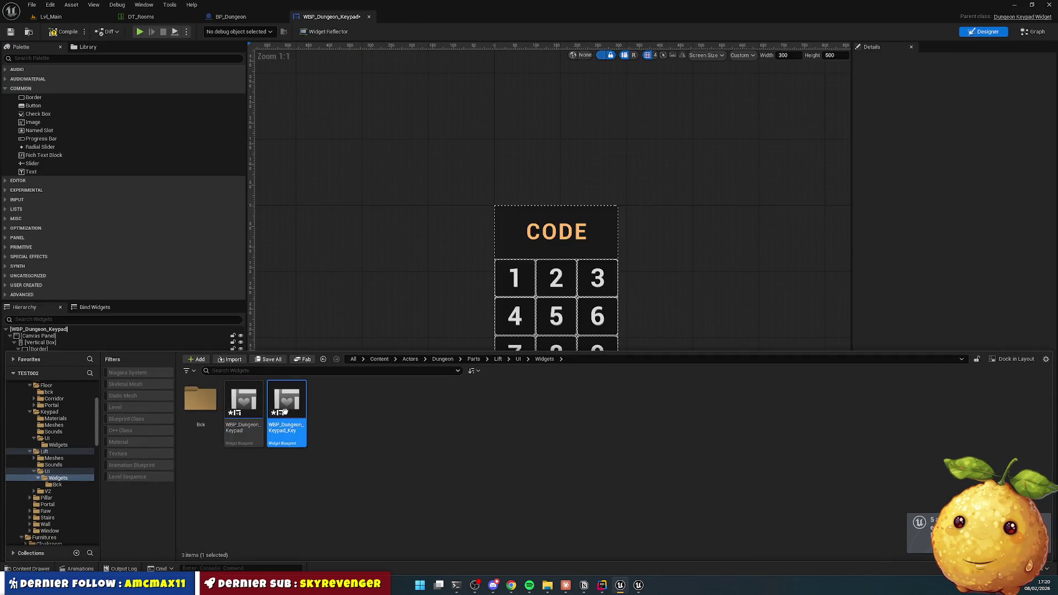
double_click(285, 406)
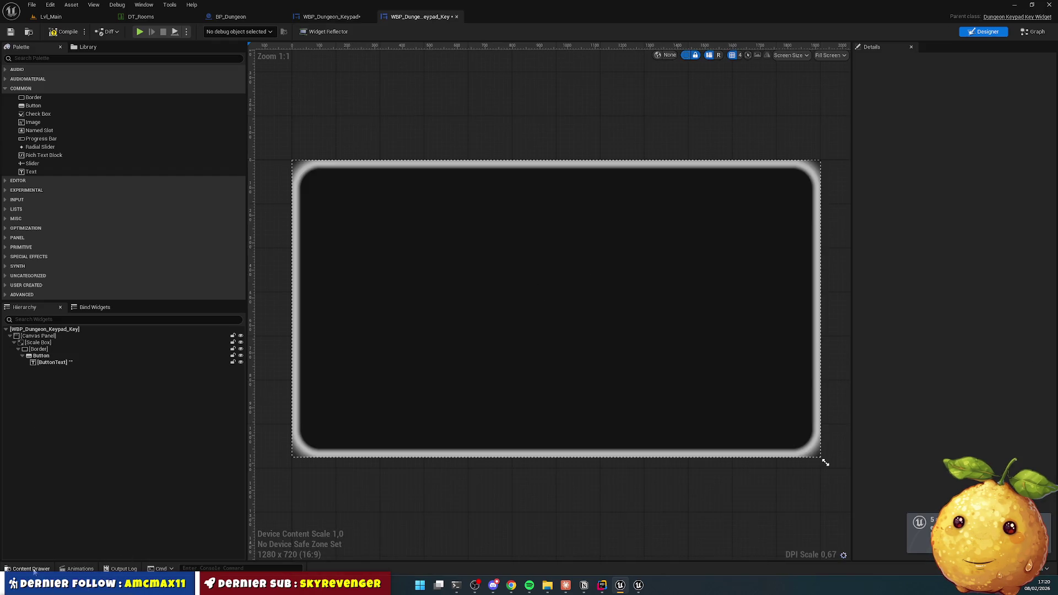
left_click(31, 568)
double_click(242, 399)
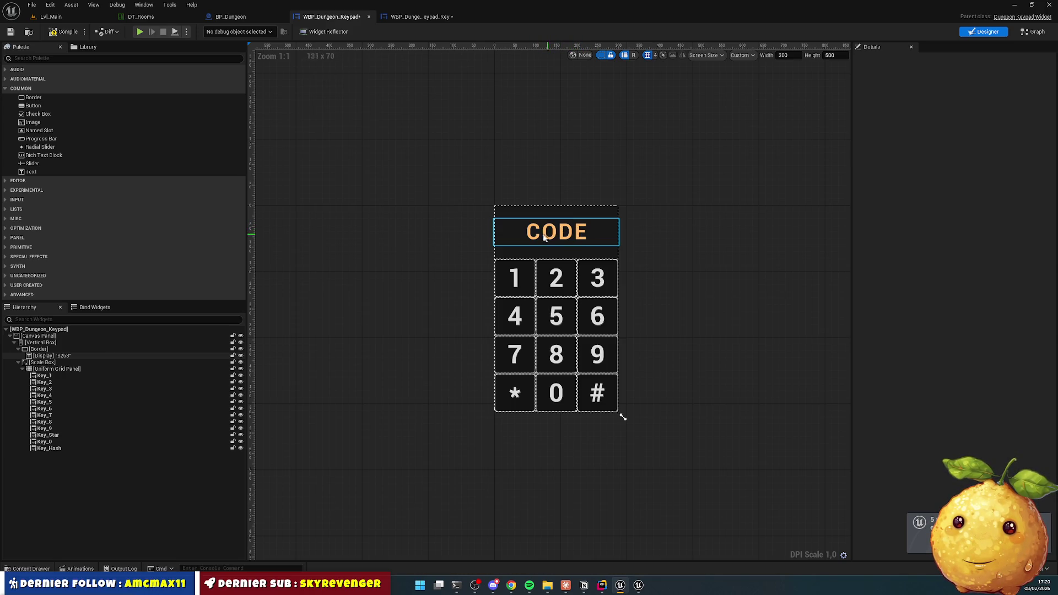
Step: Copy the CODE Display text block and attempt to paste it into its Border
left_click(575, 239)
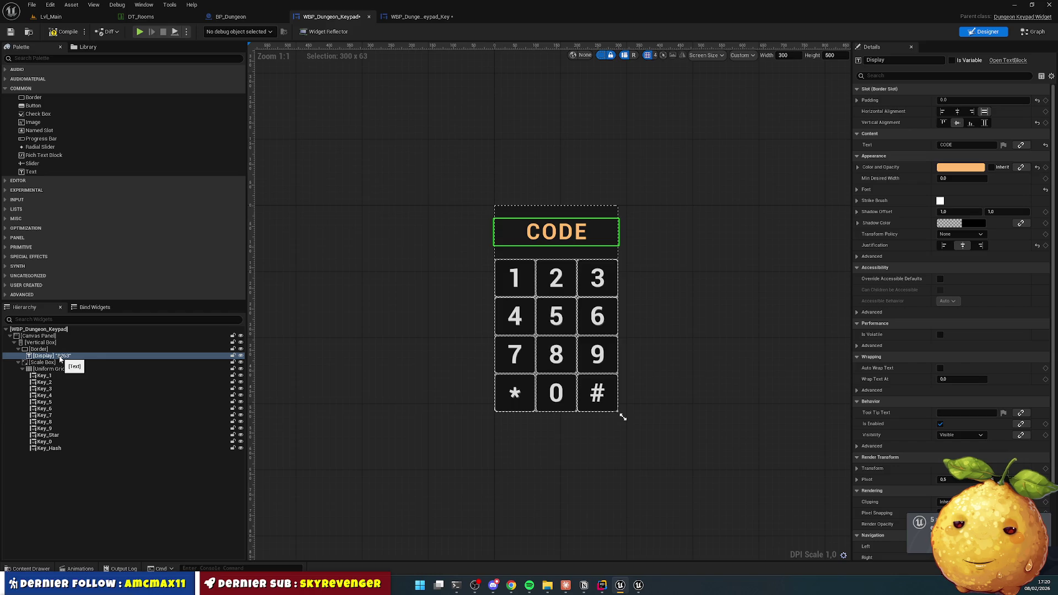
left_click(59, 357)
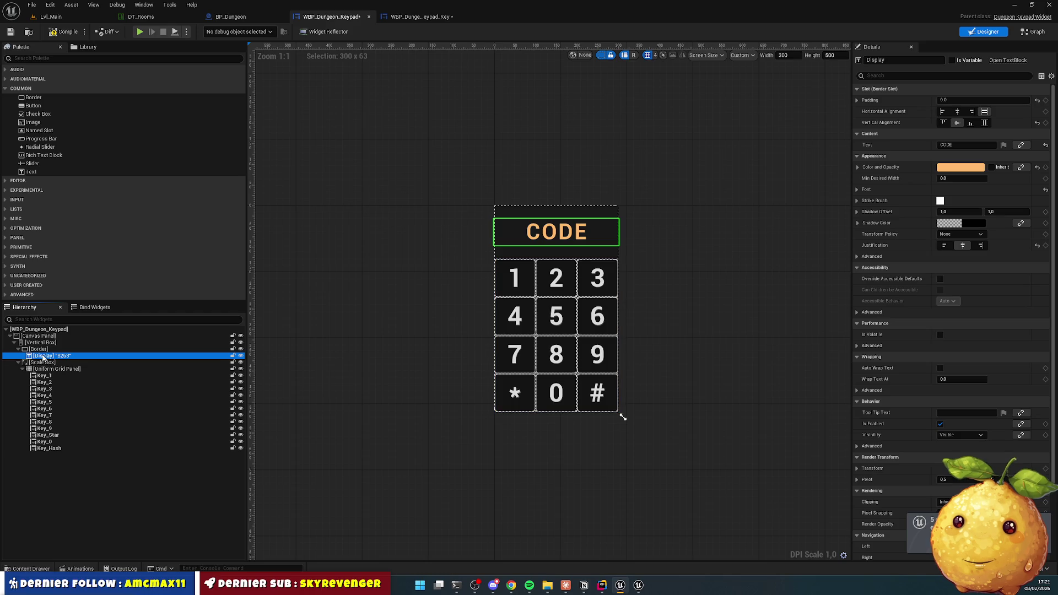
key("ctrl+v")
key("Return")
key("Return")
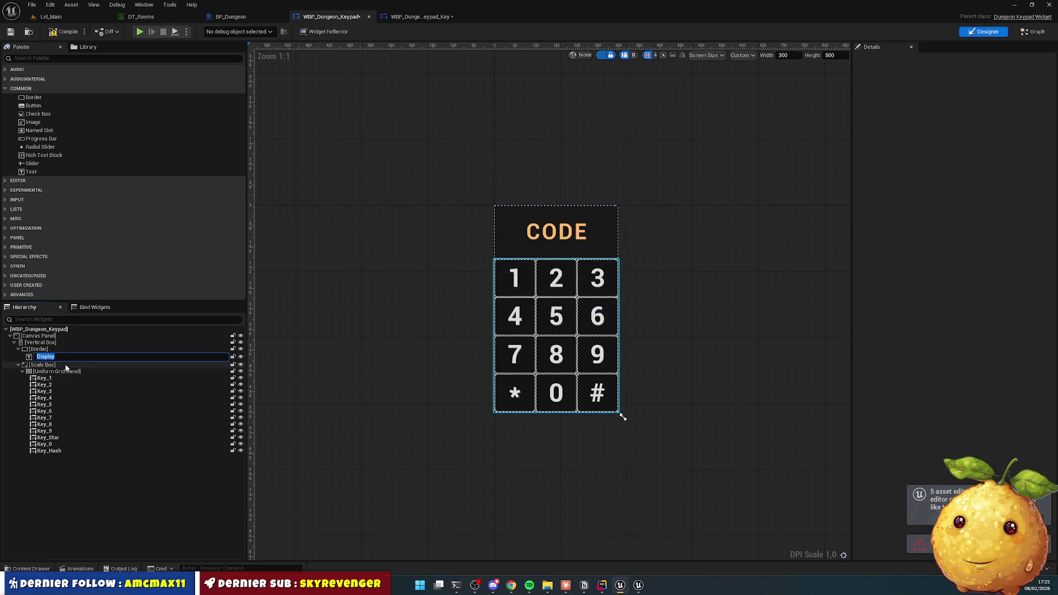
left_click(55, 368)
left_click(50, 356)
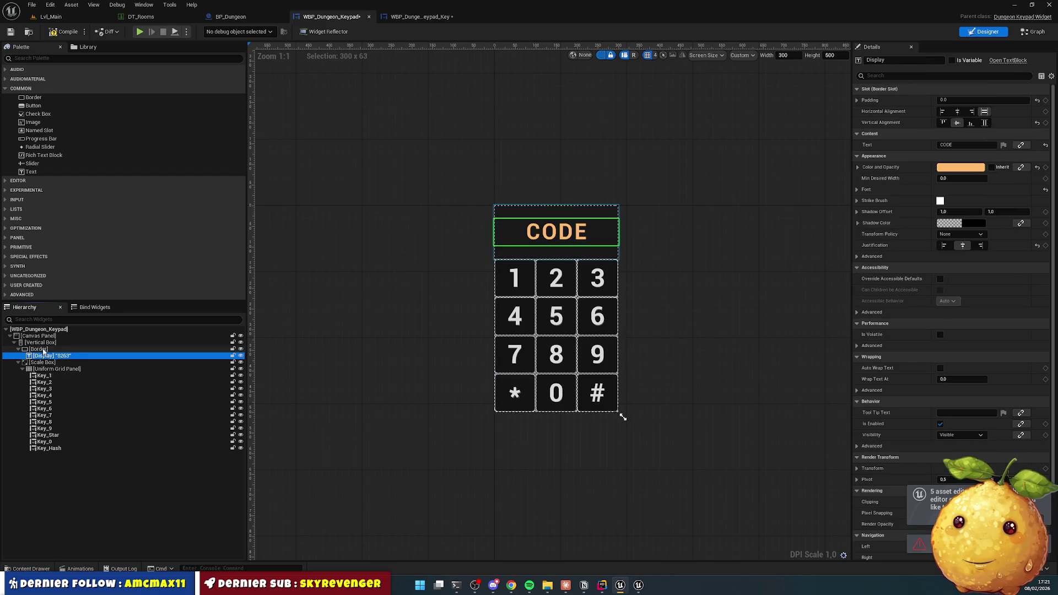
left_click(39, 349)
key("ctrl+v")
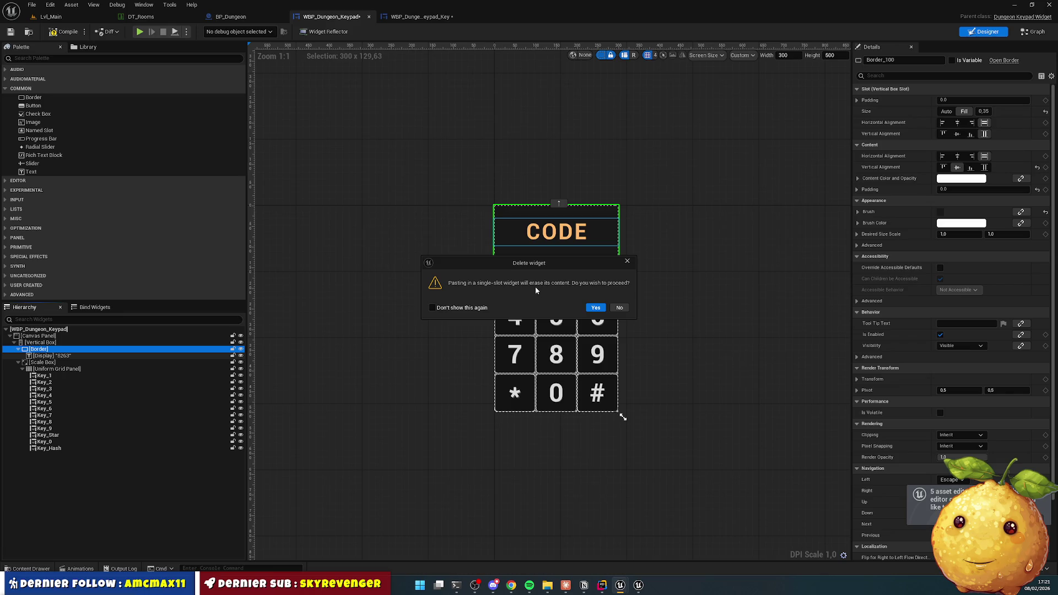
left_click(619, 307)
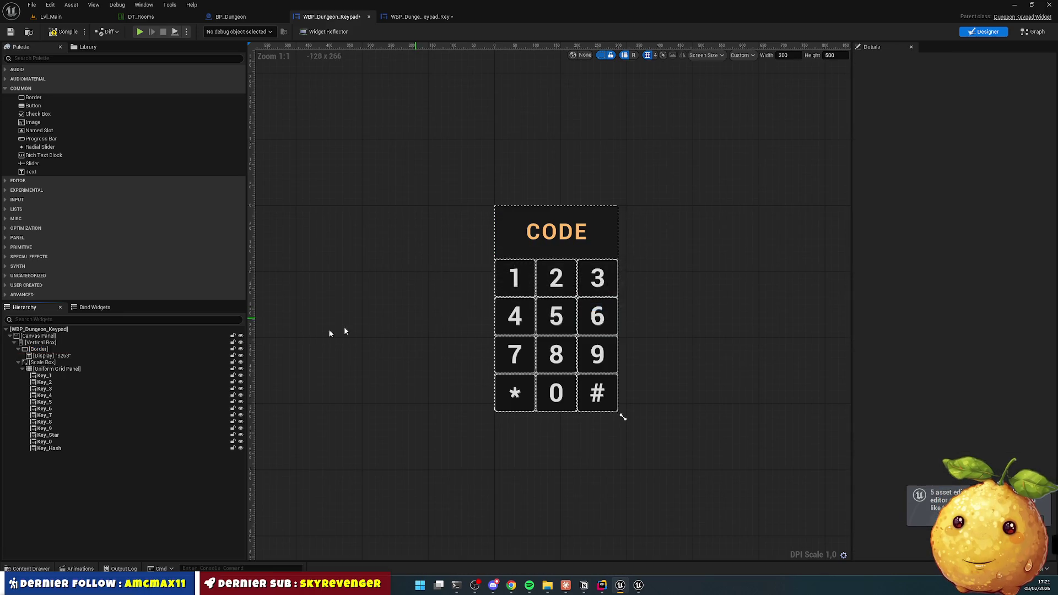
Step: Wrap the Display text in a Horizontal Box and paste a second text block beside it
left_click(54, 349)
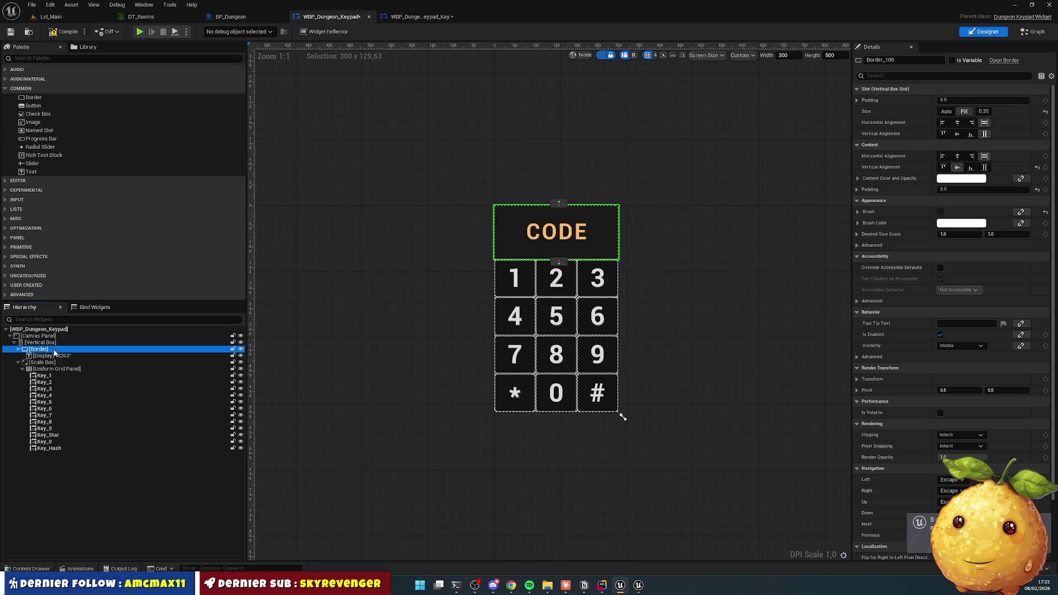
right_click(54, 351)
left_click(50, 356)
right_click(49, 356)
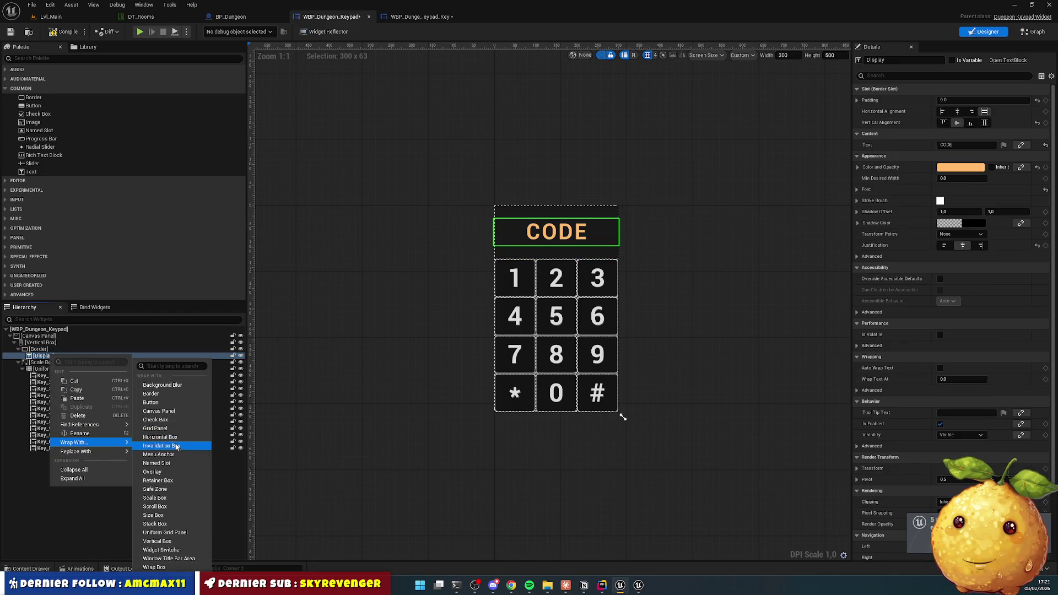
left_click(116, 411)
key("ctrl+v")
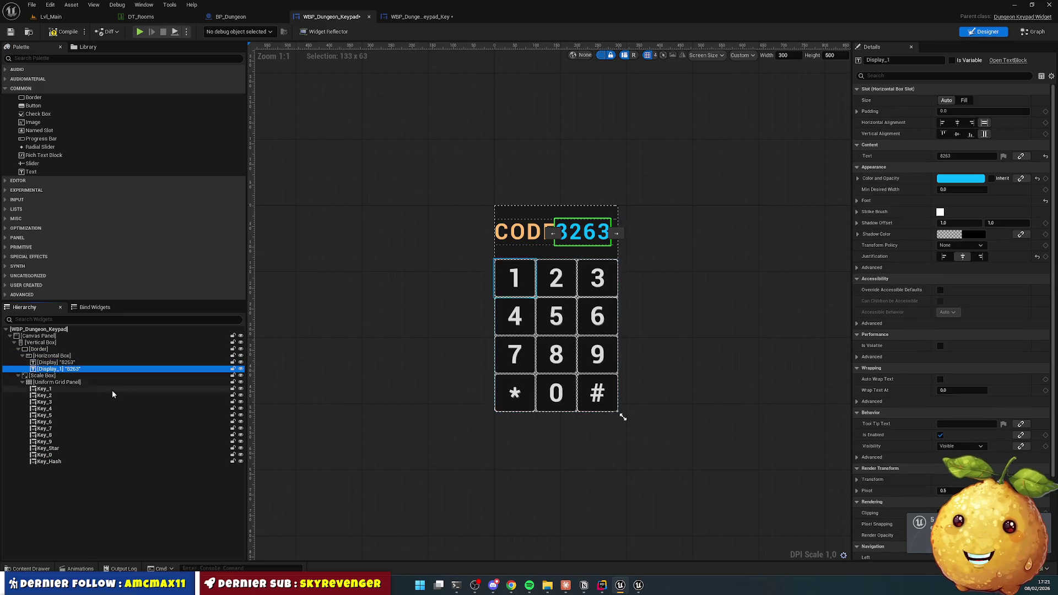
Step: Change the CODE Display text's content to 2
left_click(61, 363)
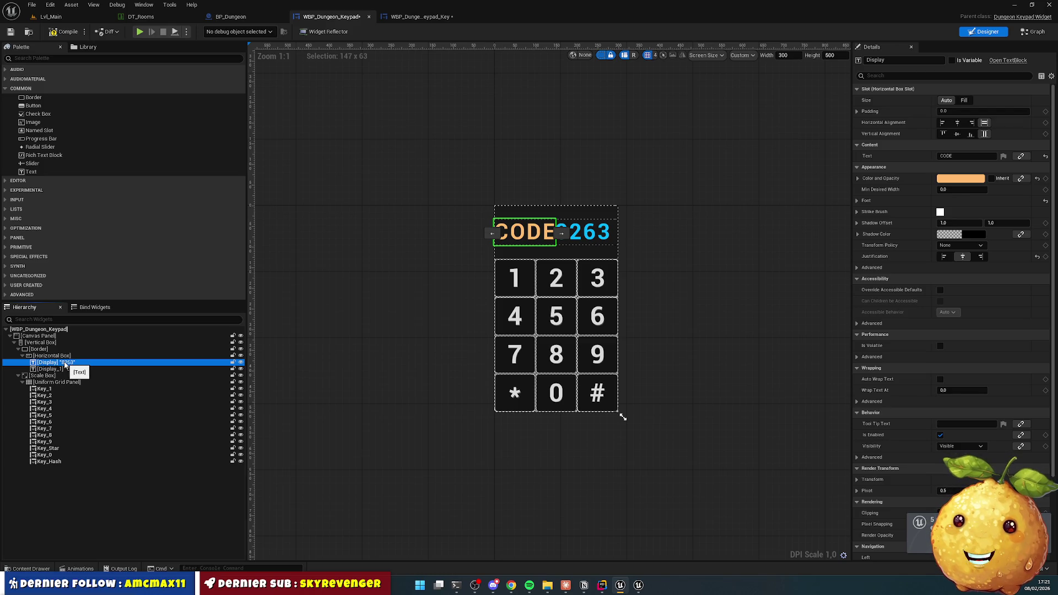
left_click(966, 156)
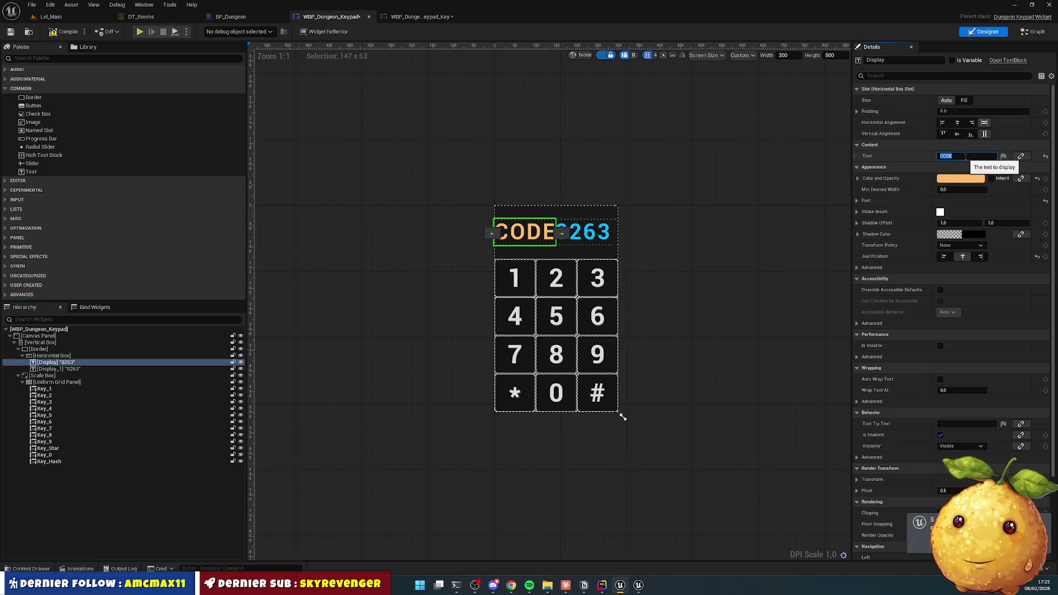
type("2")
key("Return")
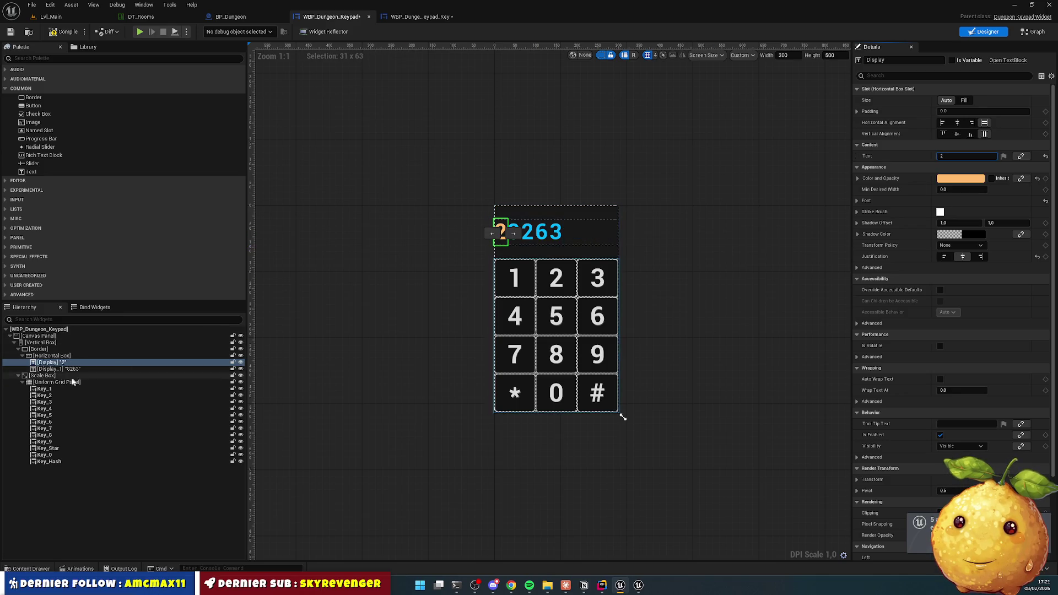
left_click(57, 369)
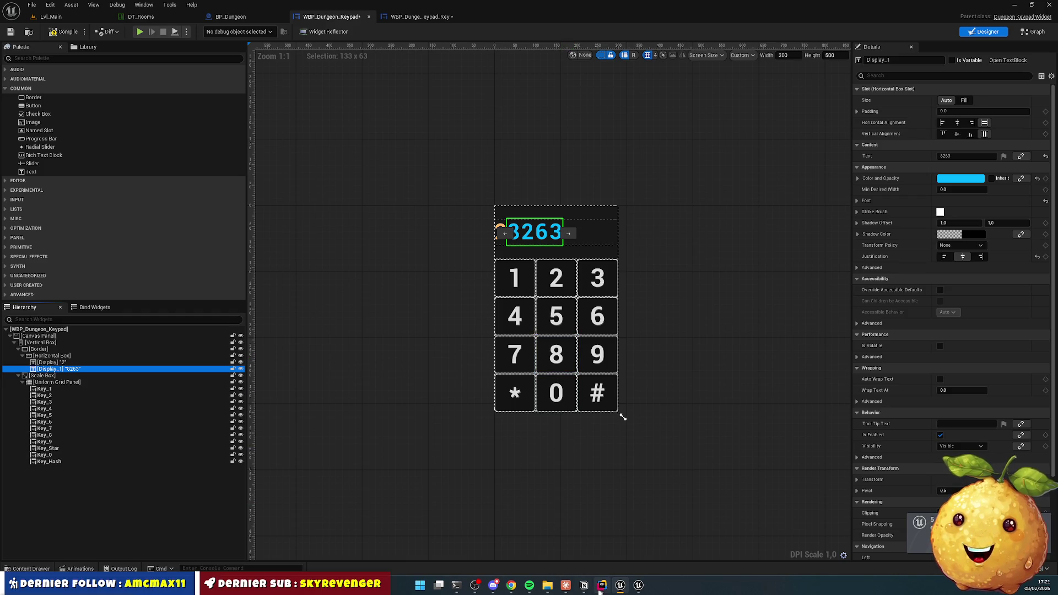
Step: Search Google Images for 'table ascii étendue'
left_click(515, 587)
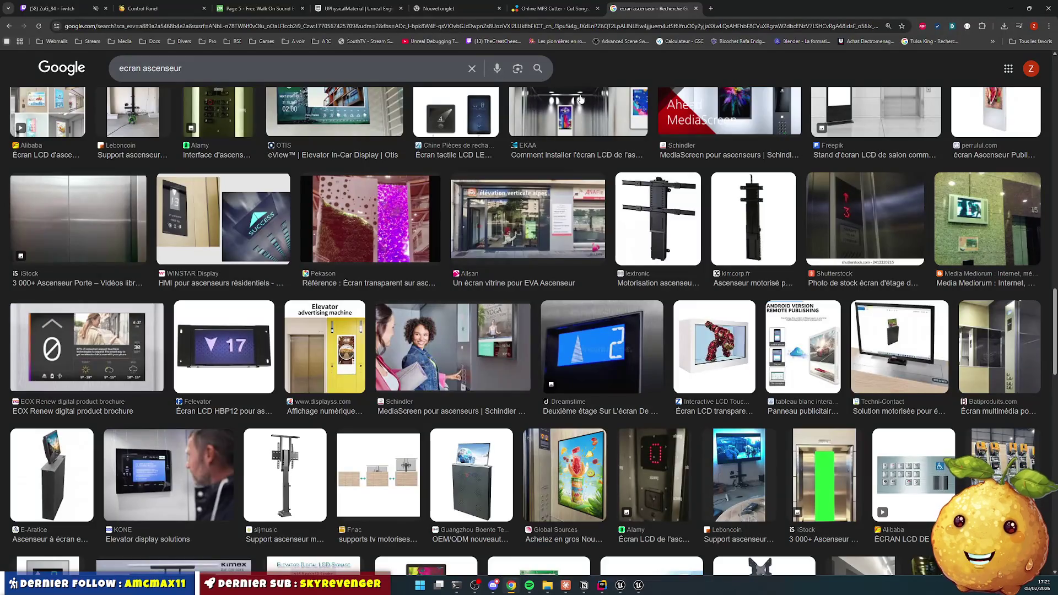
left_click(204, 64)
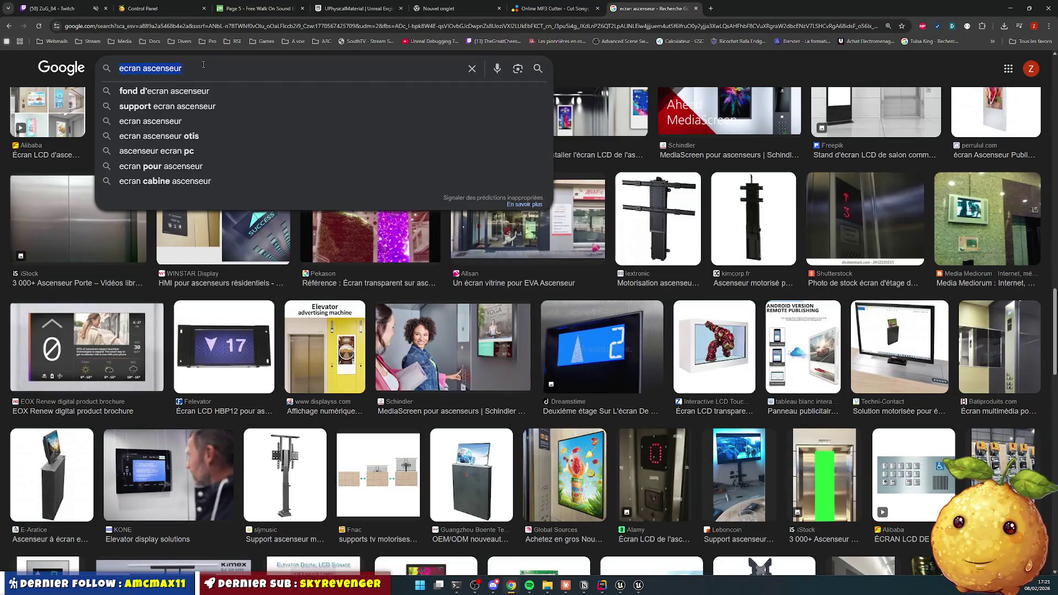
type("table ascc")
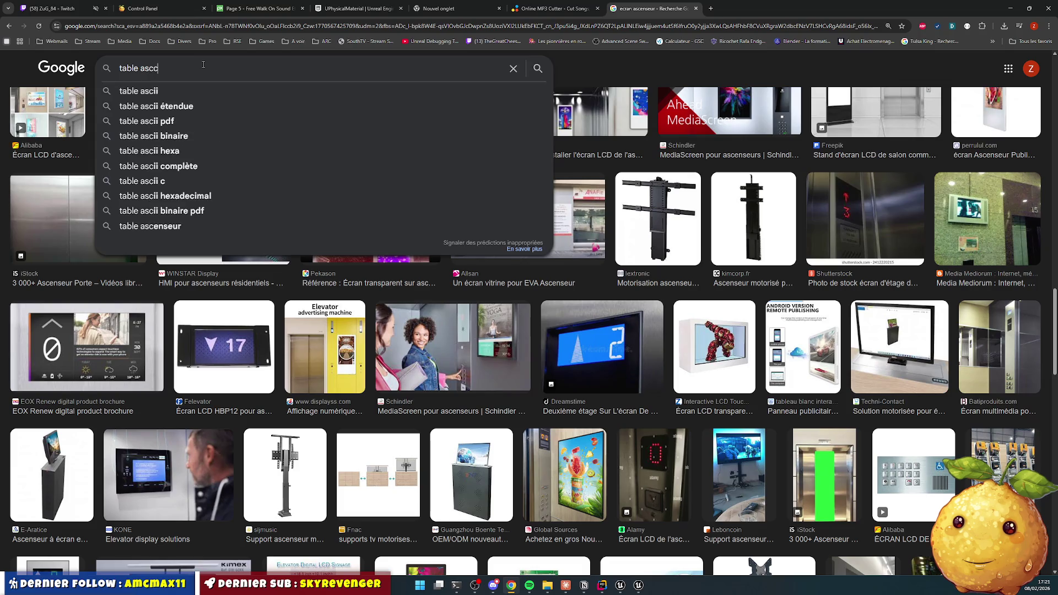
key("BackSpace")
type("ii étendue")
key("Return")
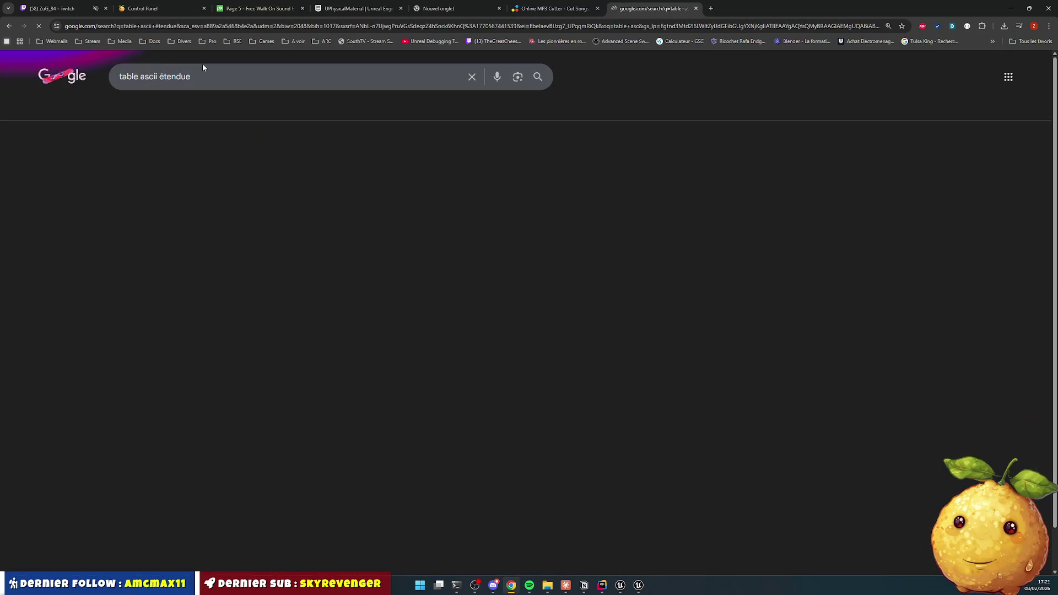
Step: Open the ascii-code.com extended ASCII table result and scroll through the table
left_click(96, 232)
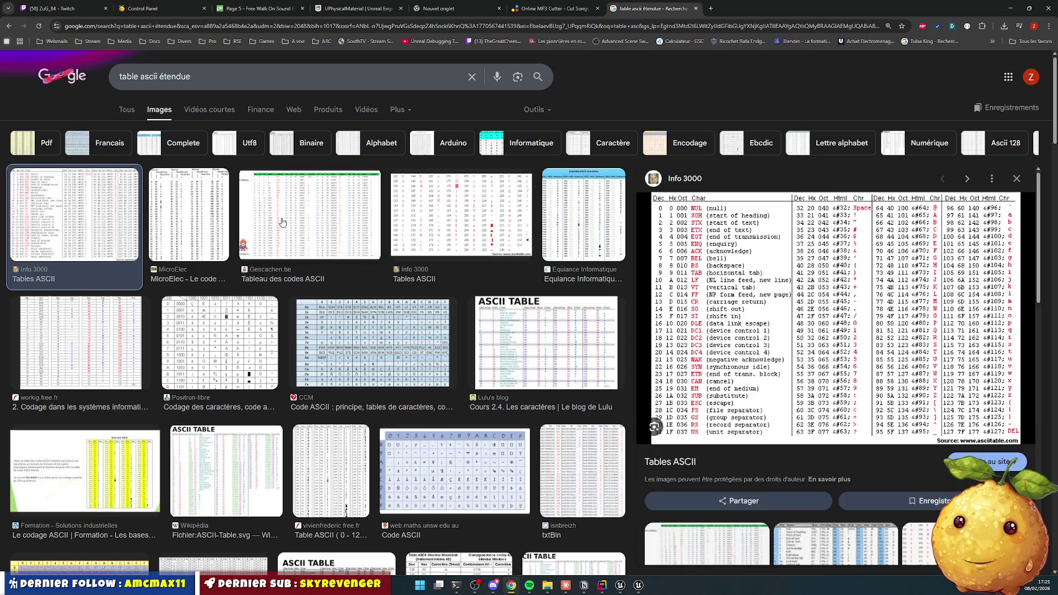
left_click(298, 231)
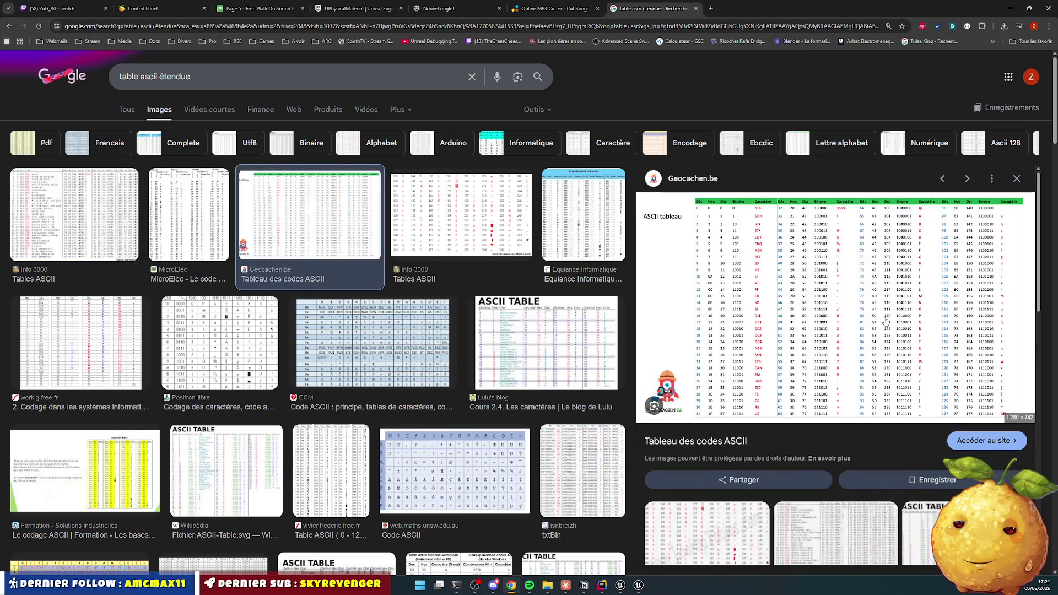
scroll(884, 320, "down", 1)
left_click(885, 319)
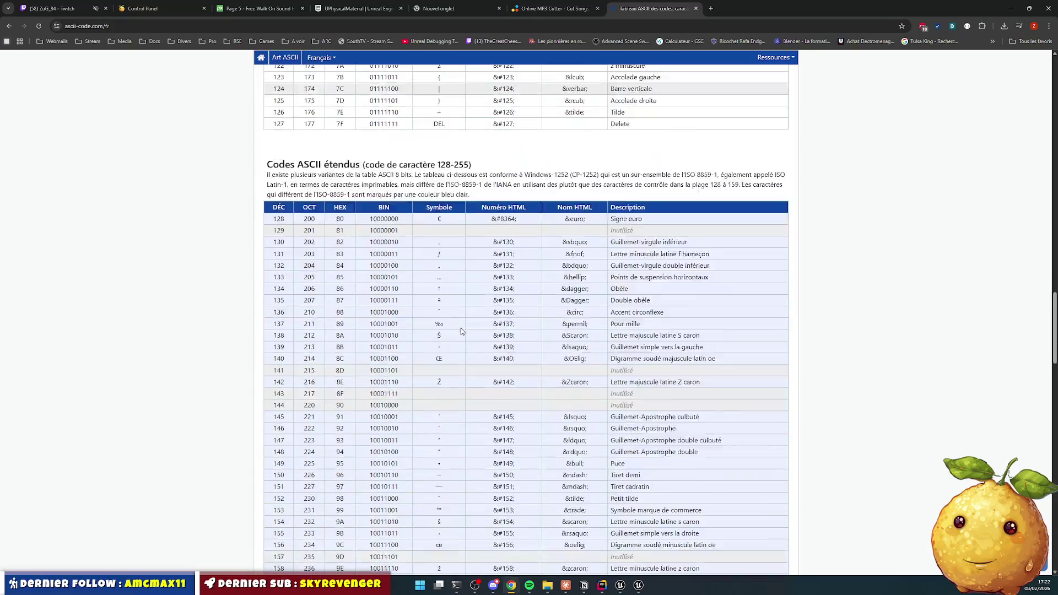
scroll(455, 343, "down", 5)
scroll(455, 344, "down", 20)
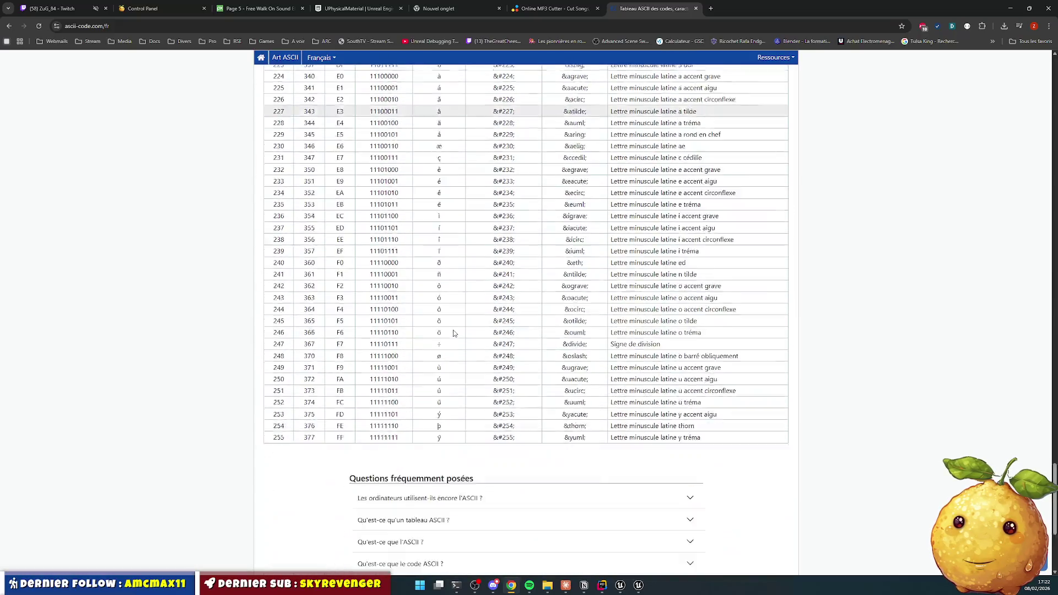
scroll(452, 325, "up", 8)
scroll(452, 312, "up", 20)
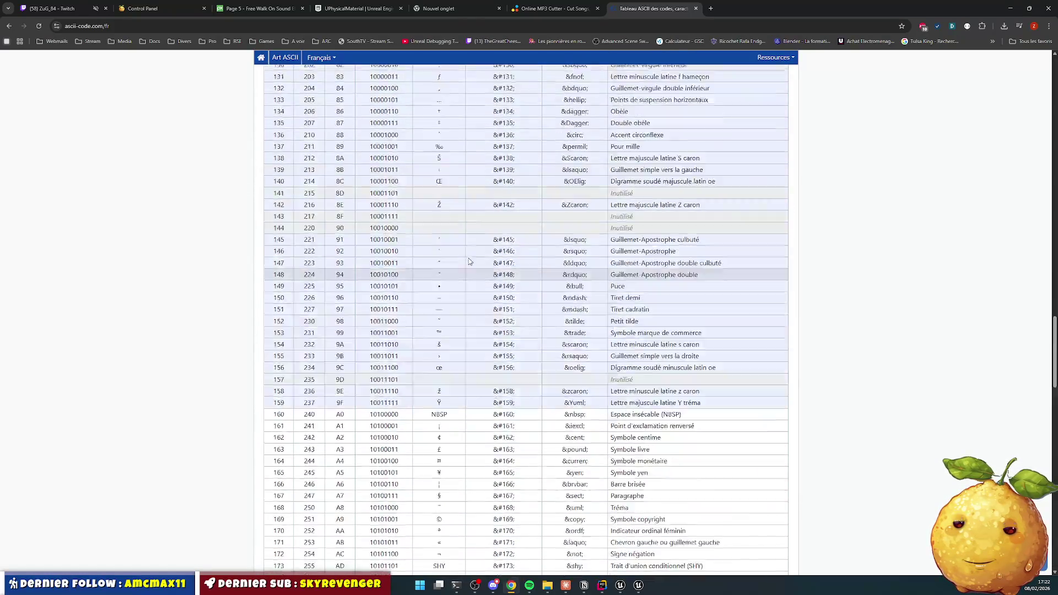
scroll(430, 263, "up", 19)
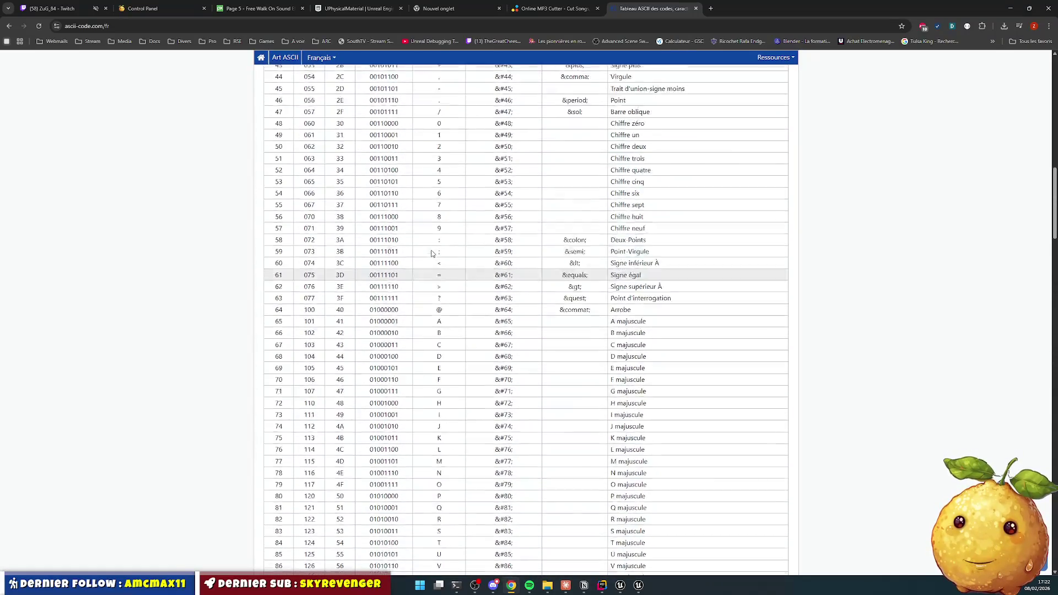
scroll(432, 254, "up", 5)
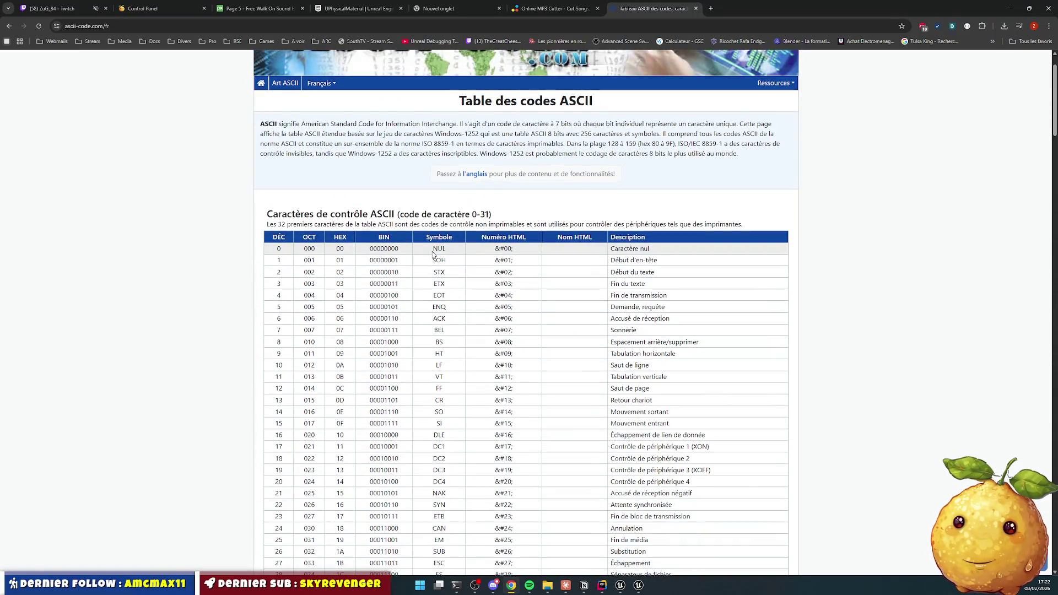
left_click(566, 585)
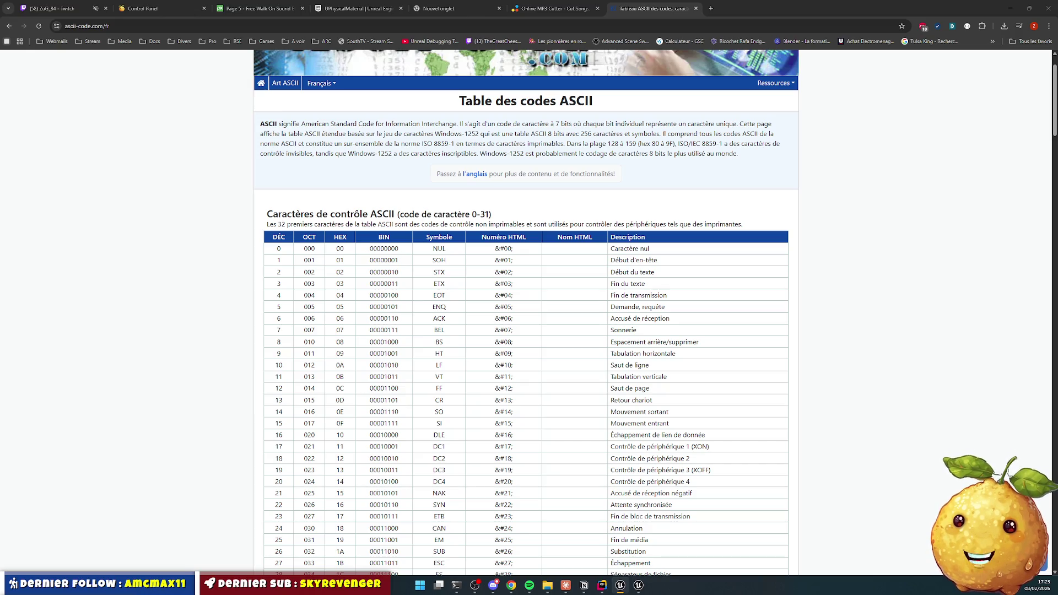
Step: Move the blue triangle text ahead of CODE, with a Spacer between them
key("alt+Tab")
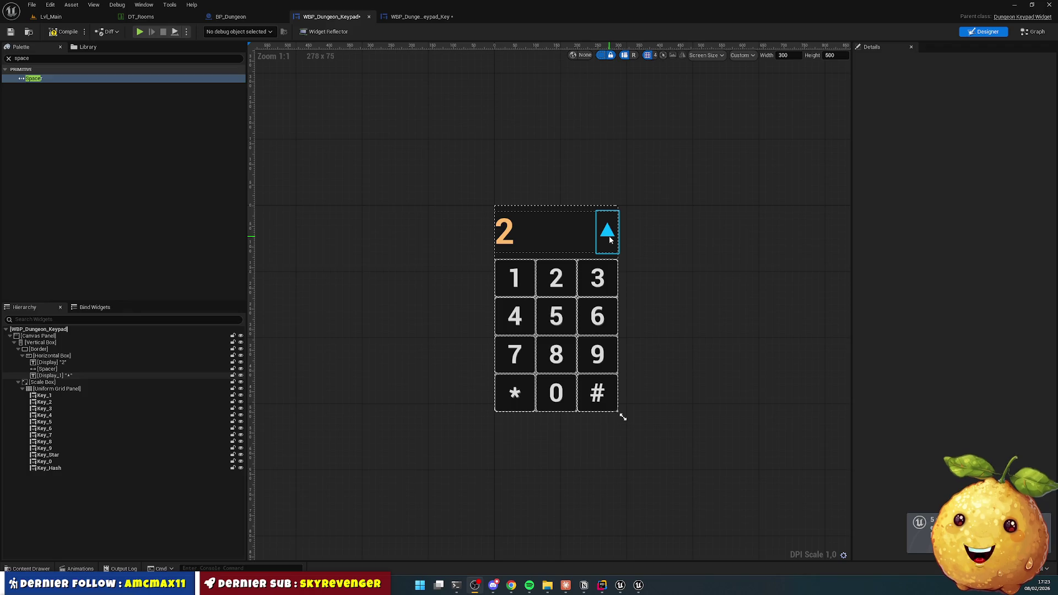
left_click(53, 377)
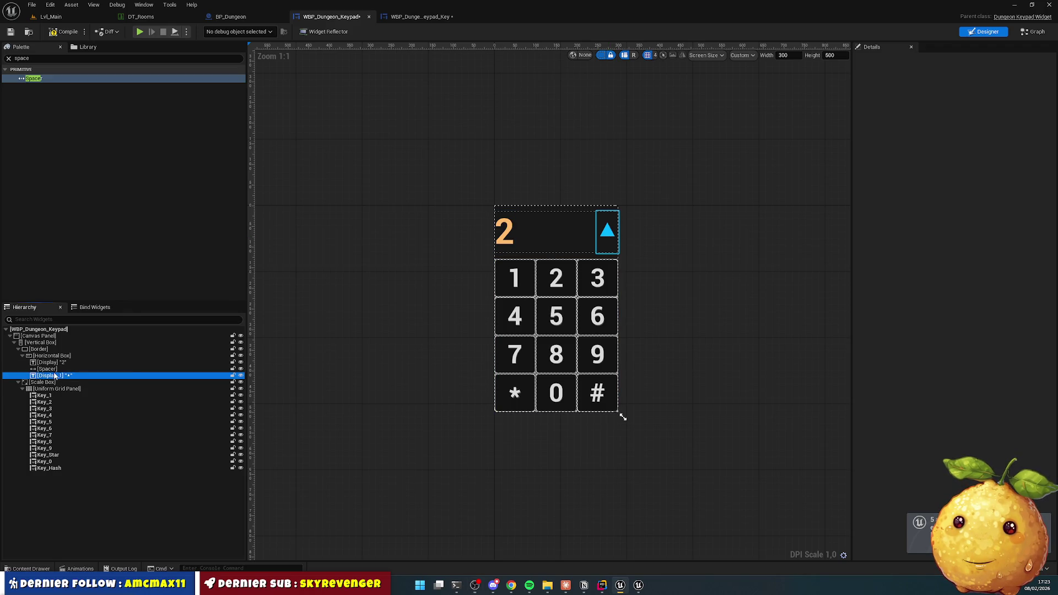
left_click_drag(53, 376, 57, 368)
left_click(56, 376)
left_click(386, 329)
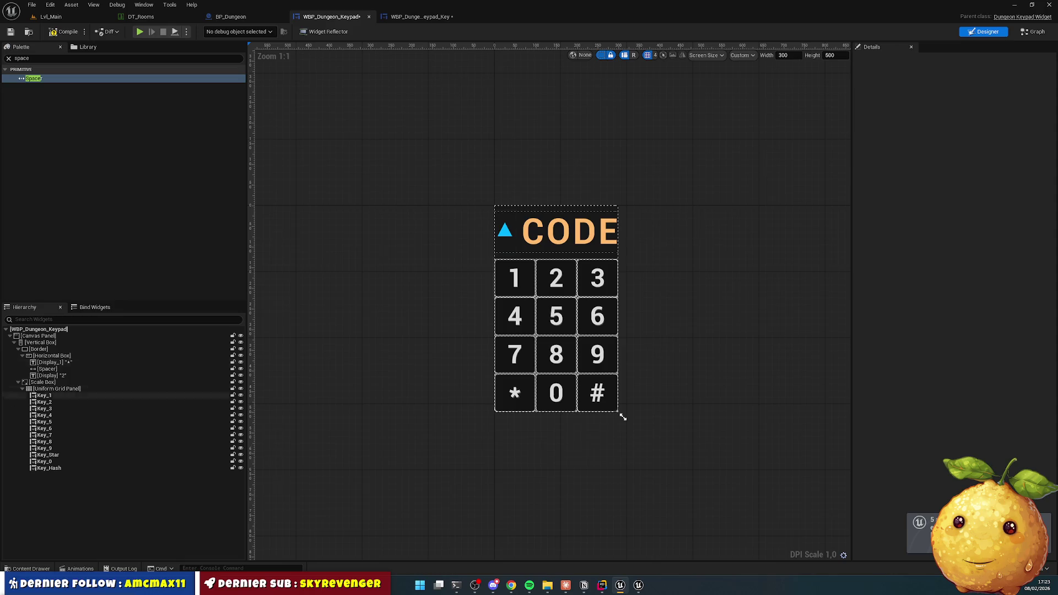
Step: Try changing the CODE text to 2, undo it, and bring Chrome back to front
left_click(570, 232)
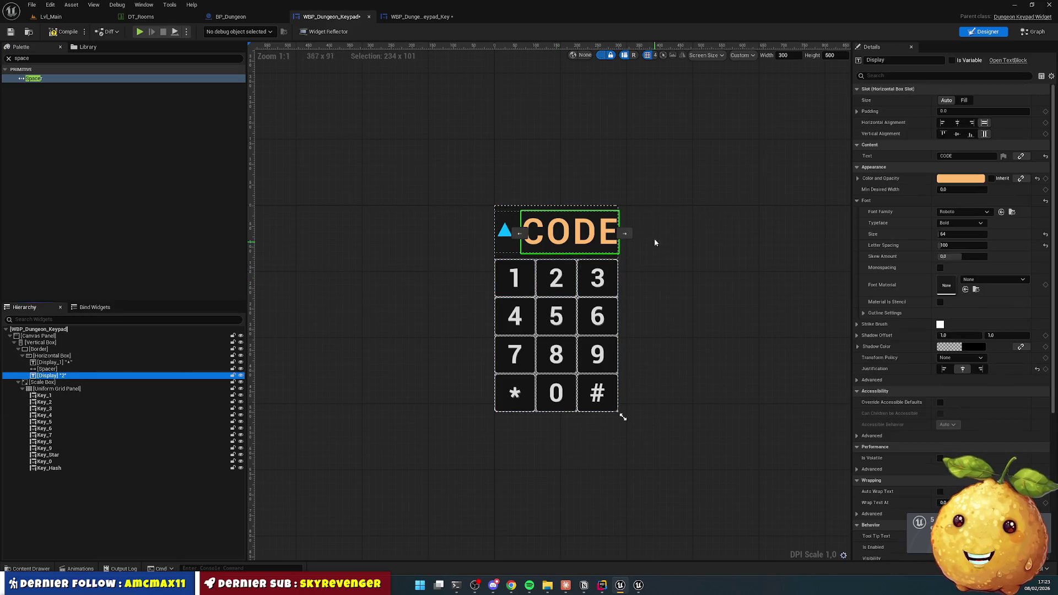
left_click(970, 156)
type("2")
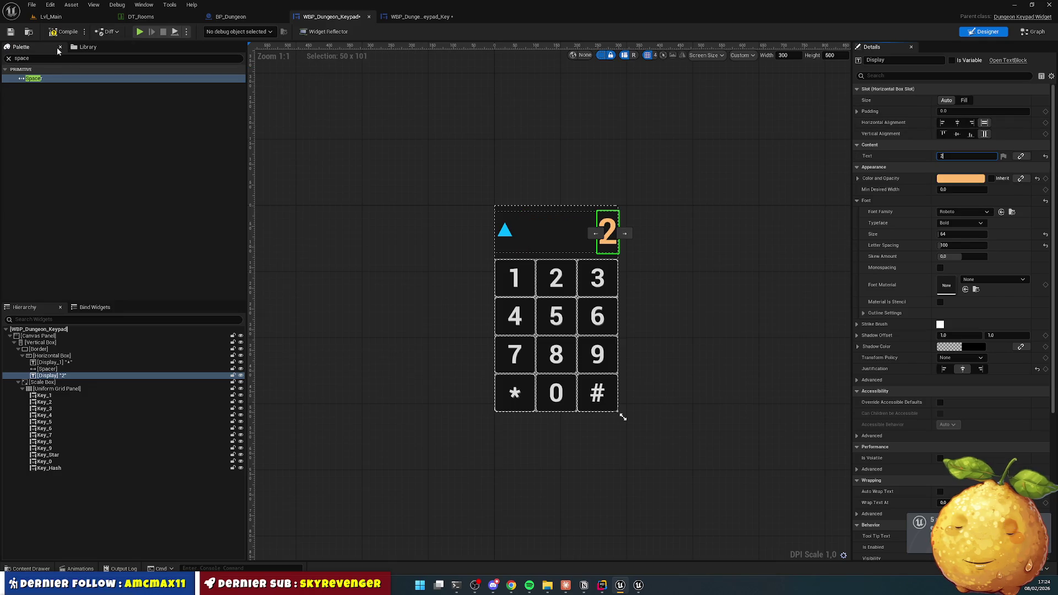
key("ctrl+z")
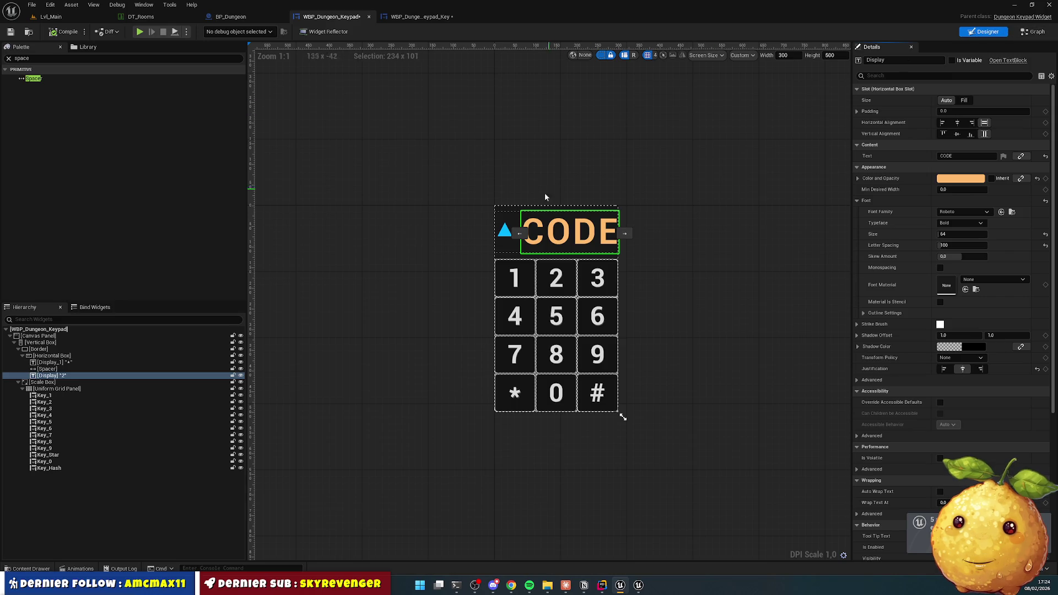
left_click(342, 304)
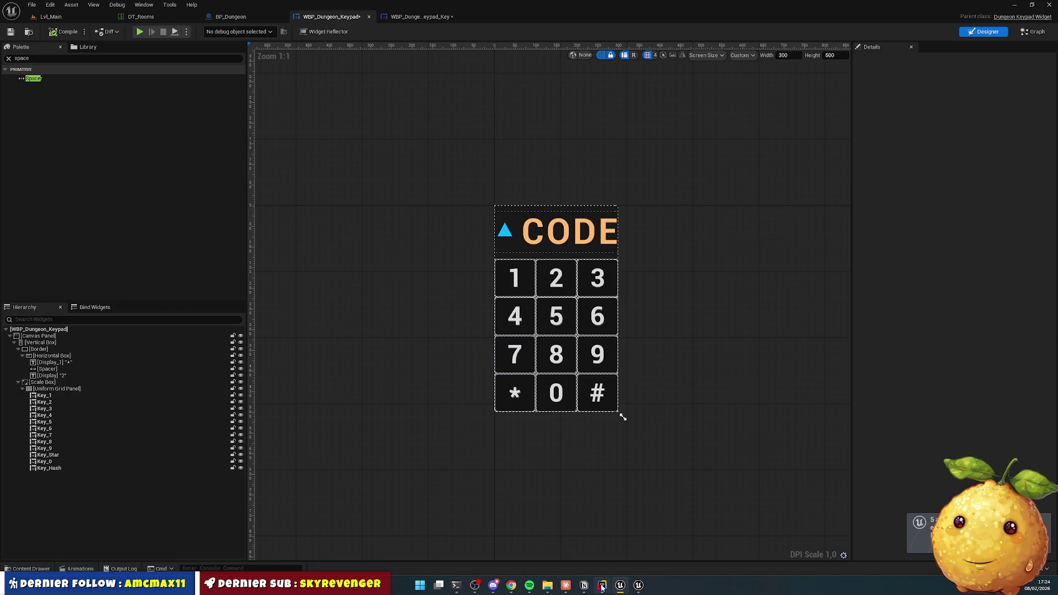
left_click(512, 586)
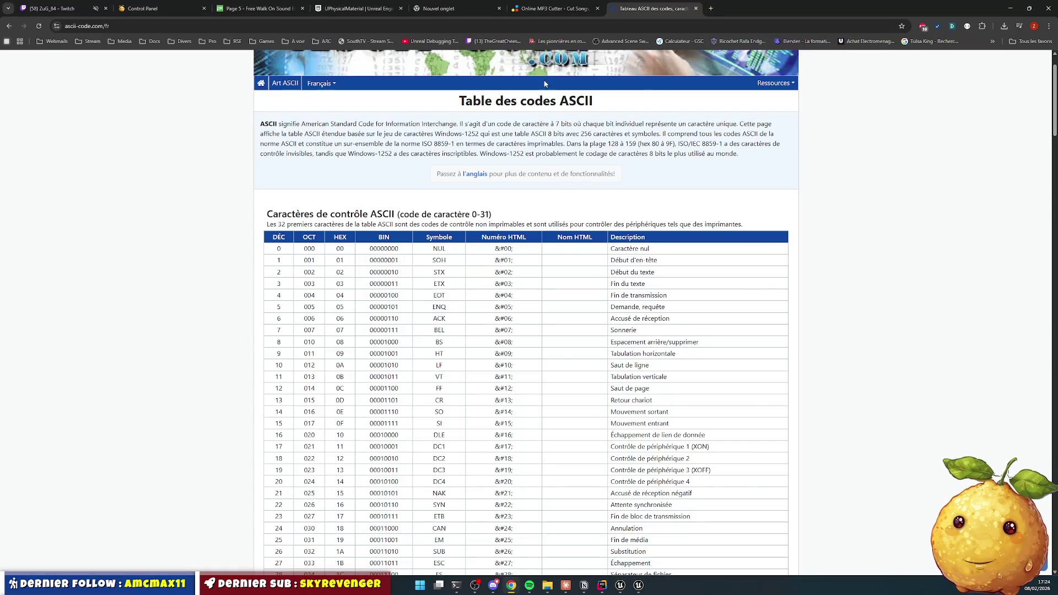
Step: Search Google for 'écran asc' and show only image results
left_click(549, 11)
left_click(655, 7)
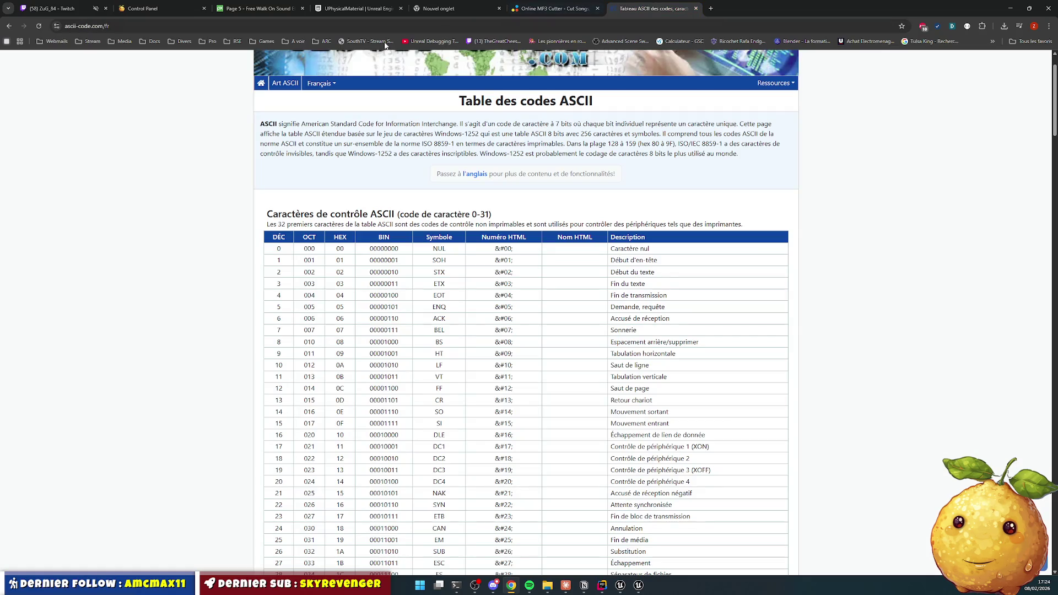
left_click(258, 27)
type("écra")
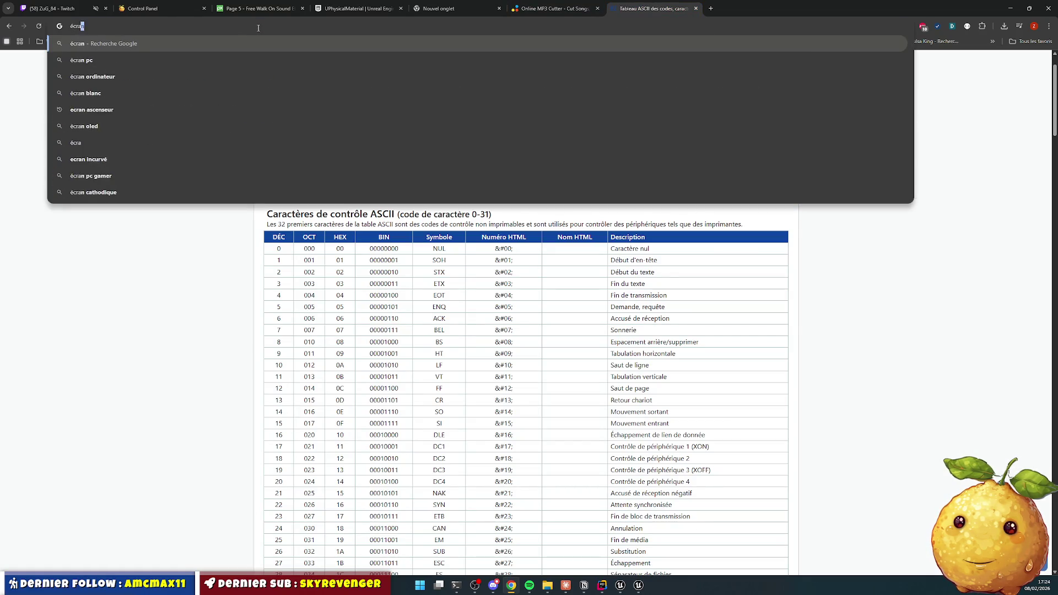
type("n ascenseur")
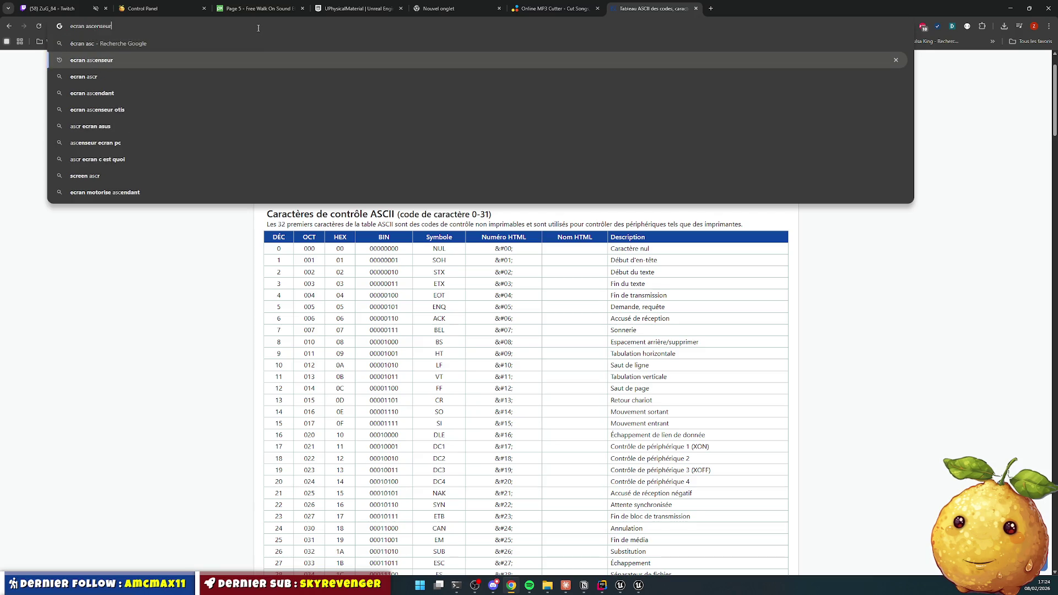
key("Return")
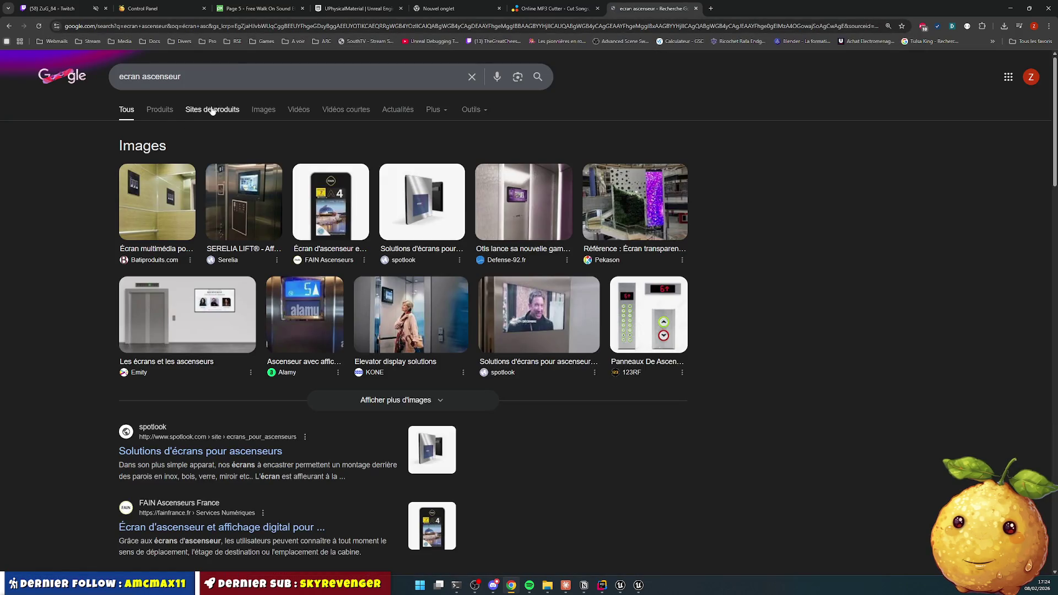
left_click(260, 110)
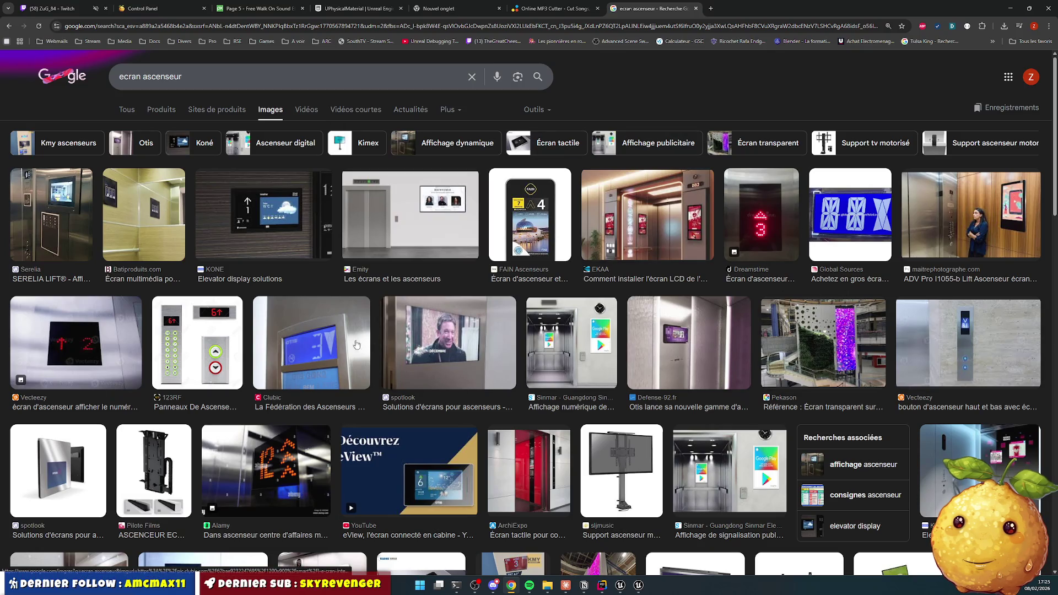
Step: Preview several elevator button panel images, including Le Progrès and Alamy, then minimise Chrome
left_click(180, 351)
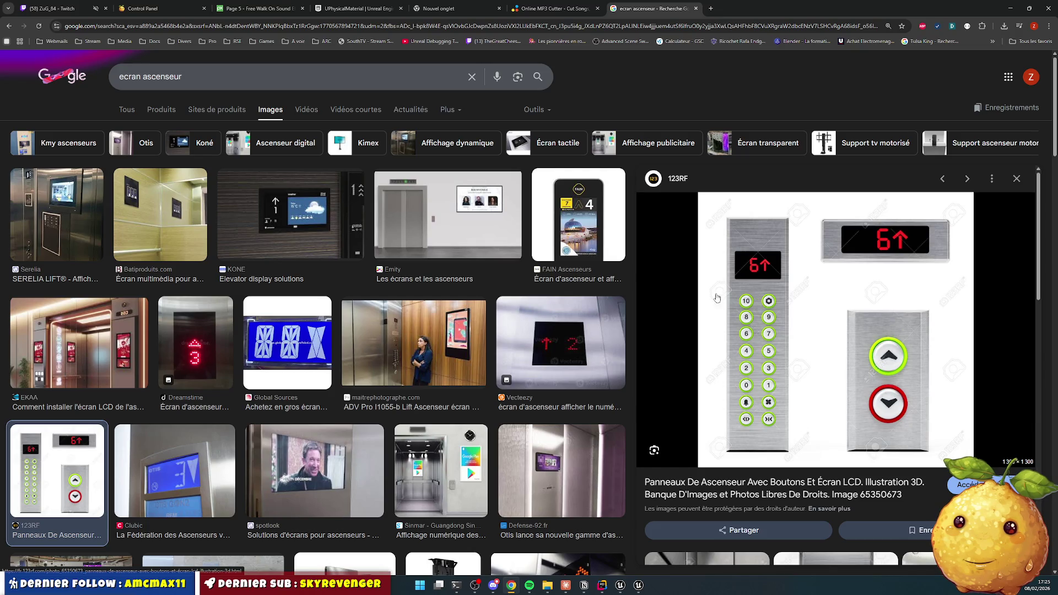
scroll(327, 310, "down", 3)
scroll(327, 310, "down", 3)
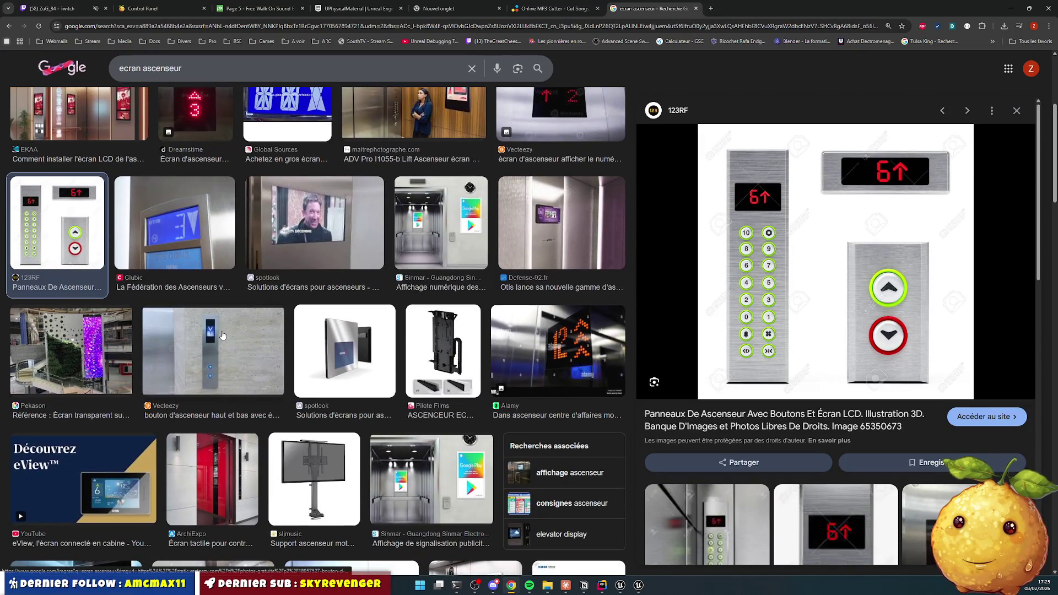
scroll(254, 329, "down", 15)
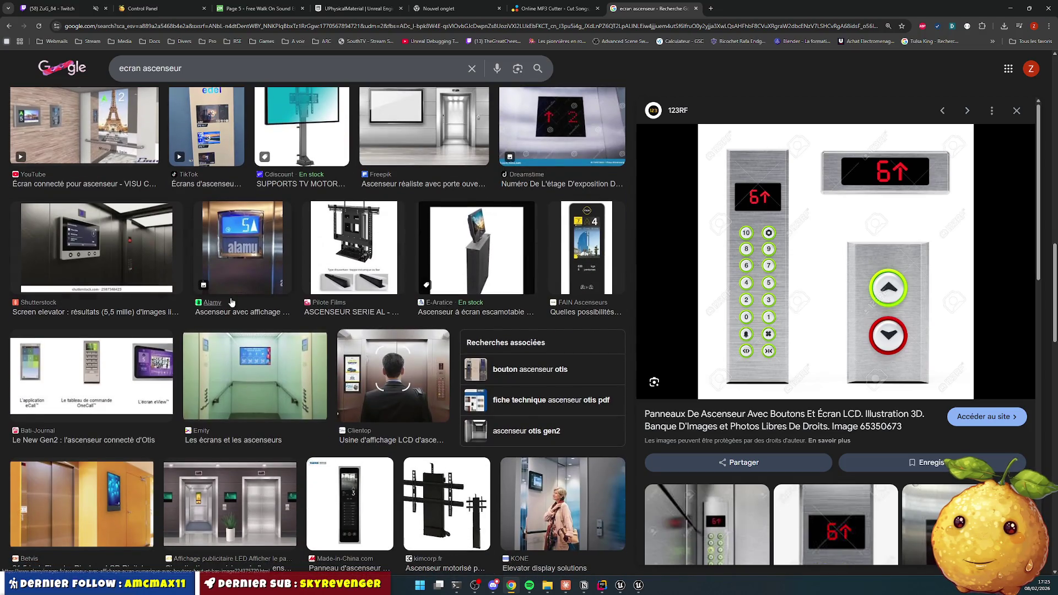
scroll(234, 301, "down", 3)
scroll(234, 302, "down", 5)
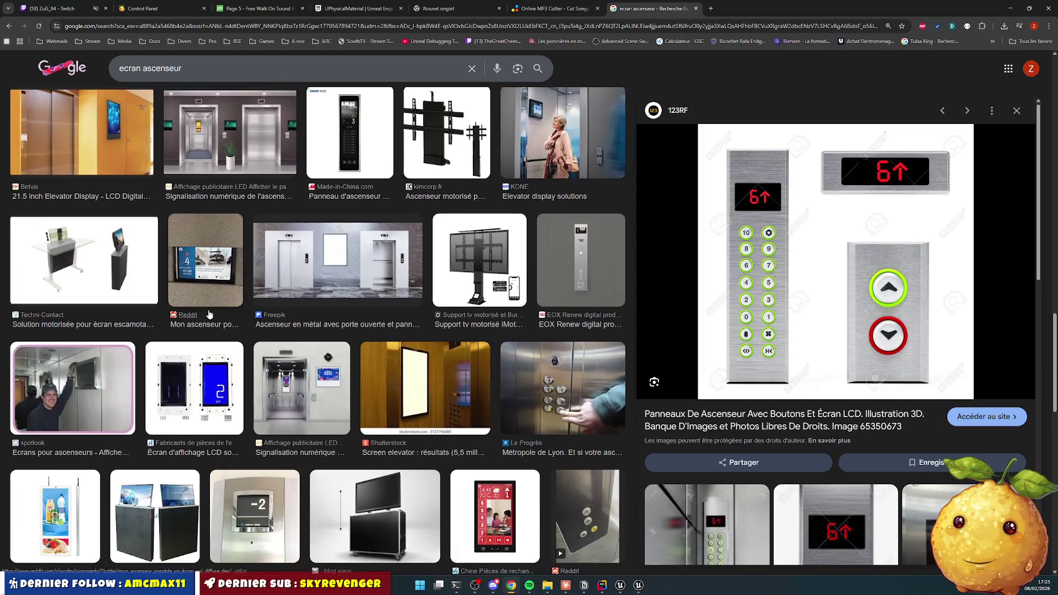
left_click(554, 328)
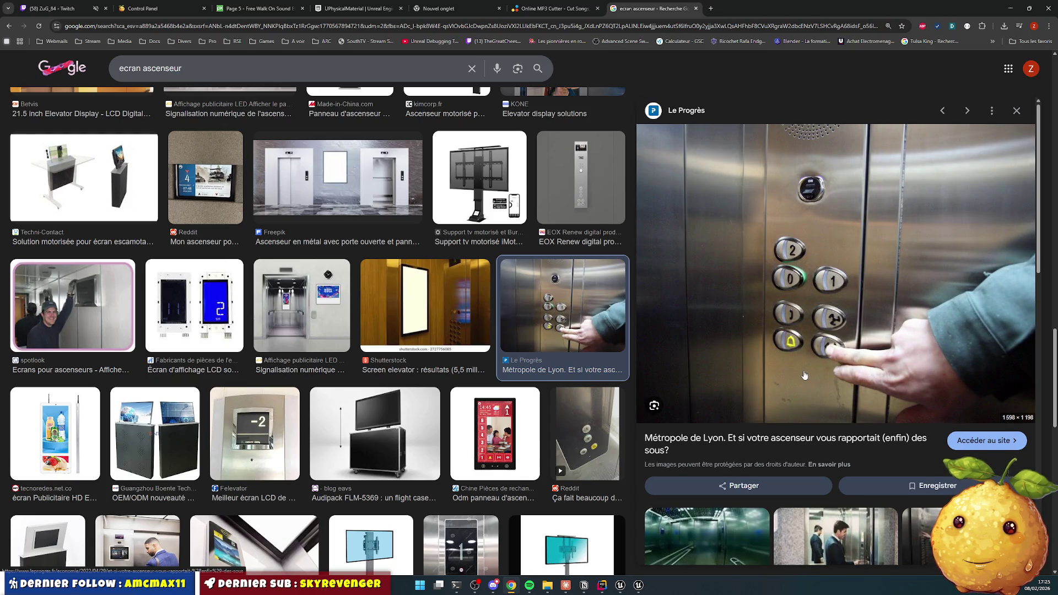
scroll(276, 311, "down", 8)
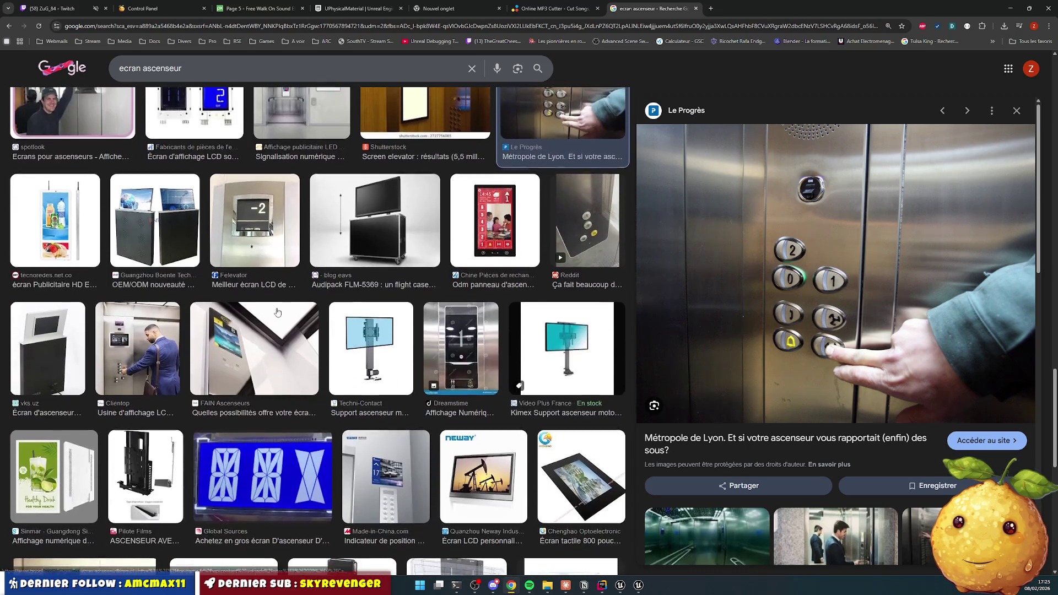
scroll(277, 311, "down", 3)
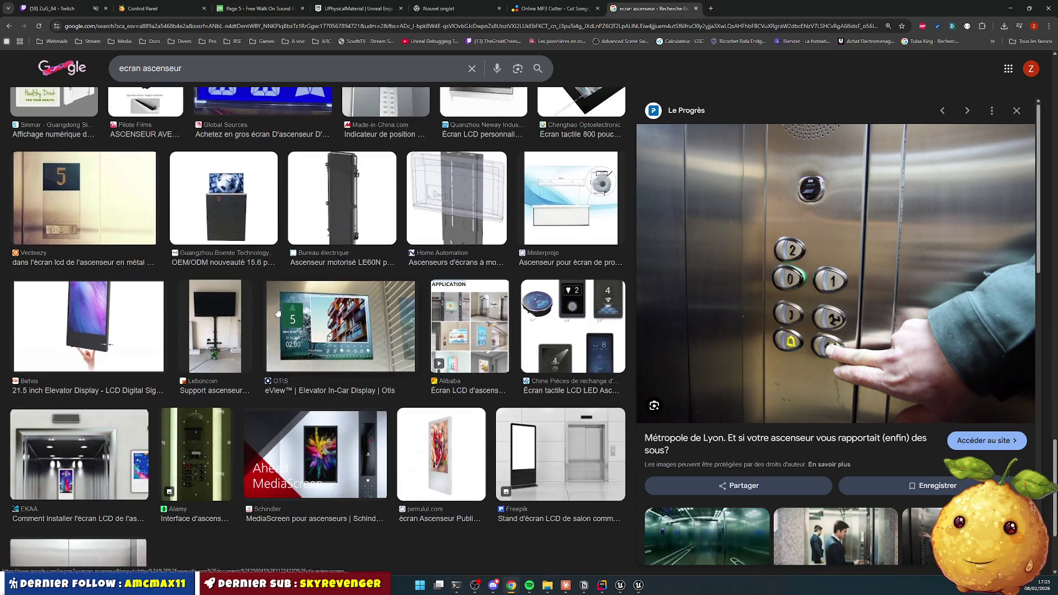
left_click(229, 458)
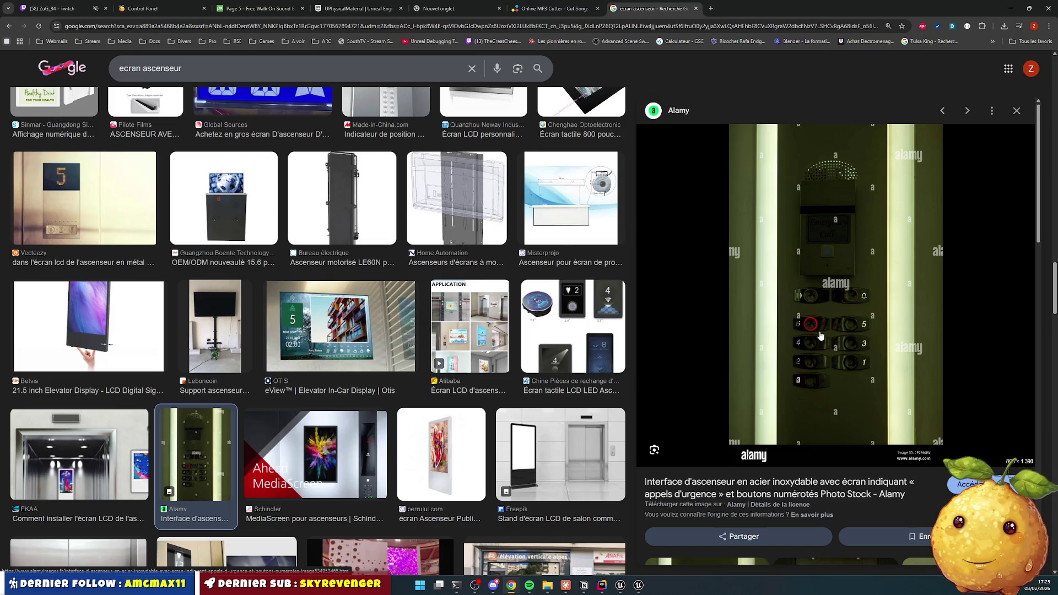
scroll(286, 334, "down", 4)
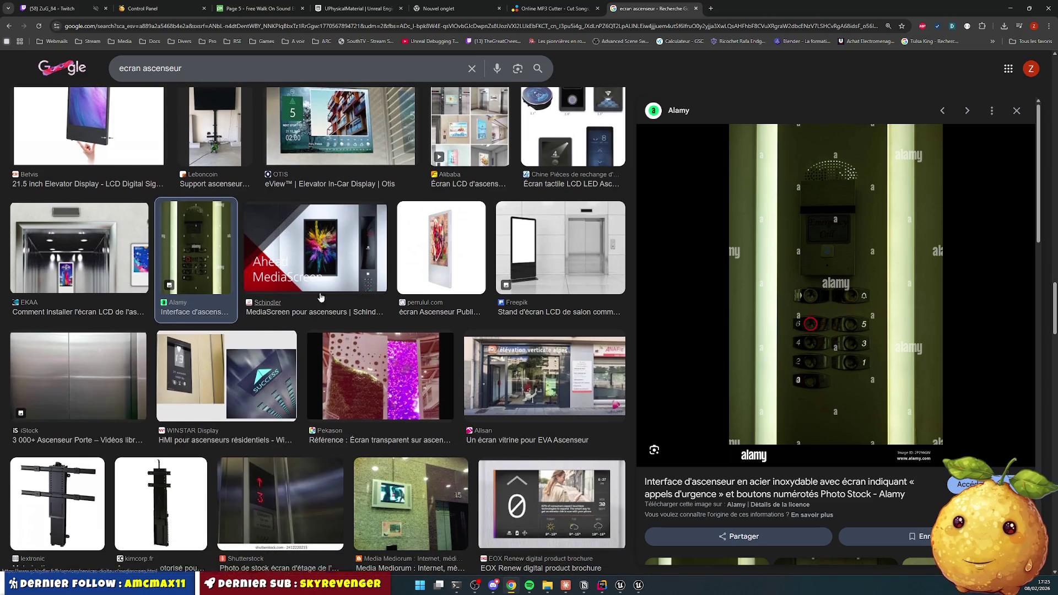
left_click(1011, 9)
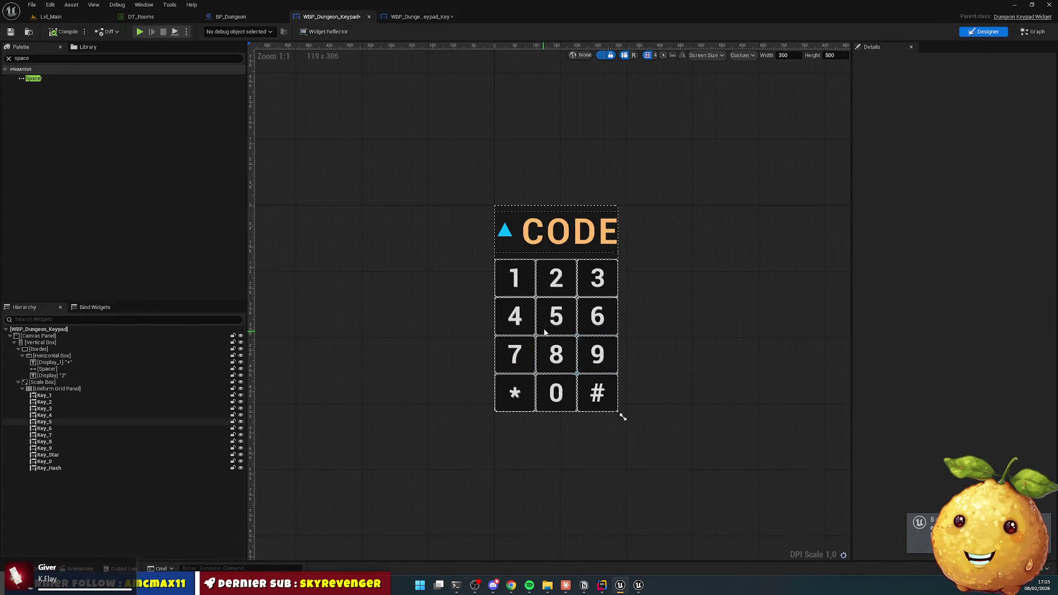
Step: Select the keypad's Key_1 button to view its Details, then switch to Rider
left_click(523, 278)
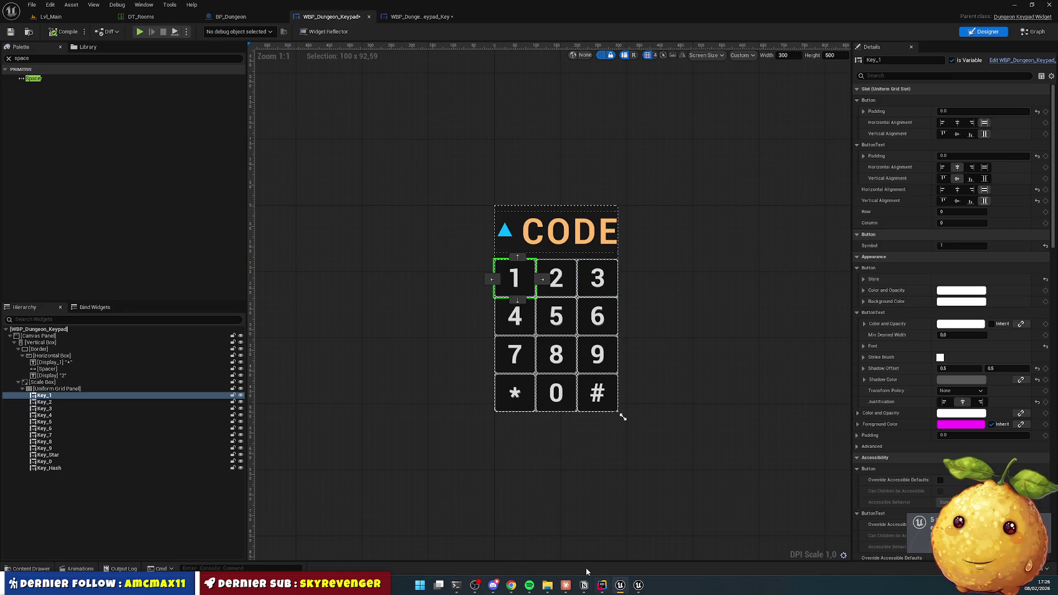
left_click(602, 585)
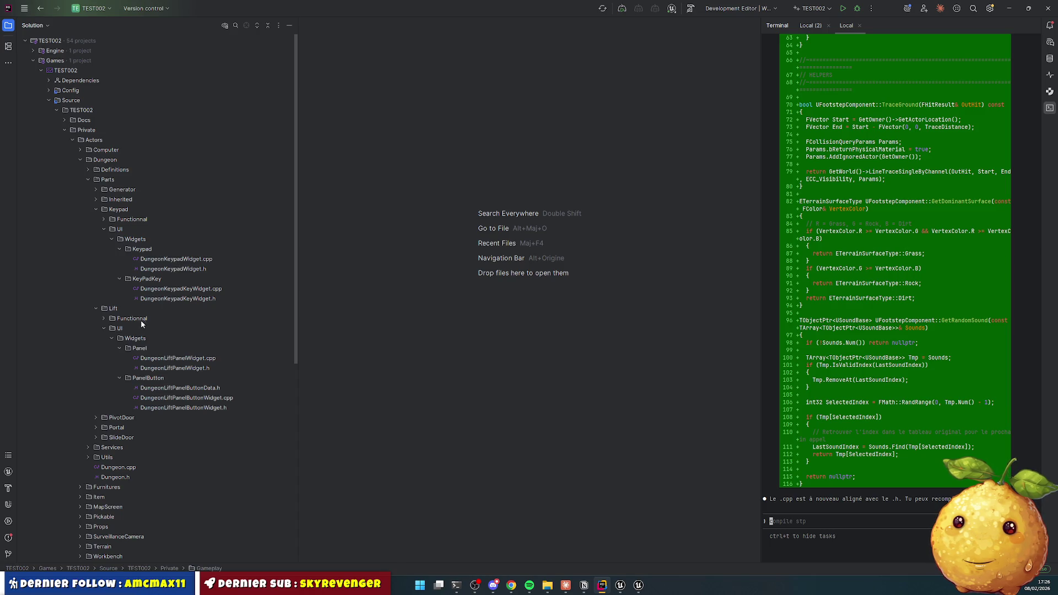
Step: Look through the lift panel and keypad widget headers and sources, ending in DungeonKeypadWidget.cpp
left_click(171, 358)
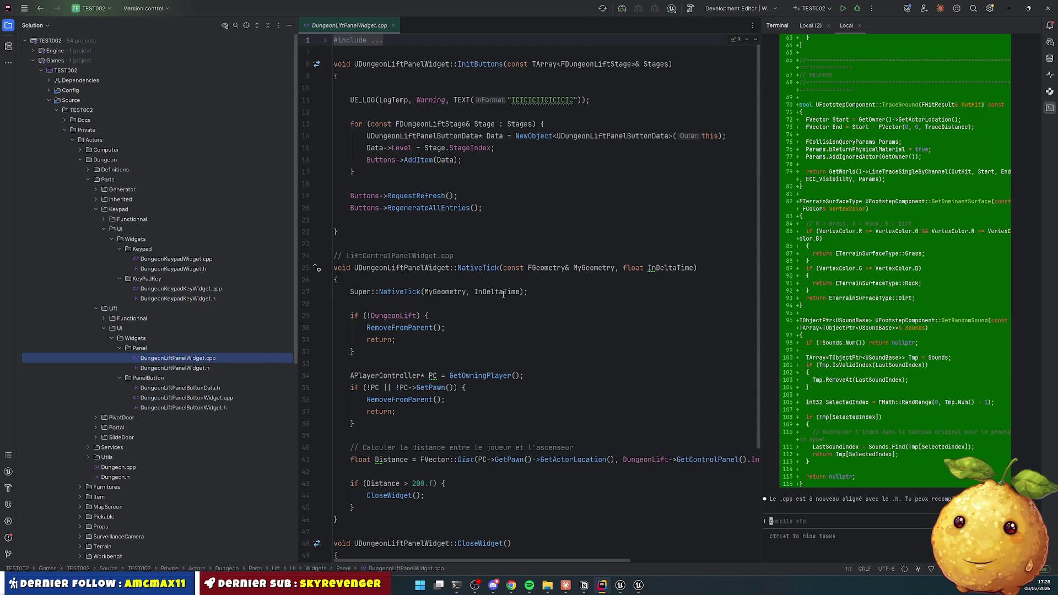
scroll(503, 269, "down", 4)
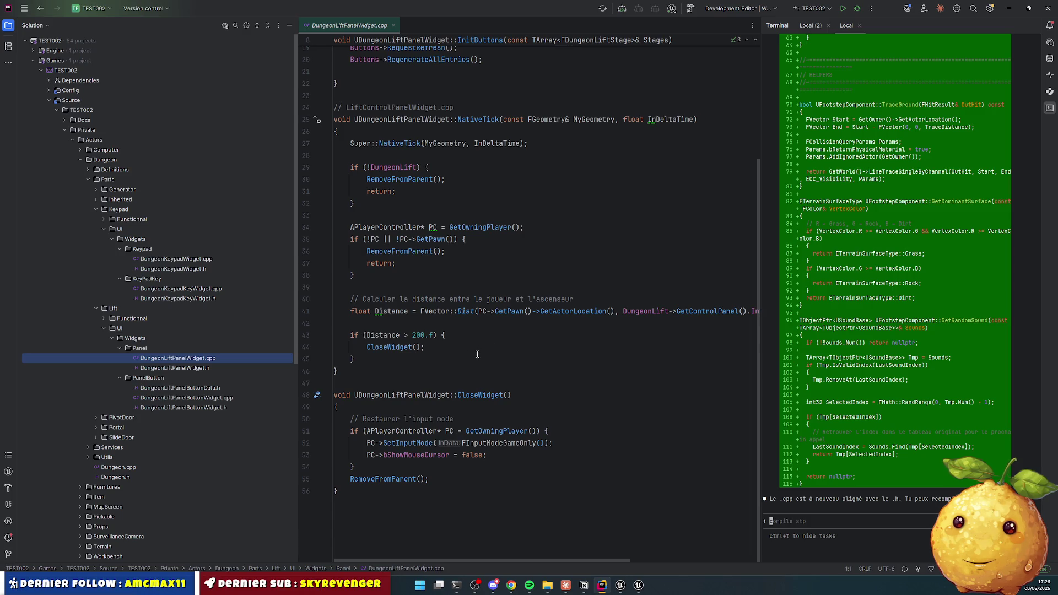
left_click(227, 369)
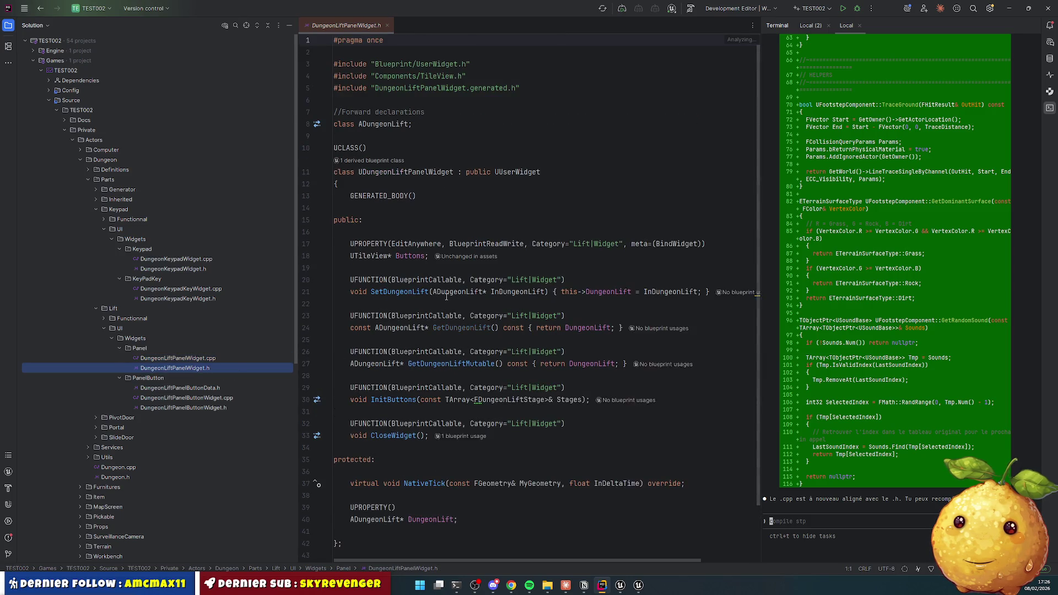
scroll(423, 312, "down", 2)
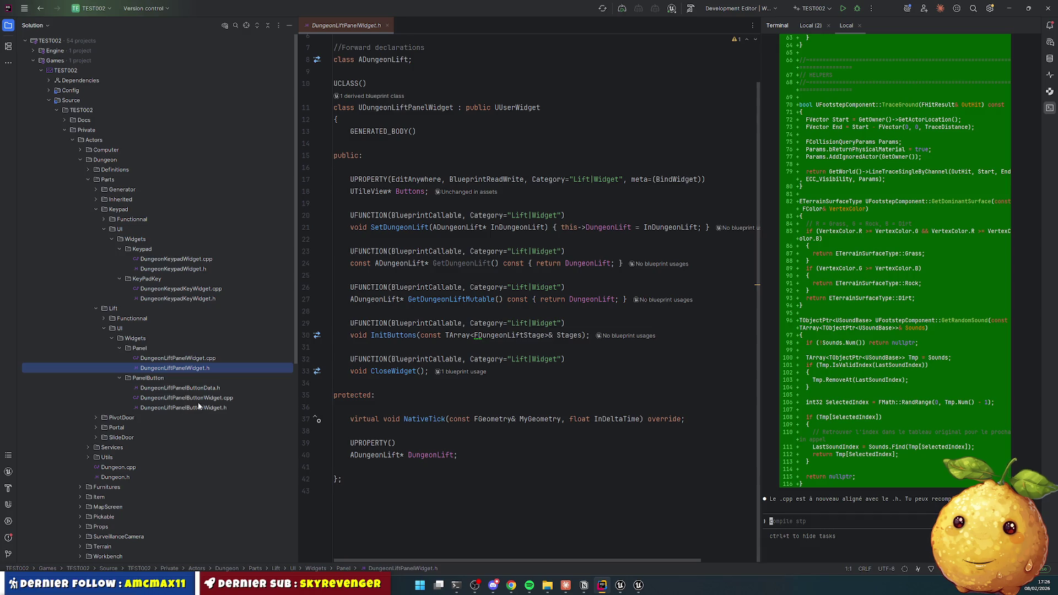
left_click(186, 268)
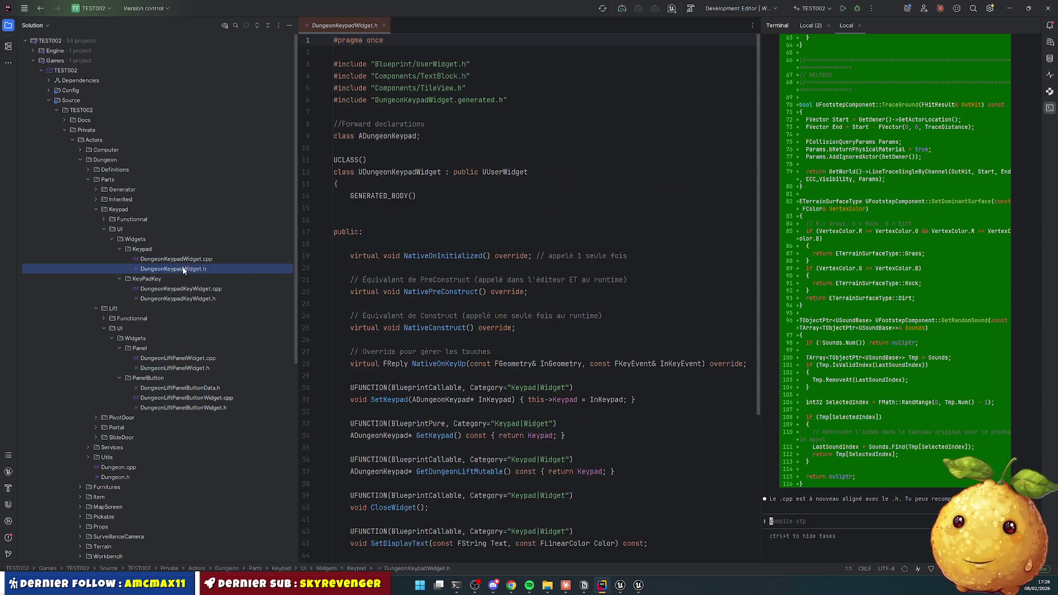
scroll(455, 306, "up", 1)
scroll(456, 306, "down", 3)
left_click(175, 258)
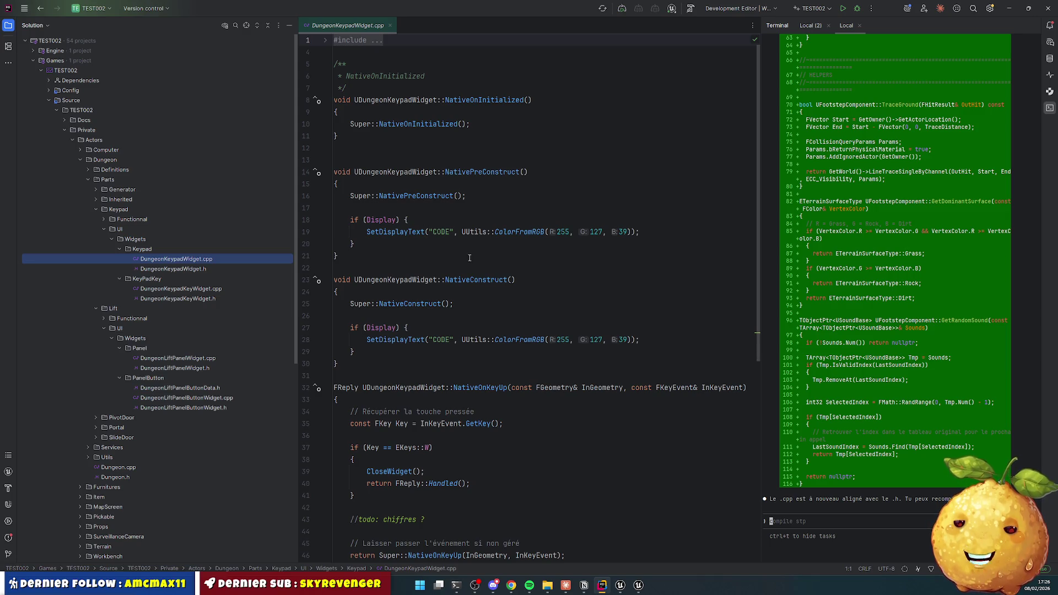
scroll(468, 250, "down", 3)
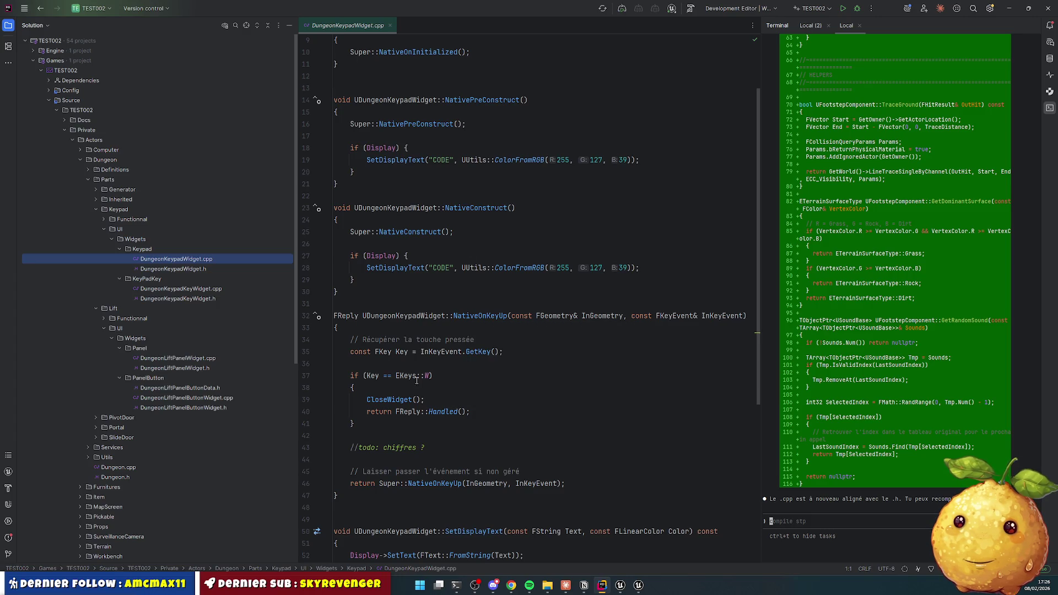
scroll(433, 377, "down", 9)
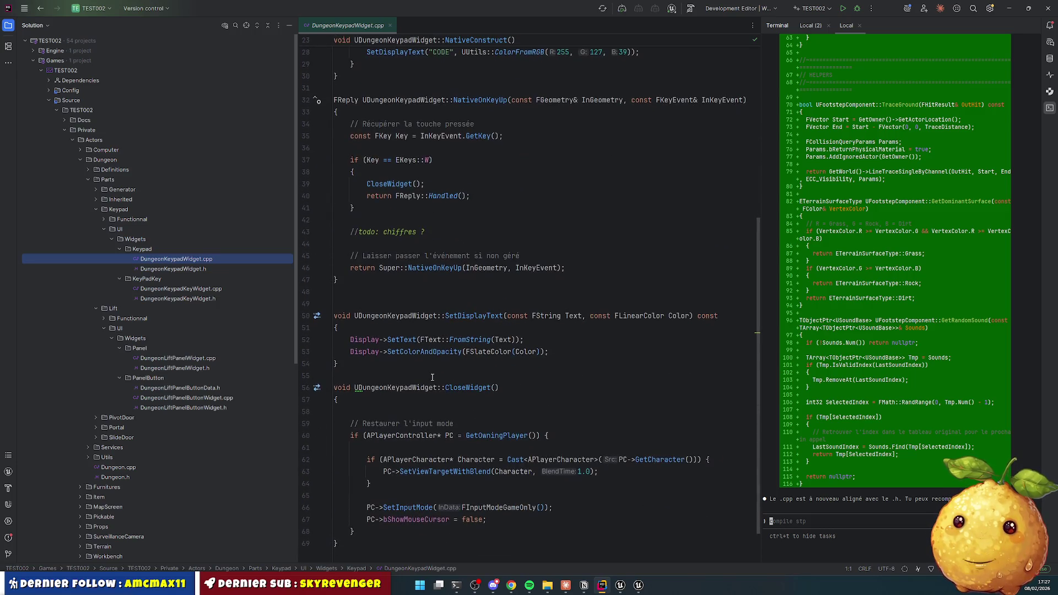
scroll(488, 322, "down", 2)
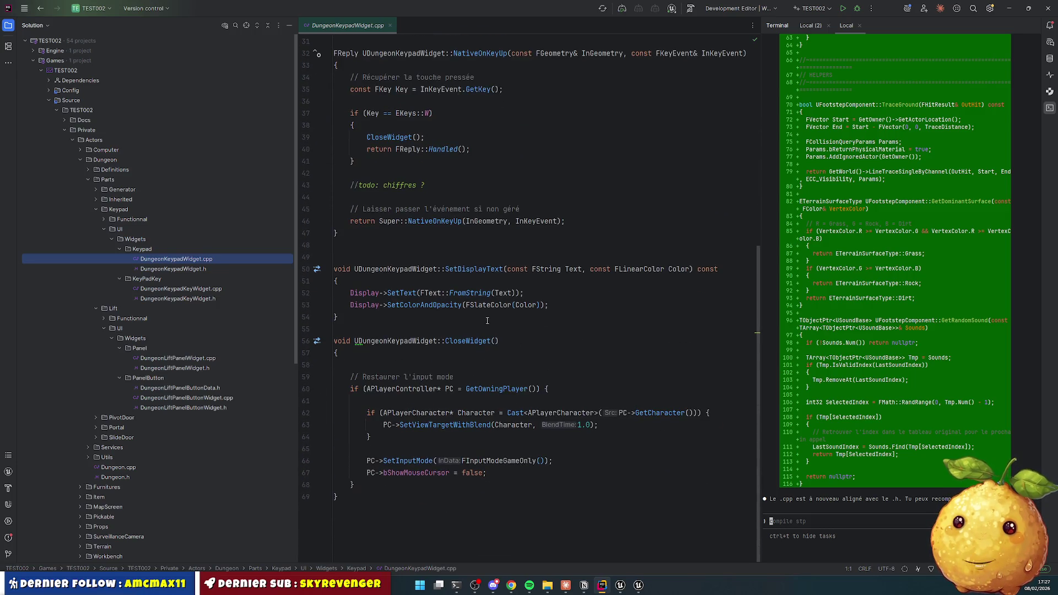
scroll(483, 355, "up", 15)
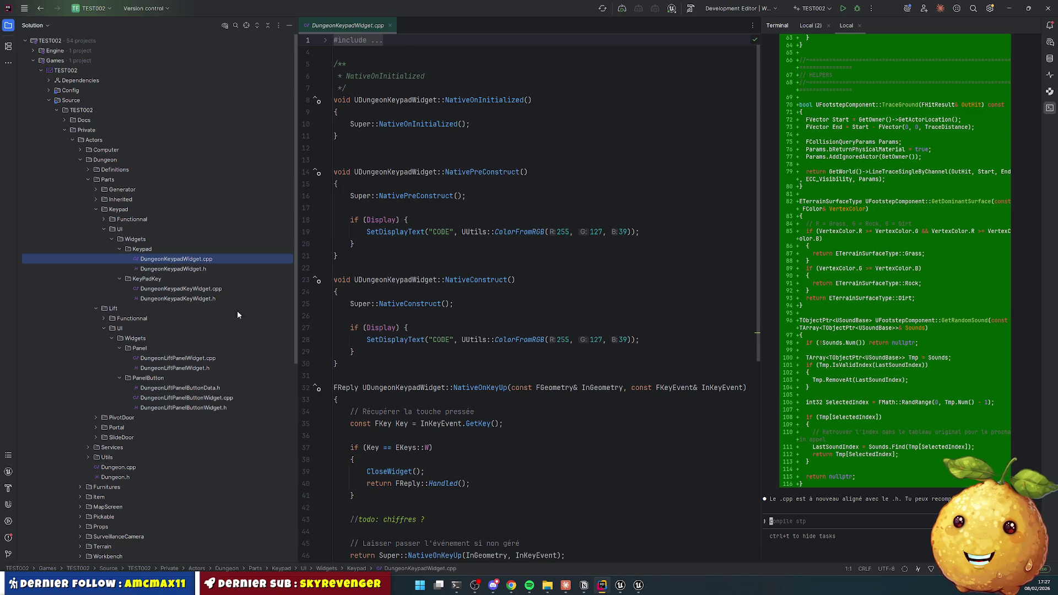
Step: Review DungeonLiftPanelWidget.cpp, then select DungeonKeypadWidget.cpp's functions from file end up to the first
double_click(186, 360)
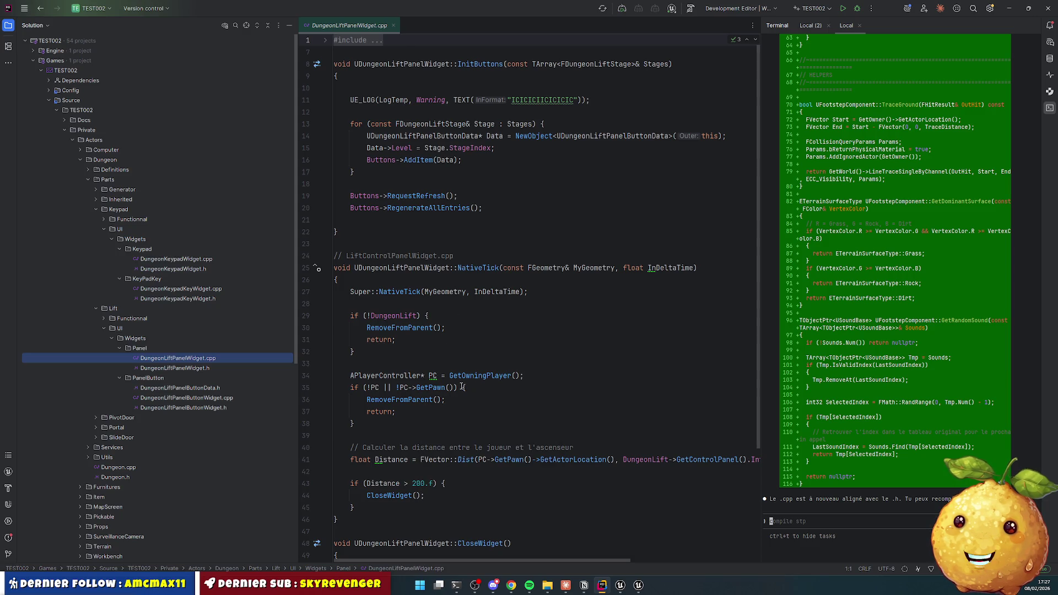
mouse_move(431, 403)
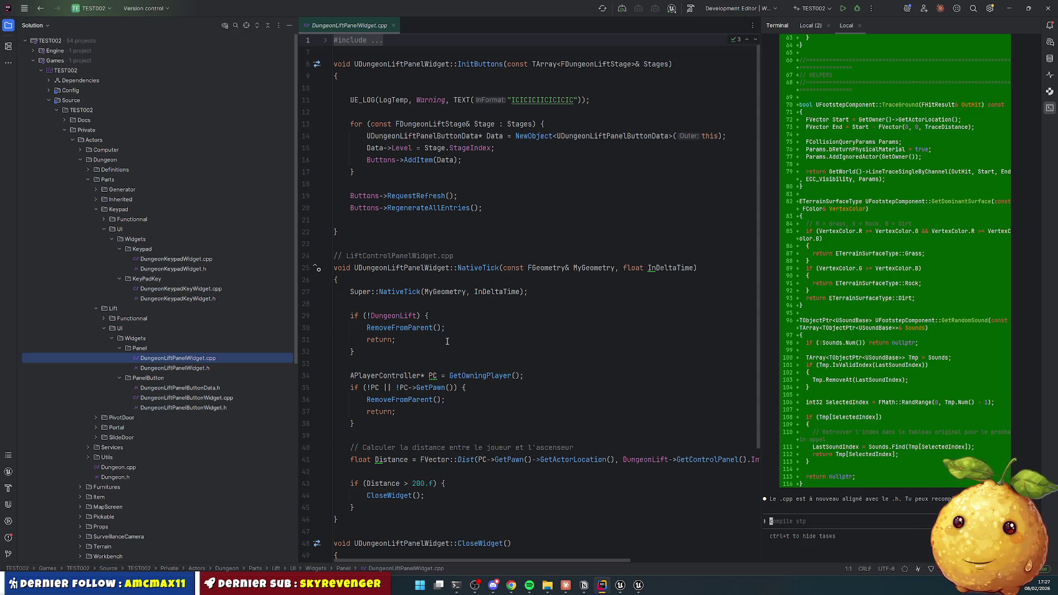
scroll(442, 343, "down", 2)
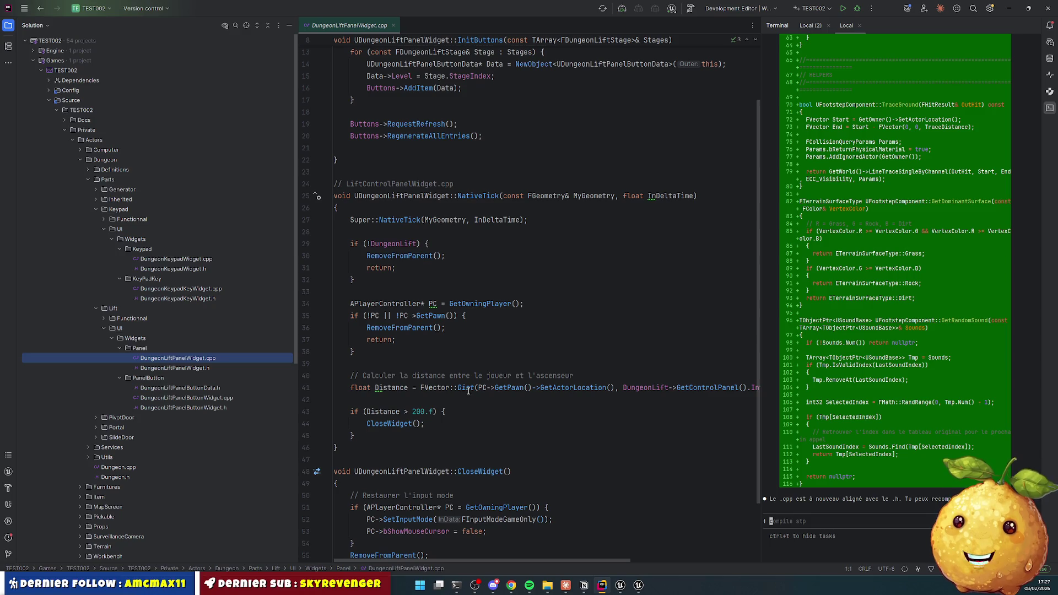
mouse_move(464, 388)
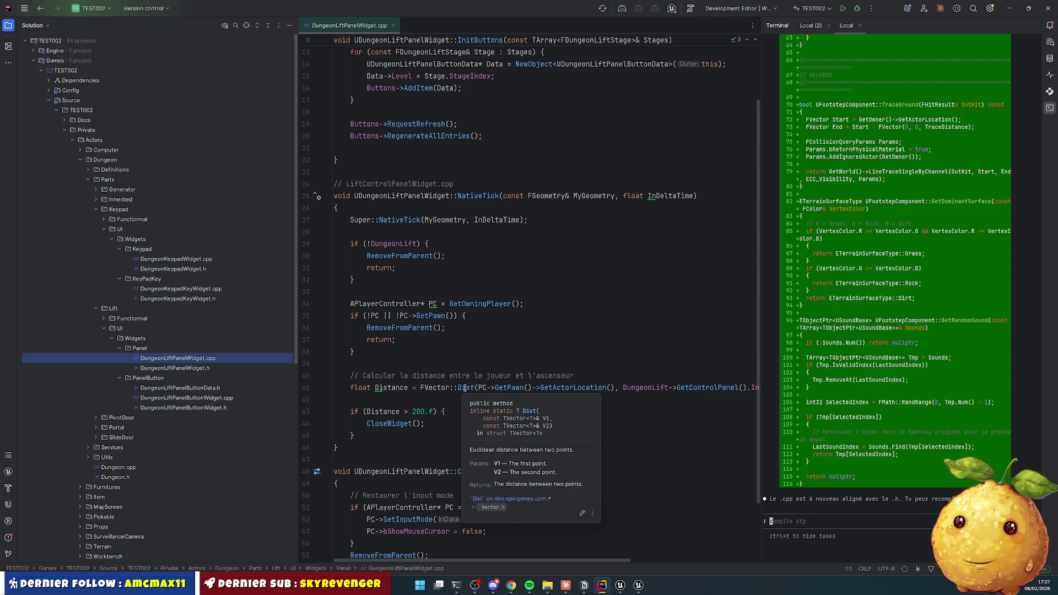
scroll(474, 347, "down", 2)
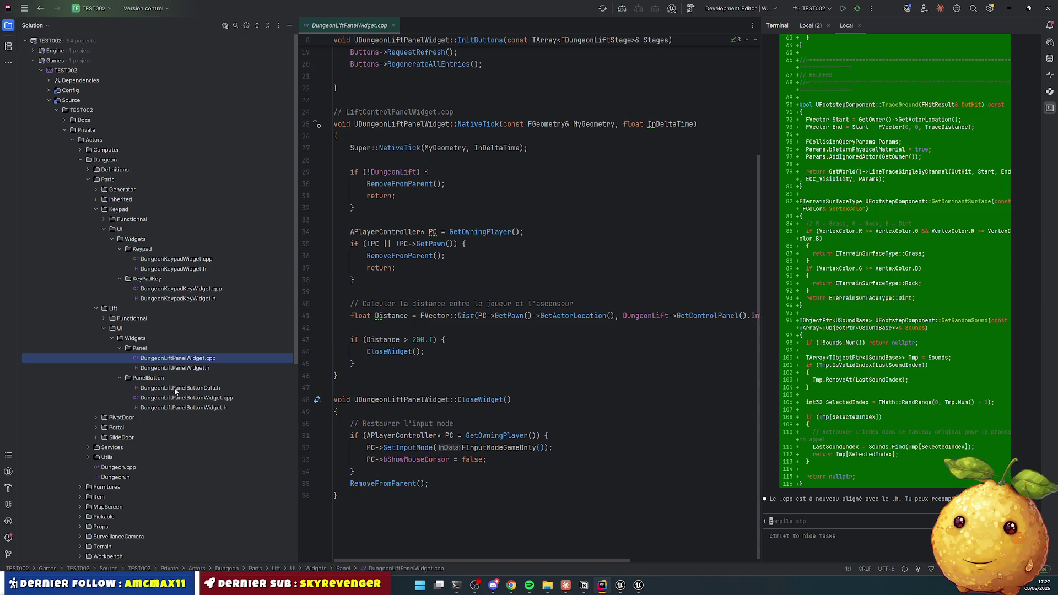
left_click(189, 259)
scroll(466, 316, "down", 10)
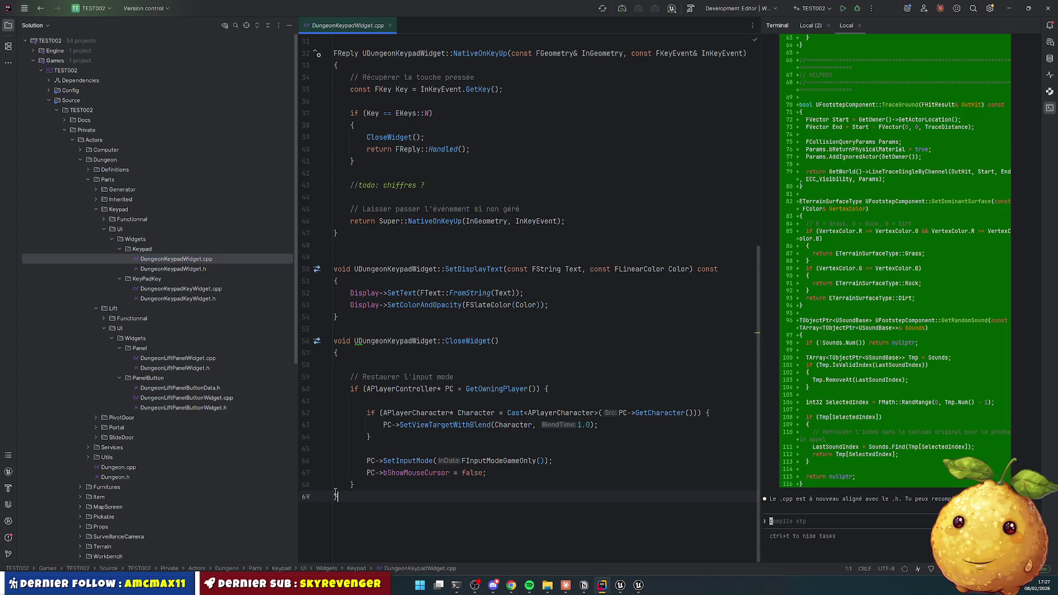
mouse_move(342, 499)
left_mouse_down()
mouse_move(312, 295)
mouse_move(352, 276)
mouse_move(341, 279)
mouse_move(317, 63)
left_mouse_up()
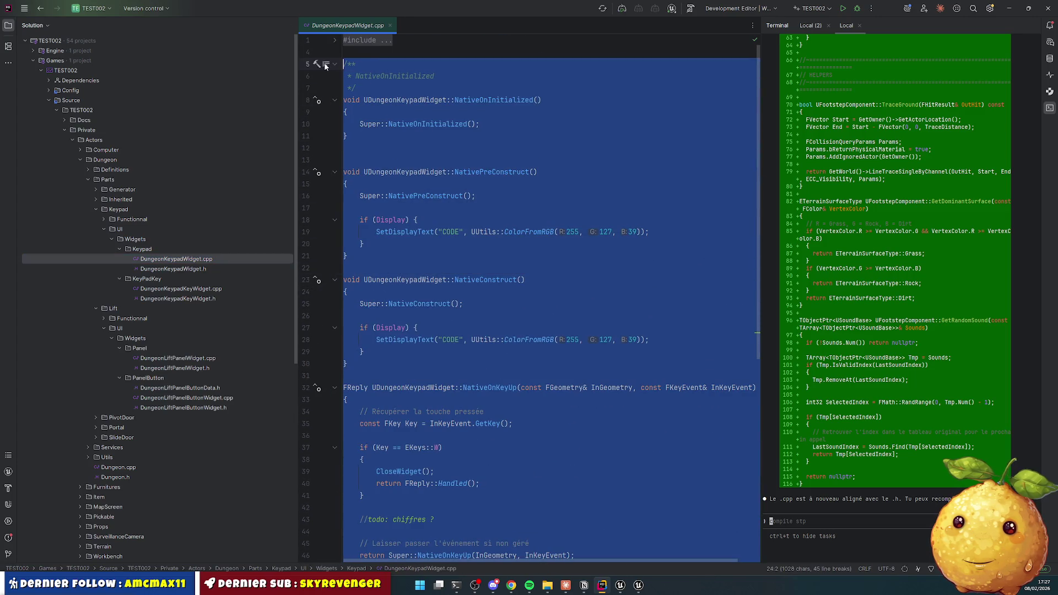
Step: Paste the copied keypad functions at the end of DungeonLiftPanelWidget.cpp
double_click(177, 359)
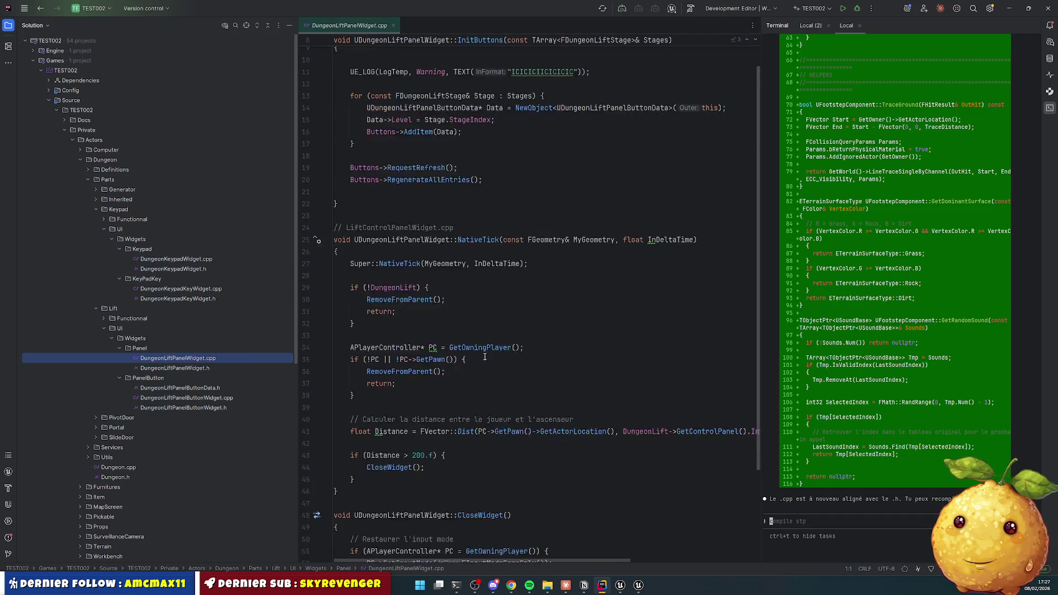
scroll(413, 331, "down", 5)
left_click(416, 479)
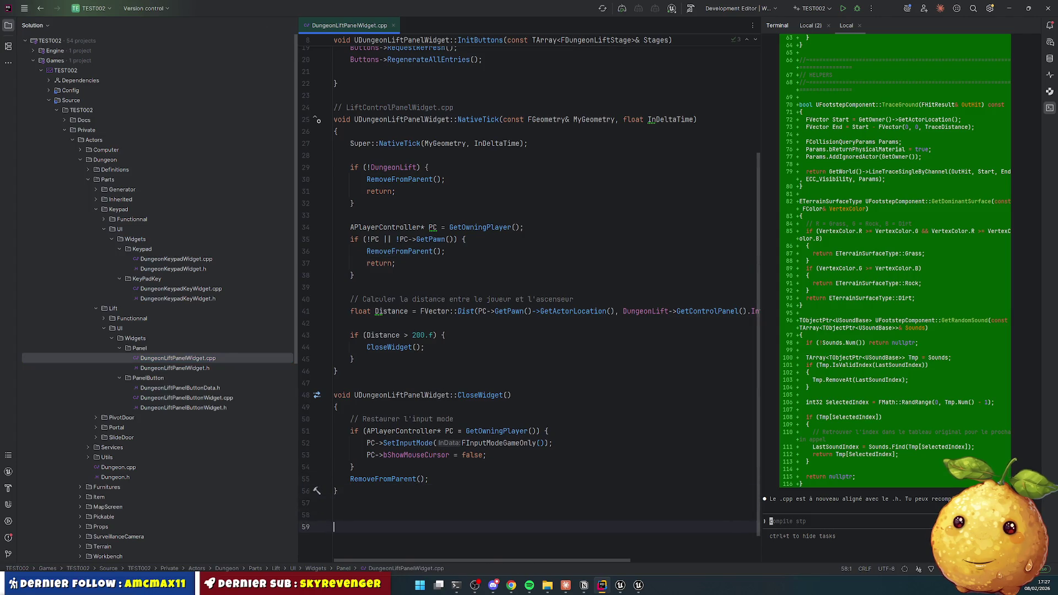
key("ctrl+z")
Step: Rescope the pasted functions from UDungeonKeypadWidget:: to UDungeonLiftPanelWidget:: through SetDisplayText
key("ctrl+z")
key("ctrl+z")
key("ctrl+z")
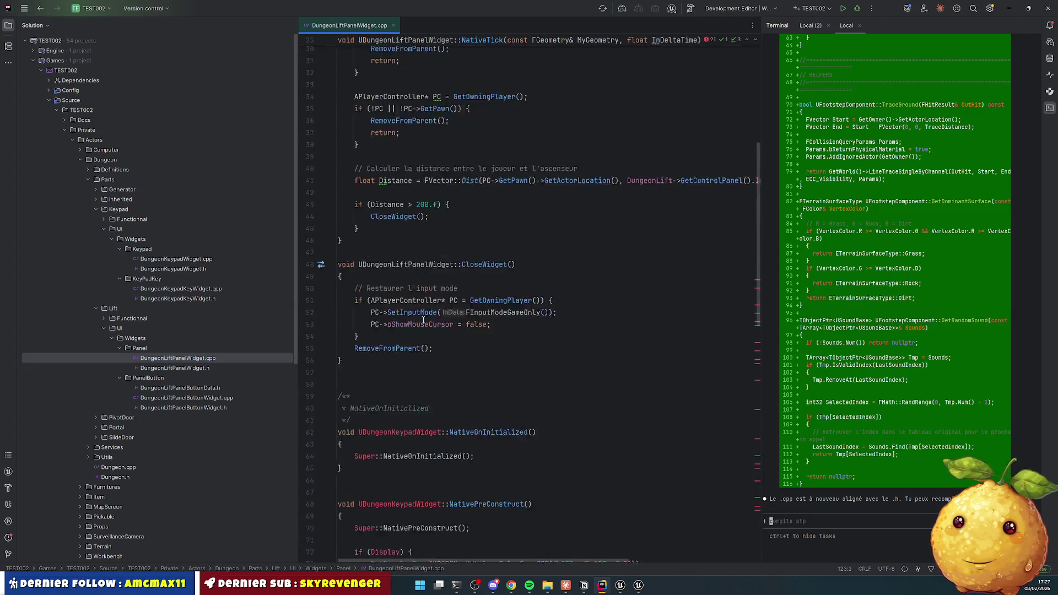
key("ctrl+z")
key("ctrl+z")
key("ctrl+z")
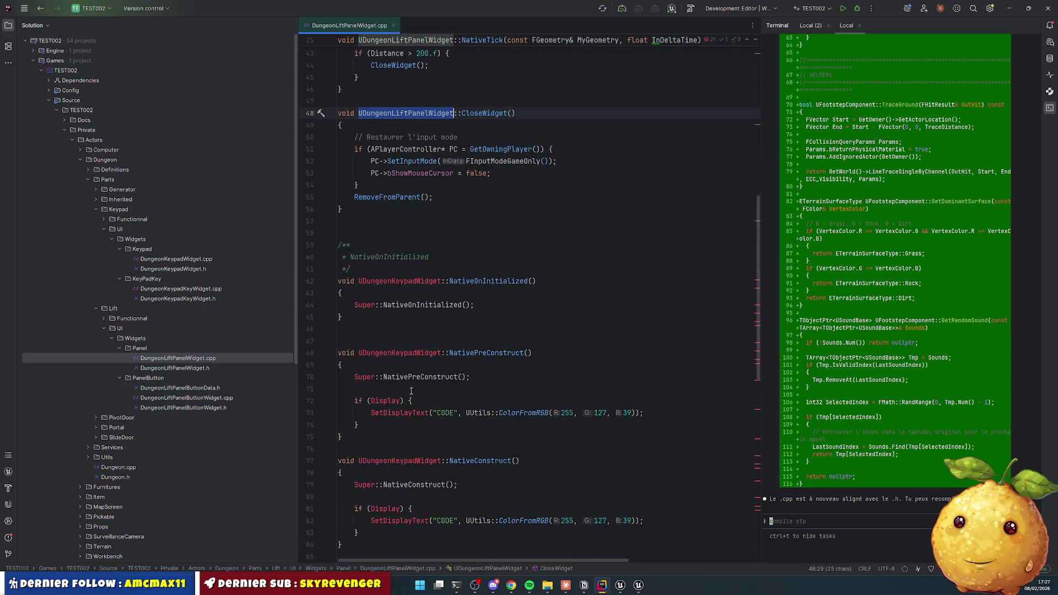
key("ctrl+z")
key("ctrl+z")
key("ctrl+z")
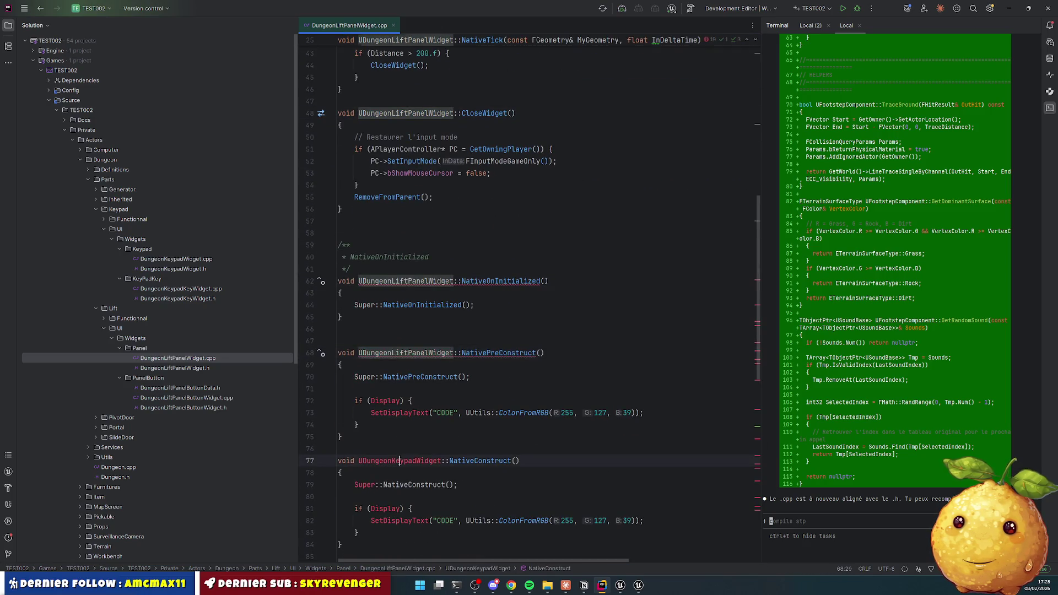
key("ctrl+z")
key("ctrl+z")
key("ctrl+z")
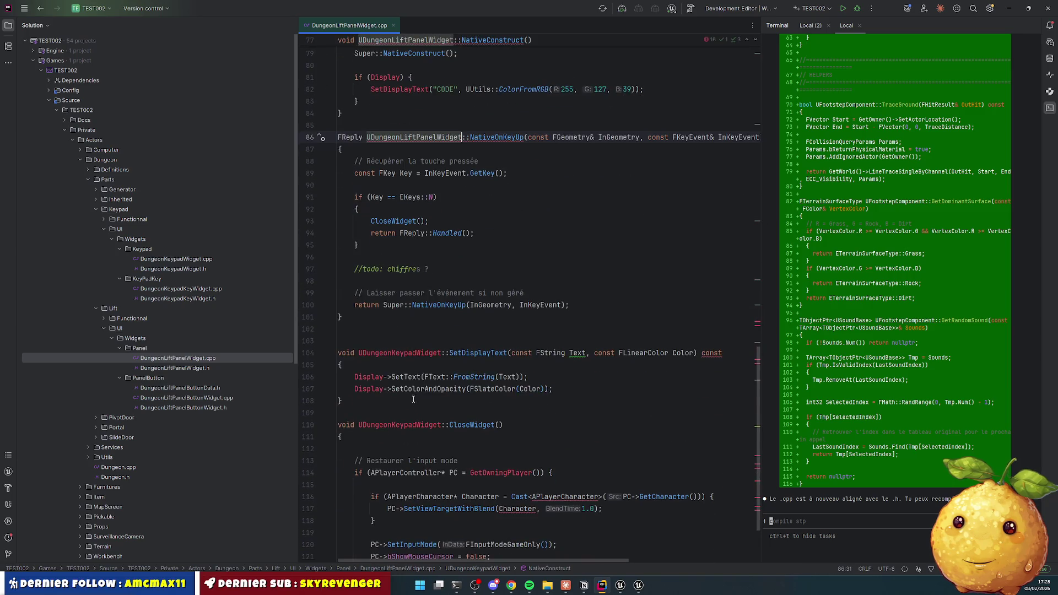
key("ctrl+z")
key("ctrl+z")
key("ctrl+z")
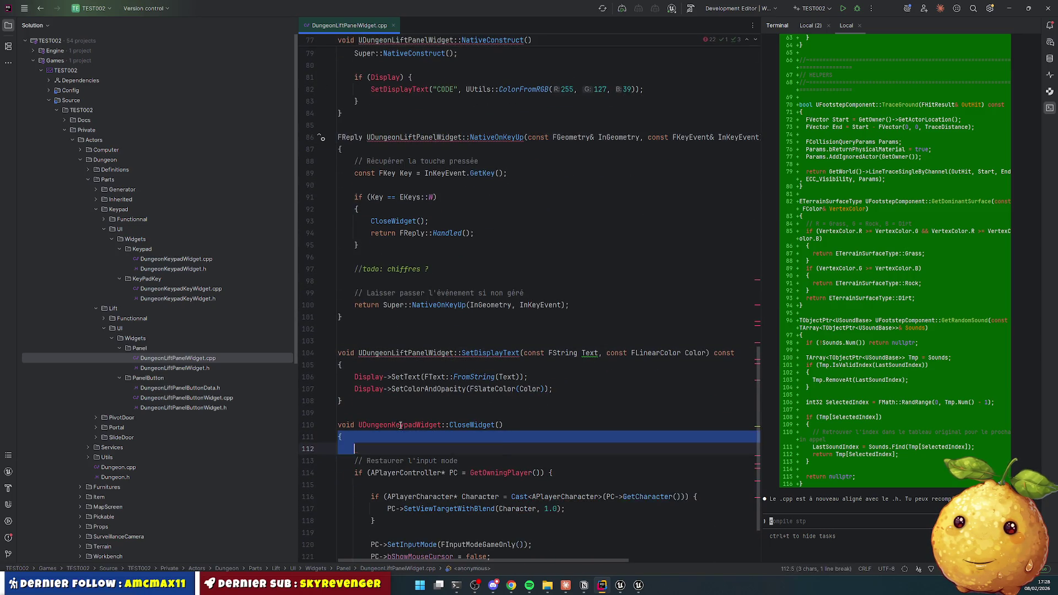
key("ctrl+z")
key("ctrl+z")
key("ctrl+z")
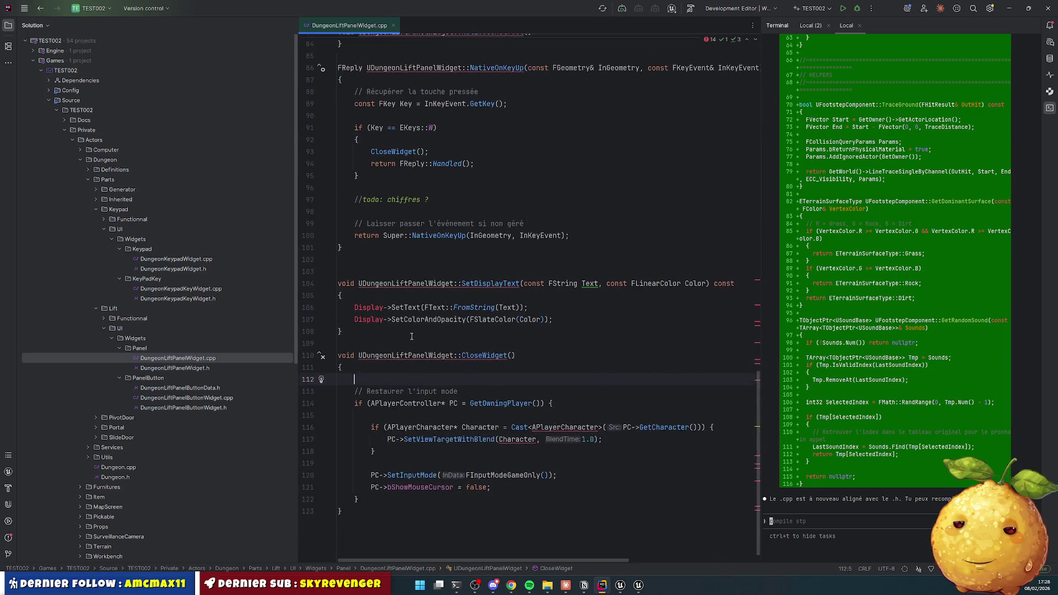
Step: Select the Display and Keypad property declarations in DungeonKeypadWidget.h
left_click(173, 268)
scroll(457, 315, "down", 1)
scroll(457, 315, "down", 5)
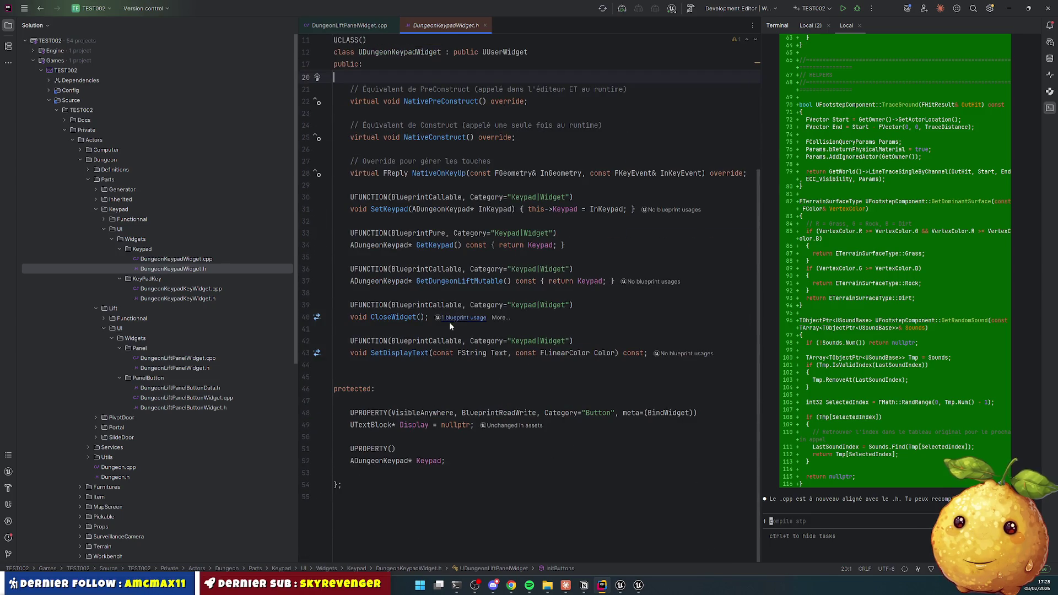
left_click(400, 404)
mouse_move(400, 404)
left_mouse_down()
mouse_move(476, 428)
mouse_move(466, 424)
mouse_move(460, 463)
left_mouse_up()
key("ctrl+c")
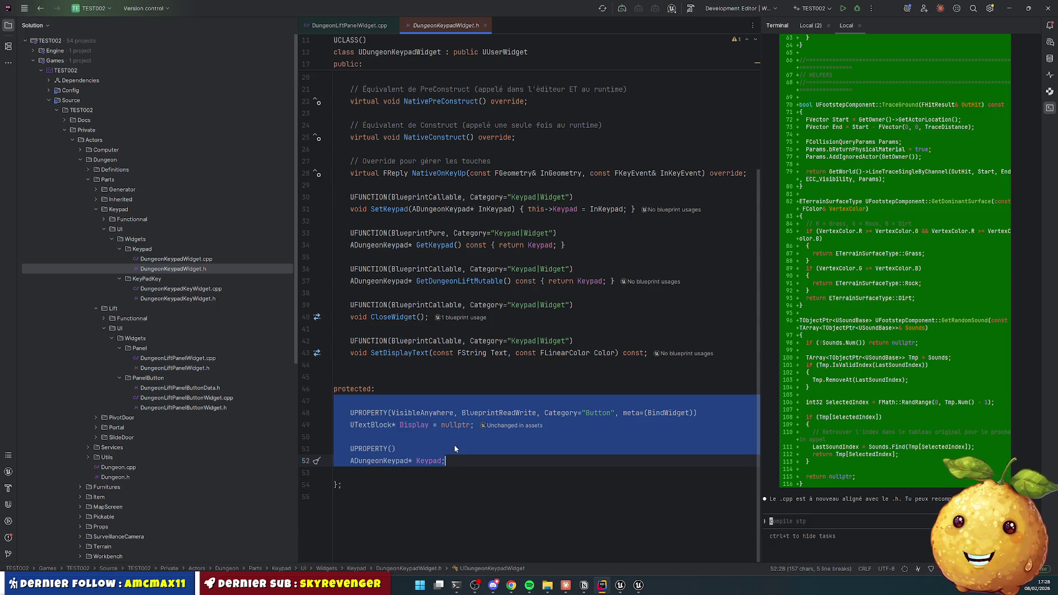
Step: Paste them into DungeonLiftPanelWidget.h's protected section, keeping only the Display text block property
left_click(193, 369)
scroll(465, 449, "down", 2)
key("Return")
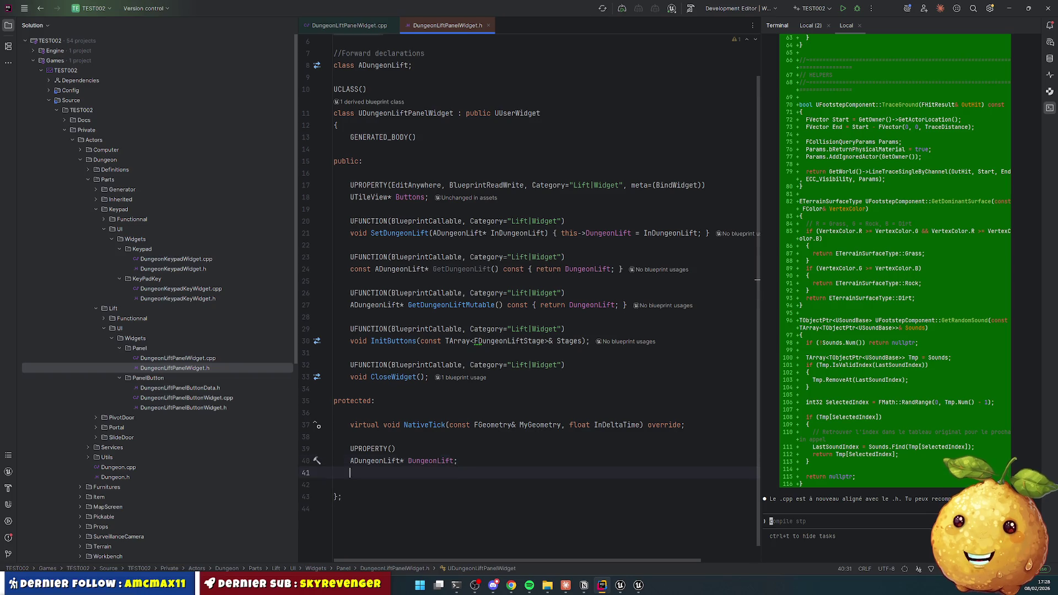
key("ctrl+v")
key("ctrl+z")
key("ctrl+z")
key("ctrl+z")
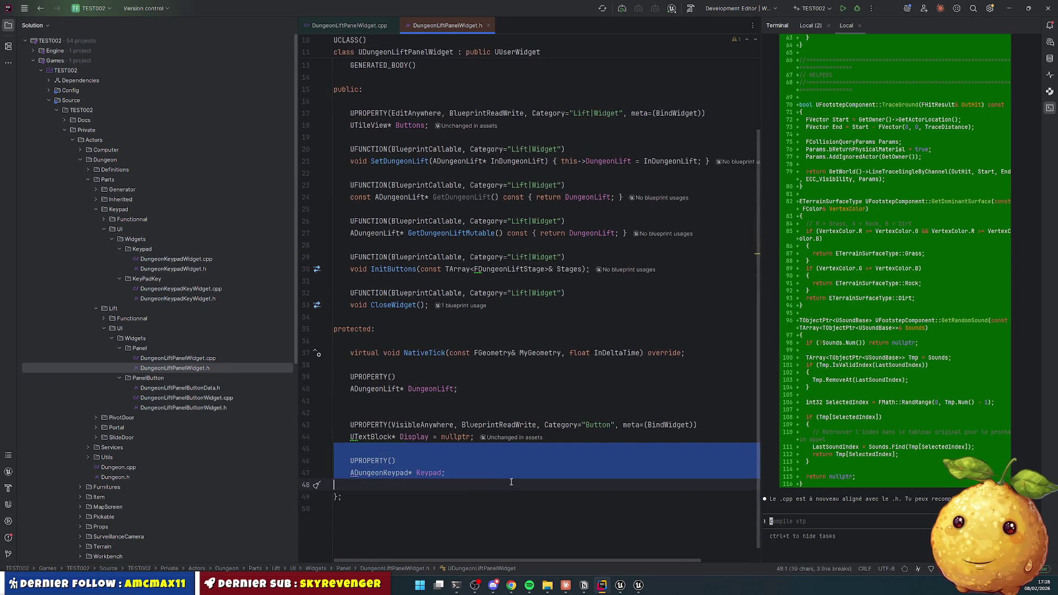
key("ctrl+z")
key("ctrl+z")
key("ctrl+z")
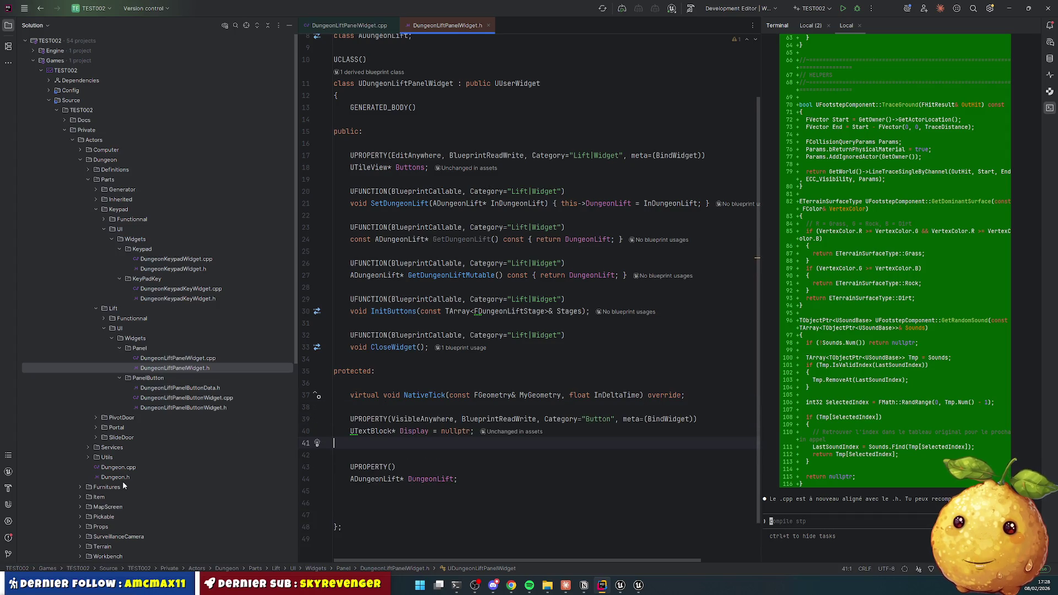
scroll(151, 389, "down", 8)
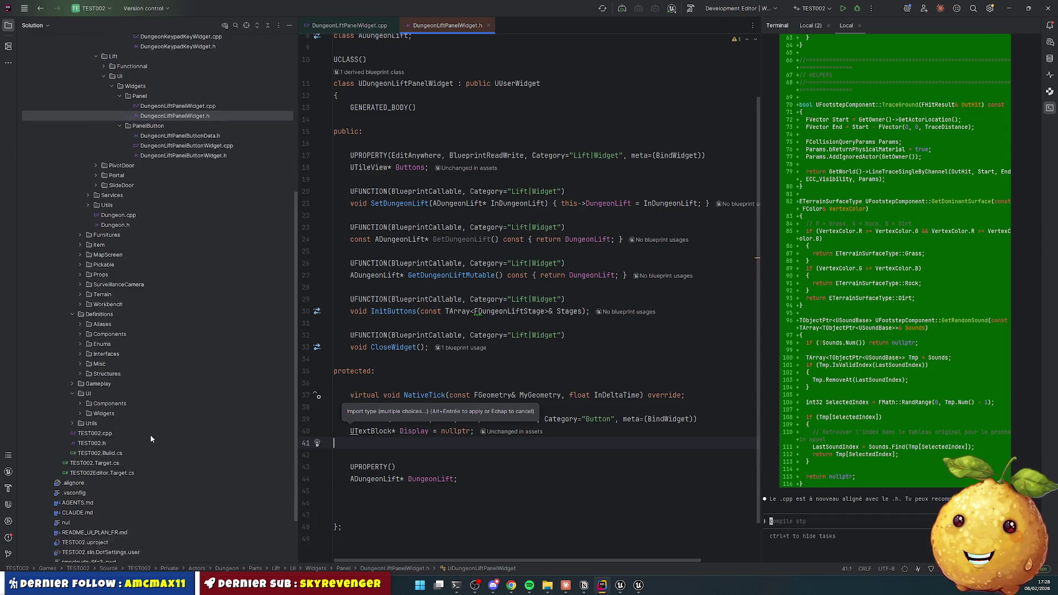
scroll(151, 439, "up", 7)
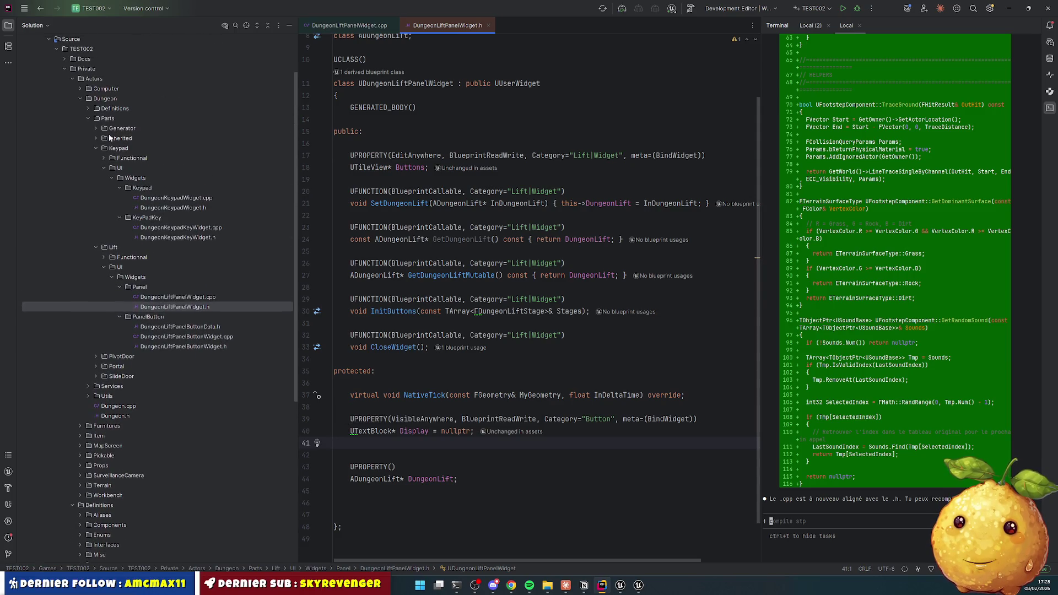
Step: Copy the GETTERS section banner comment from Props/Base/Prop.h
left_click(166, 228)
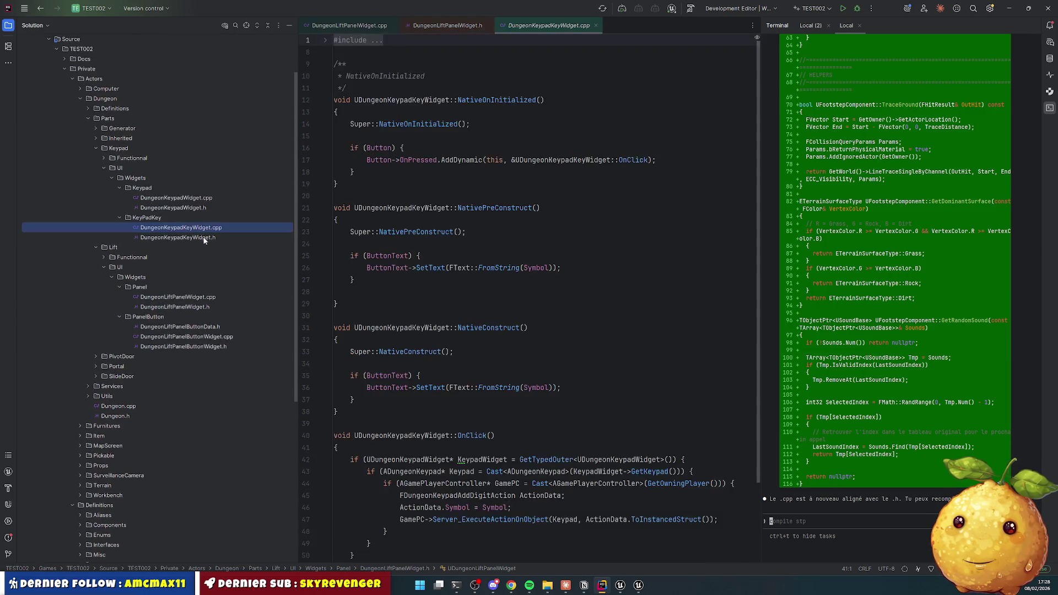
left_click(178, 237)
scroll(118, 270, "down", 2)
scroll(118, 270, "down", 5)
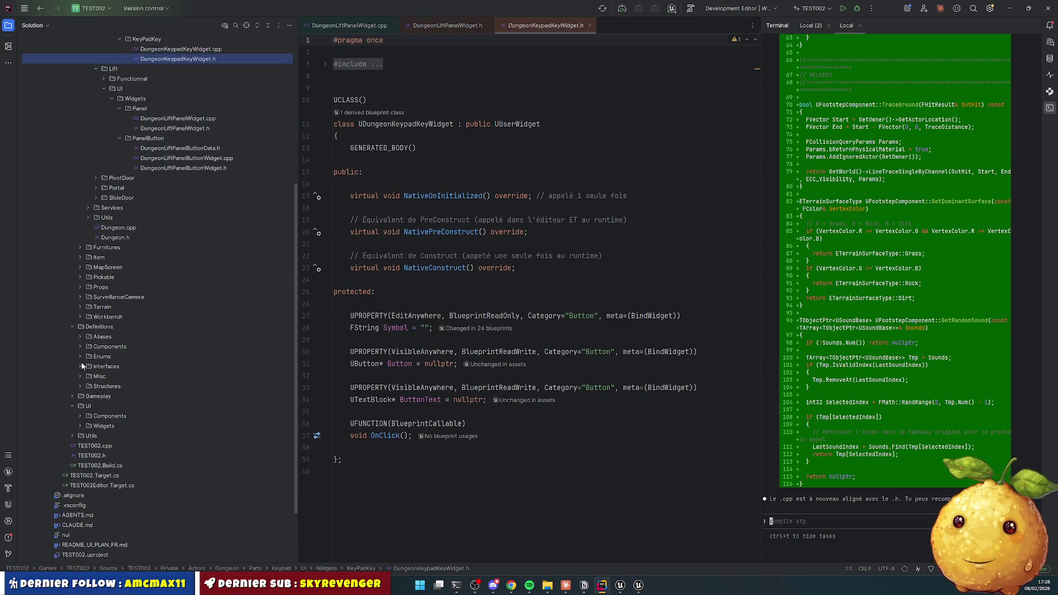
left_click(80, 287)
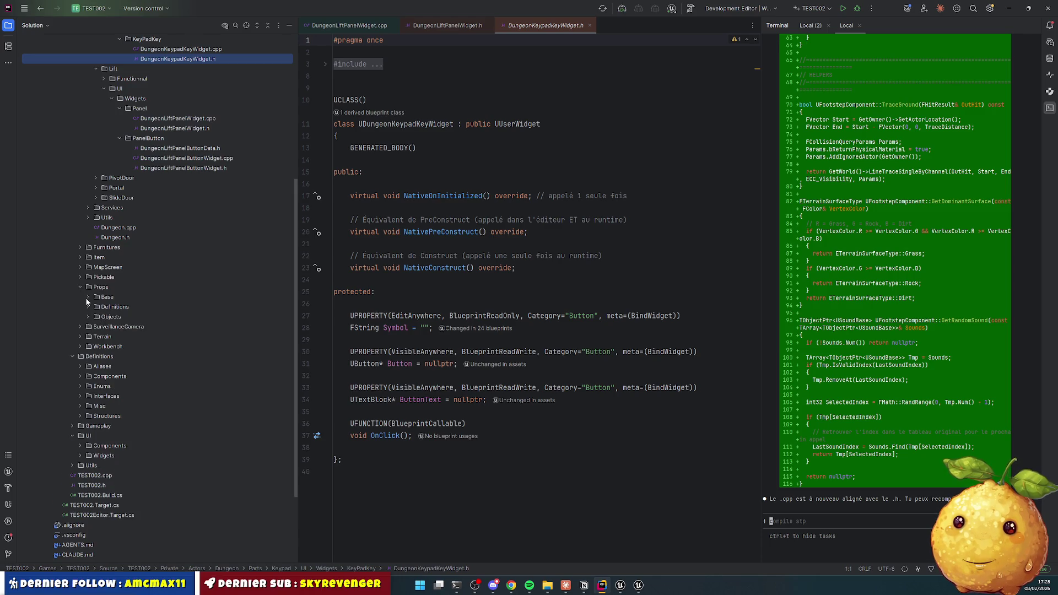
left_click(87, 296)
left_click(108, 316)
left_click_drag(352, 340, 683, 342)
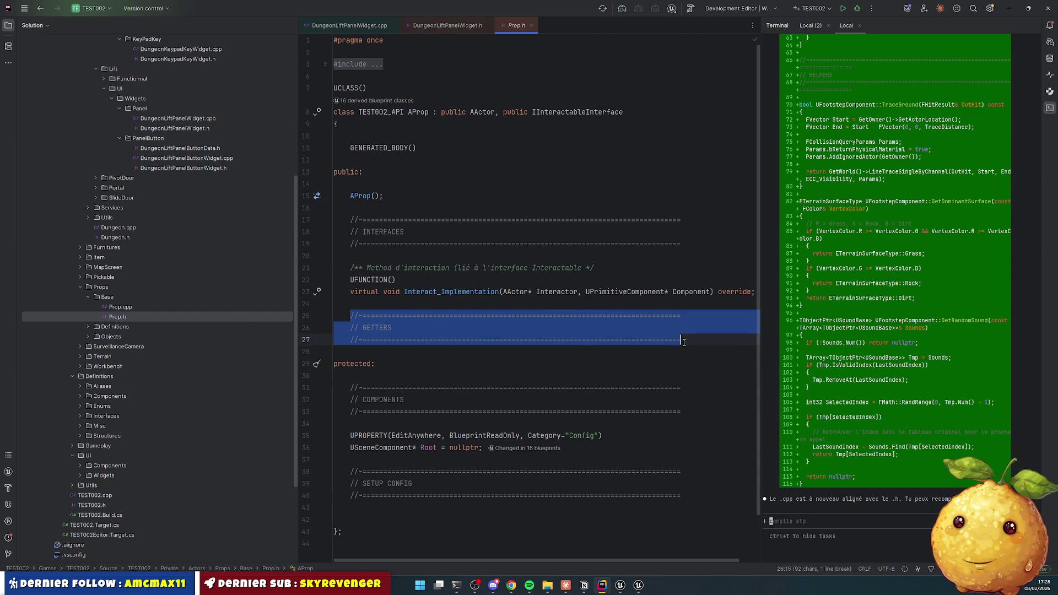
left_click(81, 287)
scroll(203, 208, "up", 6)
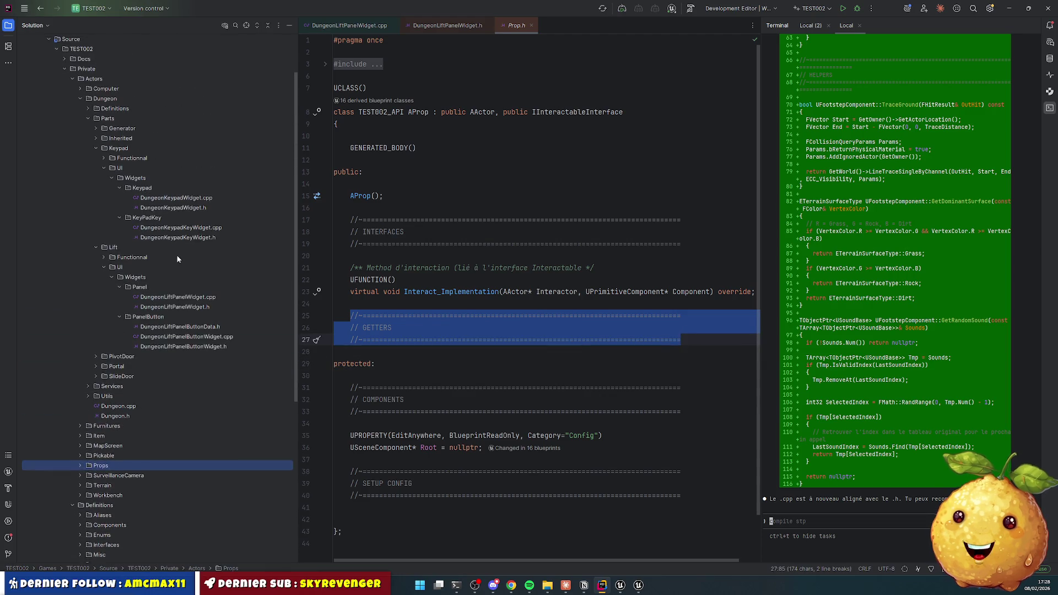
Step: Paste the banners under protected: in DungeonLiftPanelWidget.h and retitle the first 'UI COMPONENTS (BIND)'
double_click(174, 307)
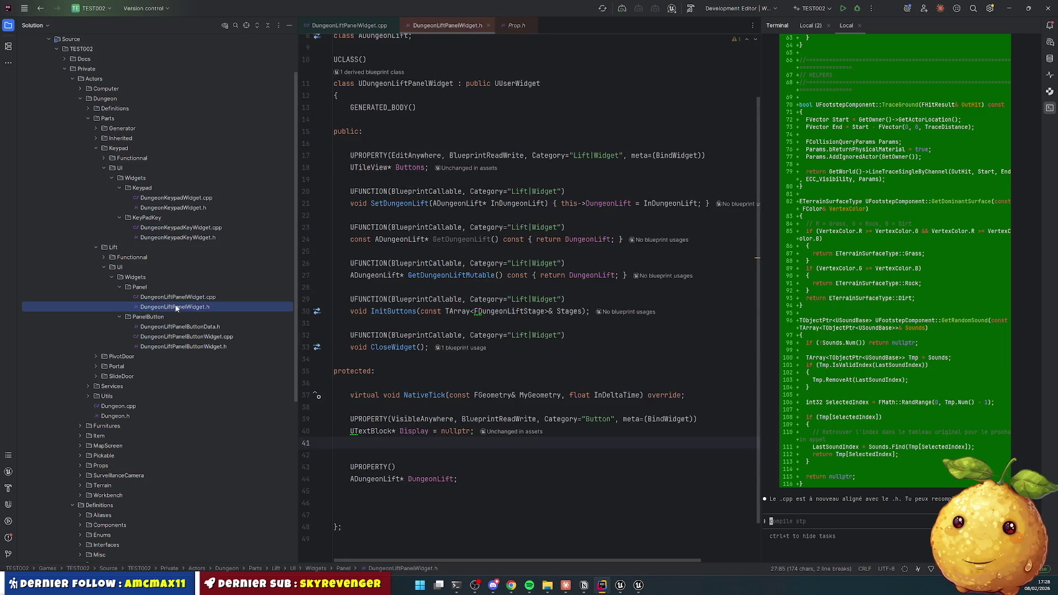
left_click(412, 383)
scroll(412, 382, "down", 2)
key("Return")
key("Return")
key("ctrl+v")
key("ctrl+v")
key("ctrl+v")
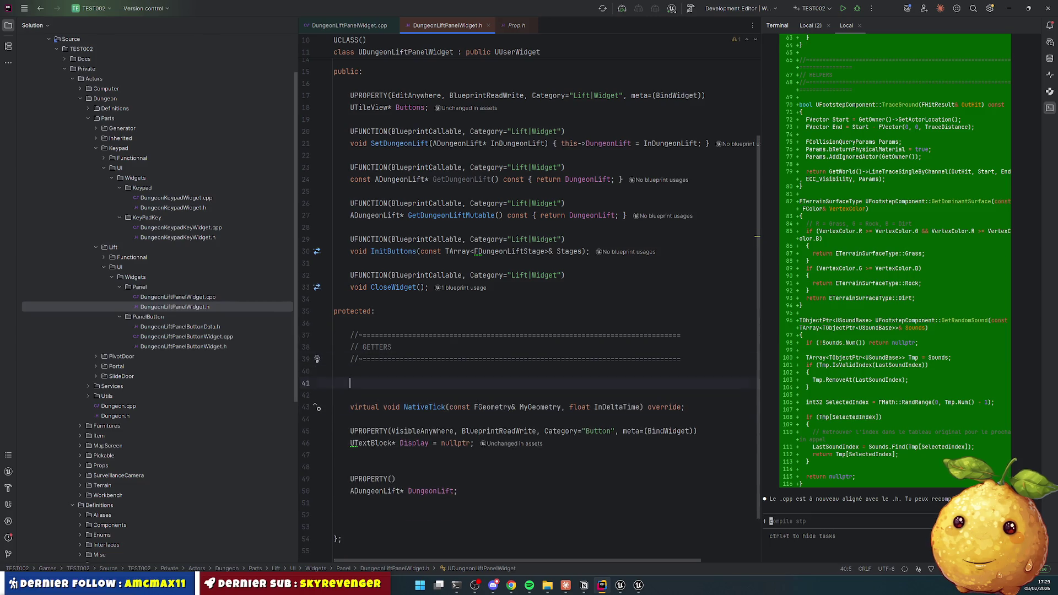
scroll(423, 375, "down", 3)
double_click(380, 311)
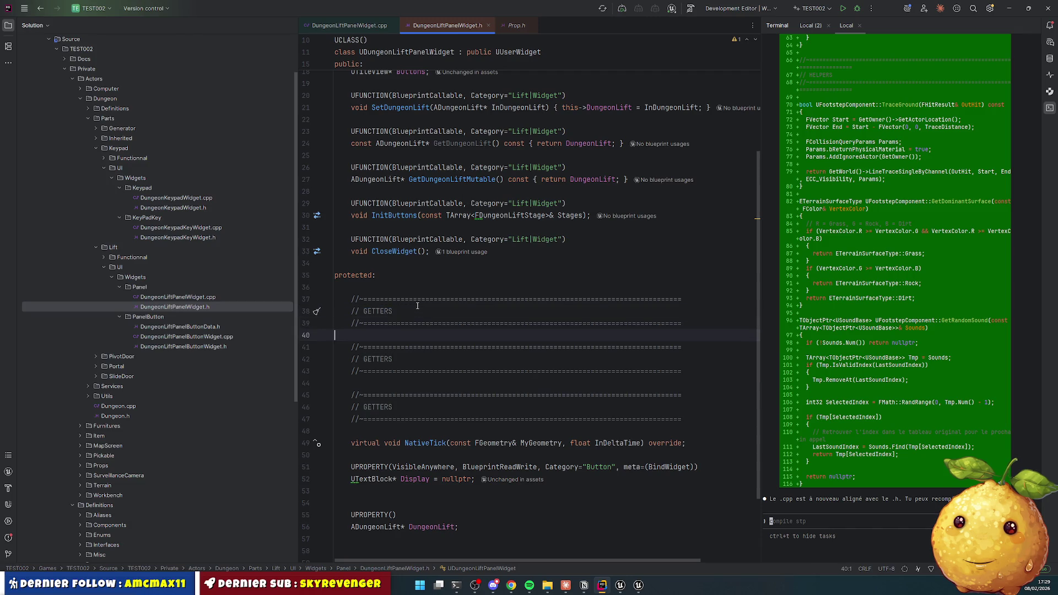
type("UI COMPONENTSN (")
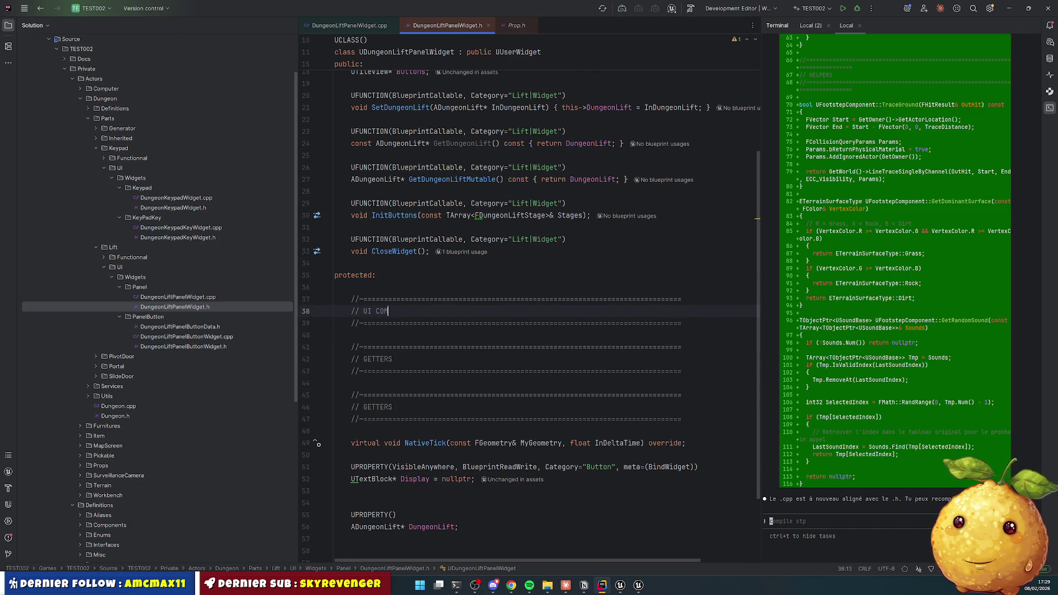
key("BackSpace")
key("BackSpace")
key("BackSpace")
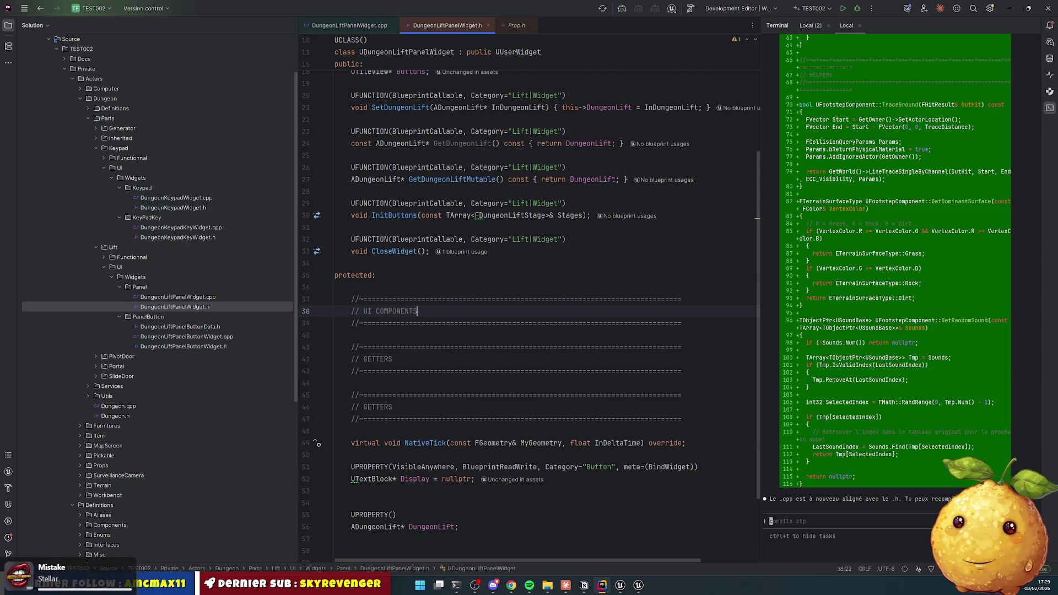
type(" (B")
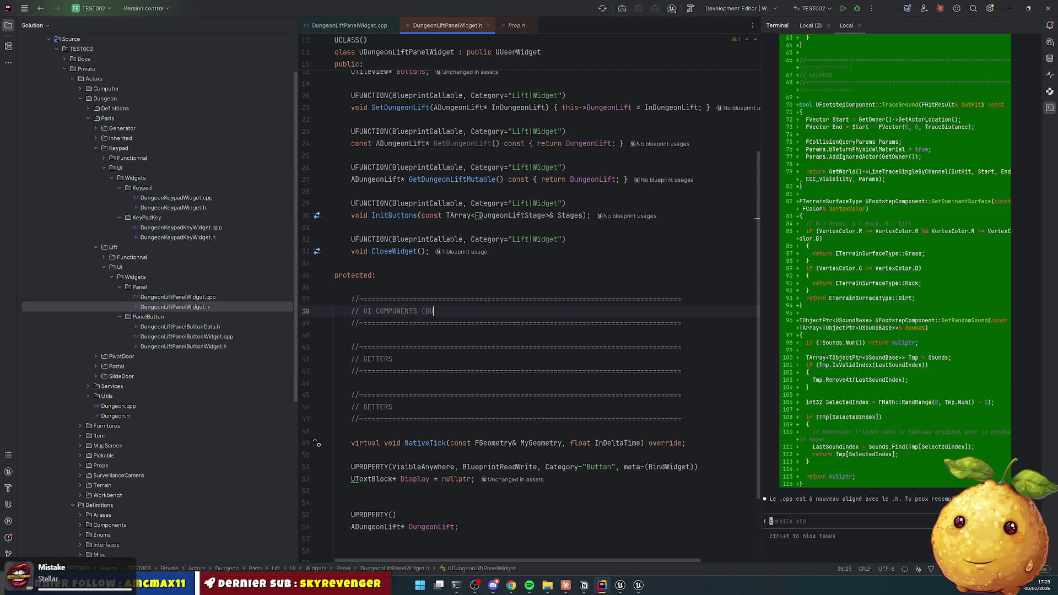
type("IND")
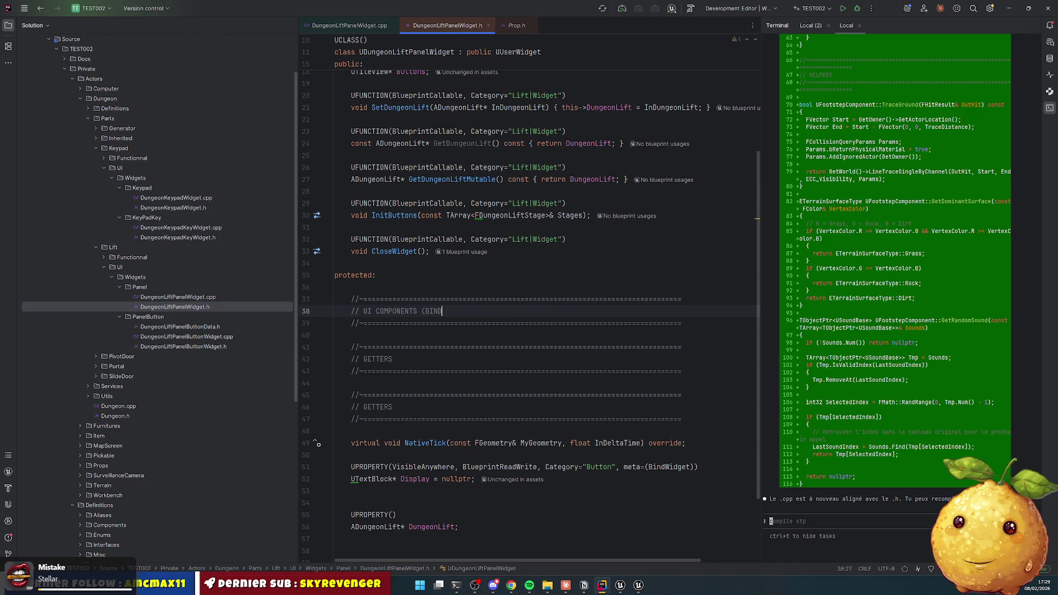
type(")")
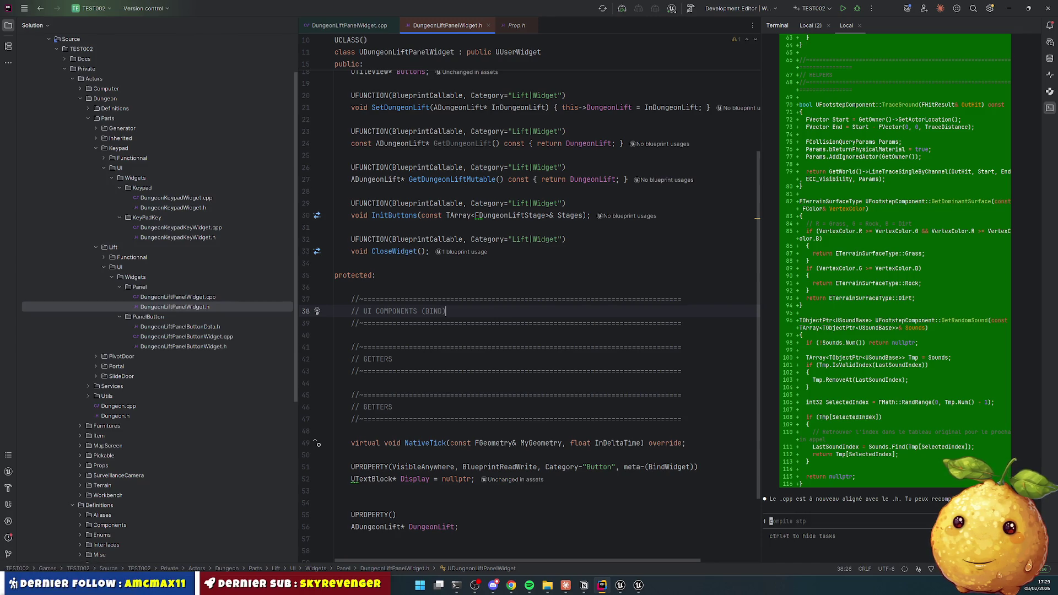
triple_click(408, 459)
Step: Move the Display UTextBlock property under UI COMPONENTS and rename it DisplayStage
key("Left")
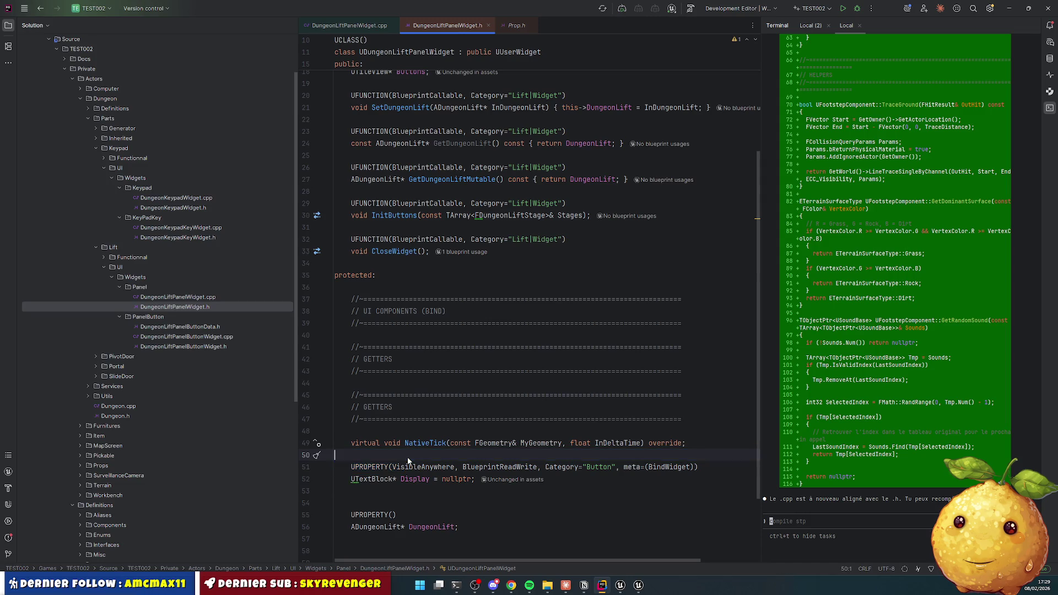
key("shift+Down")
key("shift+End")
key("ctrl+x")
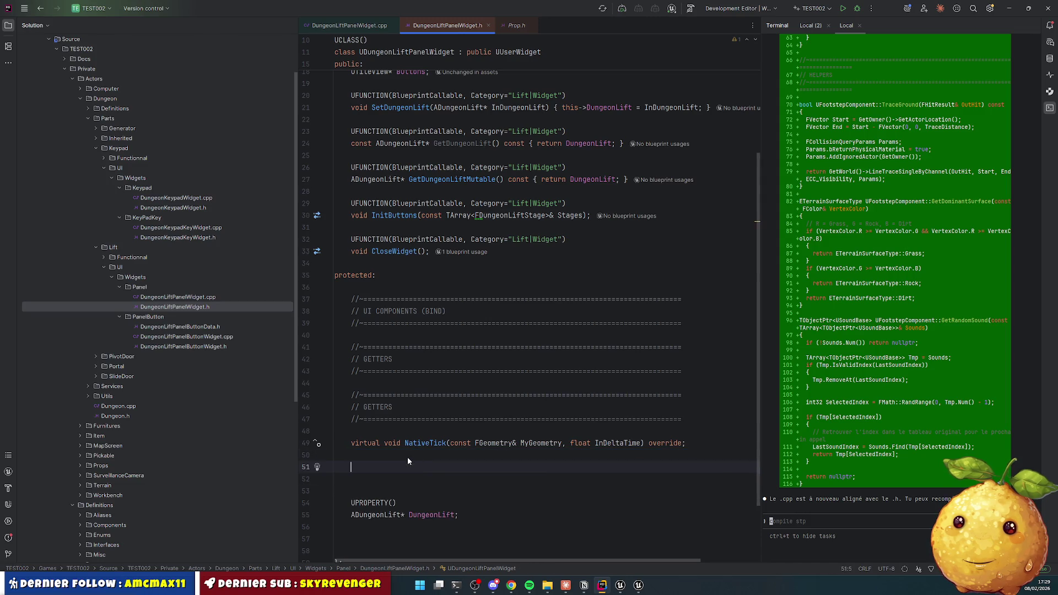
left_click(390, 335)
key("Return")
key("ctrl+v")
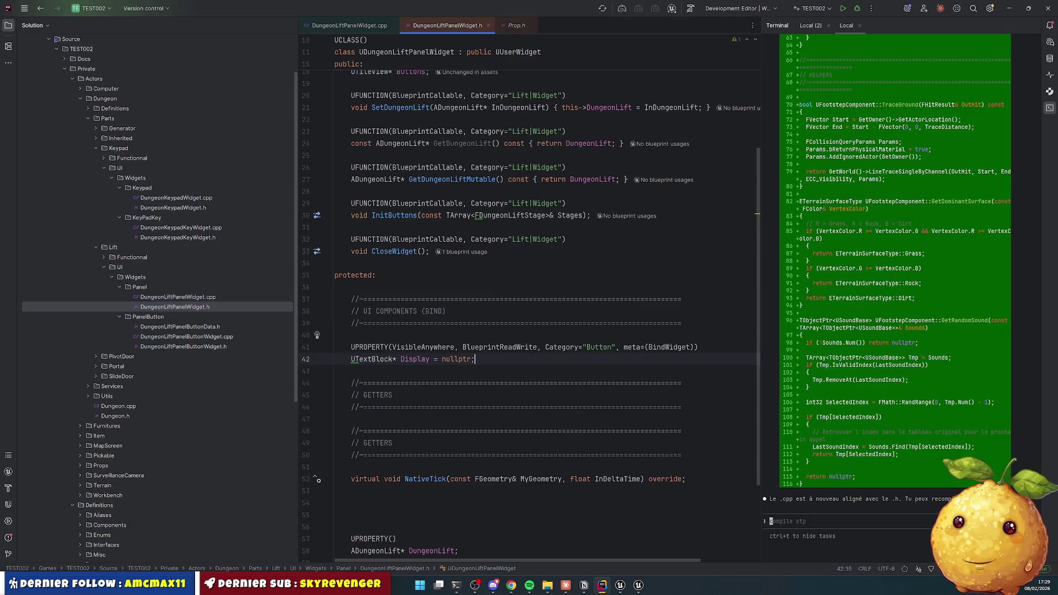
key("Return")
left_click(429, 359)
type("Satge")
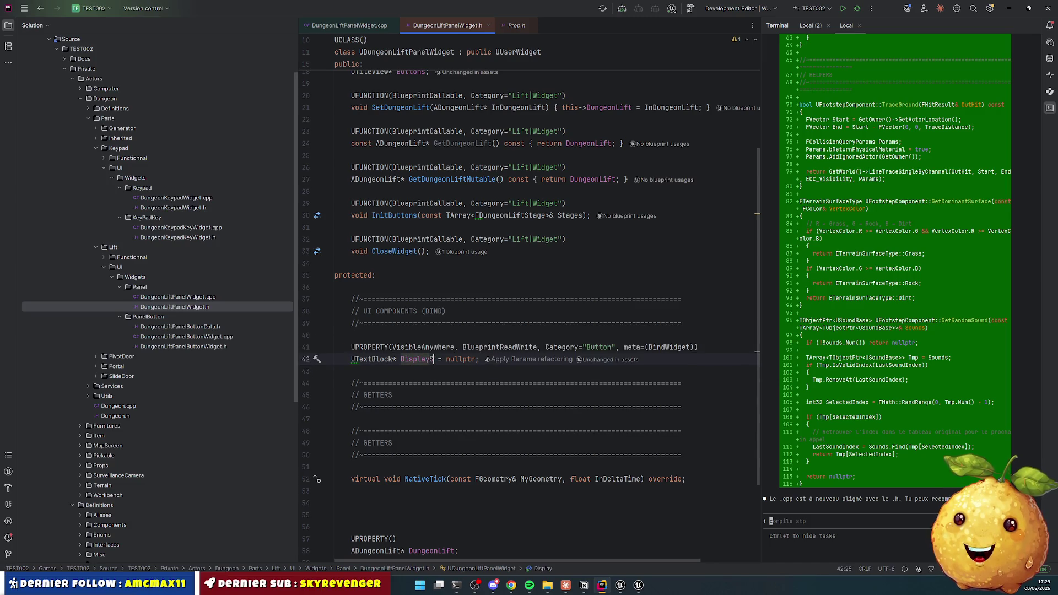
left_click(334, 335)
double_click(425, 360)
type("DisplayStage")
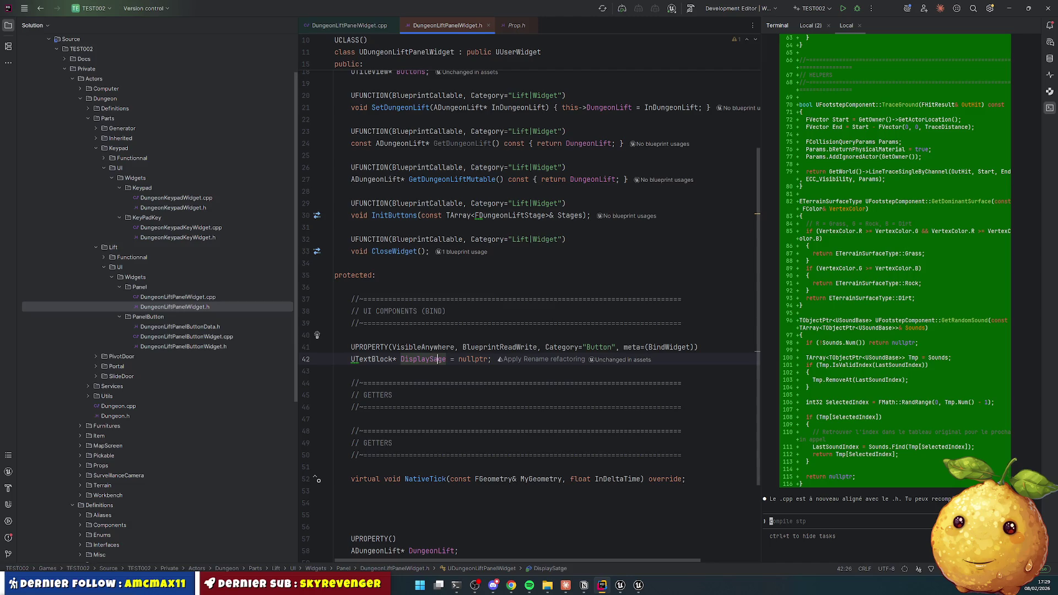
Step: Duplicate the DisplayStage property and rename the copy DisplaySign
left_click_drag(335, 335, 351, 371)
key("ctrl+d")
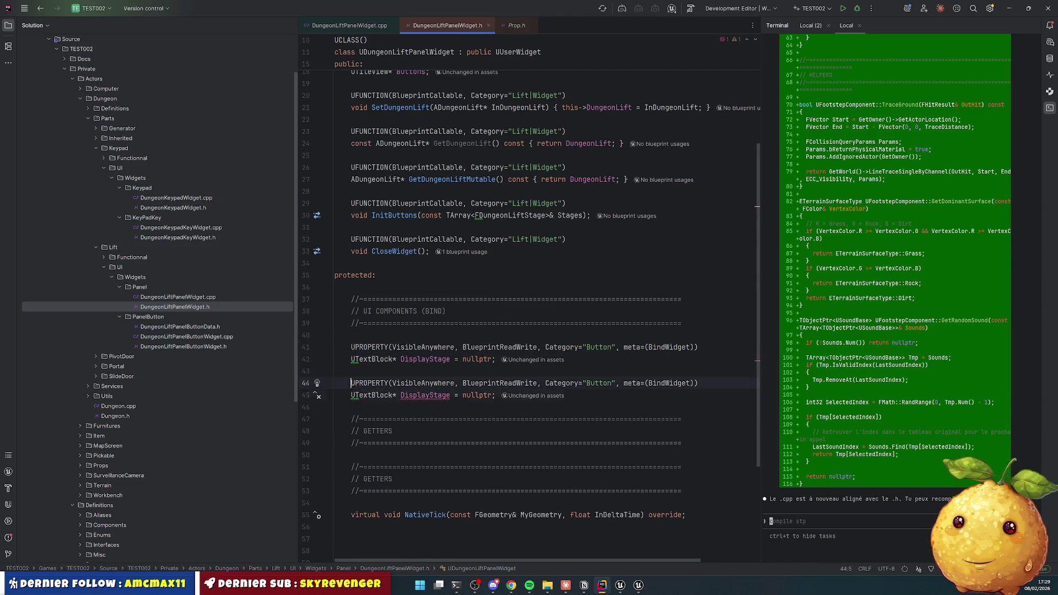
left_click(393, 395)
double_click(425, 395)
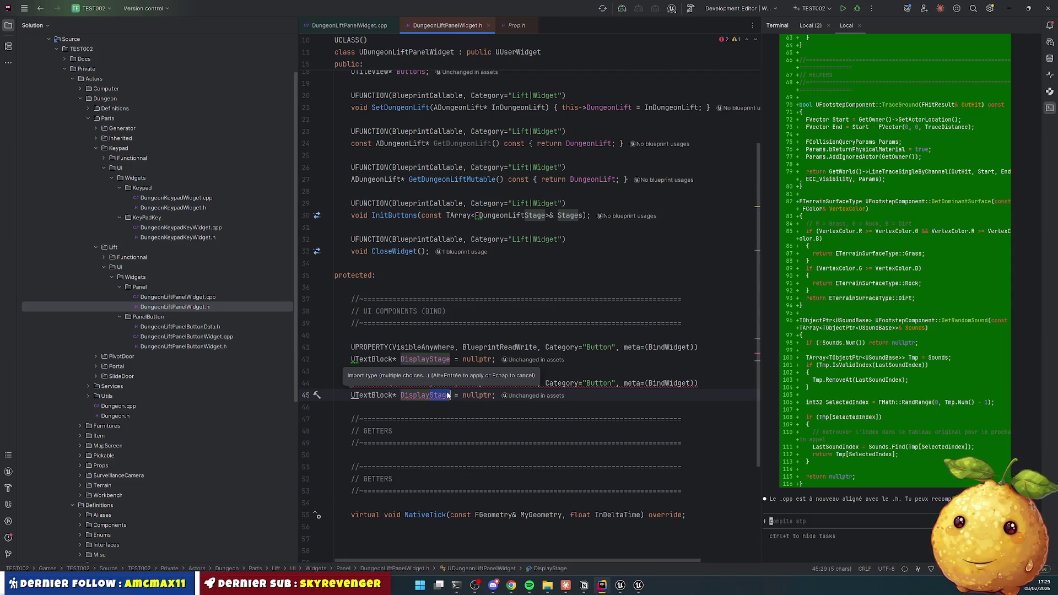
type("Sigfn")
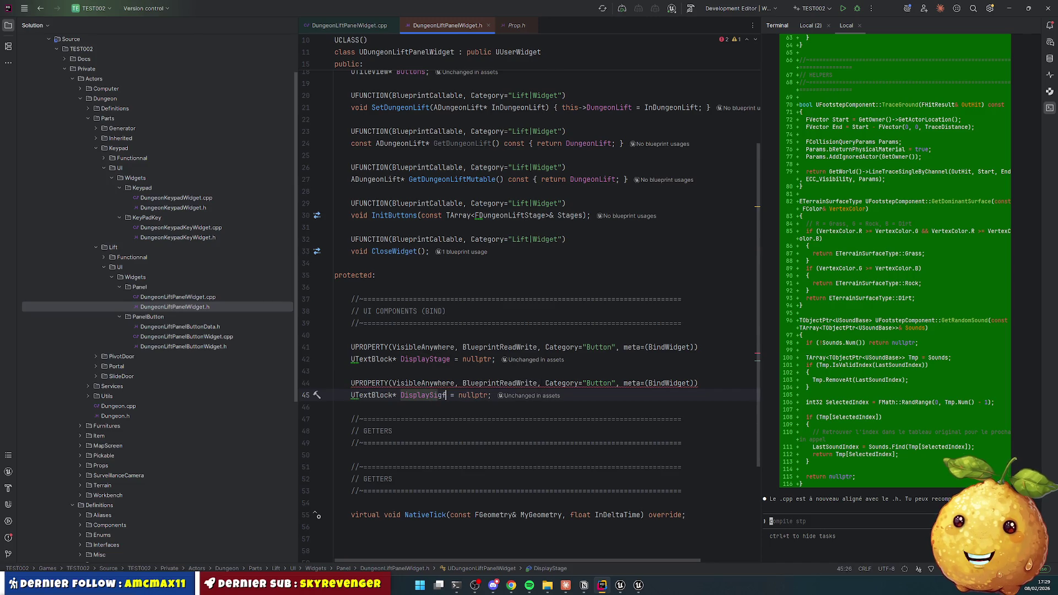
key("Left")
key("Left")
key("Delete")
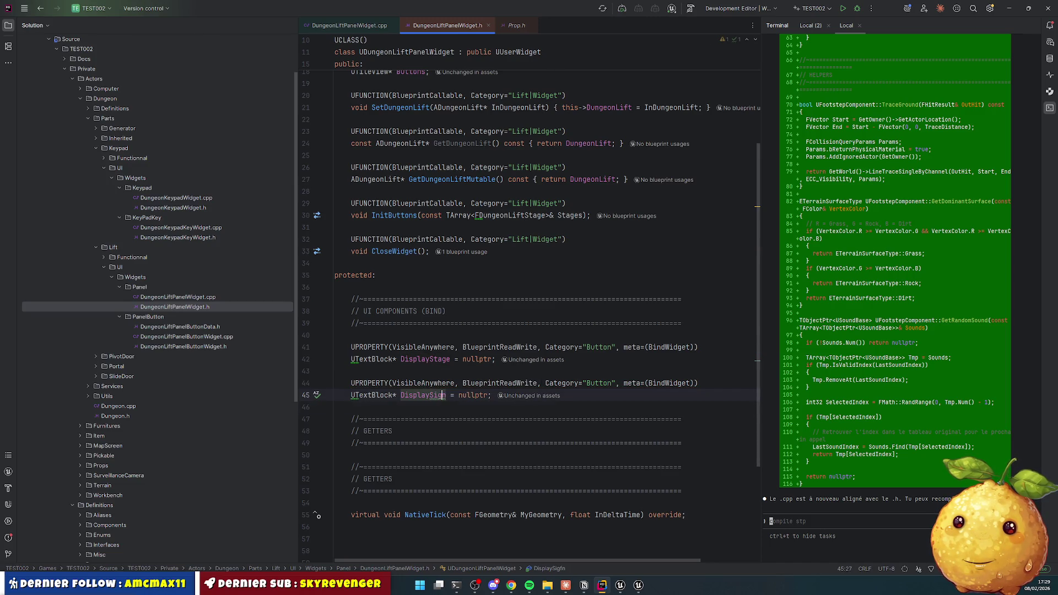
Step: Add a blank line below DisplaySign and retype UTextBlock to trigger its import hint
left_click(394, 395)
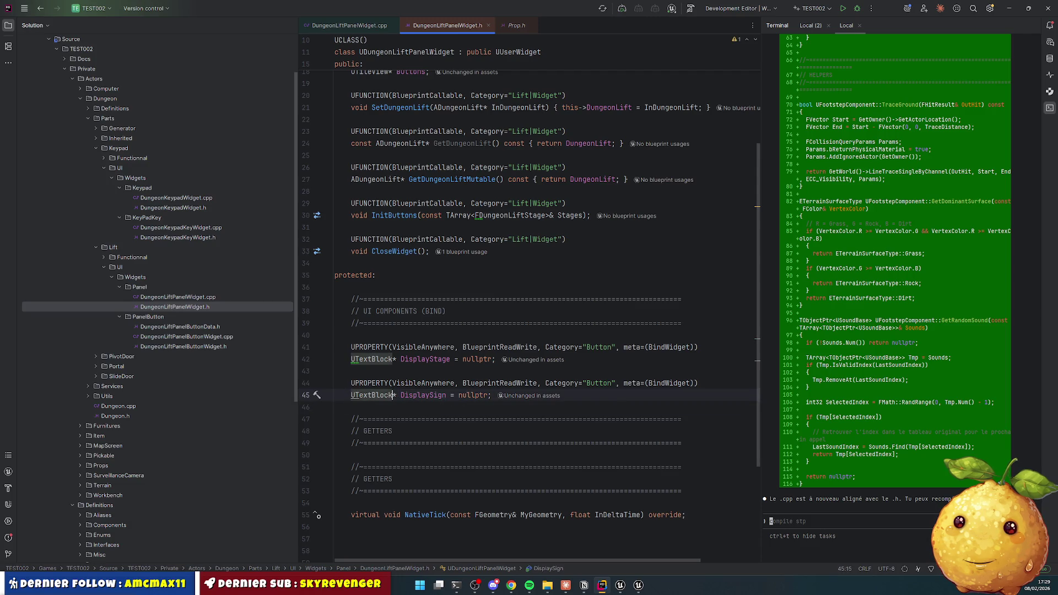
key("shift+Return")
key("Up")
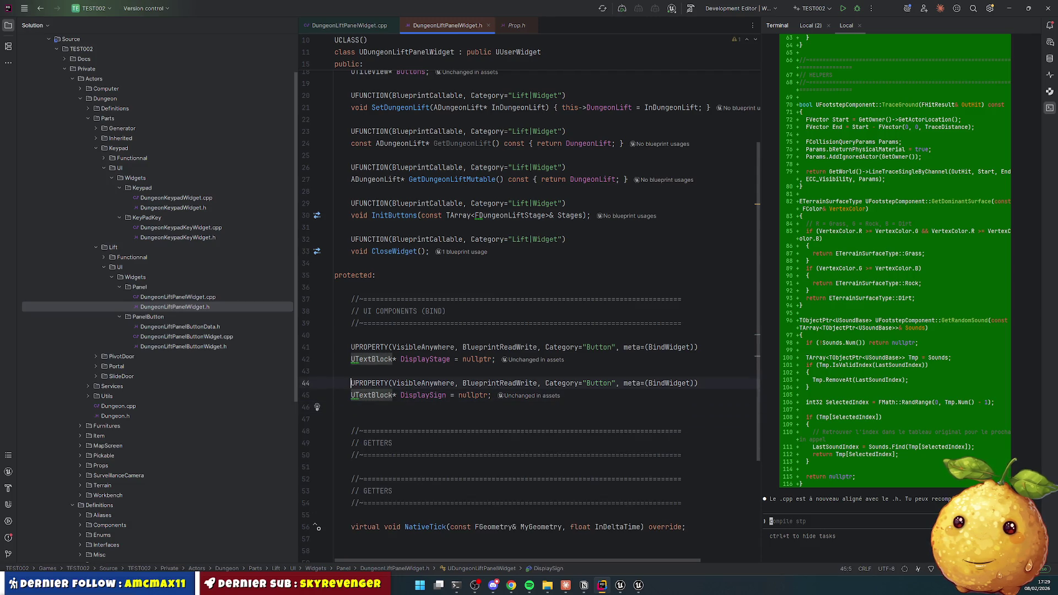
key("Up")
key("Up")
key("Down")
key("Down")
left_click(393, 395)
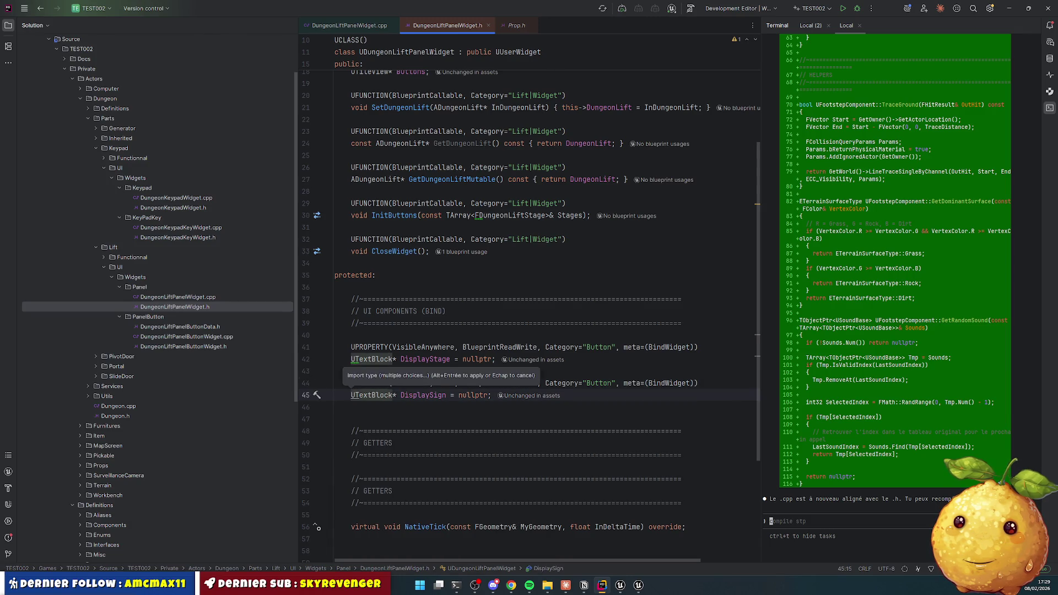
key("BackSpace")
type("k")
key("Escape")
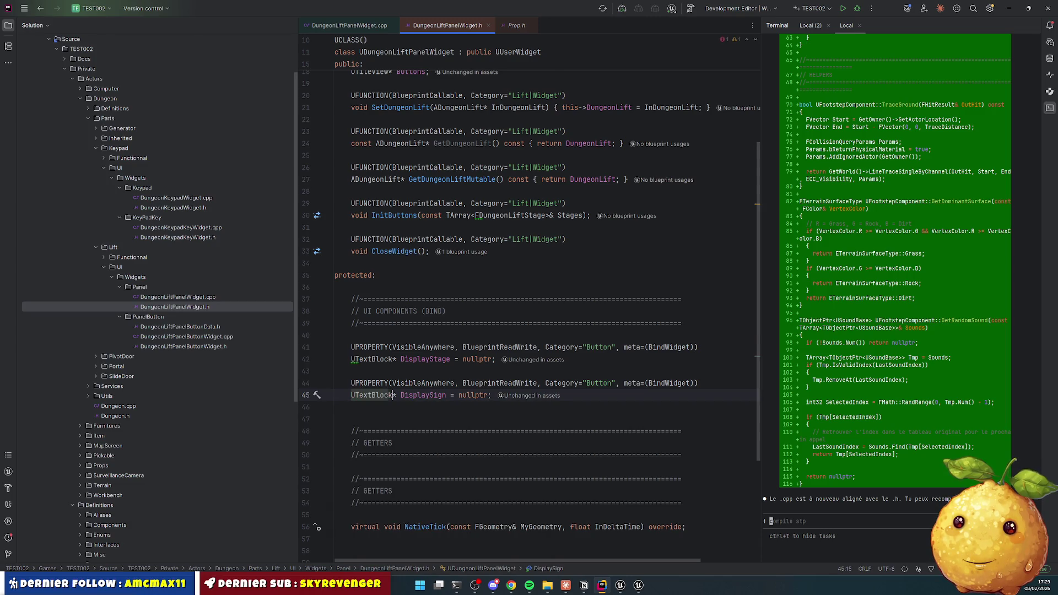
left_click(351, 419)
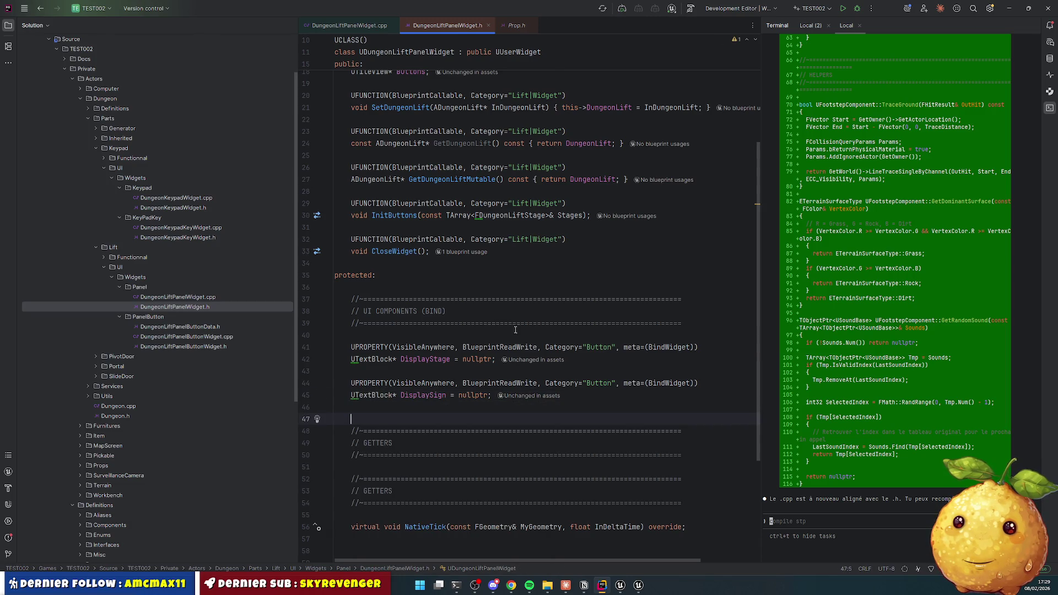
scroll(519, 387, "down", 3)
scroll(494, 319, "up", 10)
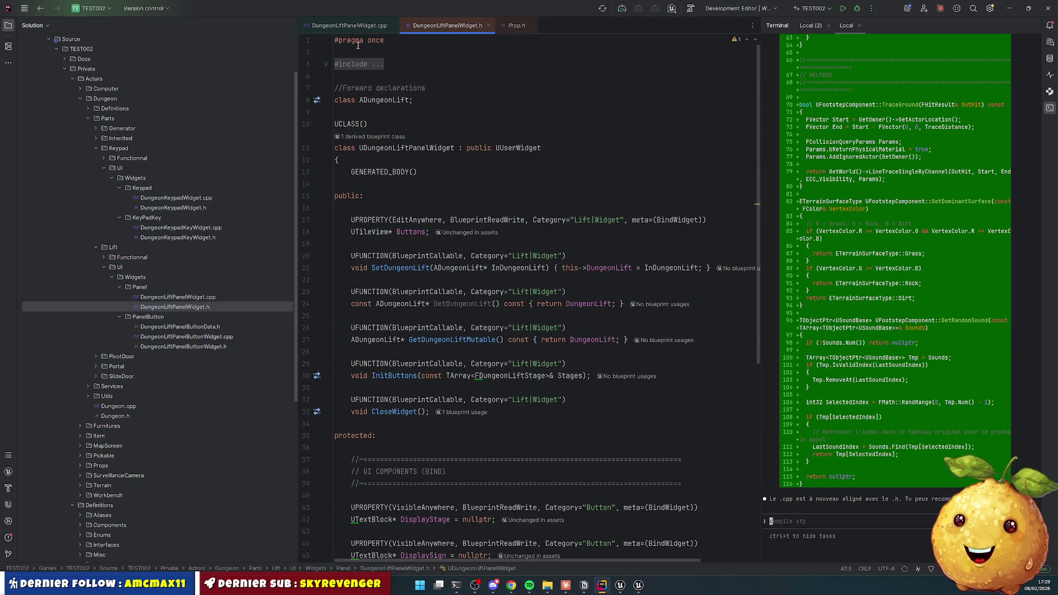
Step: Expand the collapsed include lines and check the UTextBlock usages
left_click(363, 64)
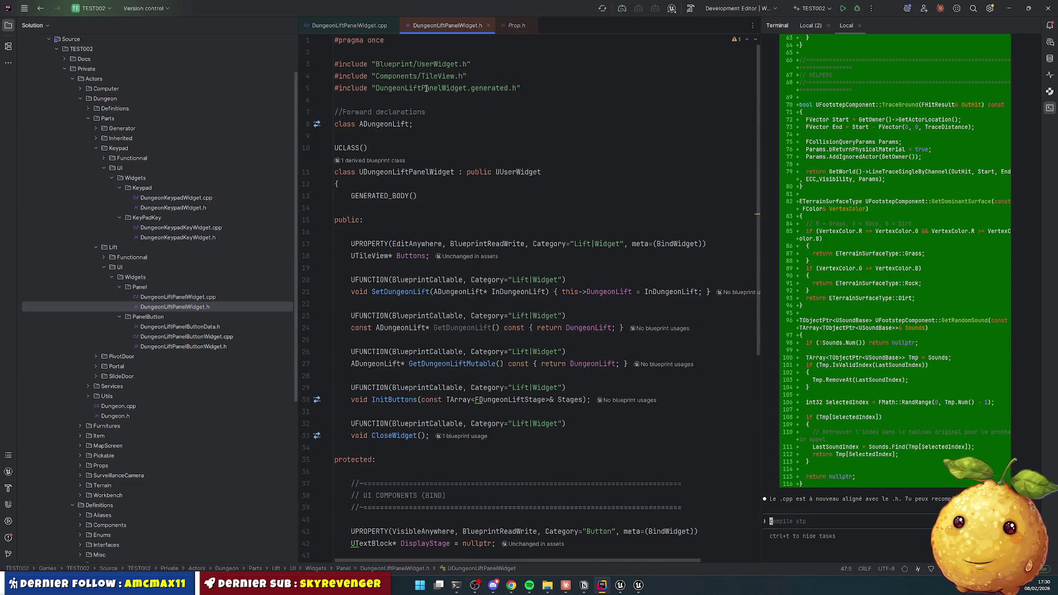
scroll(375, 220, "down", 7)
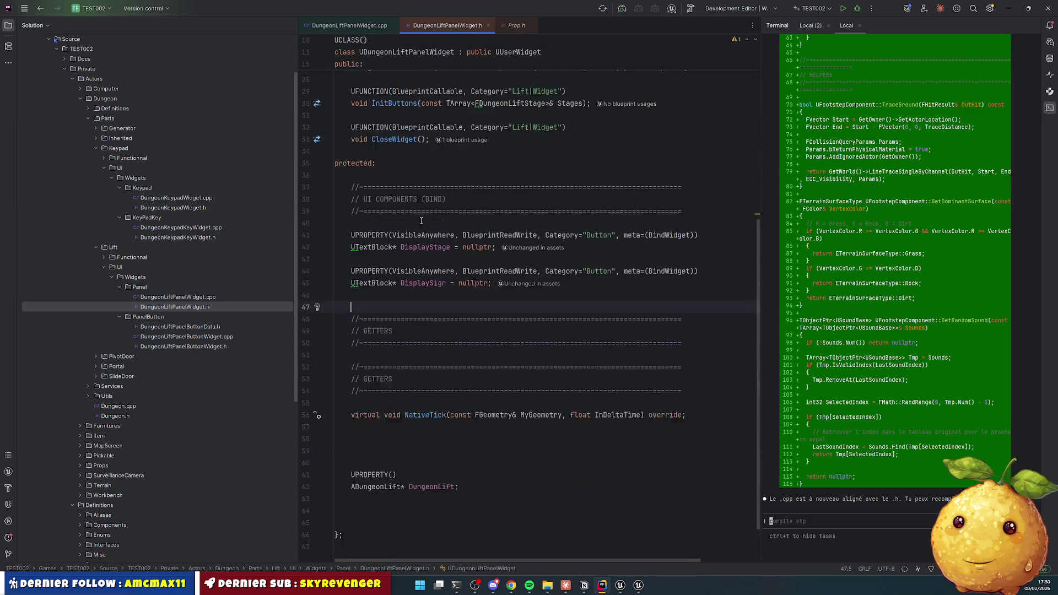
left_click(393, 299)
scroll(392, 268, "up", 8)
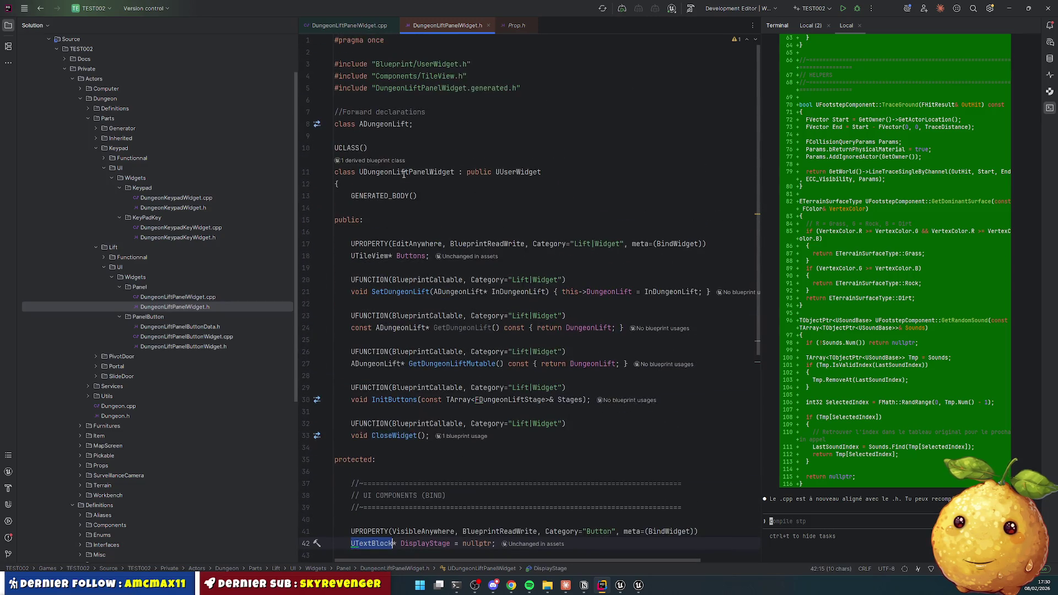
Step: Turn the copied TileView include into #include "Components/TextBlock.h"
left_click(404, 78)
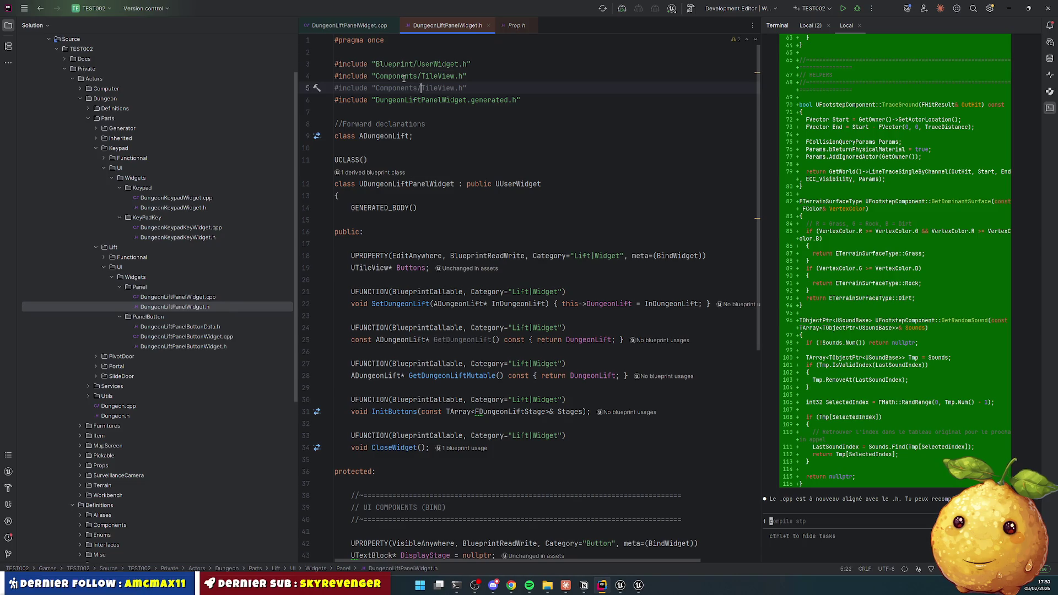
double_click(435, 89)
type("UTextBlock")
key("Down")
left_click(435, 88)
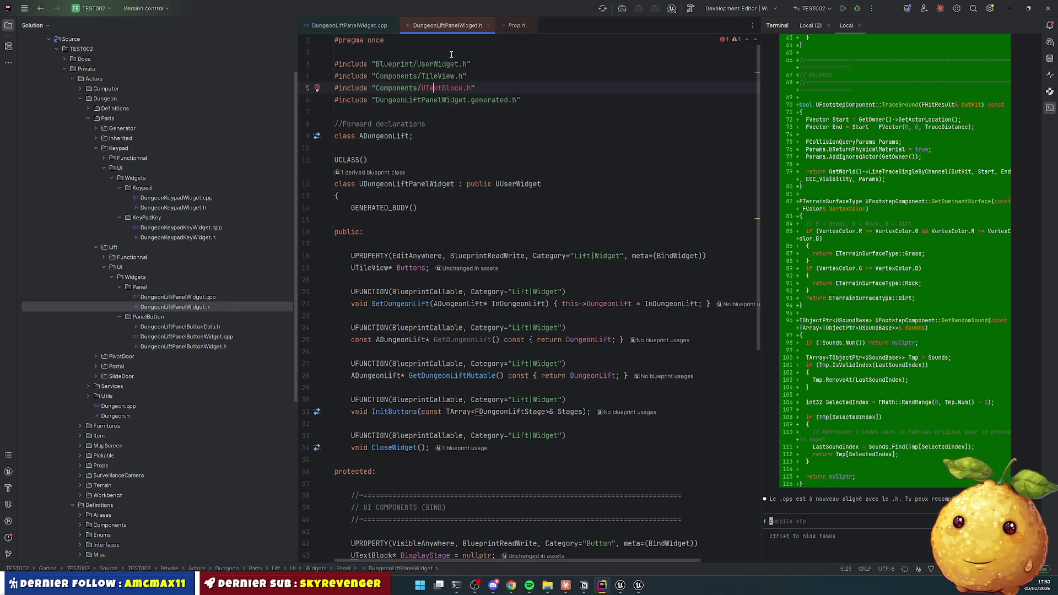
key("Left")
key("Left")
key("BackSpace")
key("Down")
scroll(455, 224, "down", 7)
scroll(455, 225, "down", 3)
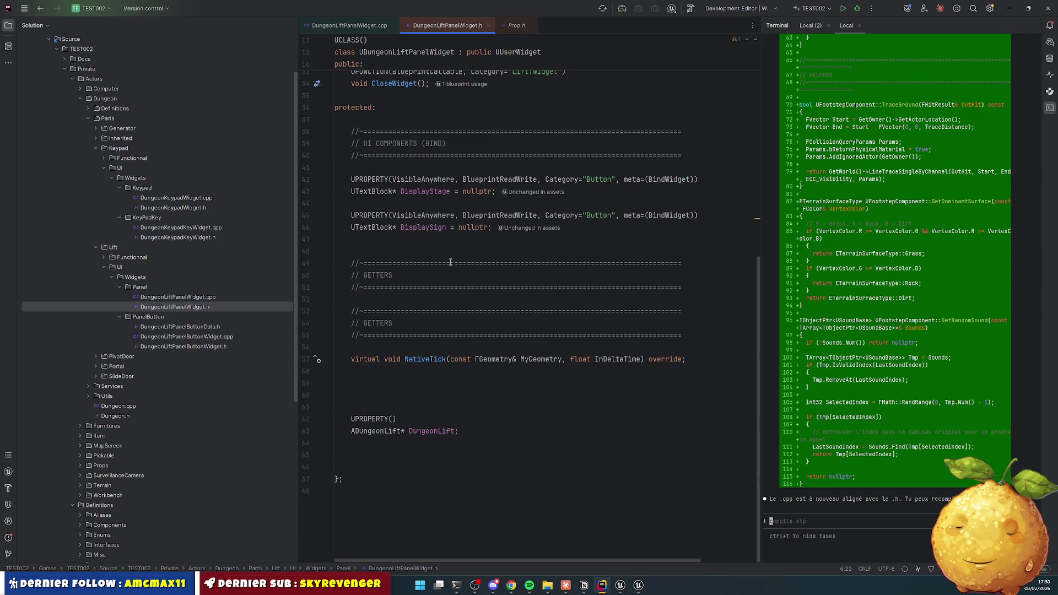
left_click(444, 254)
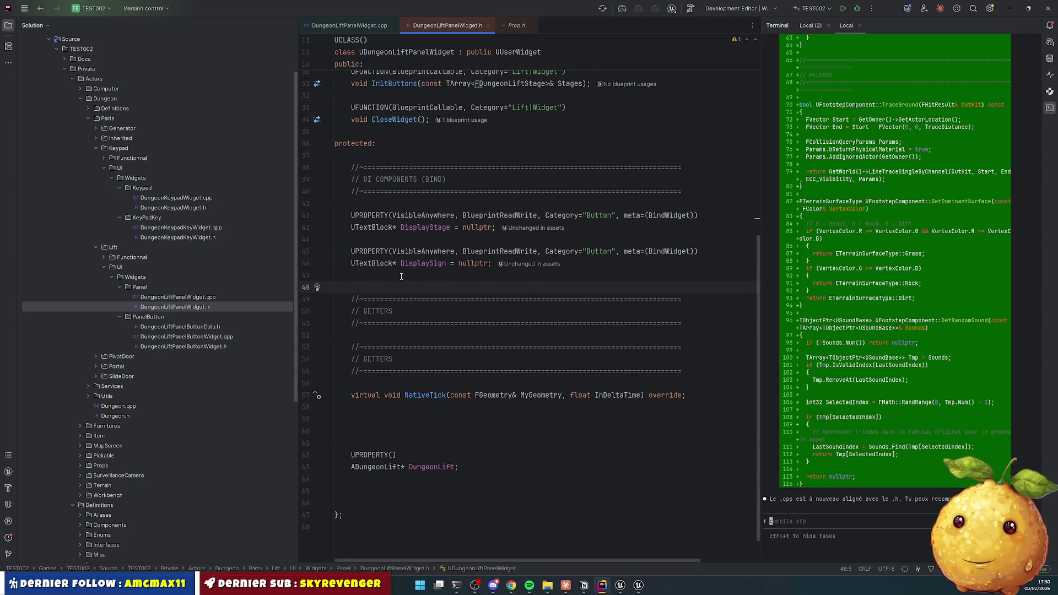
Step: Move the DungeonLift property lines to sit under the first GETTERS header
left_click(419, 443)
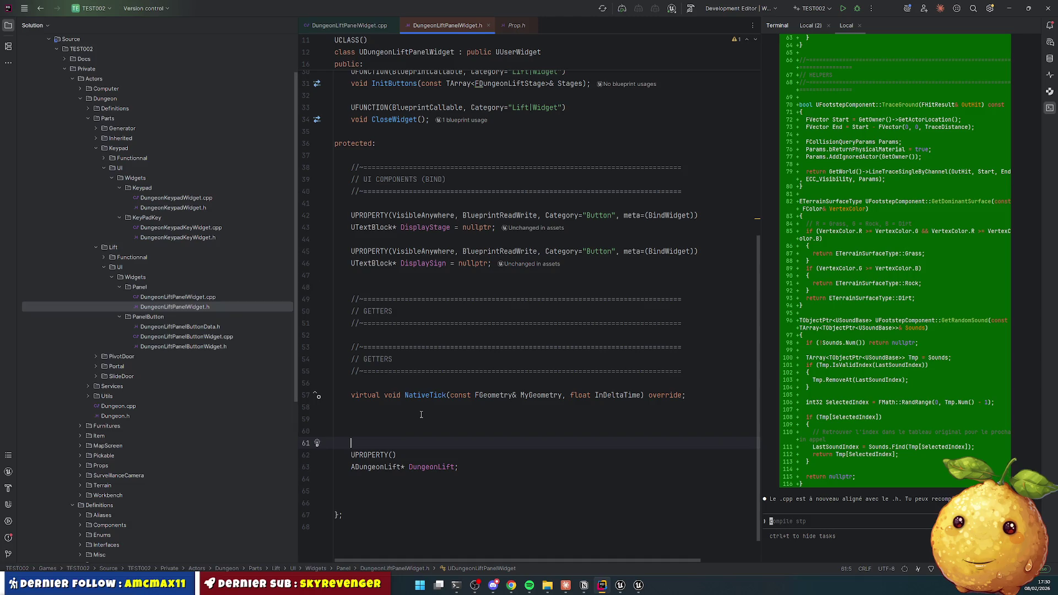
key("Down")
key("shift+Down")
key("shift+End")
key("Delete")
left_click(390, 332)
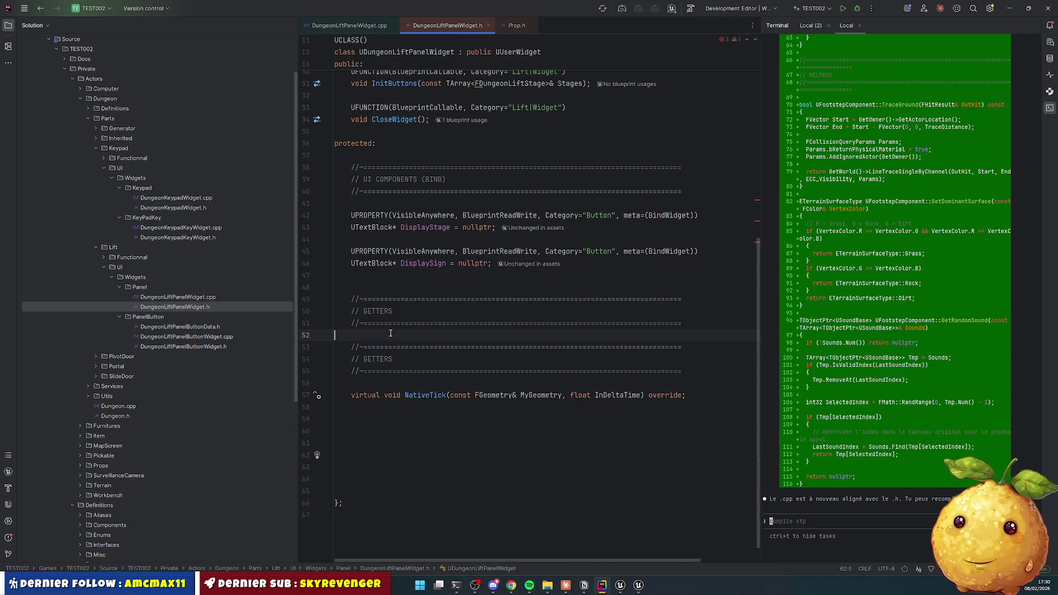
key("ctrl+z")
key("ctrl+z")
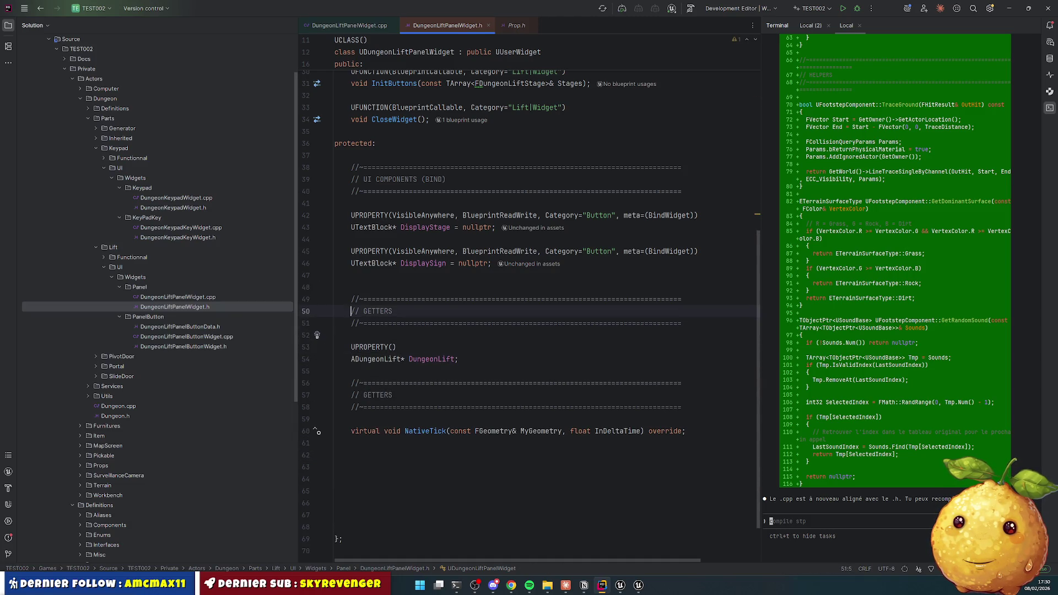
Step: Rename the first GETTERS banner to RUNTIME and remove the blank line above it
double_click(377, 311)
key("BackSpace")
type("RUNTIME")
key("Up")
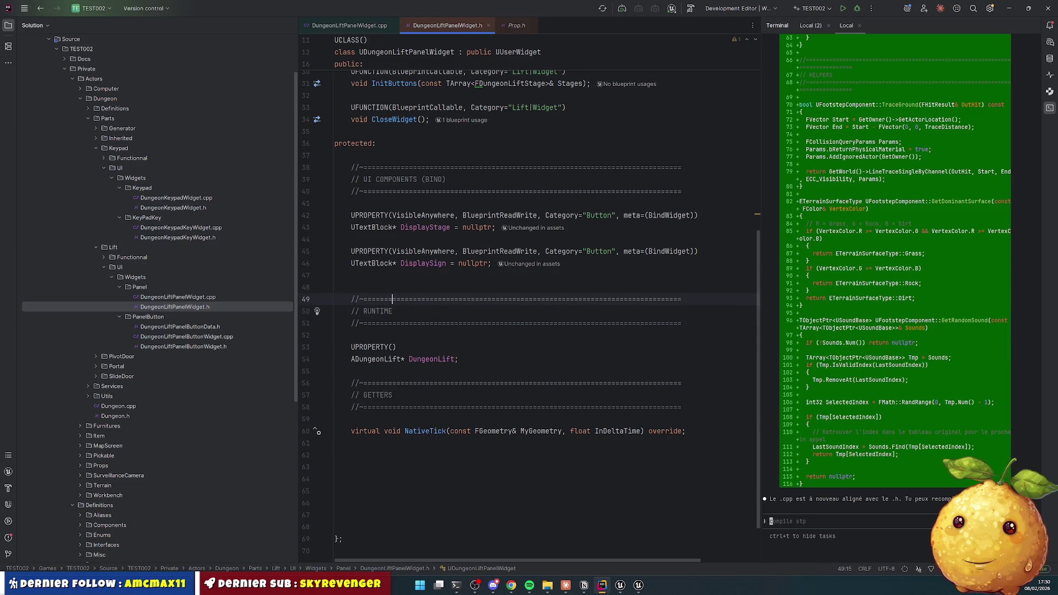
key("Up")
key("Up")
key("Delete")
key("Down")
key("Down")
key("Down")
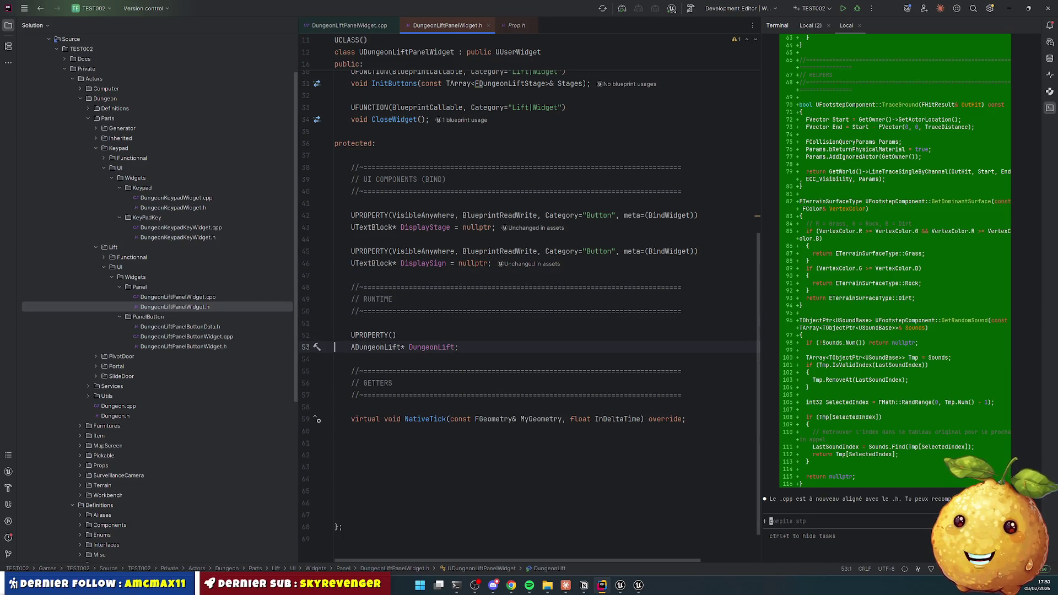
Step: Remove extra blank lines after NativeTick and rename the second GETTERS banner to LIFECYCLE
key("Down")
key("Down")
key("Down")
key("Delete")
key("Delete")
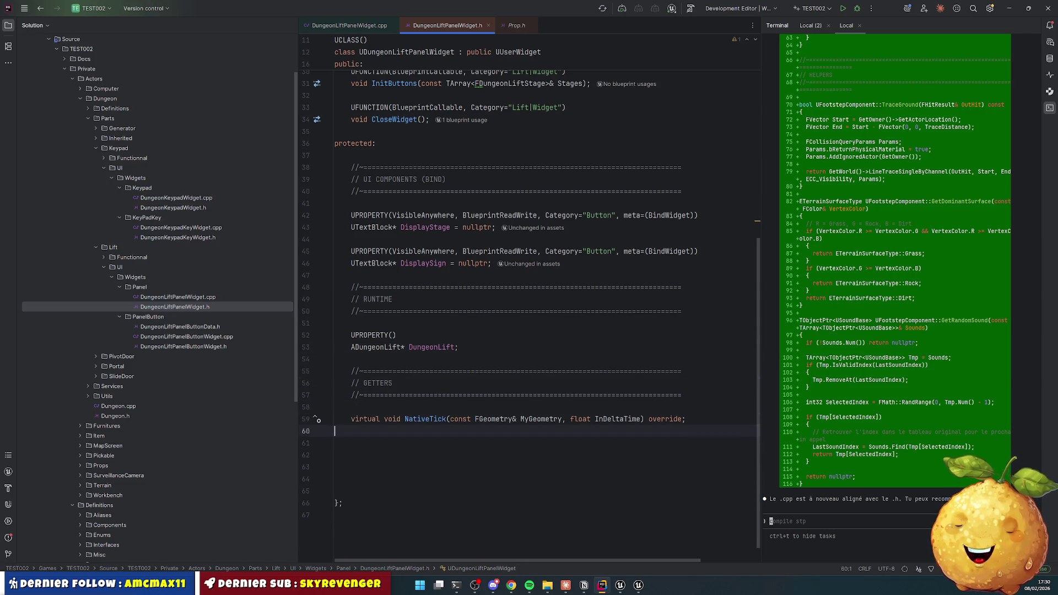
key("Delete")
key("Delete")
key("Delete")
double_click(378, 395)
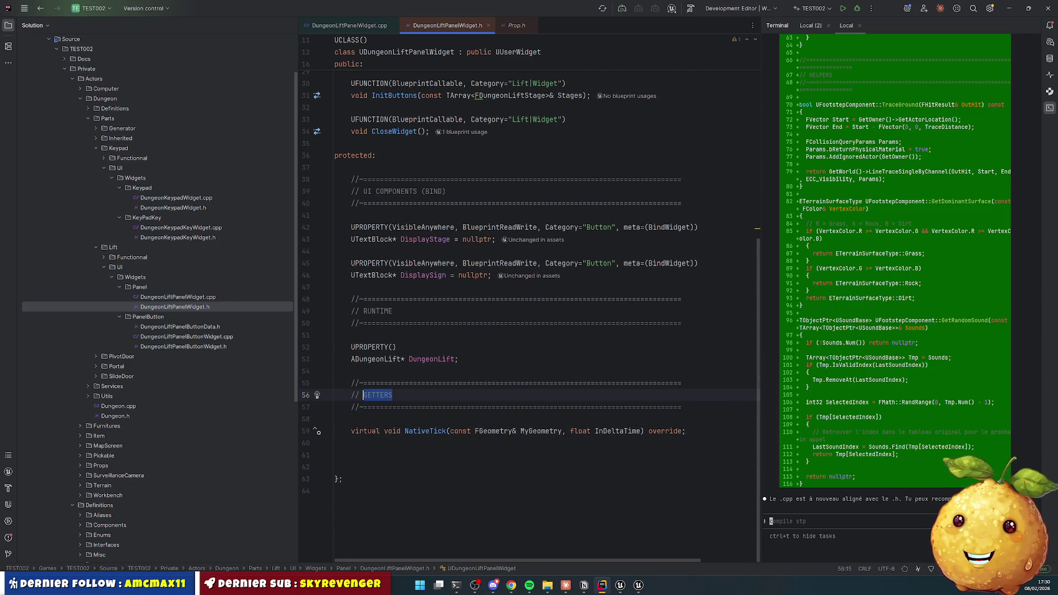
type("LIFECY")
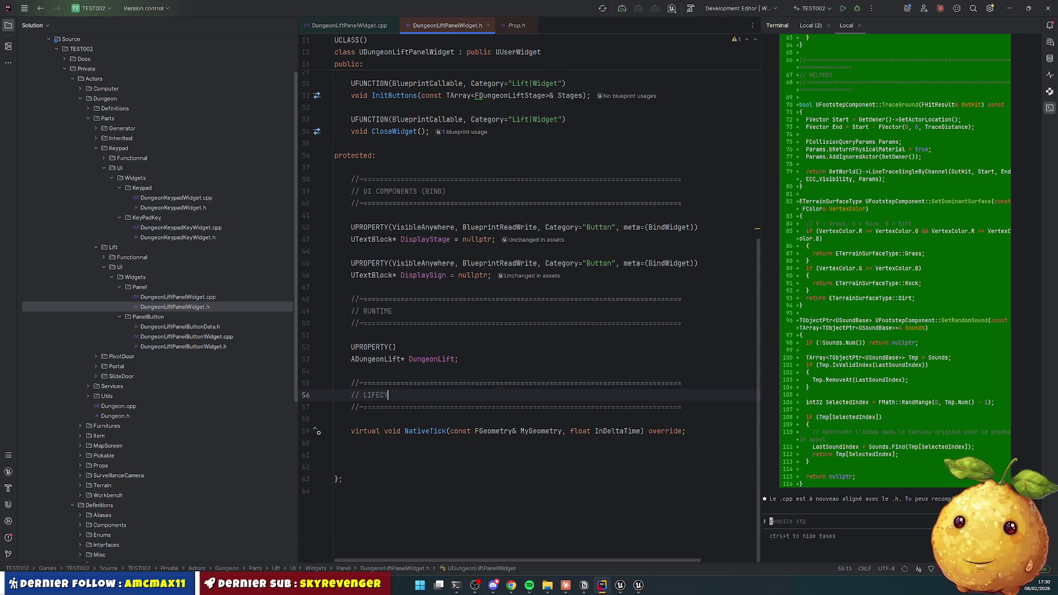
type("CLE")
scroll(390, 331, "up", 4)
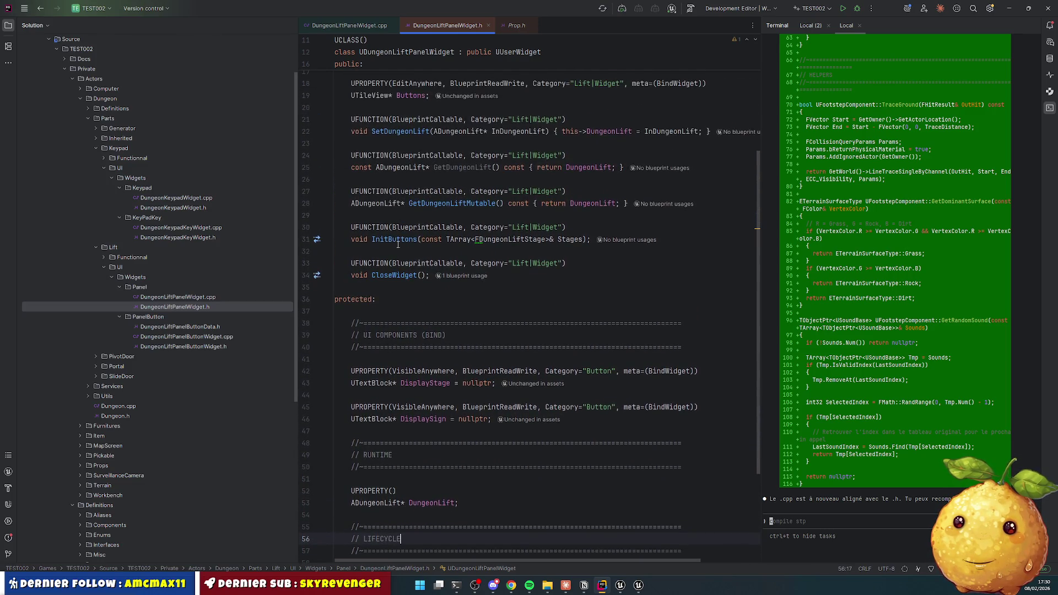
scroll(393, 381, "down", 4)
left_click_drag(371, 368, 386, 420)
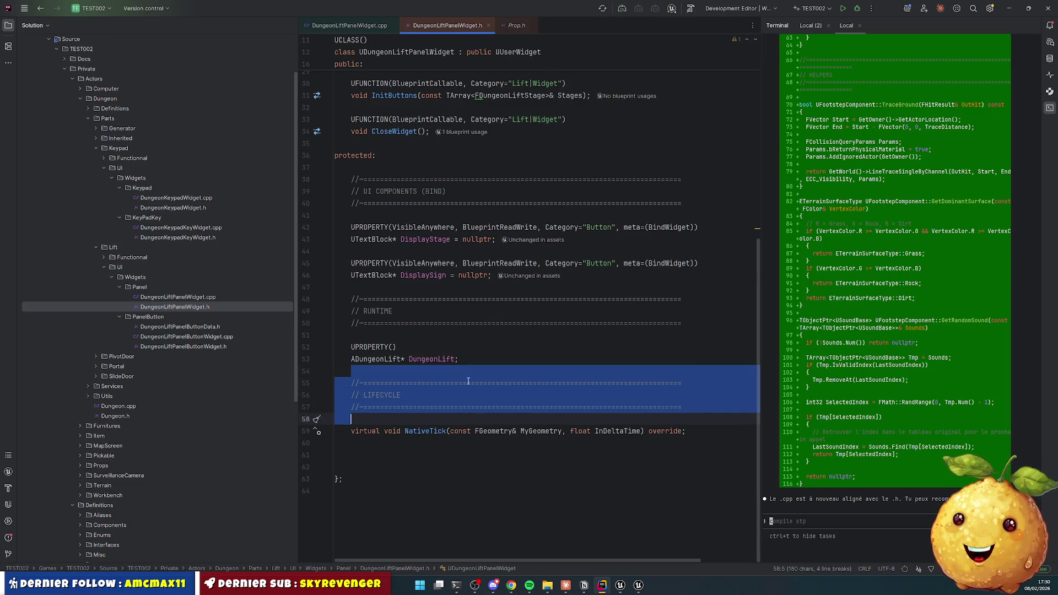
scroll(408, 283, "up", 5)
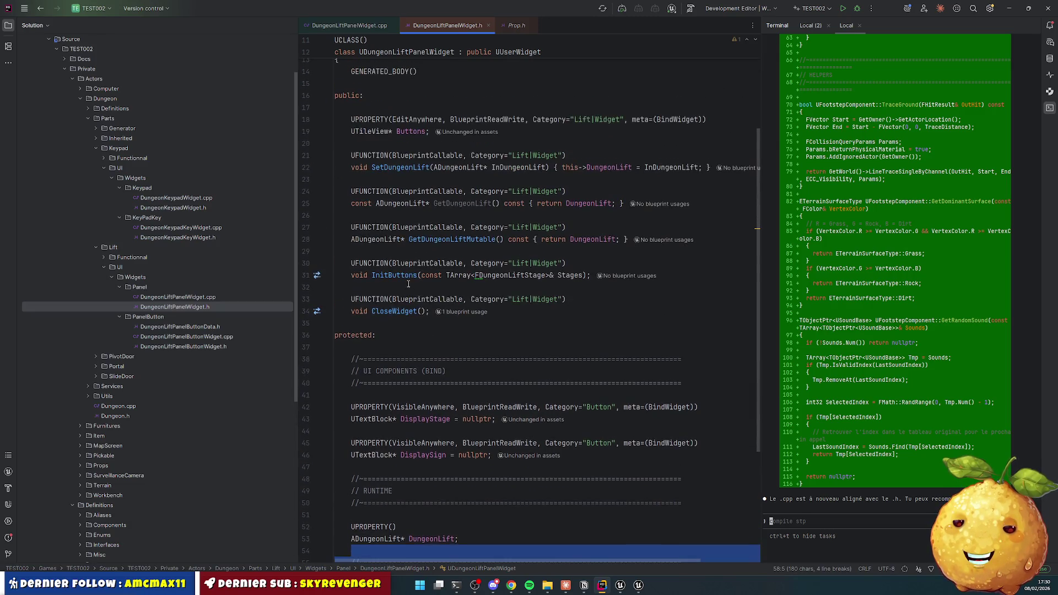
Step: Paste a section banner above InitButtons and title it METHODS
left_click(380, 252)
key("Return")
key("ctrl+v")
key("Up")
key("Up")
key("Up")
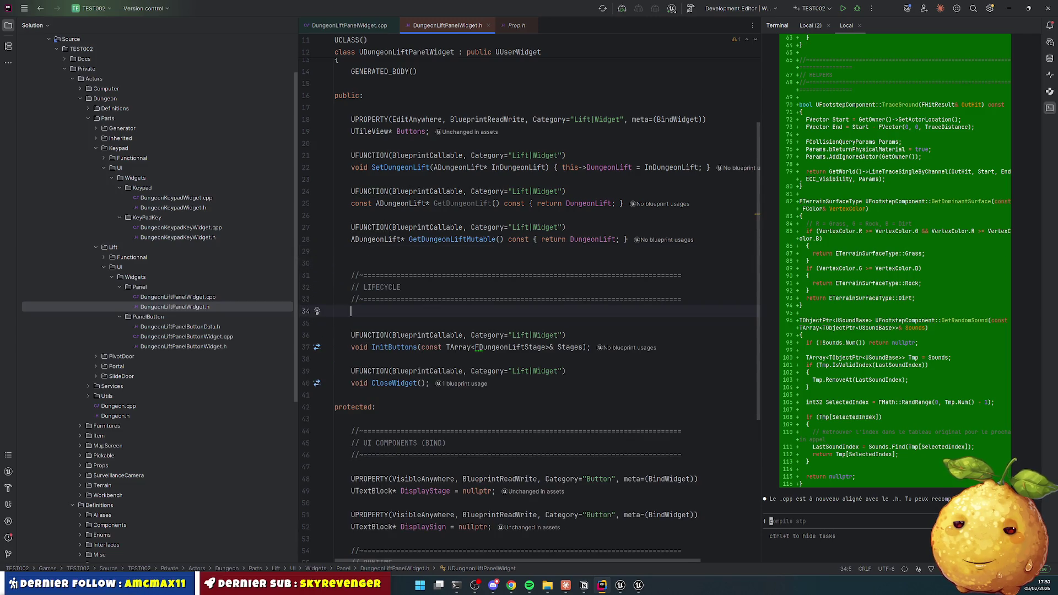
key("ctrl+Right")
key("ctrl+shift+Right")
type("ME")
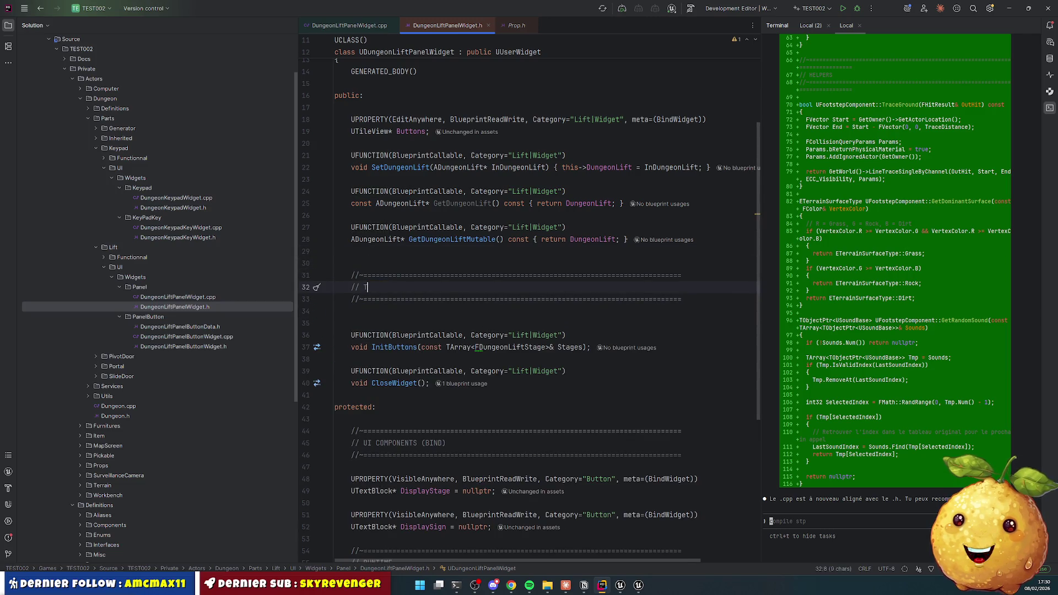
type("THODS")
key("Down")
key("Down")
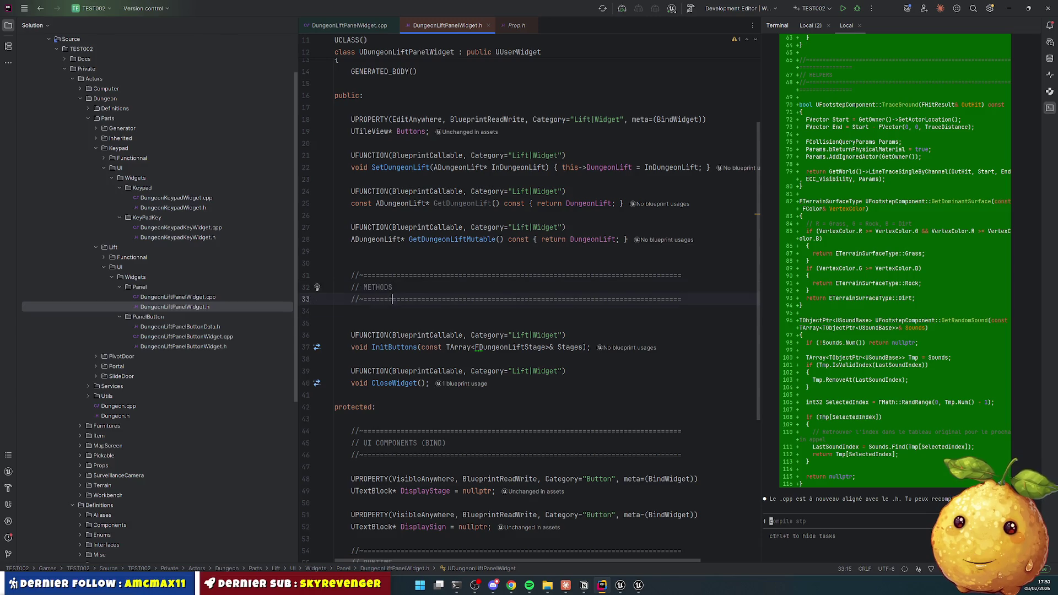
key("Delete")
key("Up")
key("Up")
key("Up")
key("Delete")
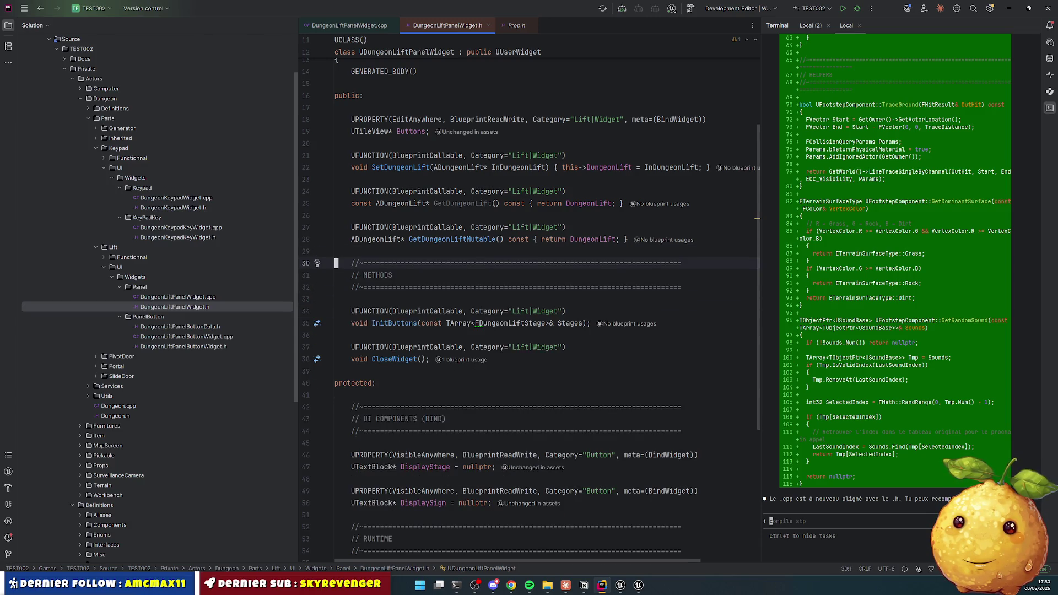
Step: Copy the METHODS banner and paste it above GetDungeonLift as GETTERS
key("Home")
key("shift+Down")
key("shift+Down")
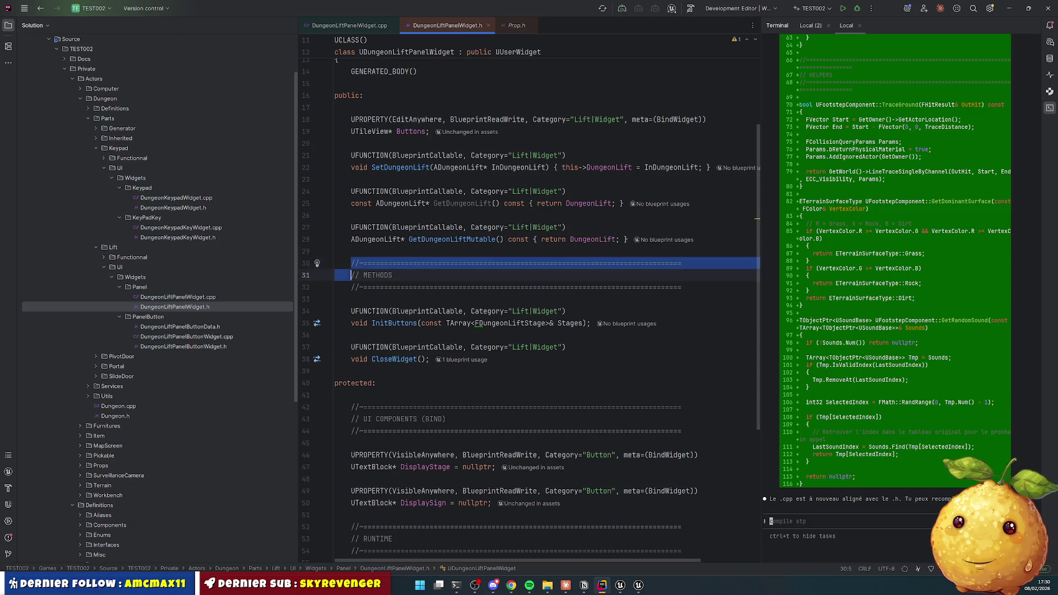
key("shift+End")
key("ctrl+c")
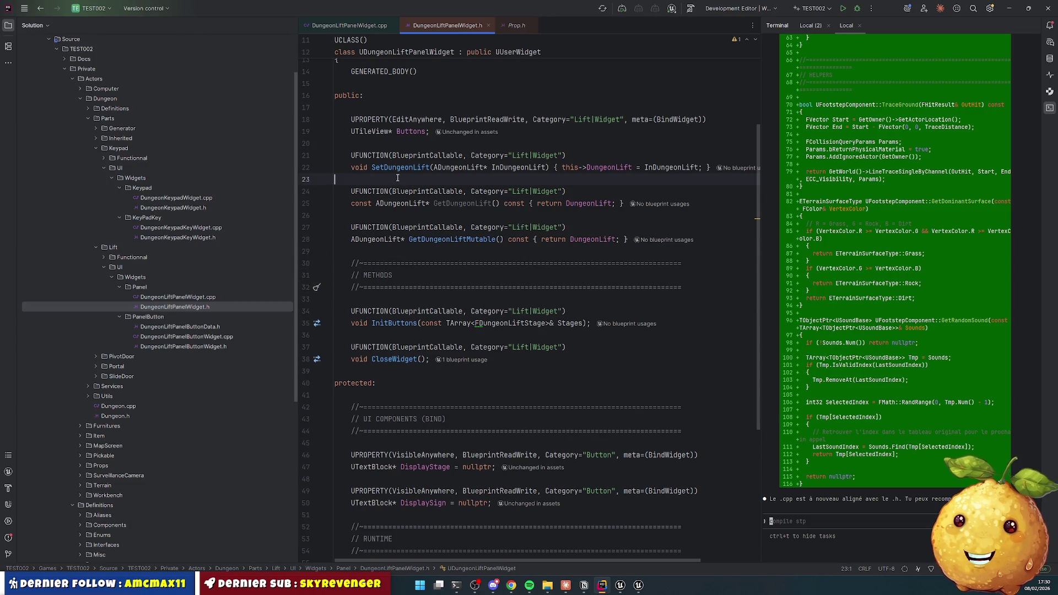
key("Up")
key("Up")
key("Up")
key("ctrl+v")
key("Return")
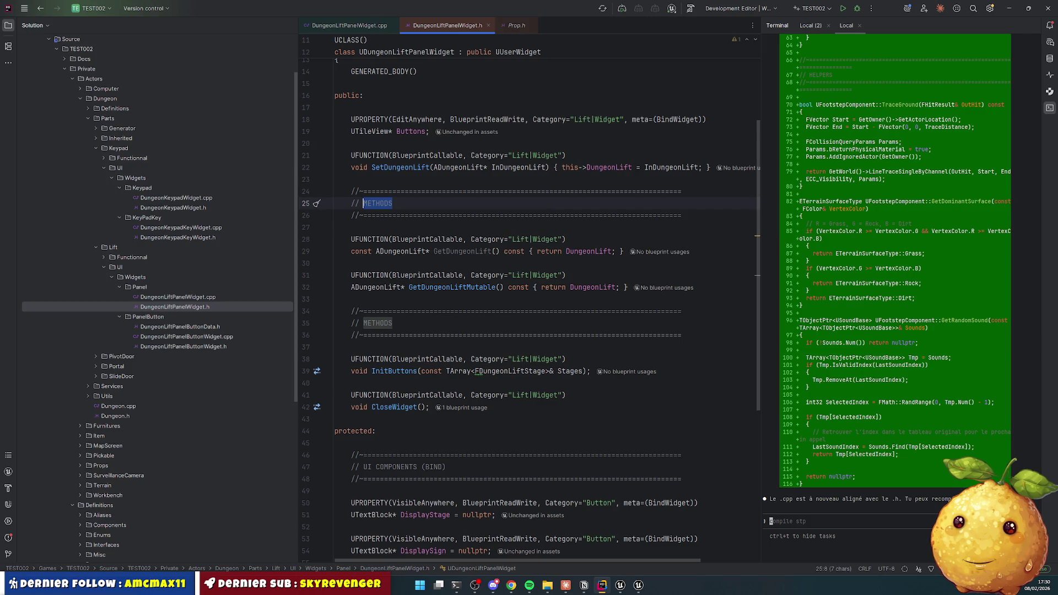
type("GETTERS")
Step: Add a SETTERS banner above the SetDungeonLift declaration
key("Up")
key("Up")
key("Up")
key("Up")
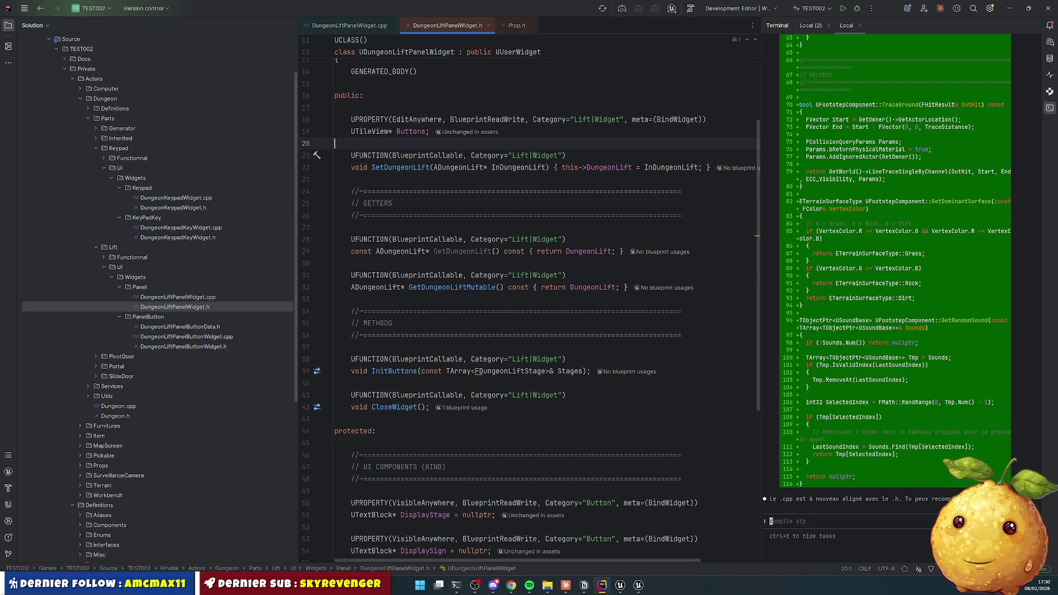
key("ctrl+v")
key("Up")
key("Up")
key("ctrl+w")
type("SETTERS")
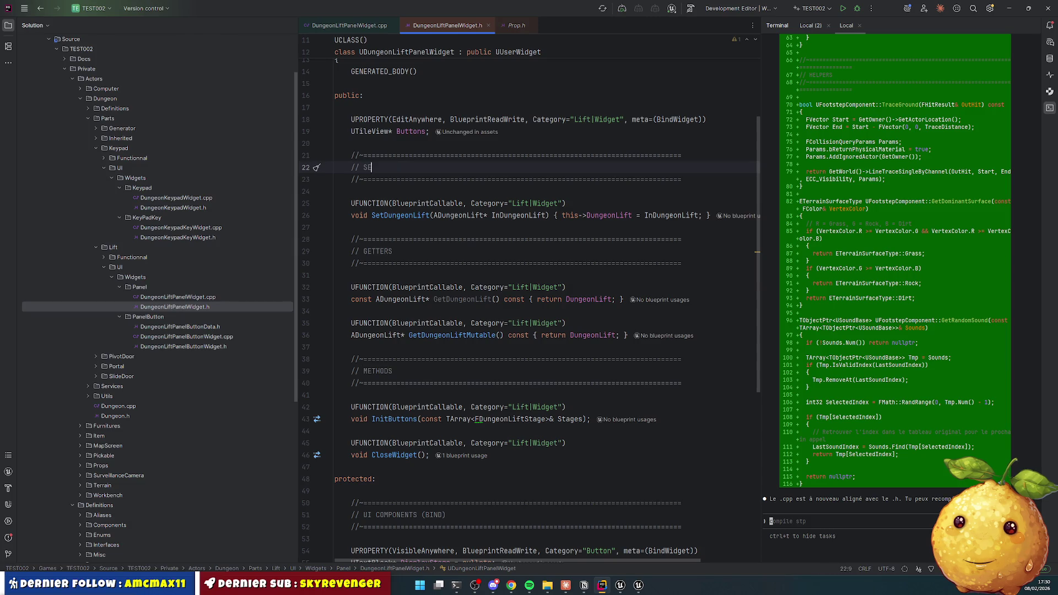
key("Up")
key("Up")
key("Up")
Step: Cut the UTileView Buttons property out of the public section
key("ctrl+v")
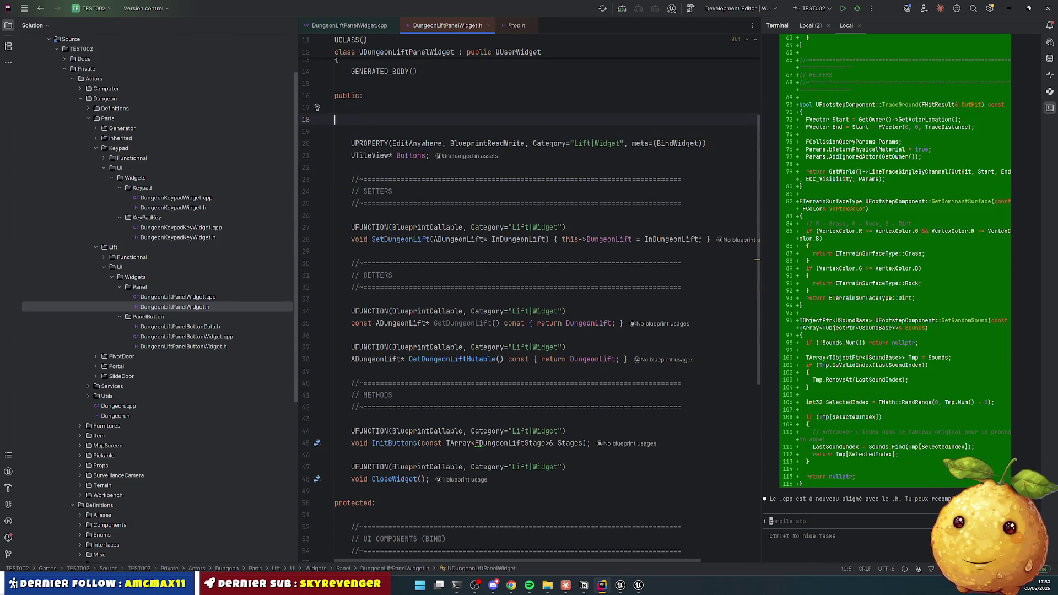
key("Return")
key("Down")
key("ctrl+w")
key("ctrl+w")
key("ctrl+w")
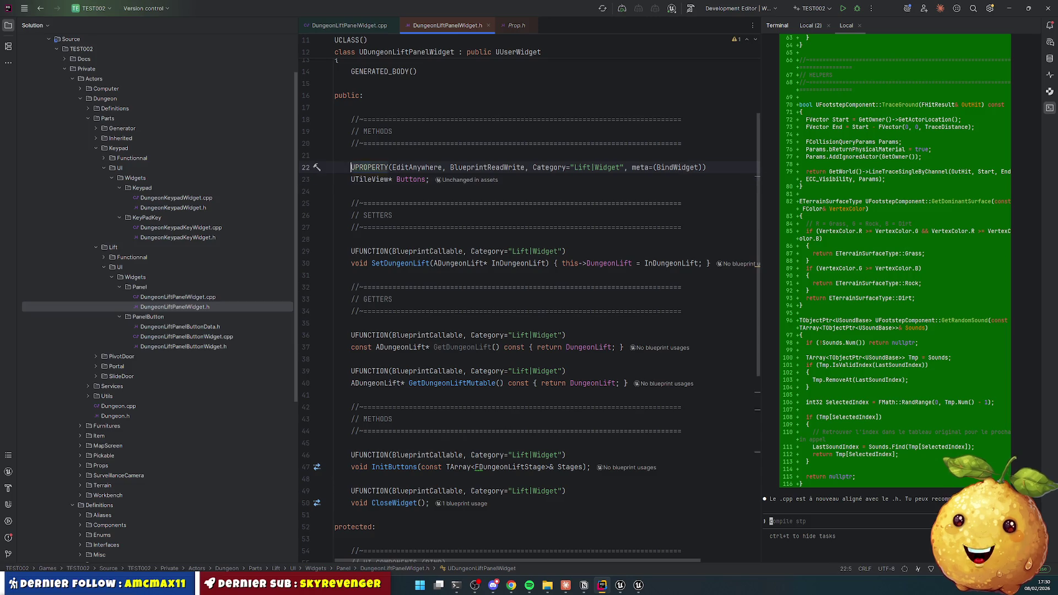
key("ctrl+x")
Step: Paste the Buttons property below DisplaySign with blank lines around it
scroll(406, 185, "down", 5)
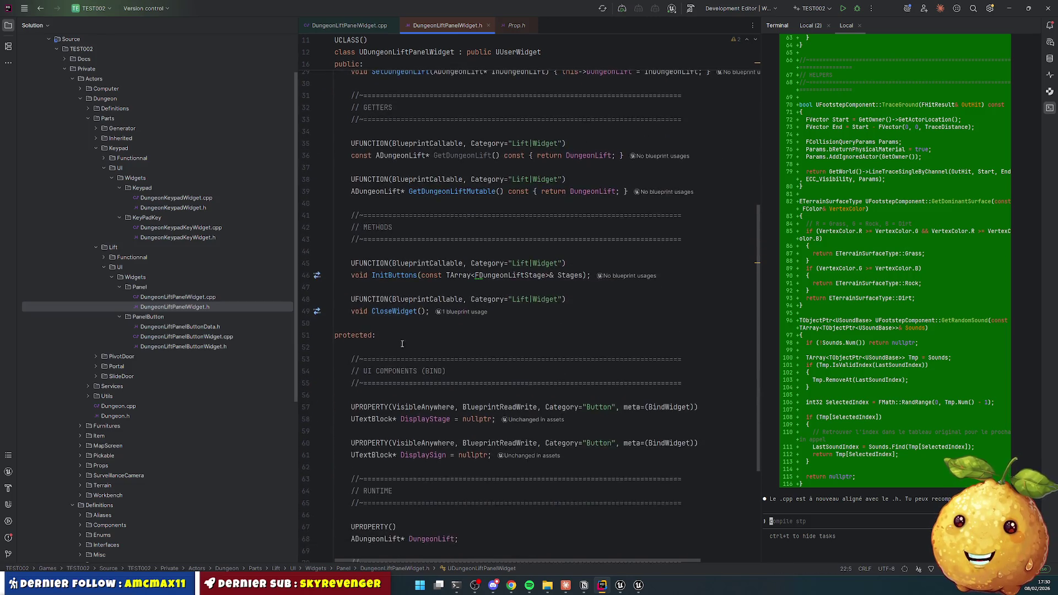
left_click(620, 390)
key("ctrl+v")
key("Up")
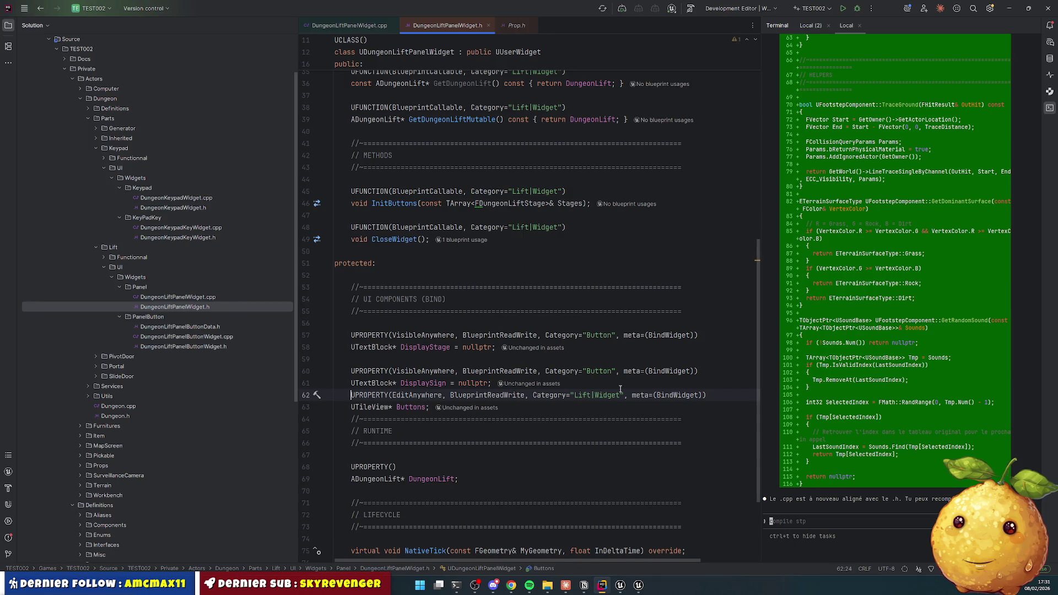
key("Home")
key("Return")
key("Down")
key("End")
key("Return")
Step: Delete the duplicate banner lines and retitle the top public banner SETTERS
scroll(620, 390, "up", 3)
scroll(498, 268, "up", 4)
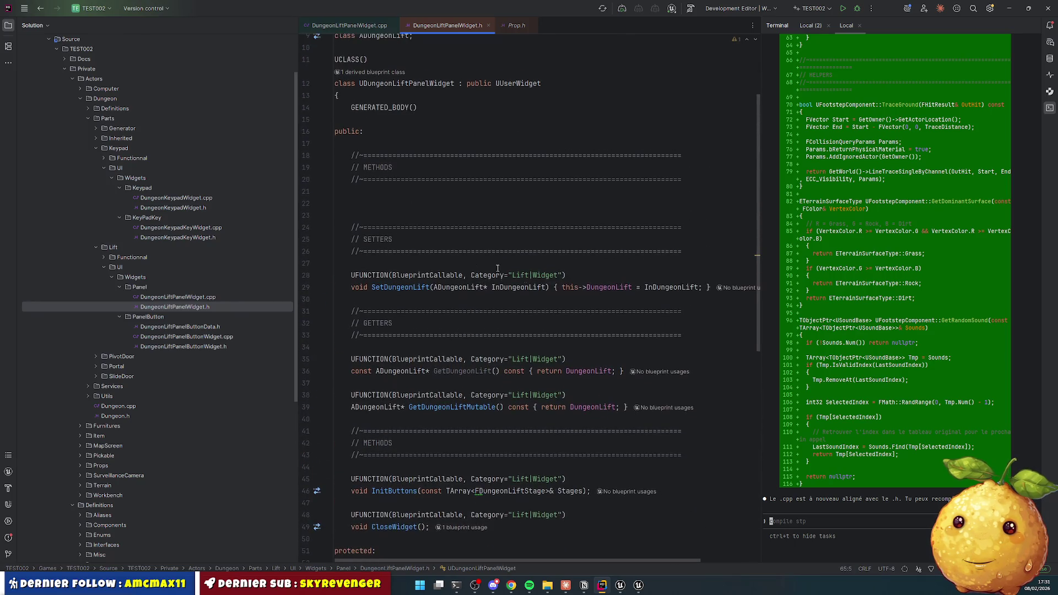
mouse_move(412, 192)
left_mouse_down()
mouse_move(385, 249)
mouse_move(352, 263)
left_mouse_up()
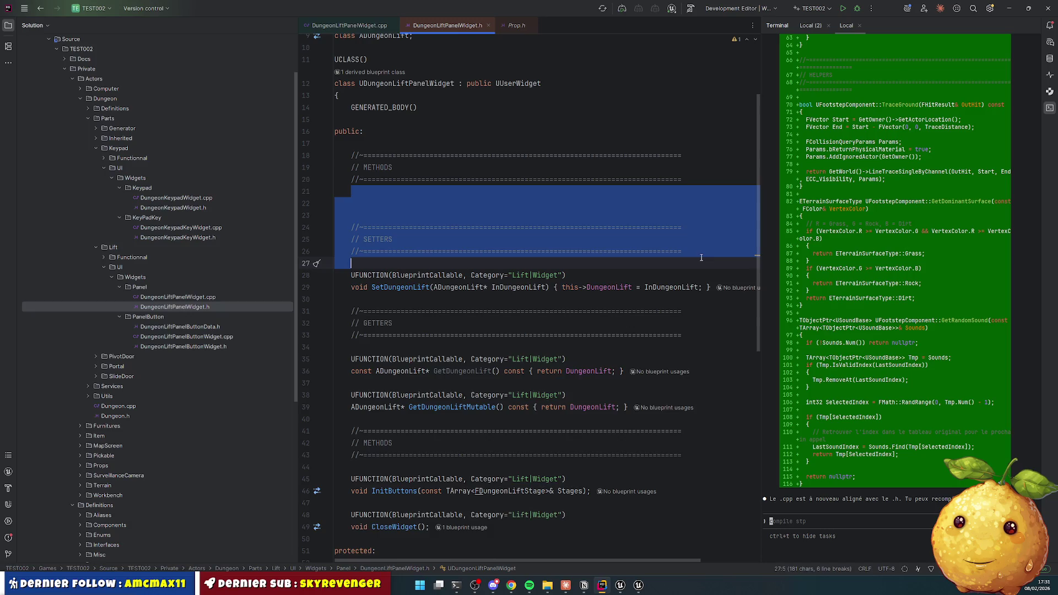
key("BackSpace")
key("Up")
key("Up")
left_click(335, 144)
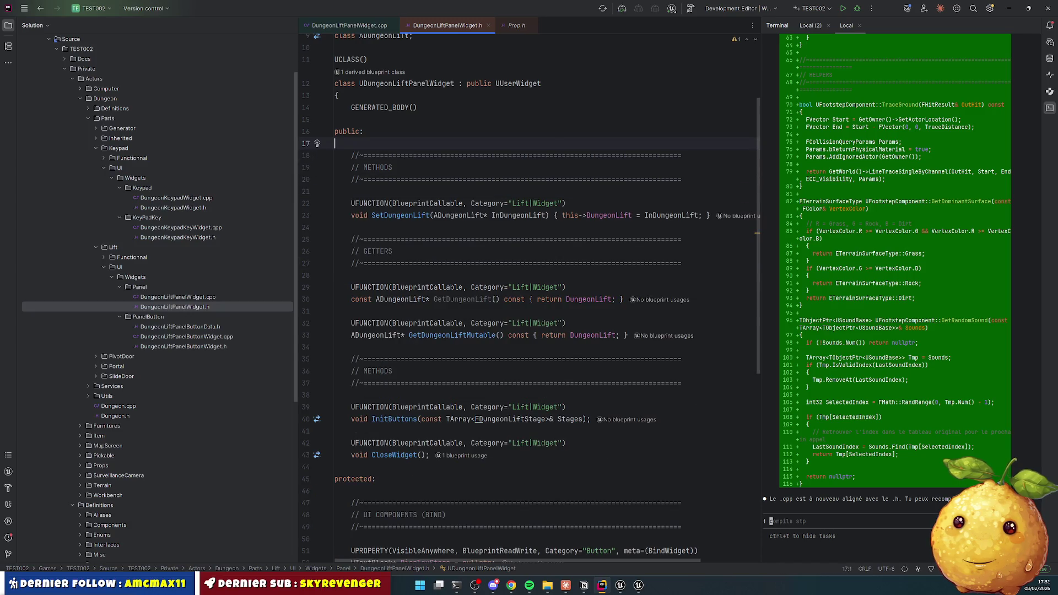
double_click(378, 167)
type("SETTERS")
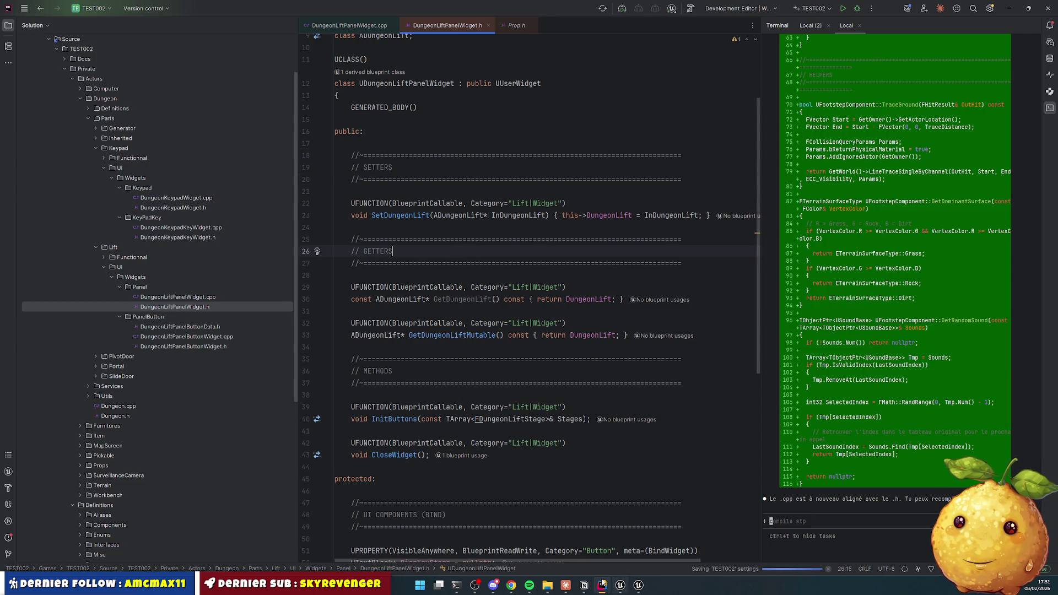
Step: In the Unreal Editor, open Content > Gameplay > Config > DA_GenerationConfig
left_click(620, 585)
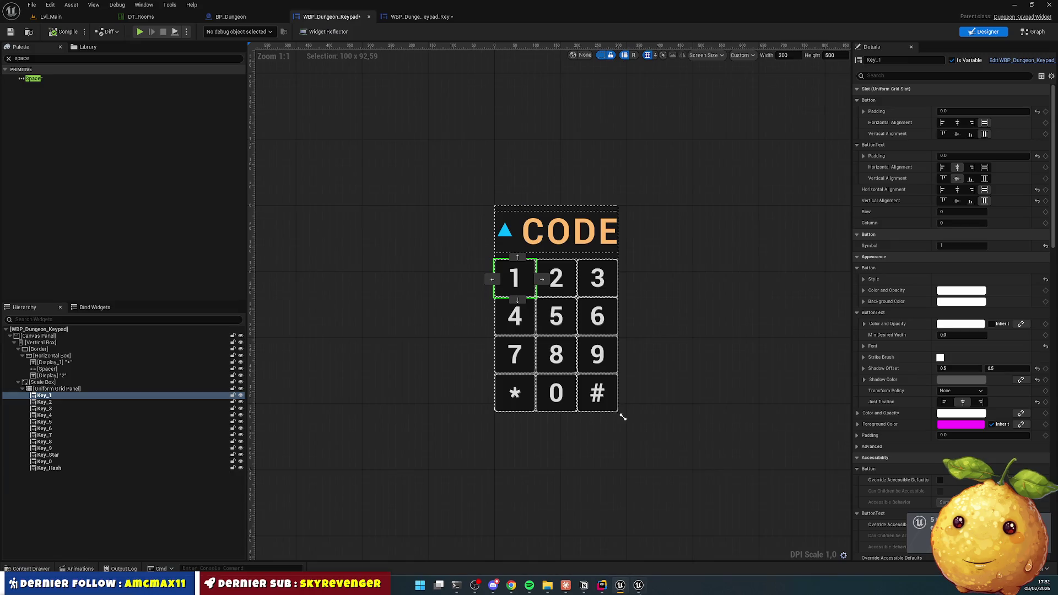
left_click(32, 568)
left_click(443, 359)
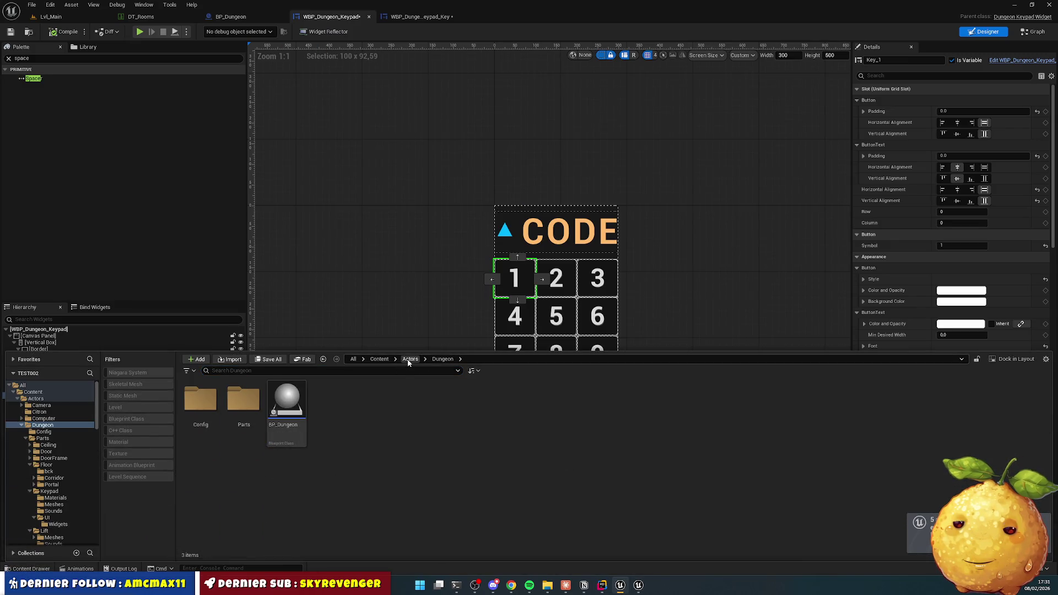
left_click(410, 359)
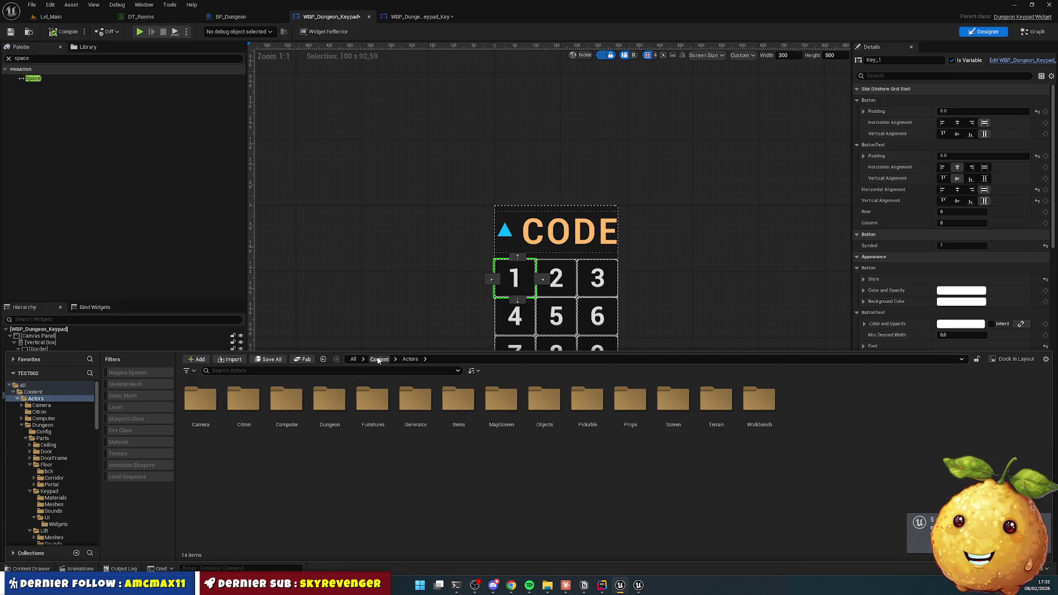
left_click(379, 358)
double_click(461, 405)
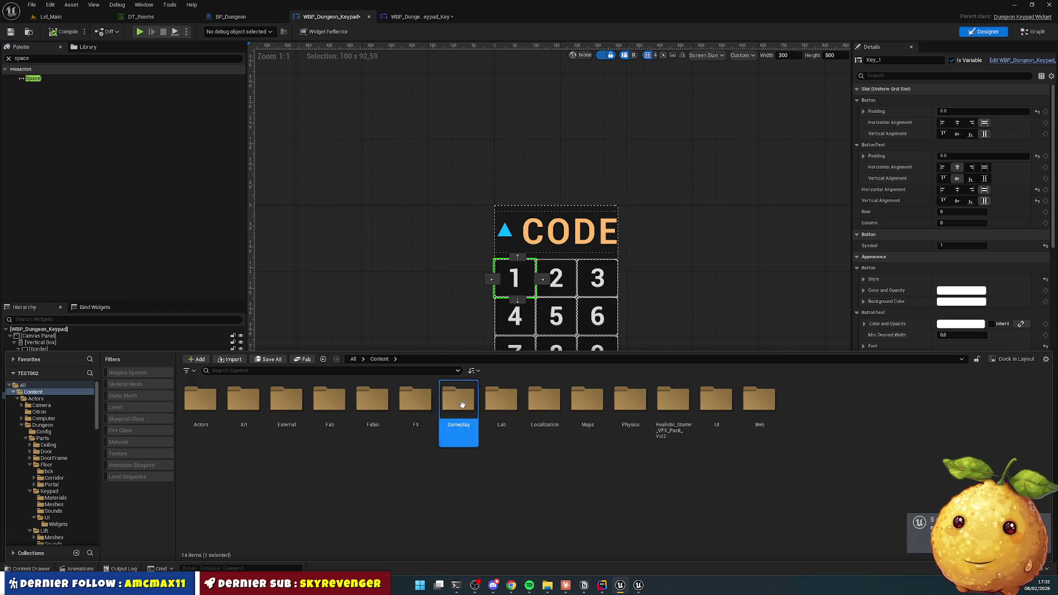
double_click(242, 400)
double_click(243, 401)
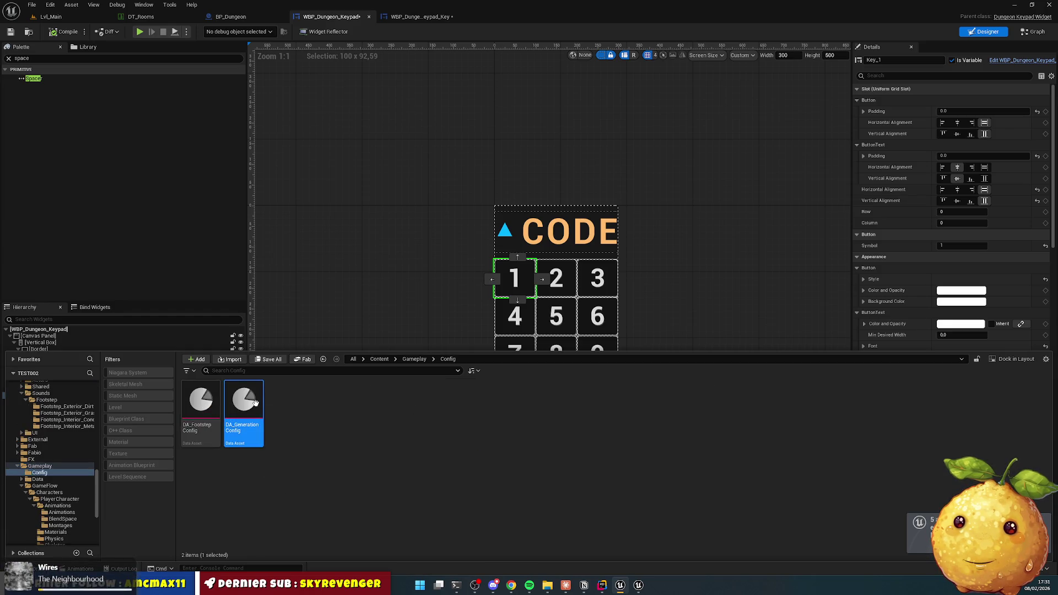
Step: Tick Generate Terrain, save the asset, and return to Lvl_Main
left_click(432, 252)
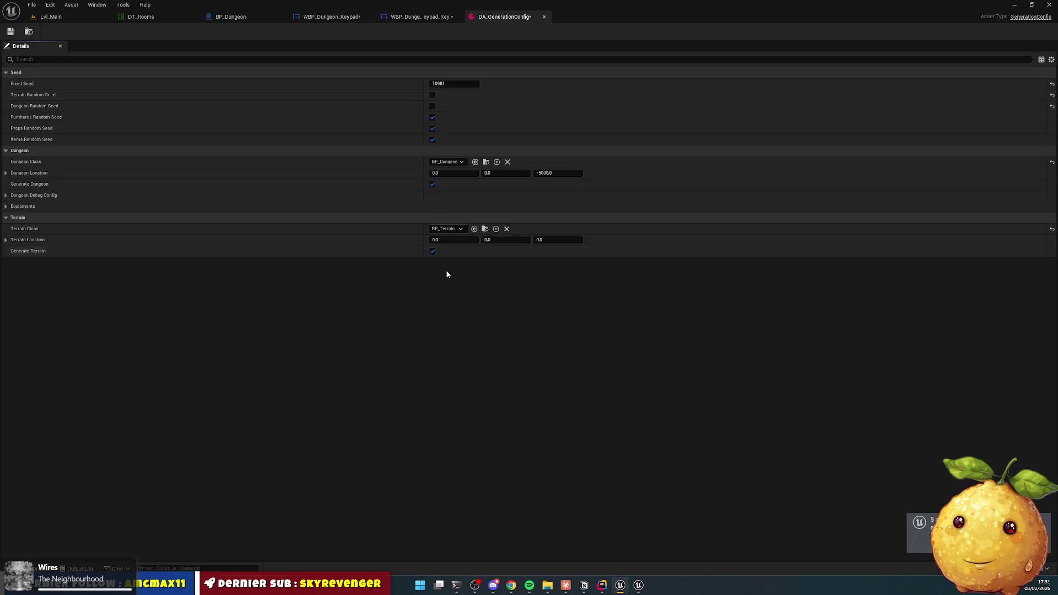
left_click(10, 31)
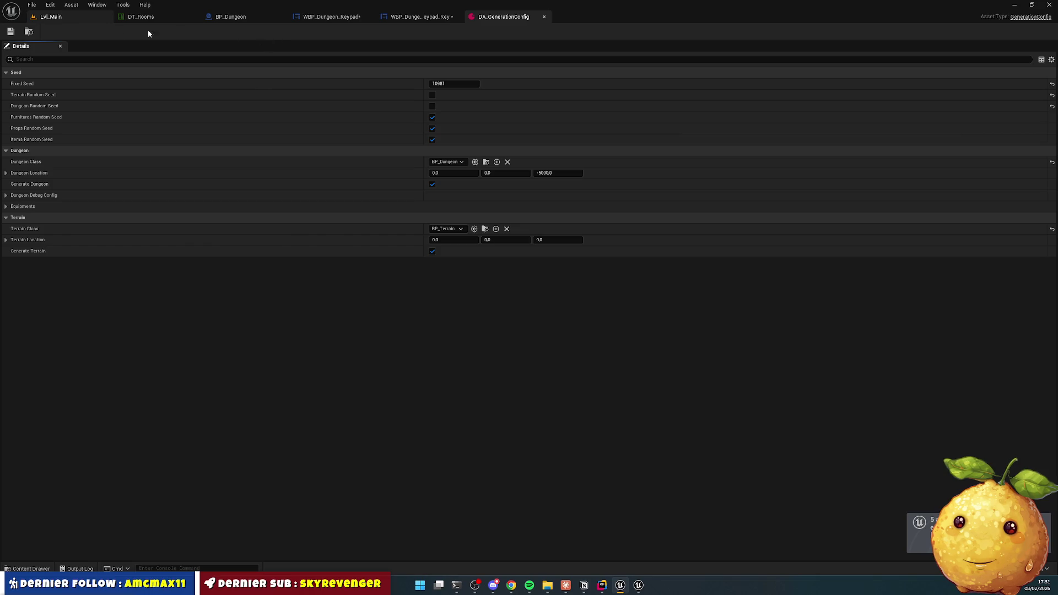
left_click(49, 20)
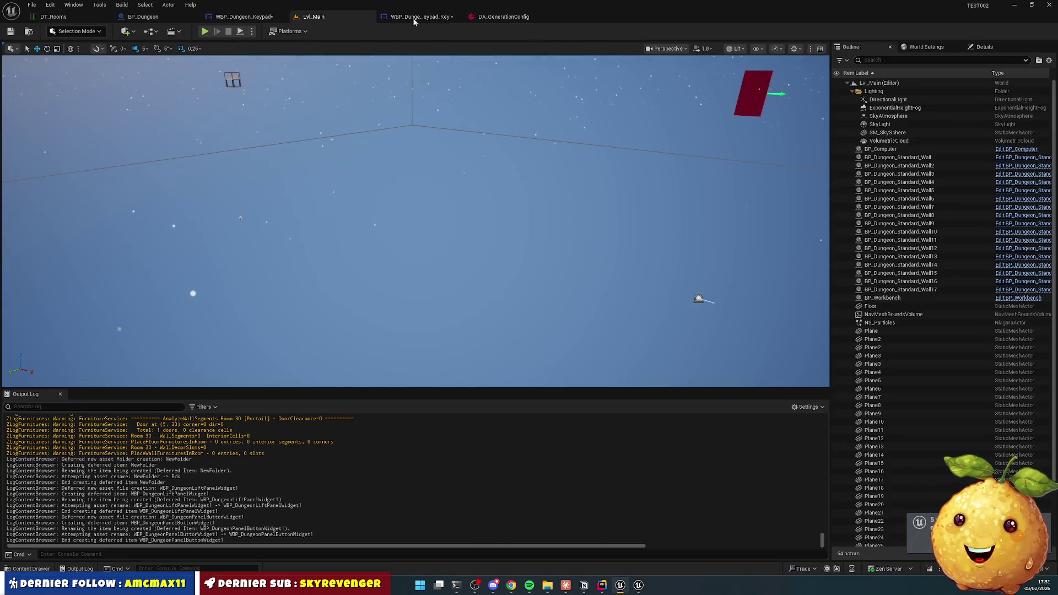
Step: Select NavMeshBoundsVolume and start Play In Editor with Alt+P
left_click(426, 115)
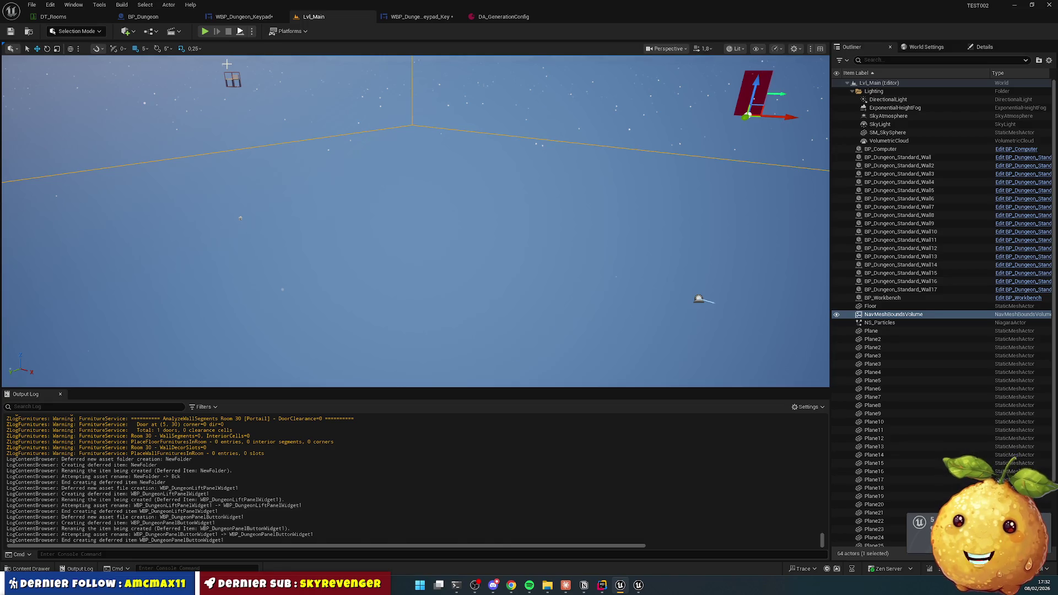
key("alt+p")
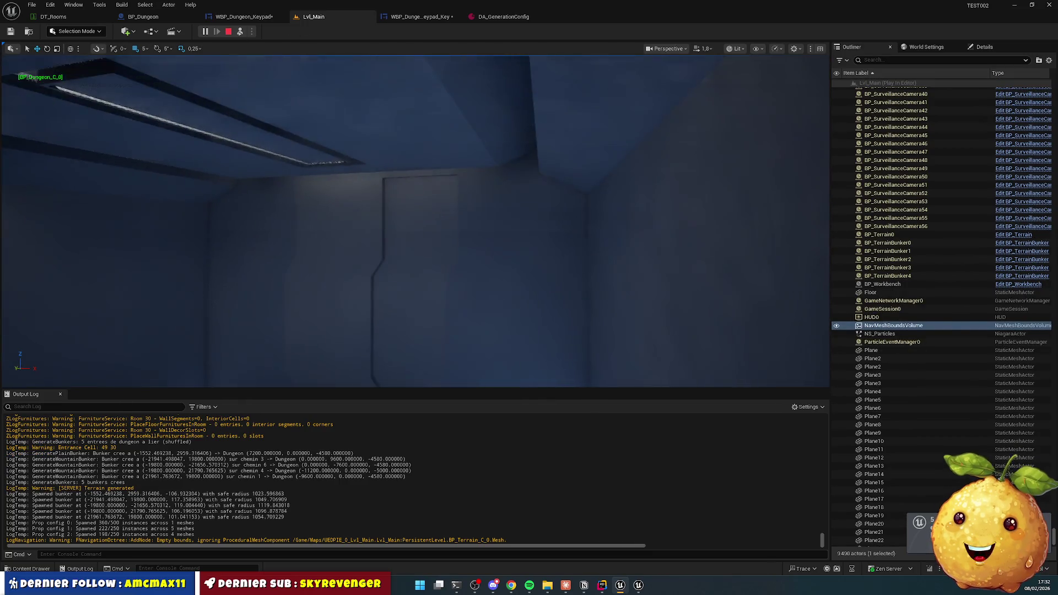
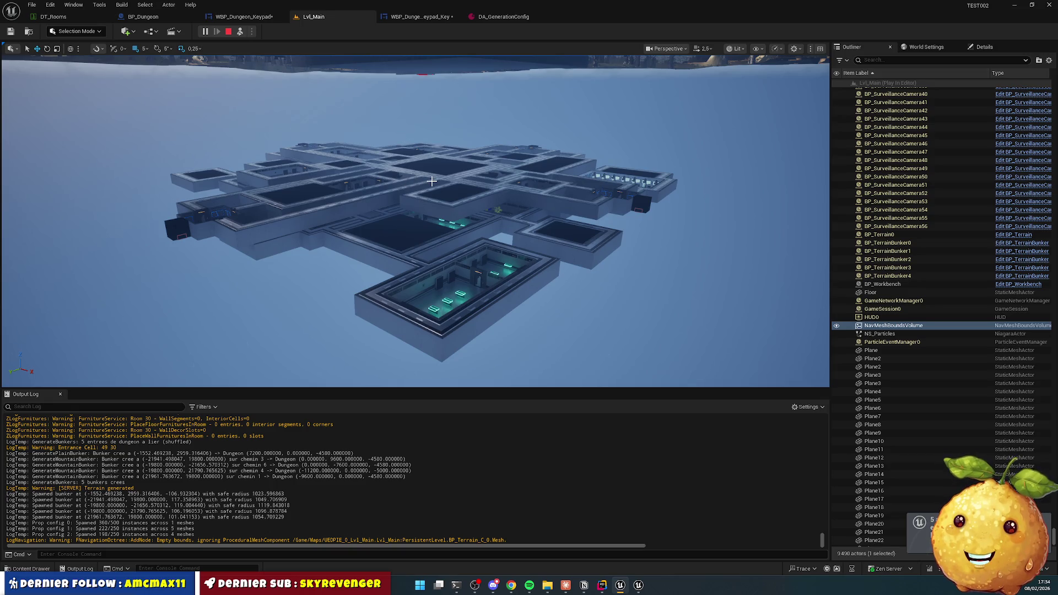
Step: Fly the camera toward the dungeon blocks, then stop the Play-In-Editor session
mouse_move(432, 180)
left_mouse_down()
mouse_move(414, 126)
mouse_move(415, 149)
left_mouse_up()
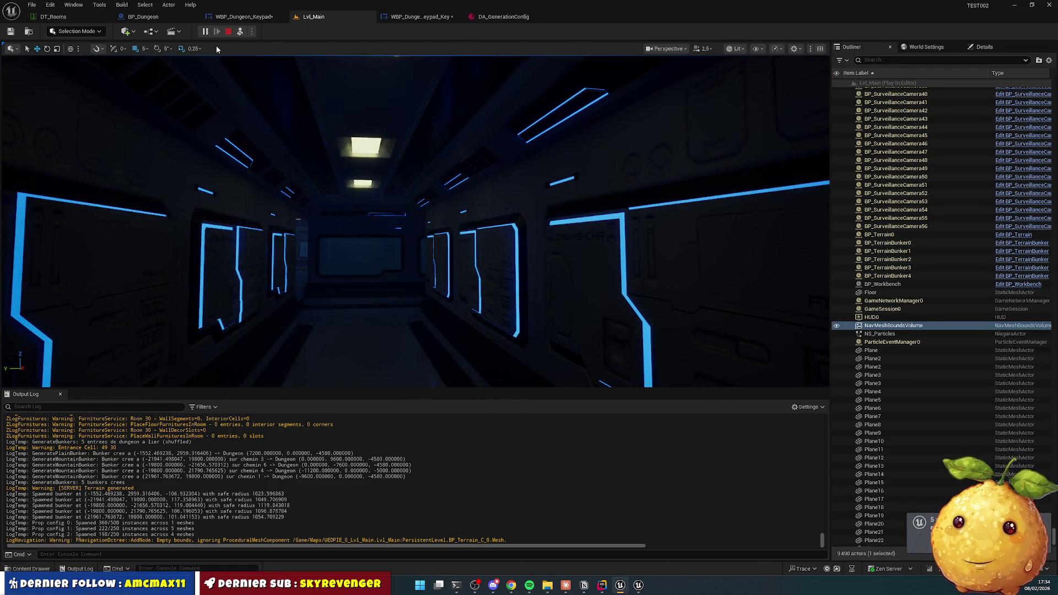
key("Escape")
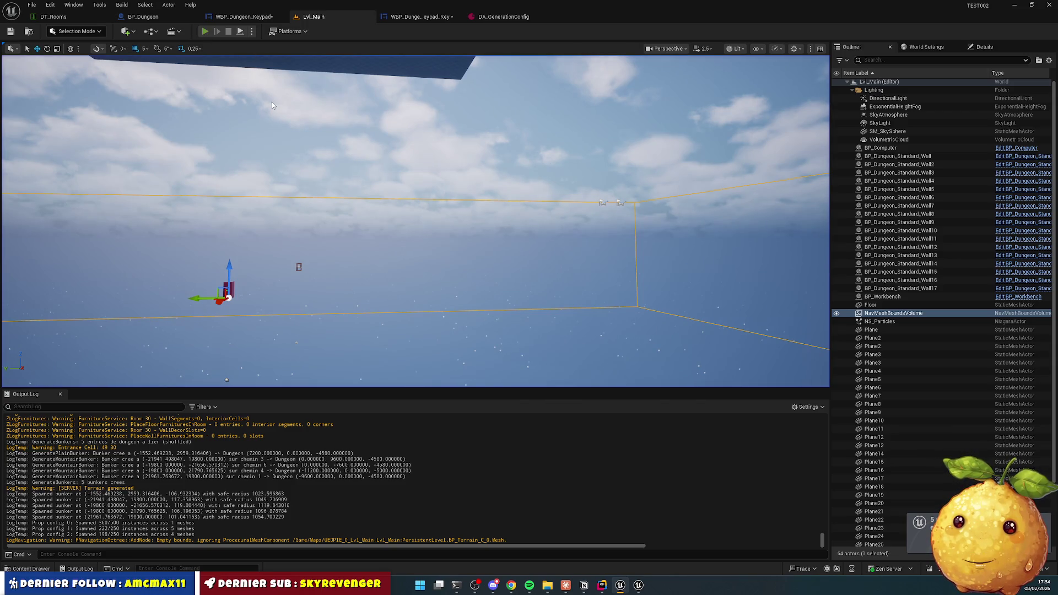
key("alt+p")
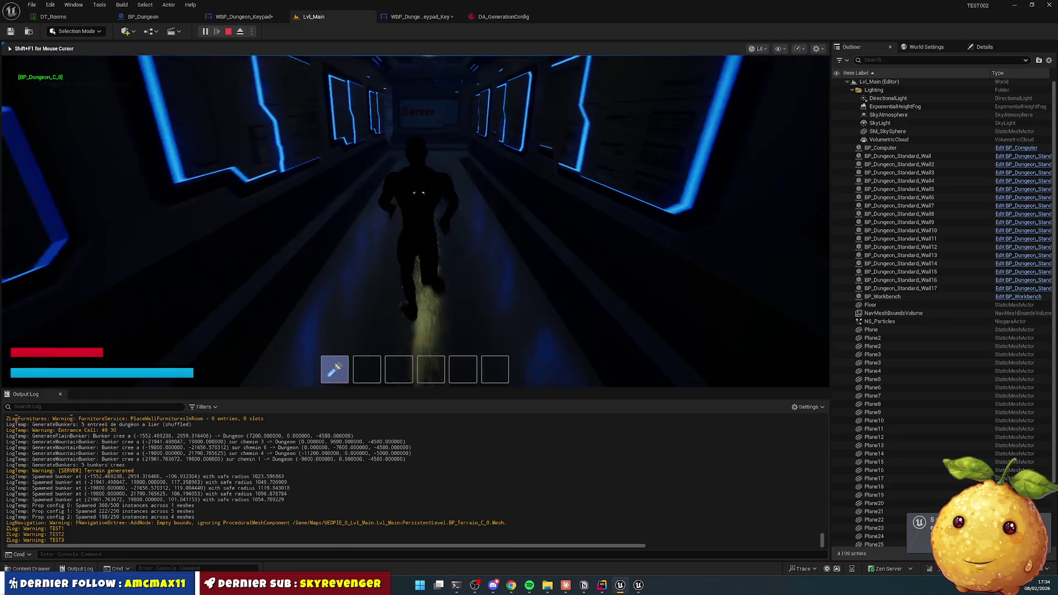
key("shift+w")
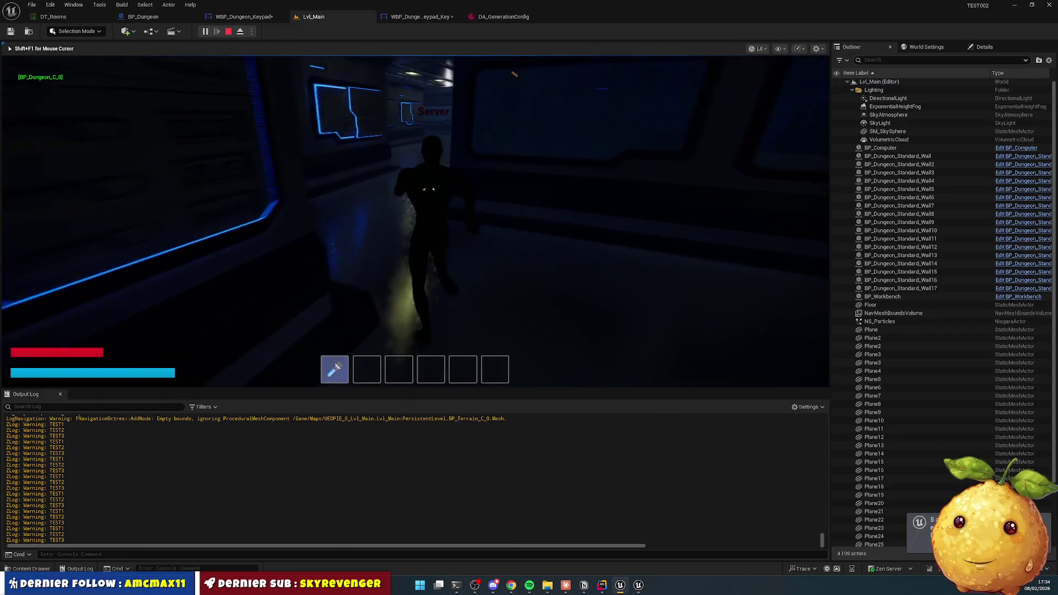
key("w")
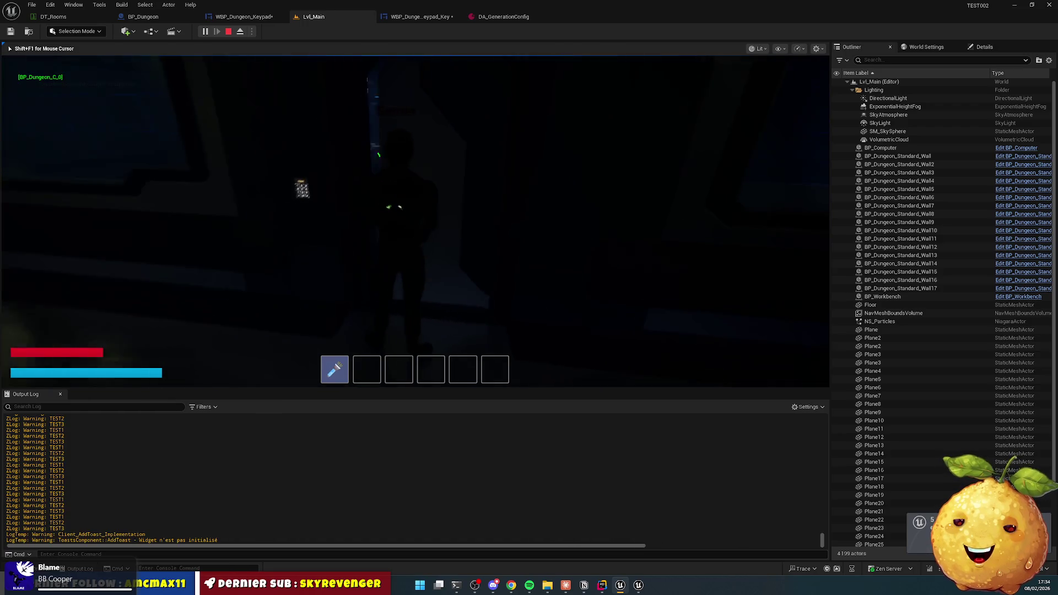
key("shift+w")
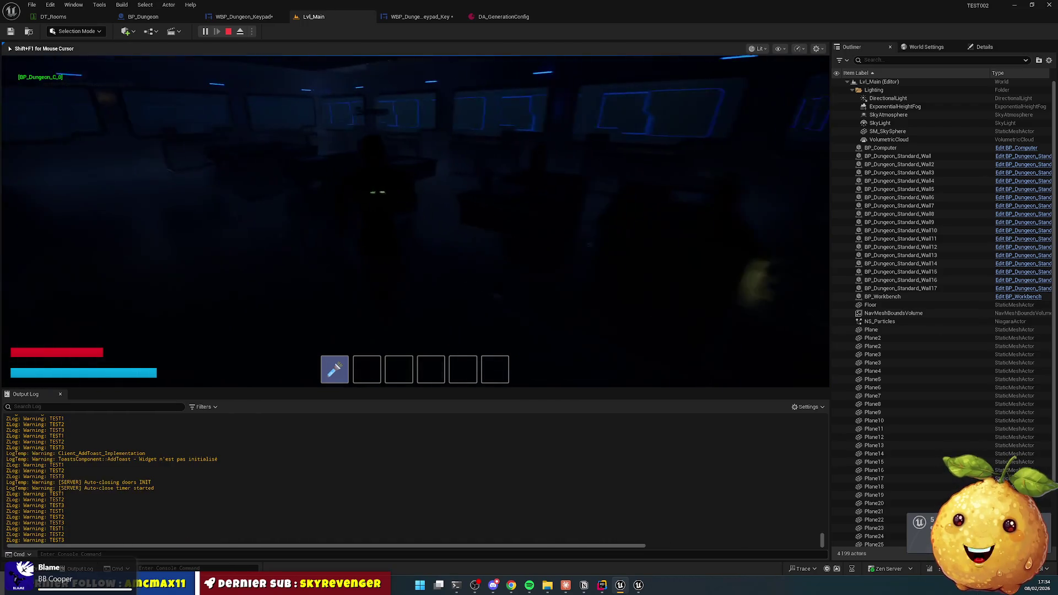
key("e")
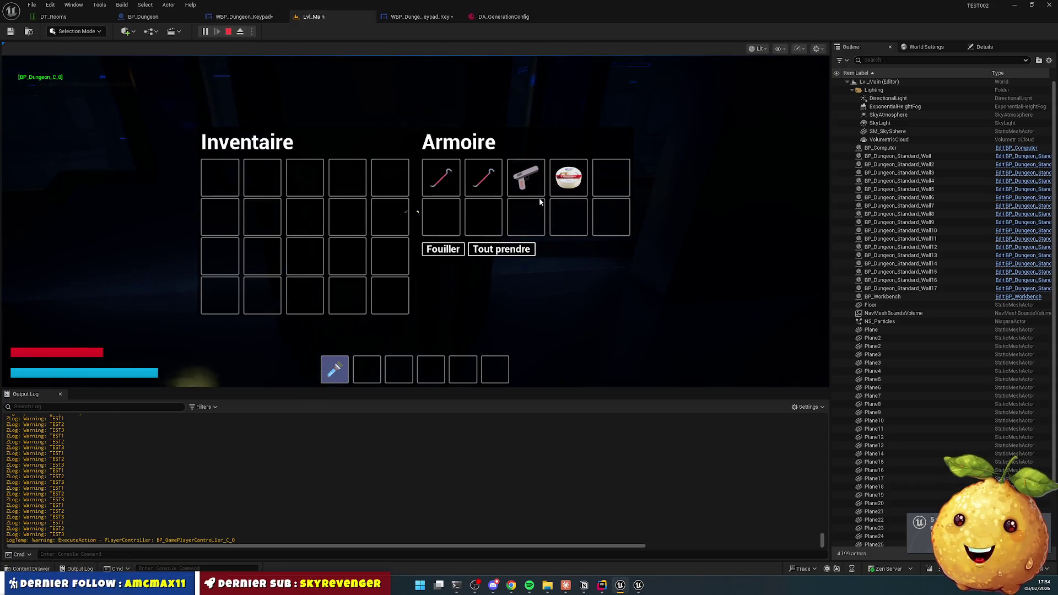
mouse_move(526, 177)
left_mouse_down()
mouse_move(472, 229)
mouse_move(370, 376)
left_mouse_up()
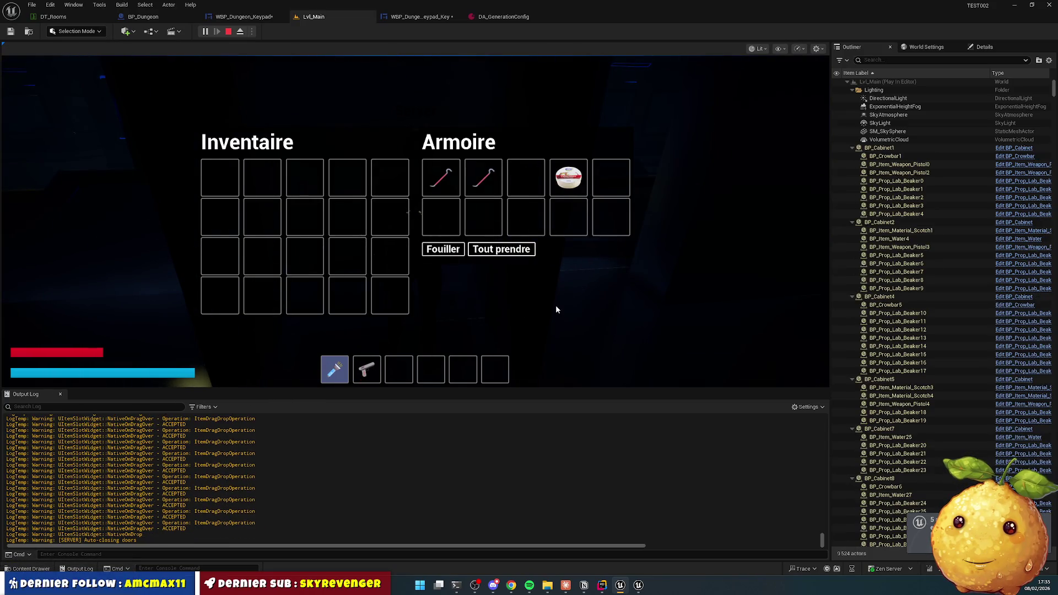
key("e")
key("2")
key("1")
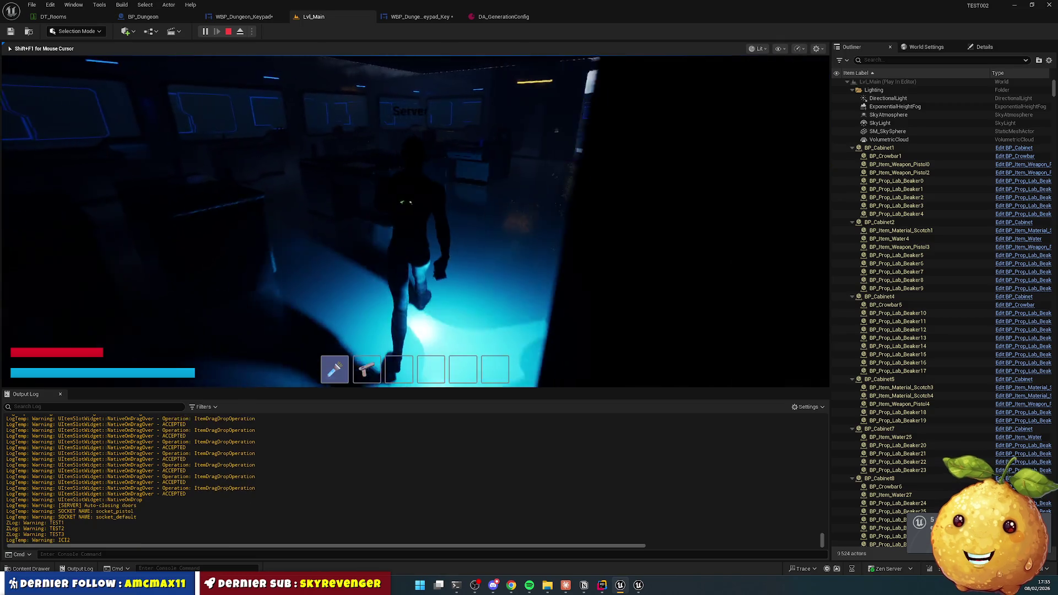
key("f")
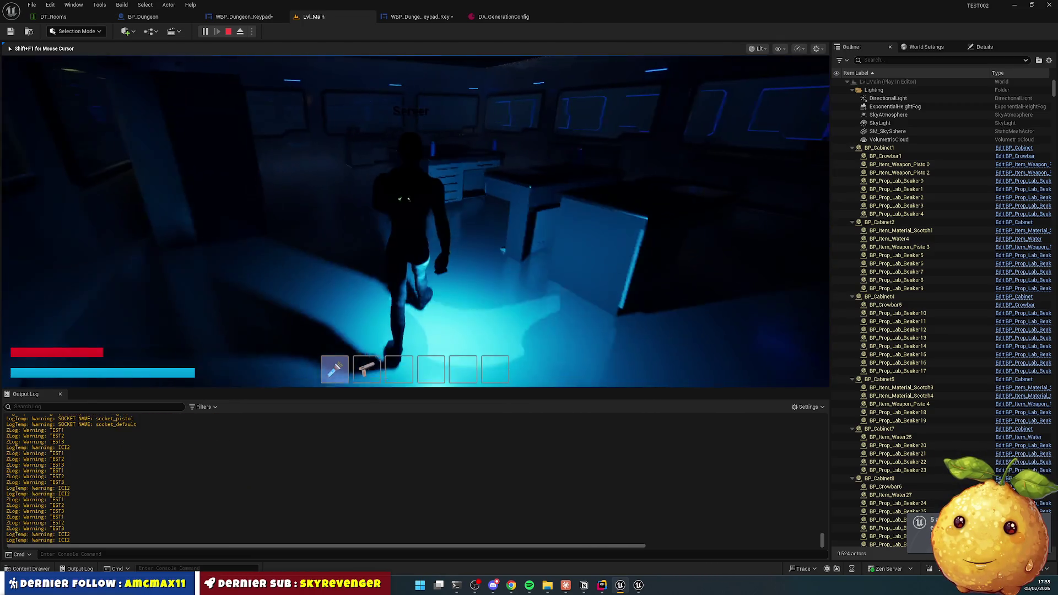
key("f")
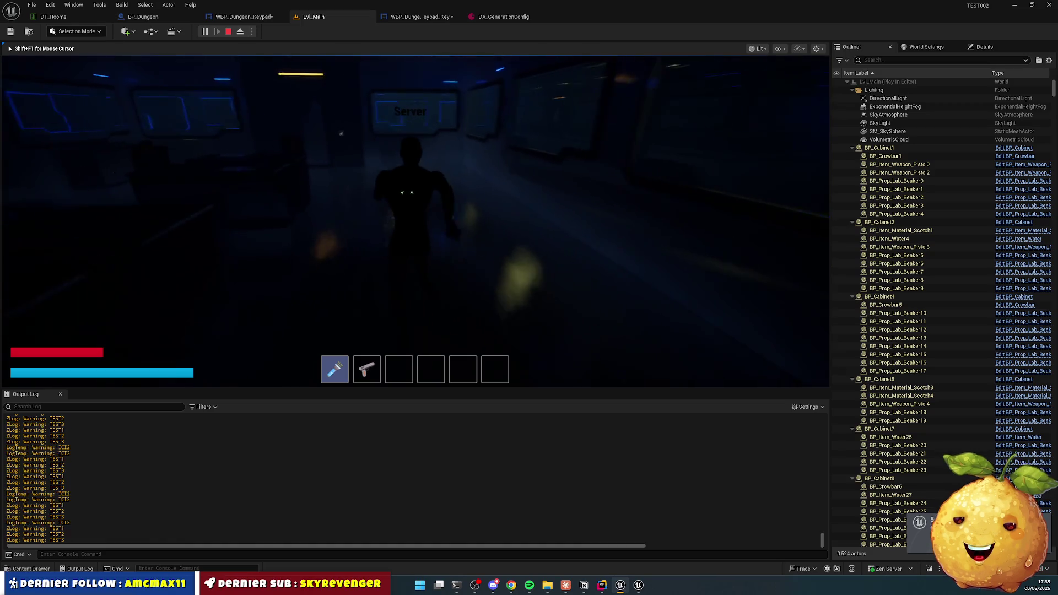
key("f")
key("e")
key("w")
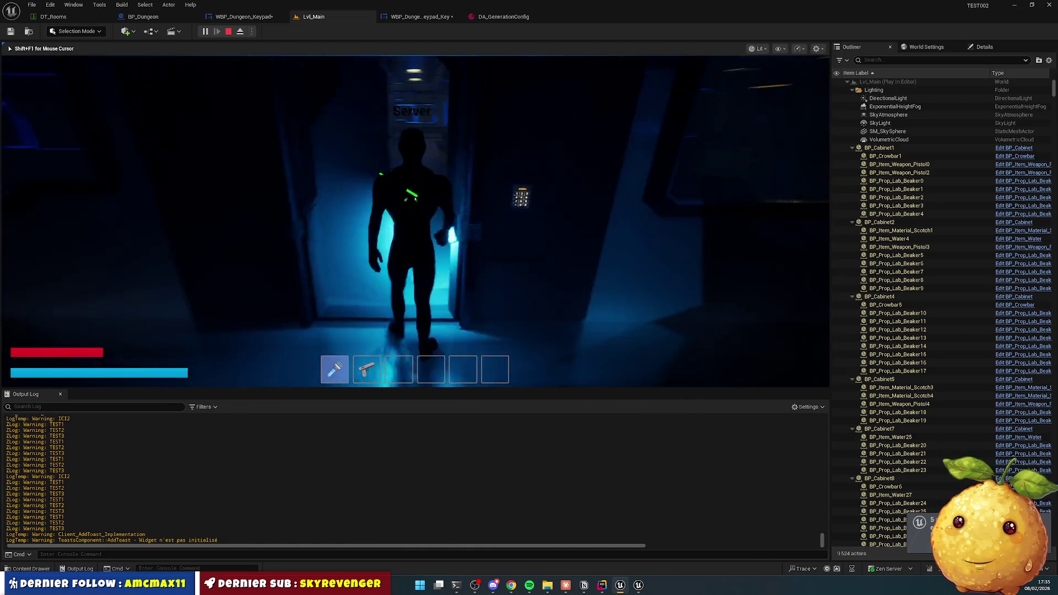
key("w")
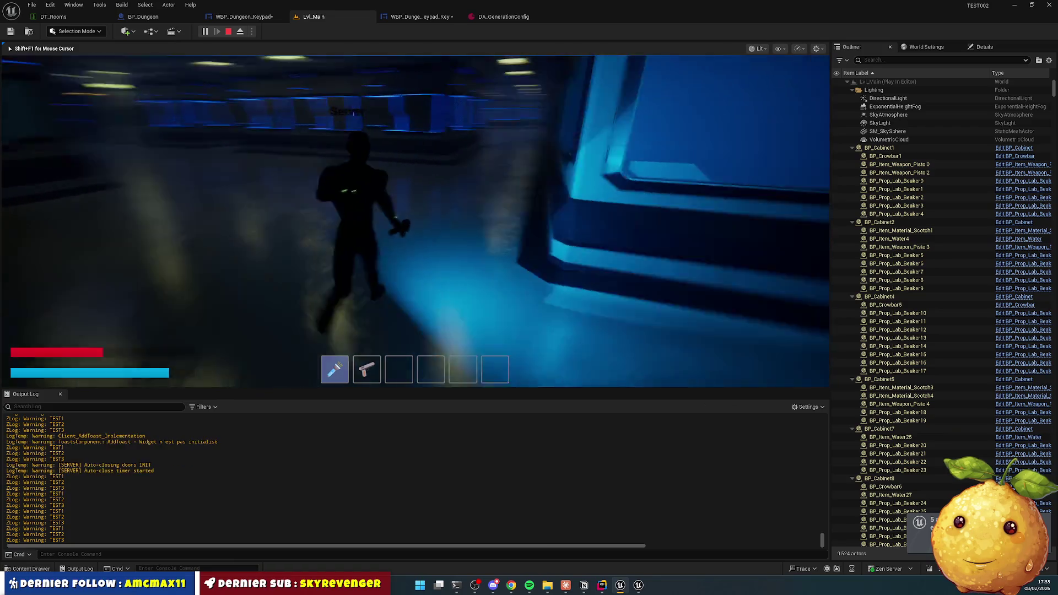
key("Escape")
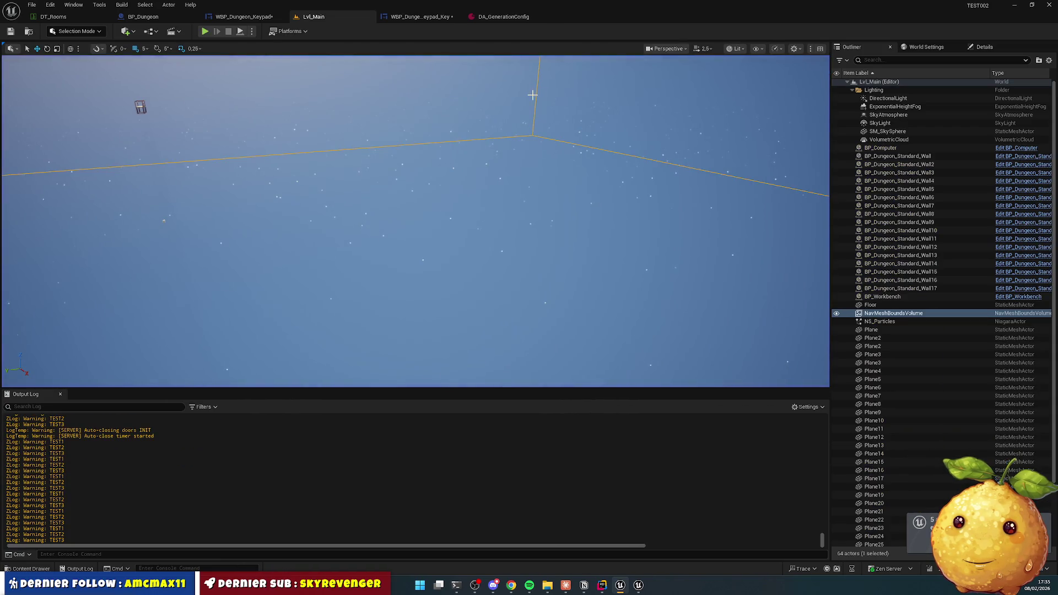
Step: Frame and orbit around the NavMeshBoundsVolume, then switch to the WBP_Dungeon_Keypad designer
key("f")
mouse_move(302, 85)
left_mouse_down()
mouse_move(417, 138)
mouse_move(424, 164)
left_mouse_up()
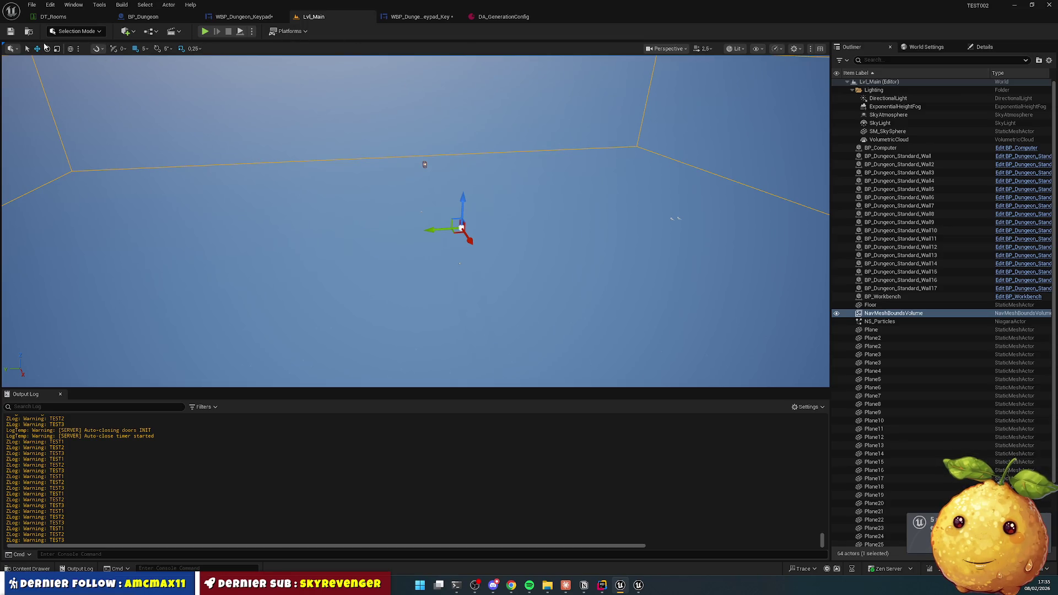
left_click(243, 17)
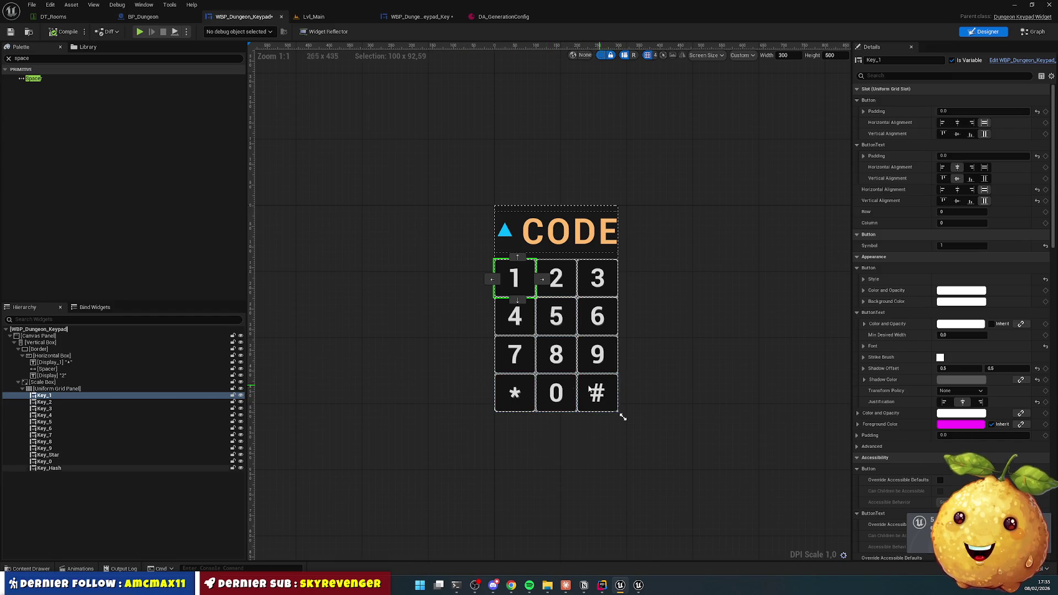
left_click(734, 235)
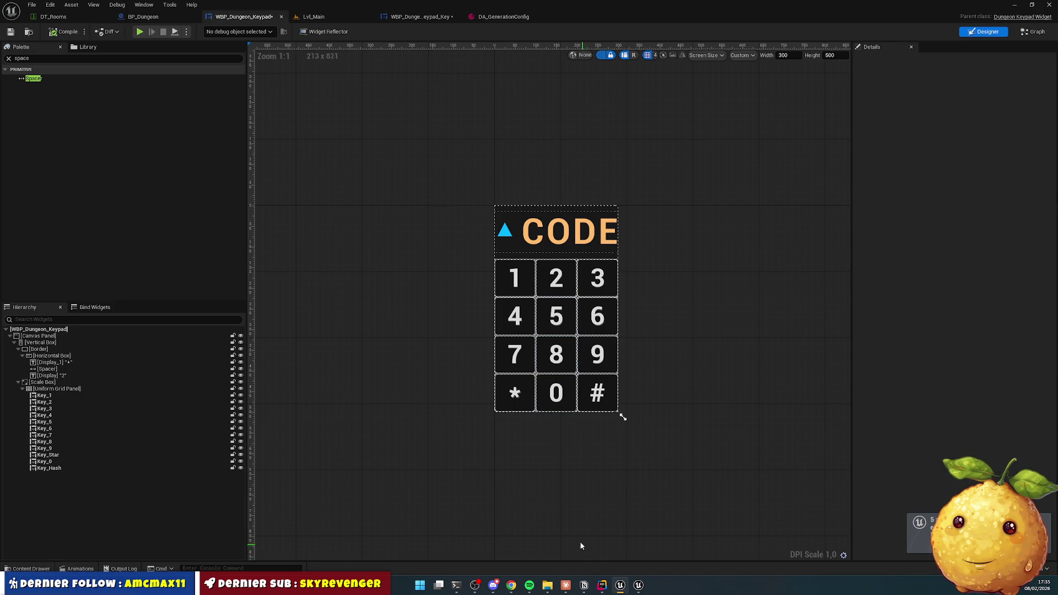
mouse_move(608, 586)
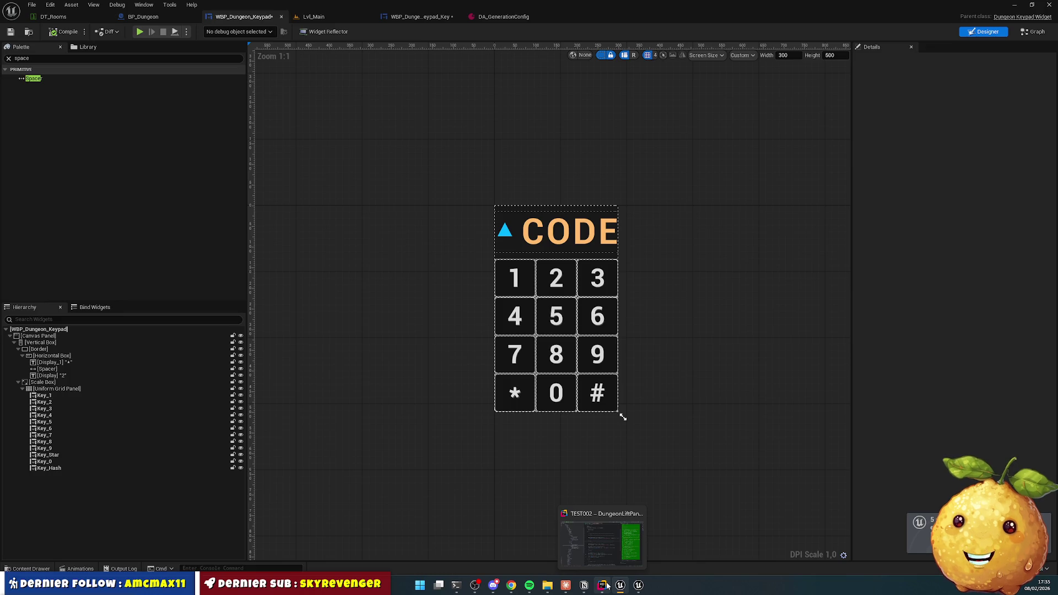
Step: Show DungeonLiftPanelWidget.h in Rider with the Terminal hidden and select the GetDungeonLiftMutable declaration
left_click(607, 550)
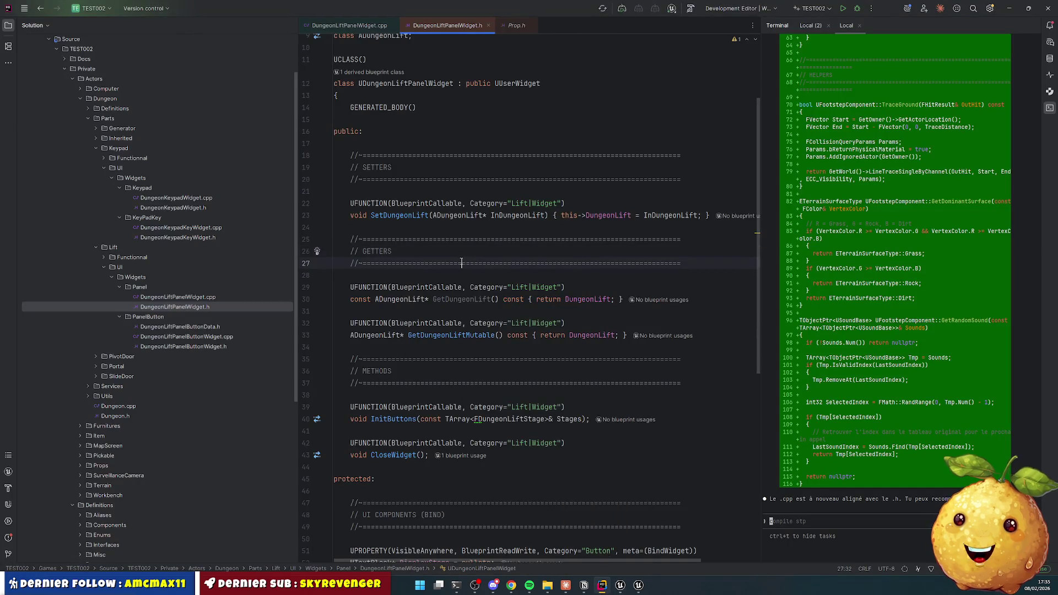
key("alt+F12")
left_click(548, 239)
scroll(396, 289, "up", 1)
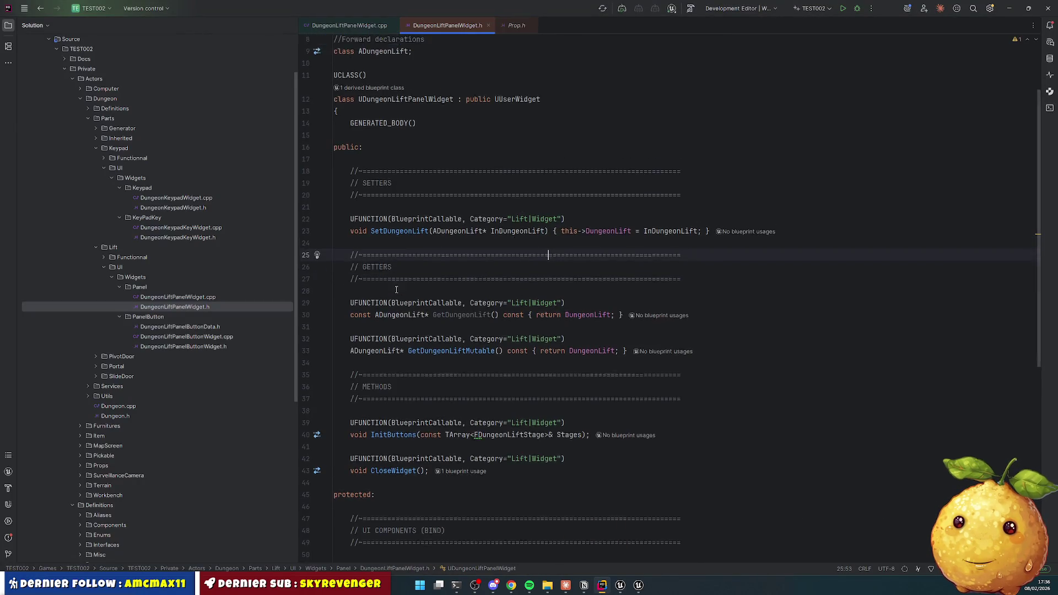
scroll(396, 290, "up", 1)
scroll(391, 248, "down", 4)
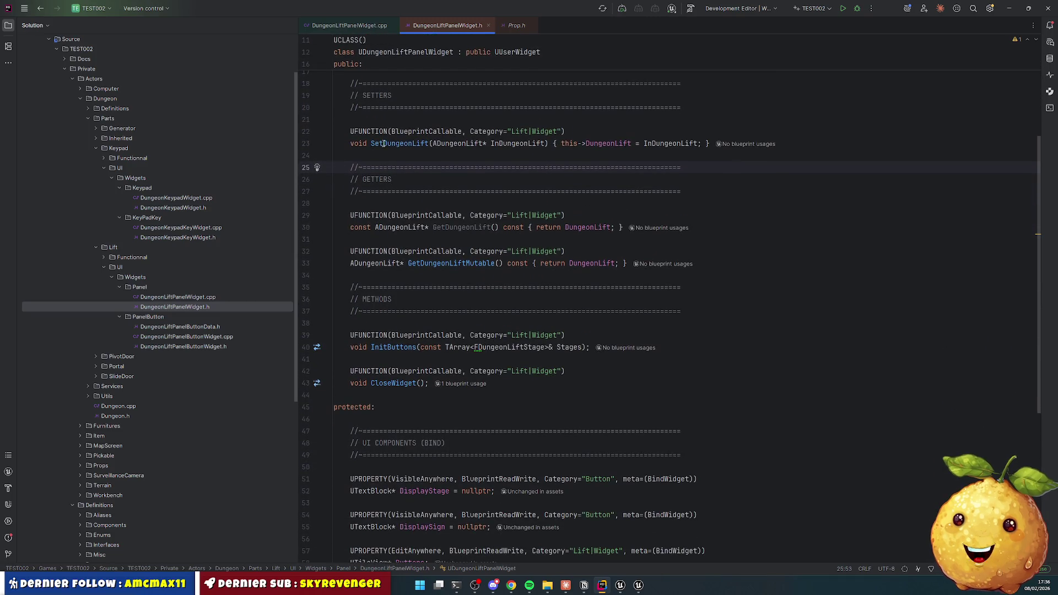
scroll(386, 160, "up", 1)
scroll(394, 204, "down", 1)
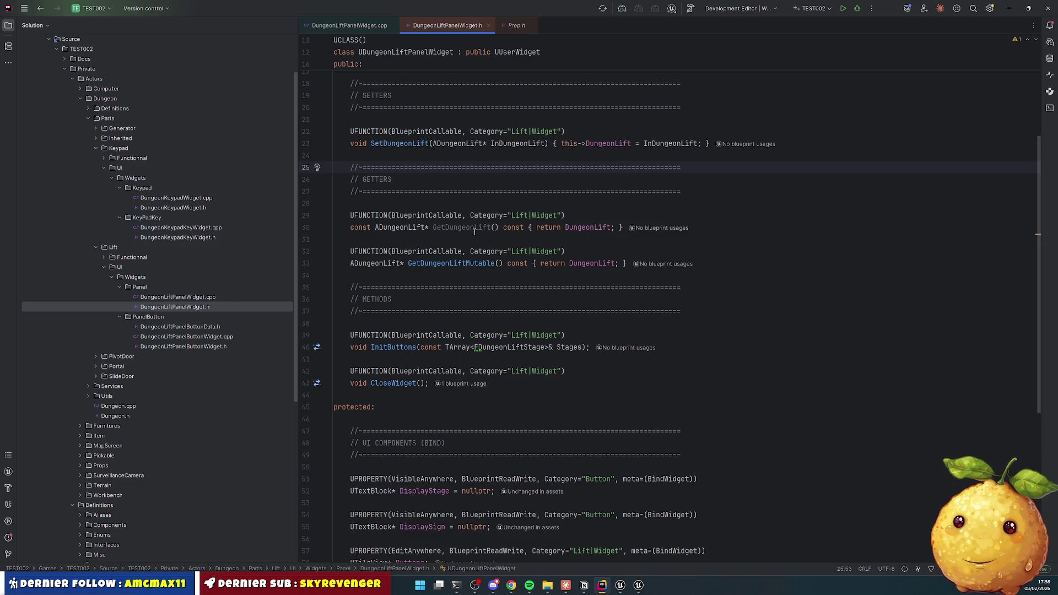
left_click_drag(441, 251, 540, 264)
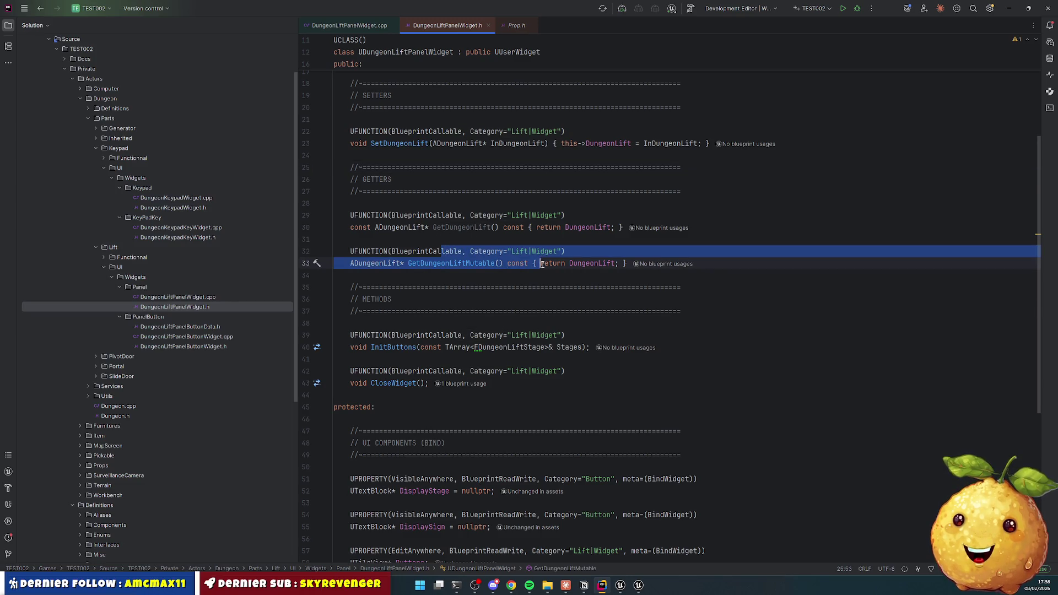
scroll(466, 255, "down", 4)
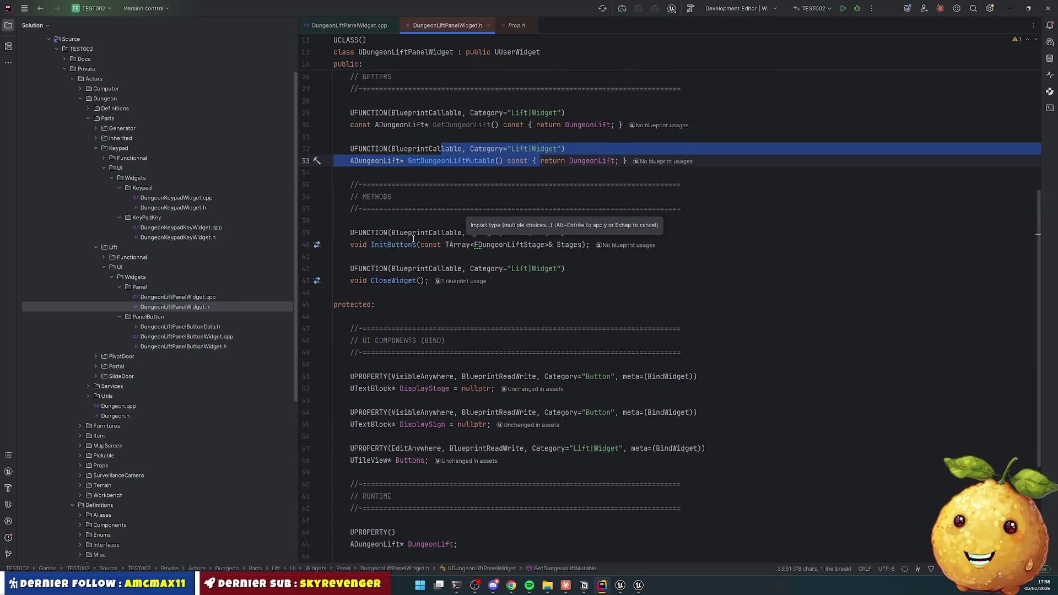
scroll(391, 246, "down", 4)
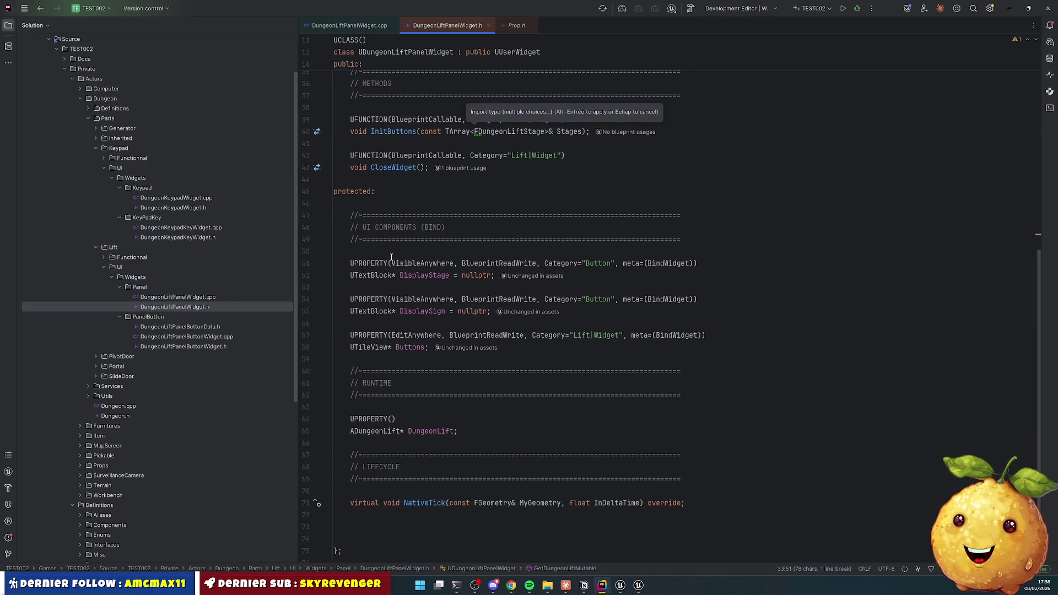
Step: In DungeonLiftPanelWidget.cpp, block-comment the old CloseWidget implementation
left_click(470, 340)
left_click(352, 26)
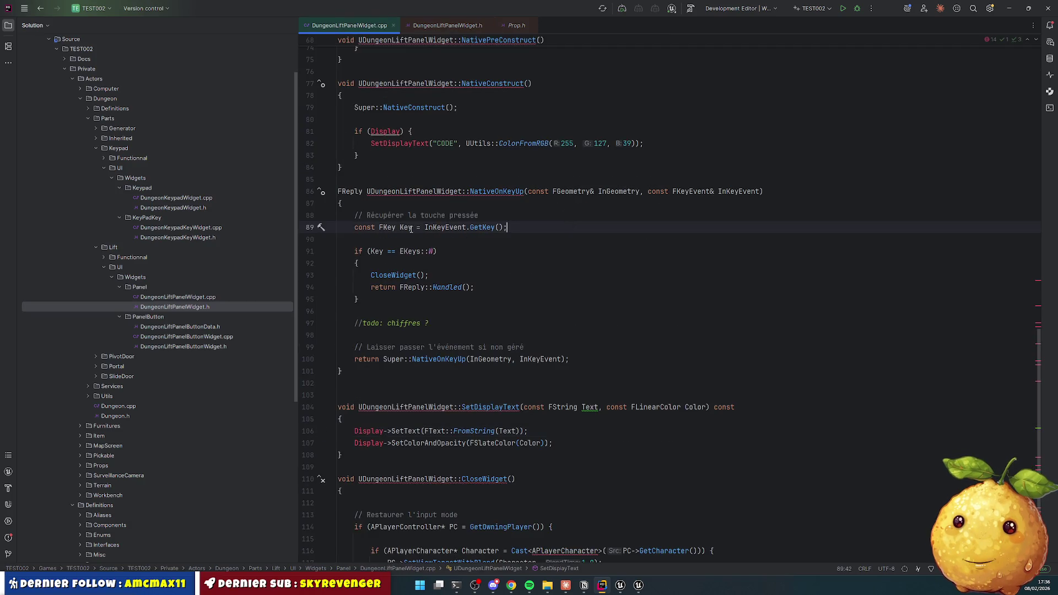
scroll(420, 259, "up", 4)
scroll(420, 259, "down", 8)
scroll(420, 259, "up", 7)
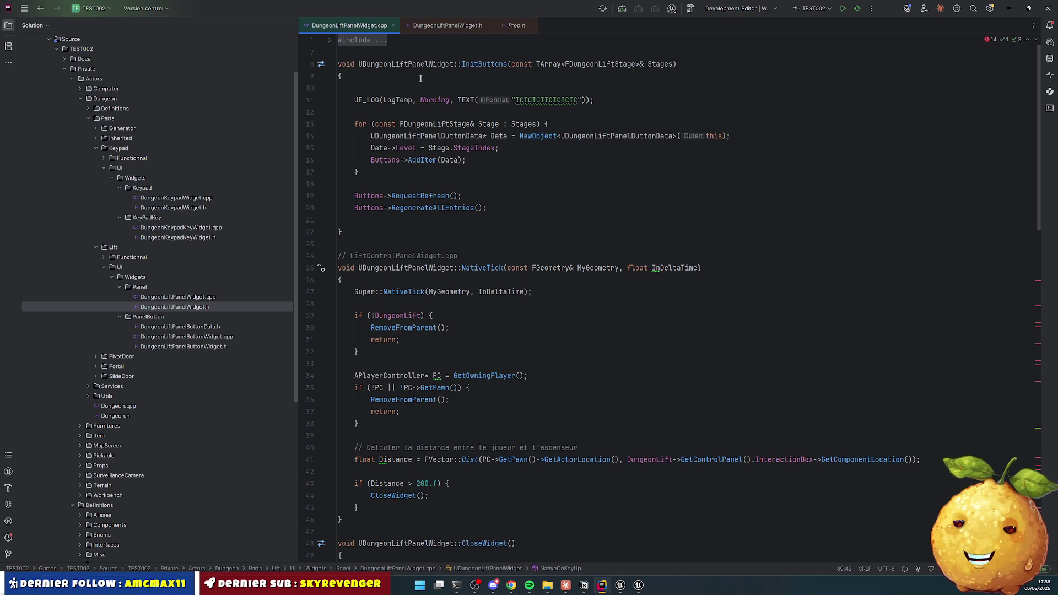
mouse_move(343, 62)
left_mouse_down()
mouse_move(480, 268)
mouse_move(449, 272)
mouse_move(438, 231)
mouse_move(460, 219)
mouse_move(468, 148)
mouse_move(485, 122)
left_mouse_up()
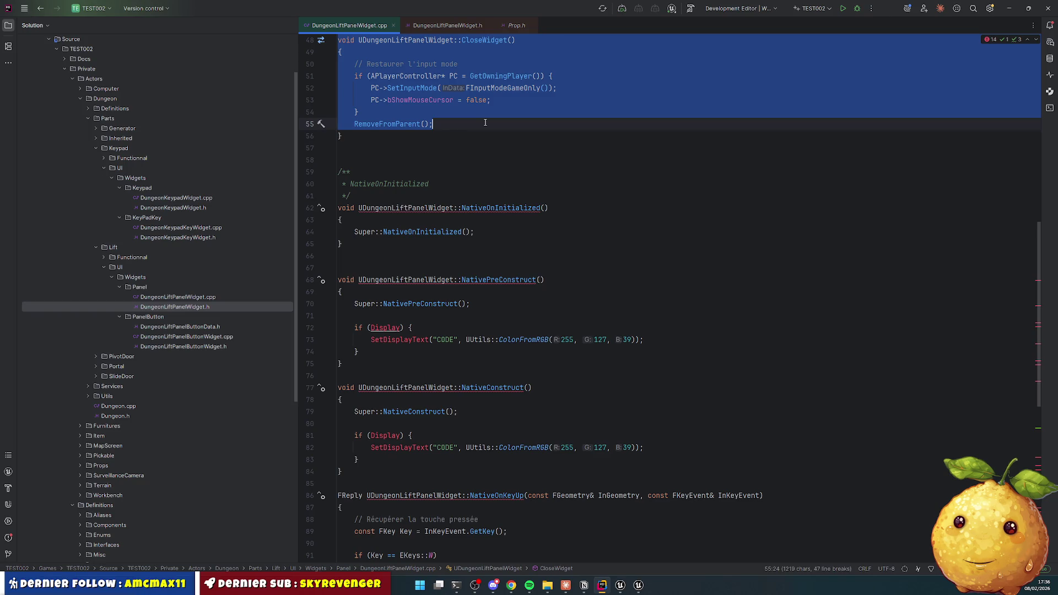
scroll(483, 231, "up", 6)
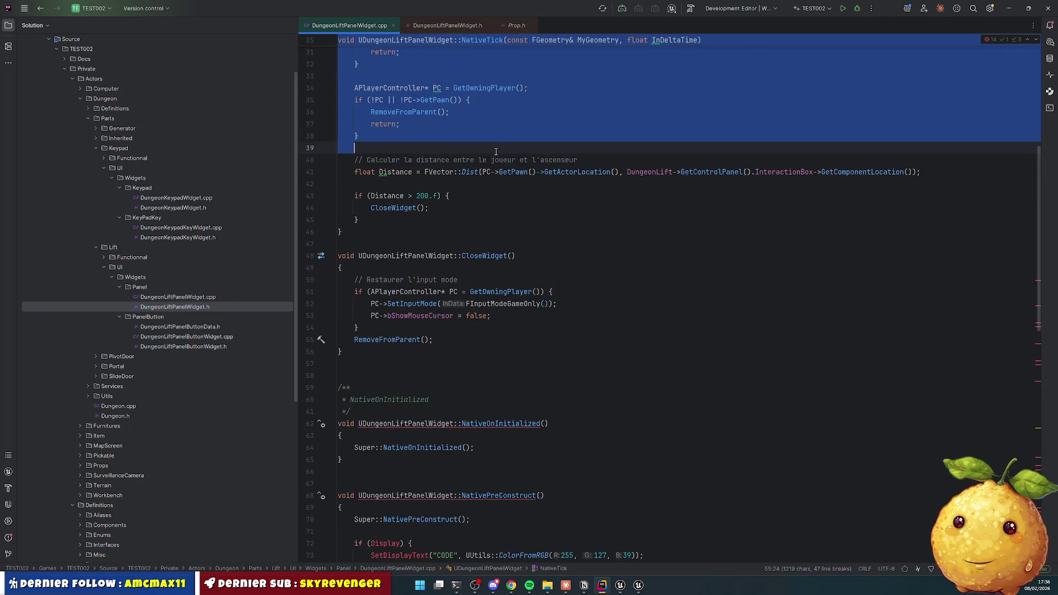
key("ctrl+shift+slash")
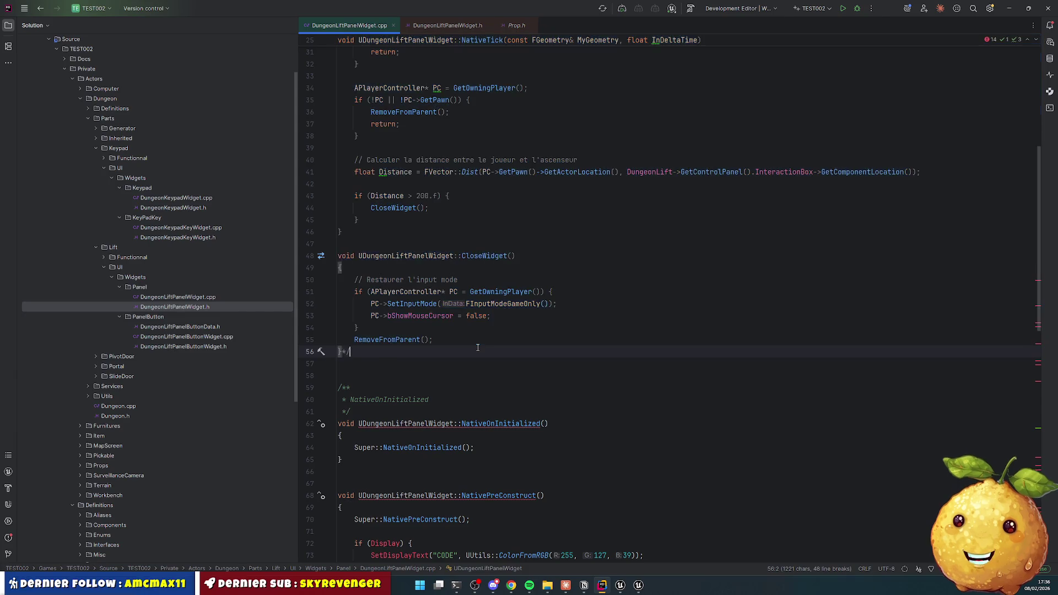
Step: Create header declarations for NativeOnInitialized and NativePreConstruct via Create declaration
scroll(514, 365, "down", 5)
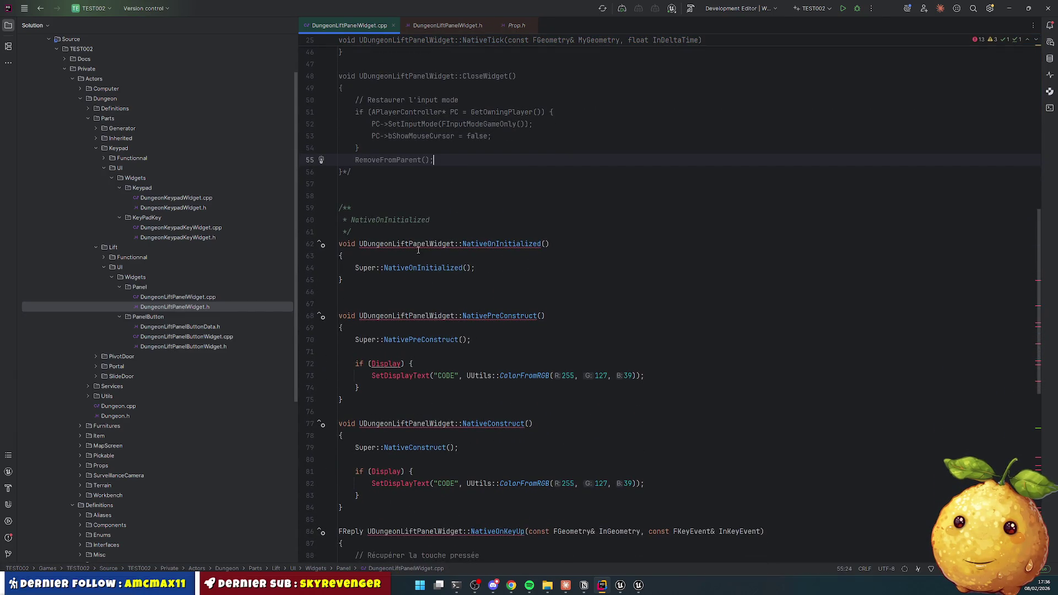
right_click(500, 247)
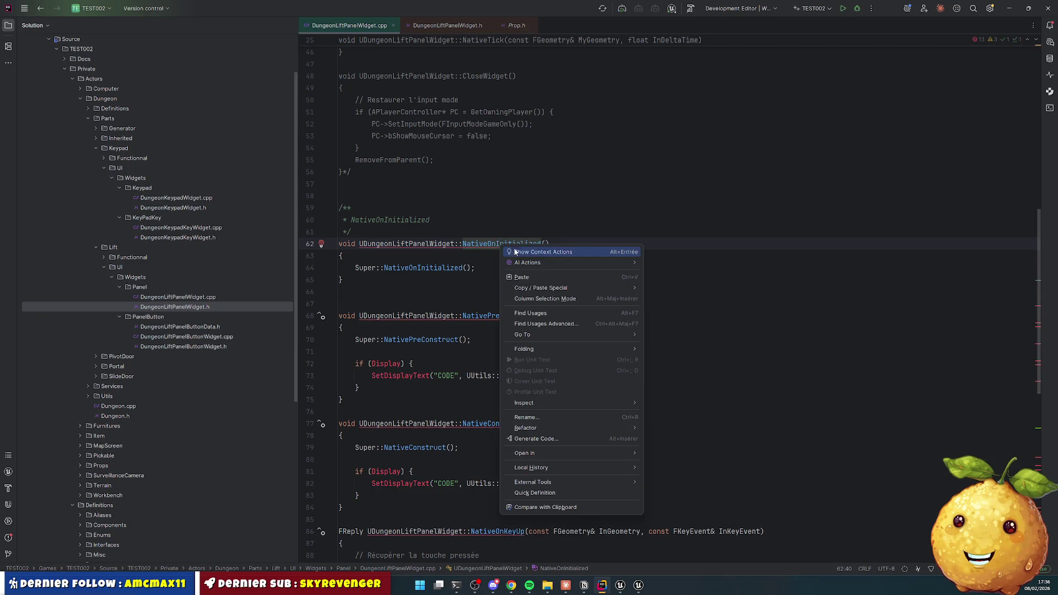
key("Escape")
left_click(321, 244)
left_click(378, 260)
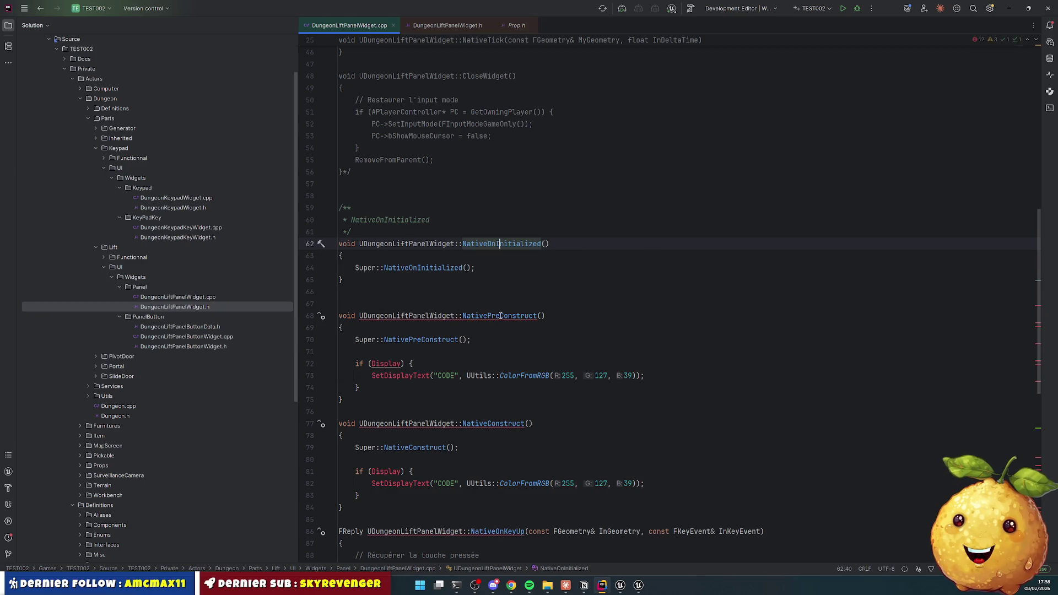
right_click(499, 316)
key("Escape")
key("alt+Return")
left_click(449, 335)
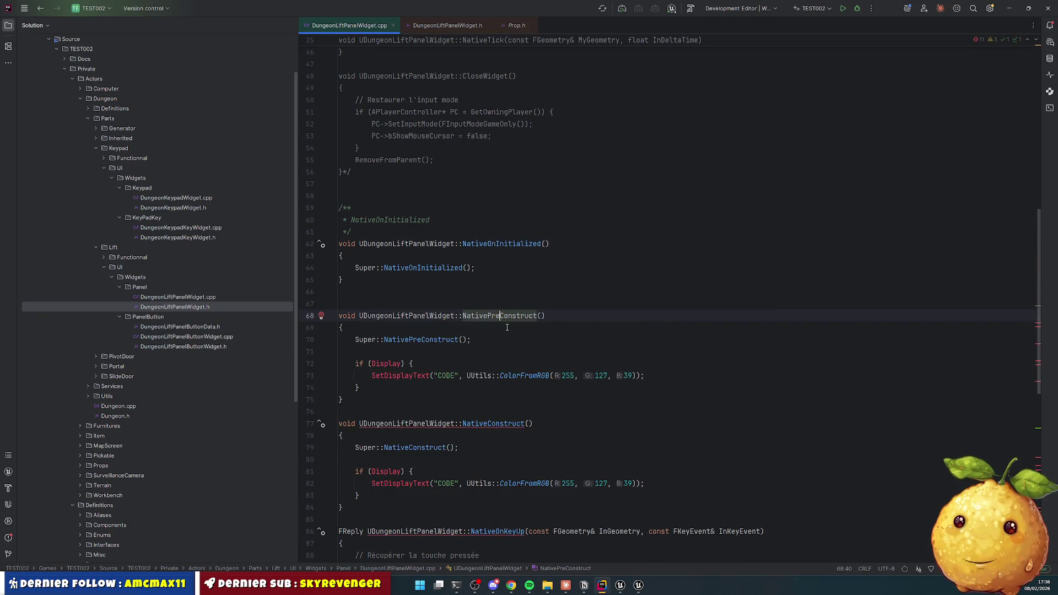
Step: Create the header declaration for NativeConstruct
scroll(465, 287, "down", 4)
left_click(464, 268)
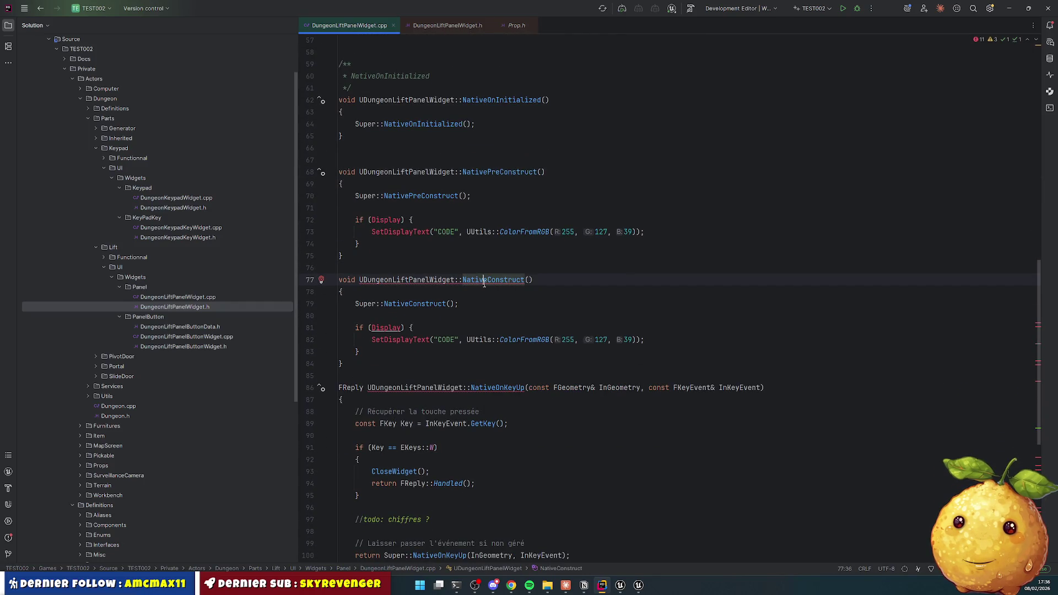
right_click(482, 278)
key("Escape")
key("alt+Return")
left_click(456, 295)
scroll(459, 256, "down", 4)
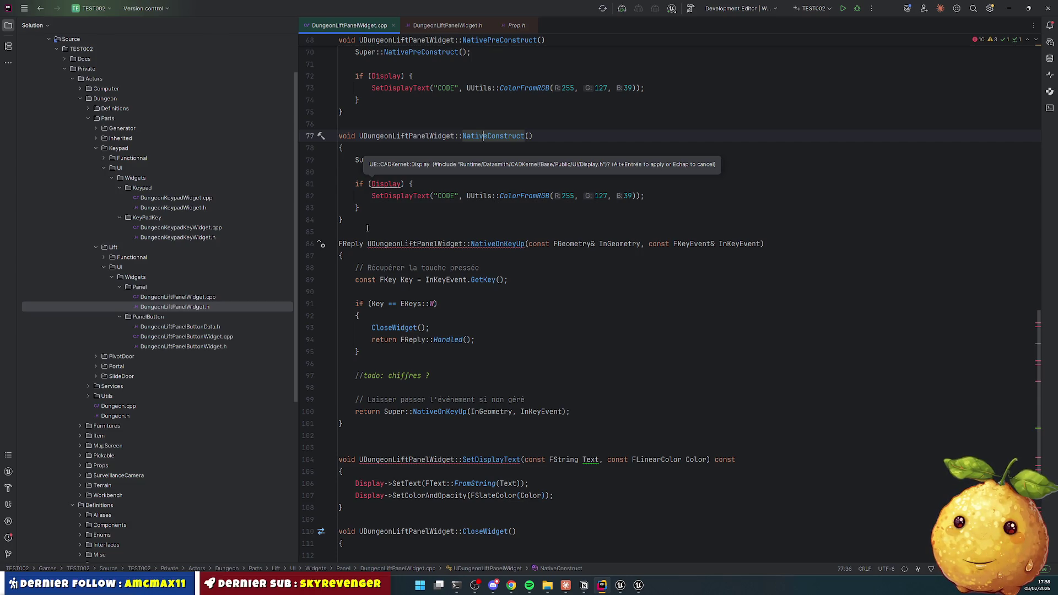
Step: Add a //todo: comment above NativeOnKeyUp asking whether to handle it per widget or via a manager
right_click(500, 243)
left_click(524, 246)
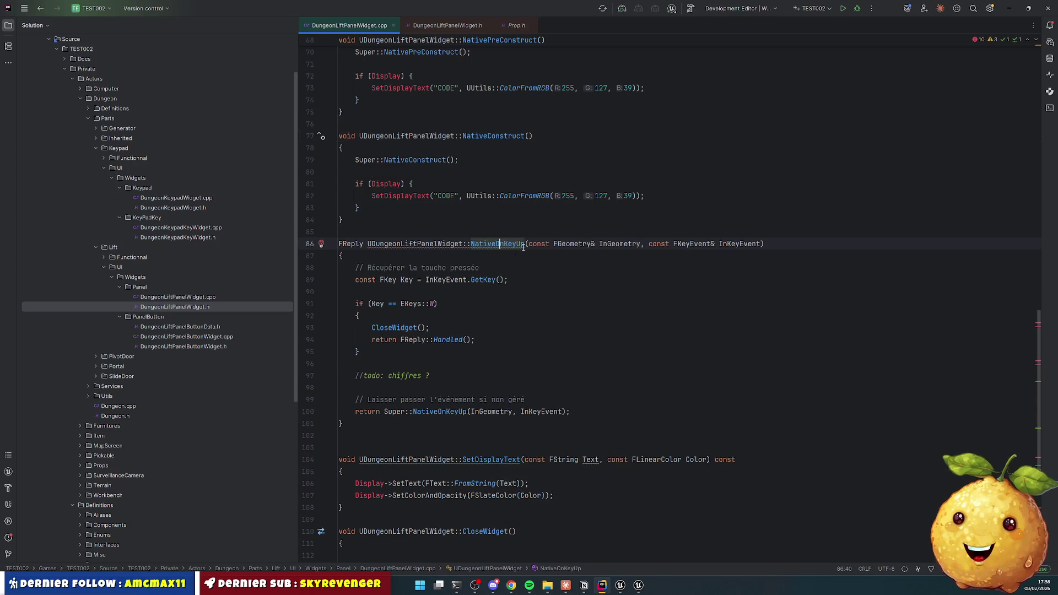
left_click(455, 260)
key("ctrl+alt+Return")
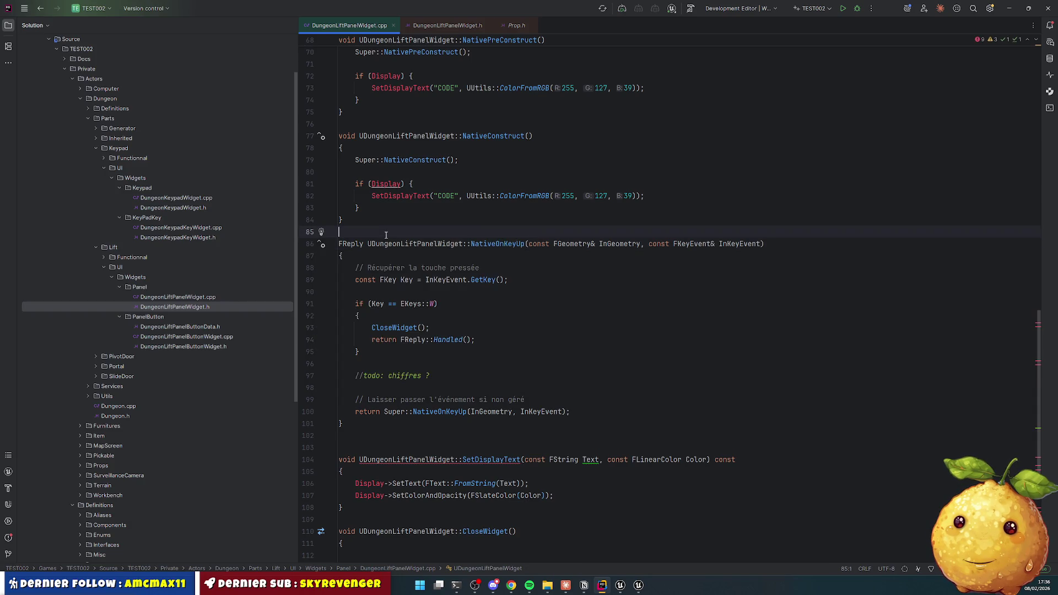
type("//t")
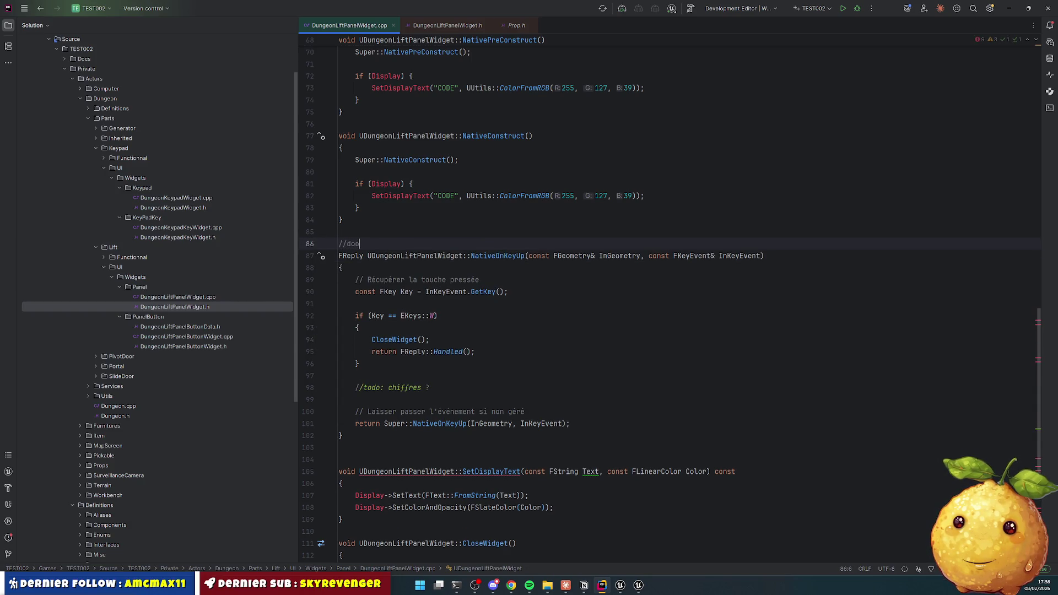
type("odo:")
left_click(541, 291)
left_click(376, 245)
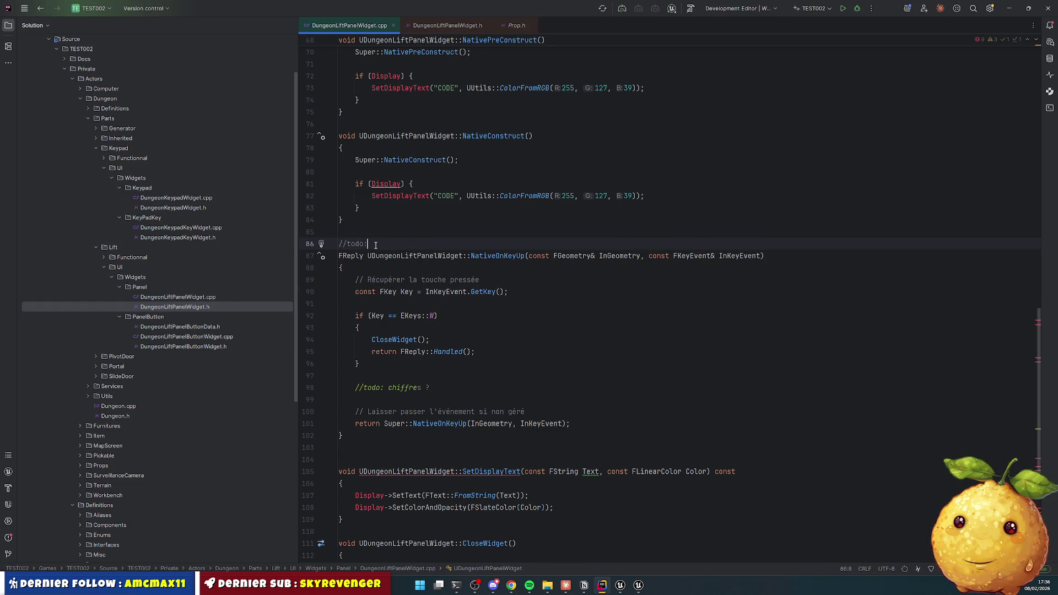
type(" à voir si")
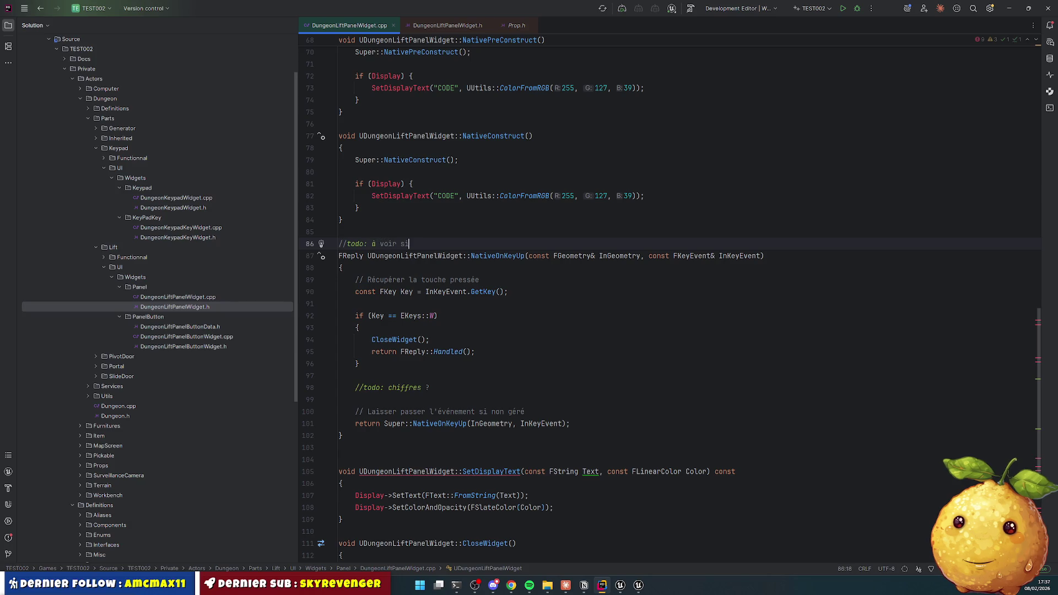
type(" on gardeca dans cha")
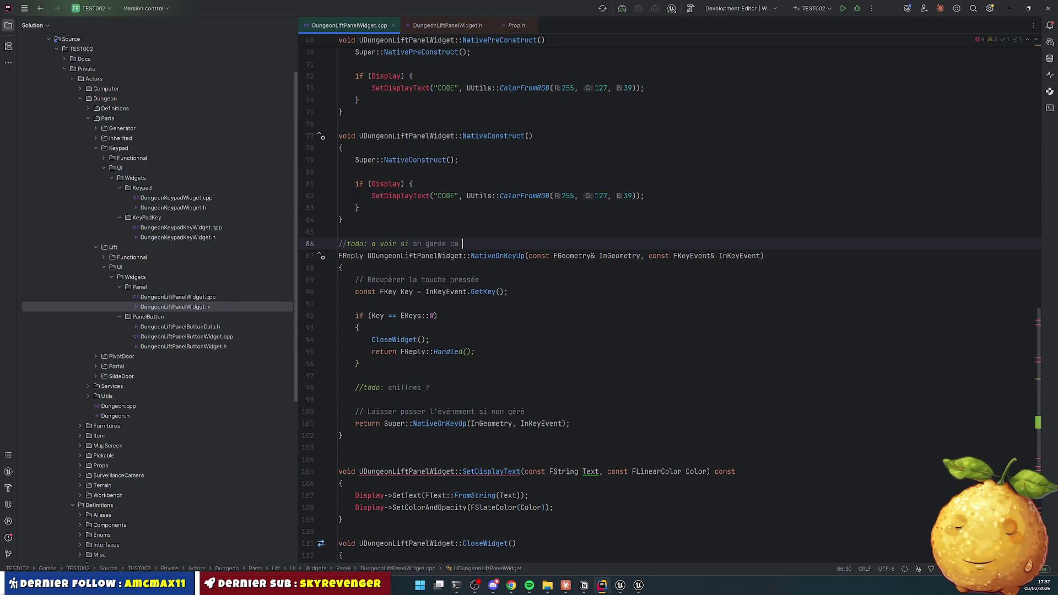
type("qie widget ")
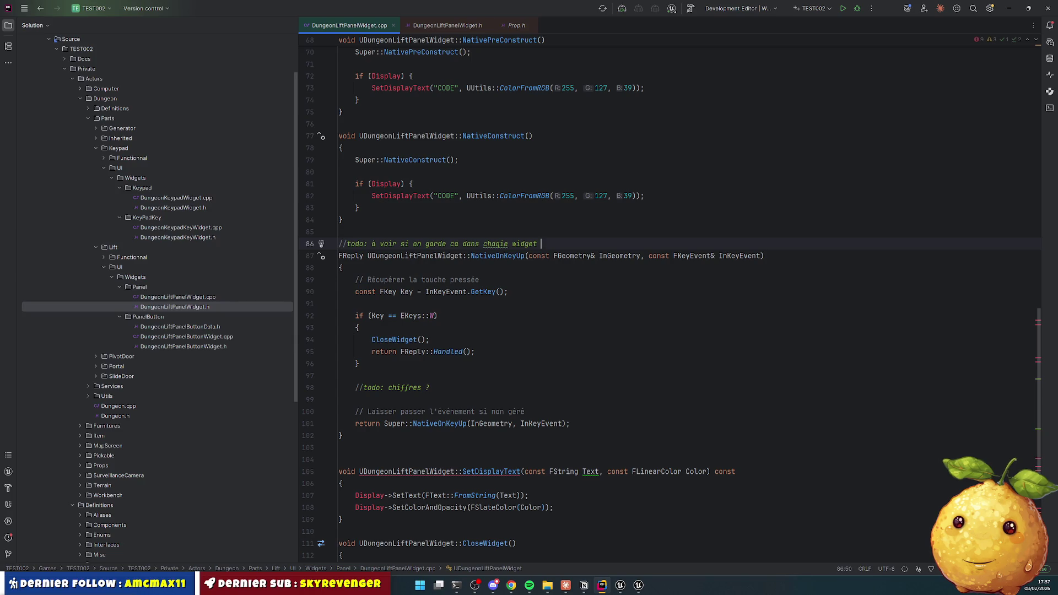
type(" ou si on le gère")
type(" avce un manager")
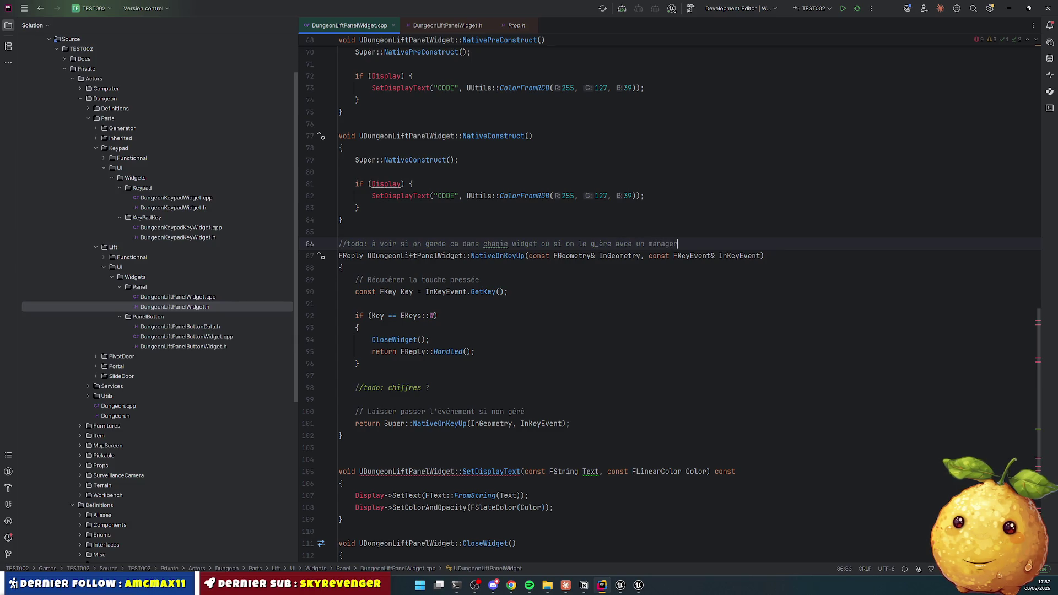
key("Down")
Step: Fix typos in the todo comment, including correcting 'avce' to 'avec'
left_click(434, 291)
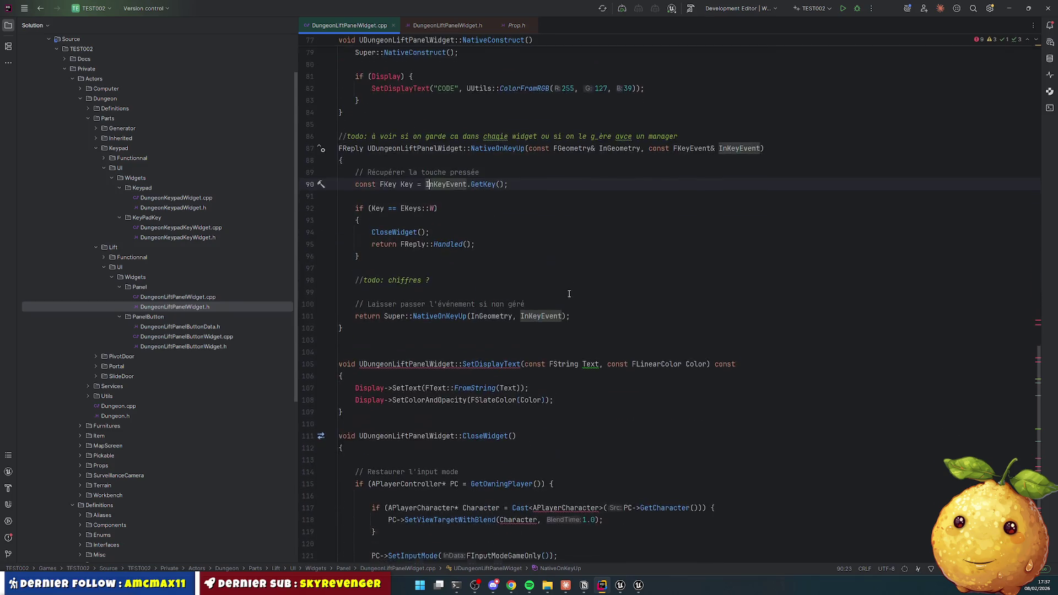
left_click(504, 243)
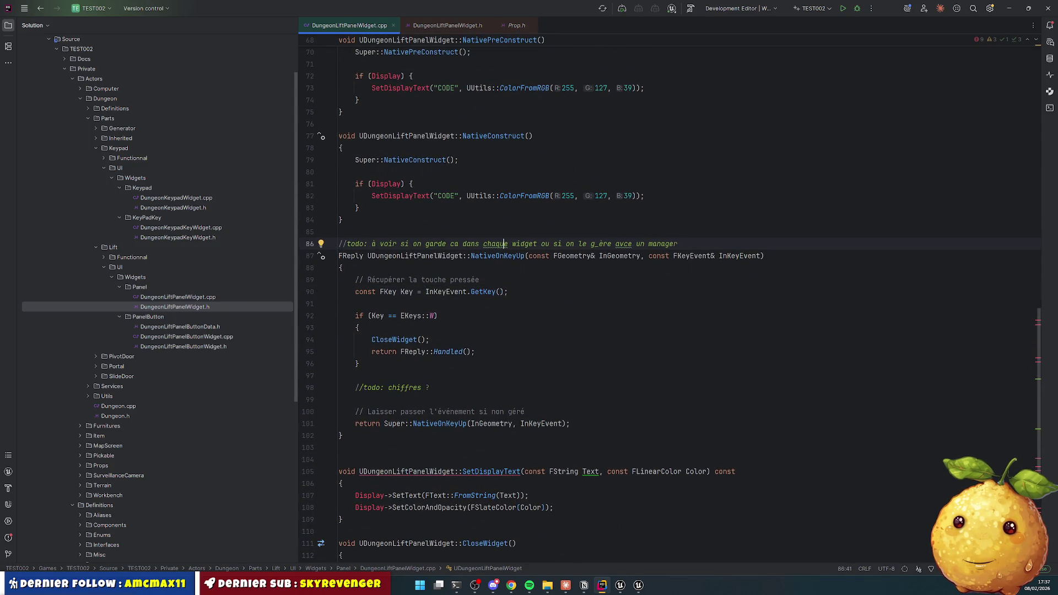
left_click(599, 243)
key("BackSpace")
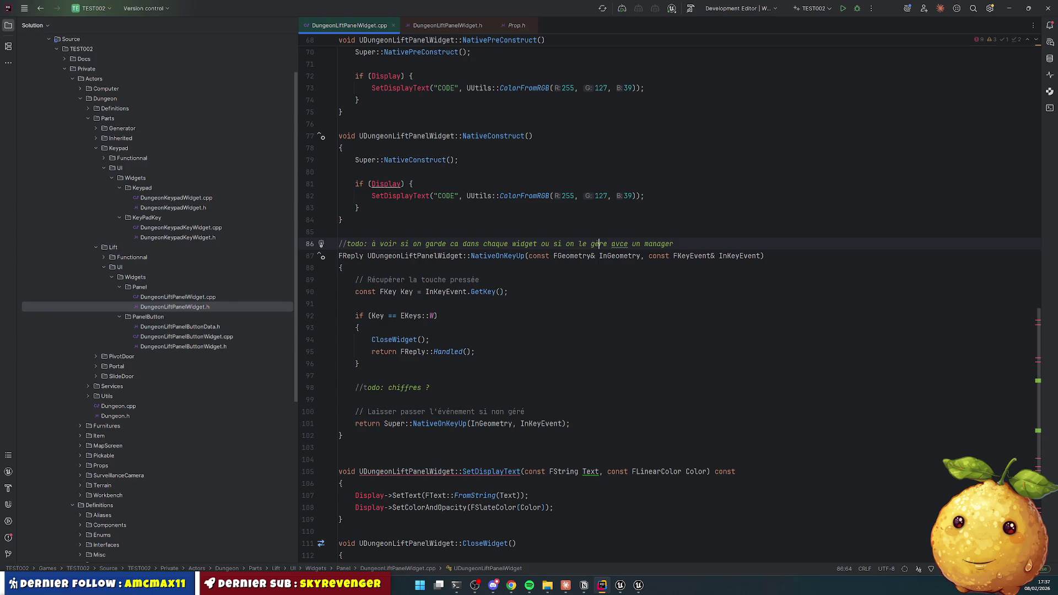
double_click(620, 243)
type("avec")
left_click(628, 256)
left_click(656, 286)
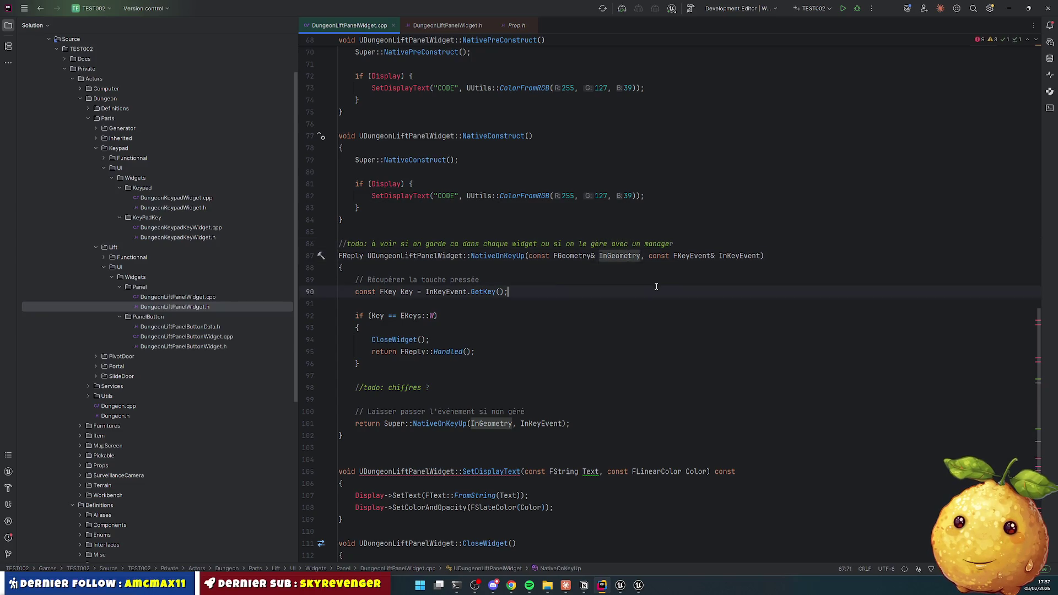
scroll(378, 292, "down", 6)
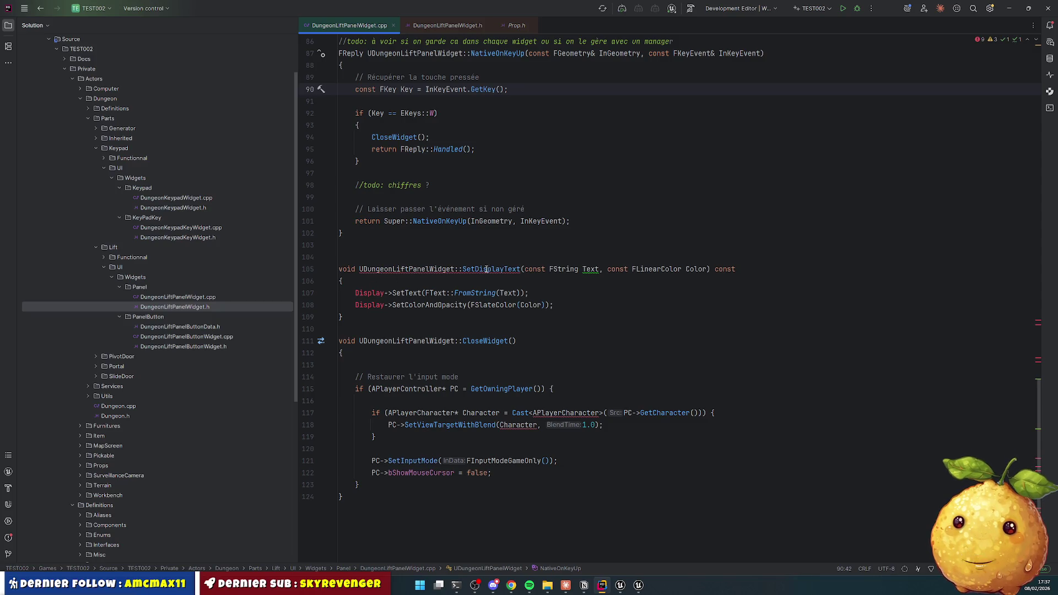
Step: Duplicate SetDisplayText into SetDisplayStageText and SetDisplaySignText
left_click_drag(466, 263, 397, 317)
key("ctrl+d")
left_click(397, 318)
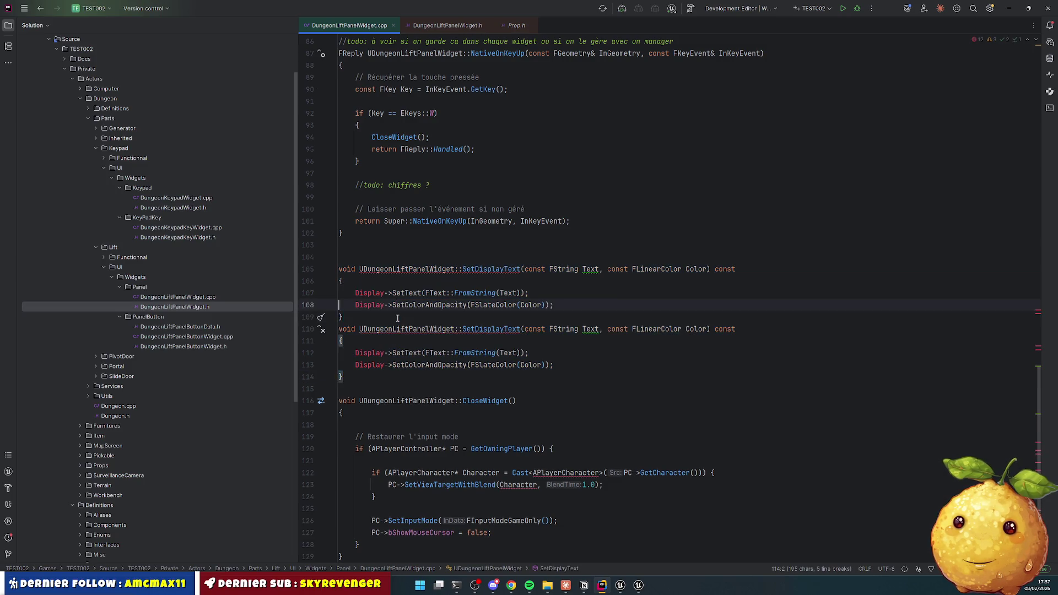
key("Return")
left_click(505, 269)
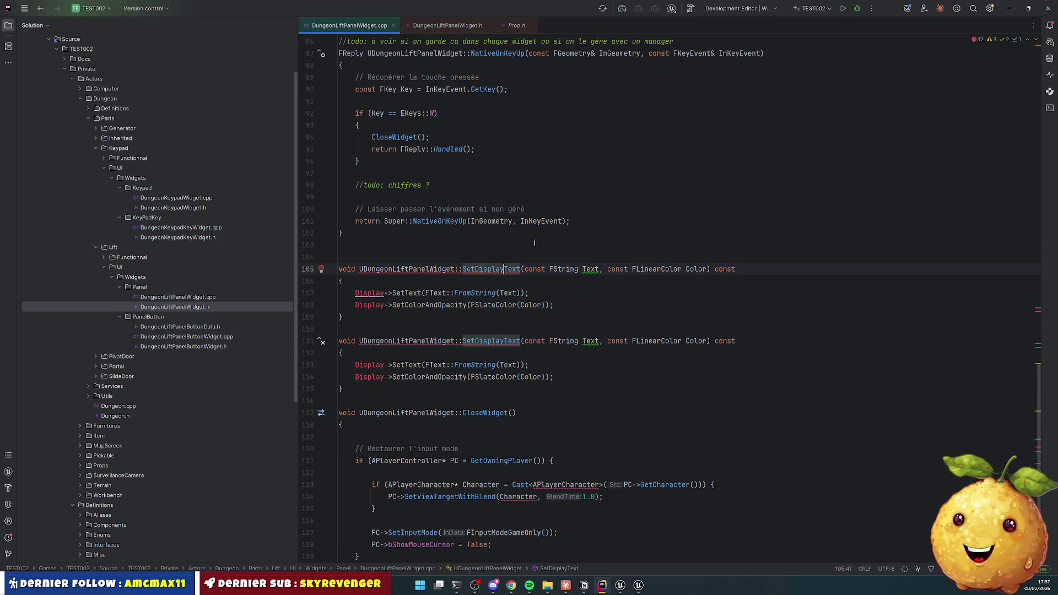
type("Stage")
key("Down")
key("Down")
key("Down")
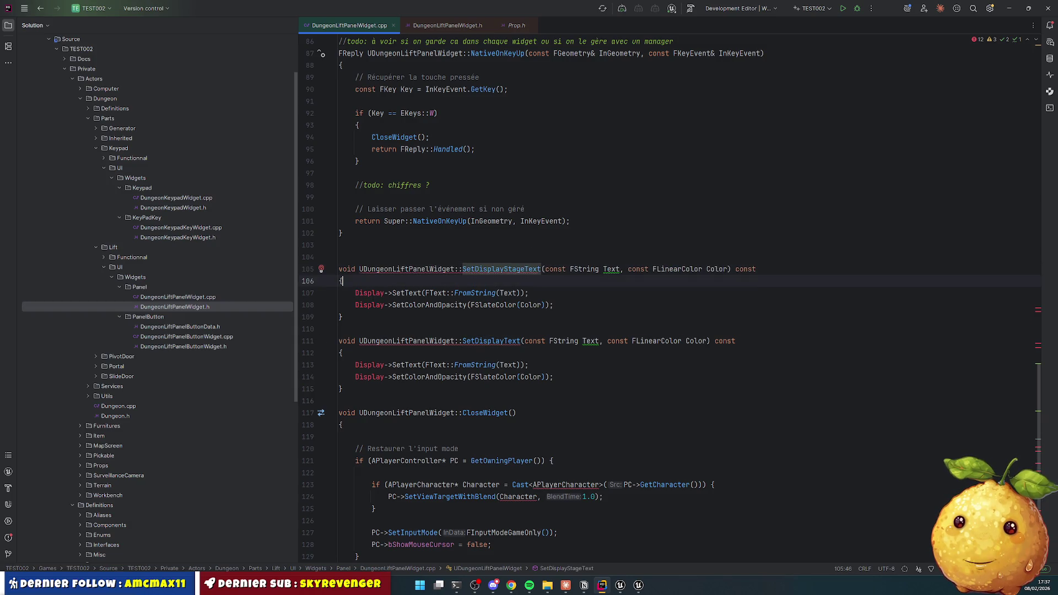
left_click(504, 341)
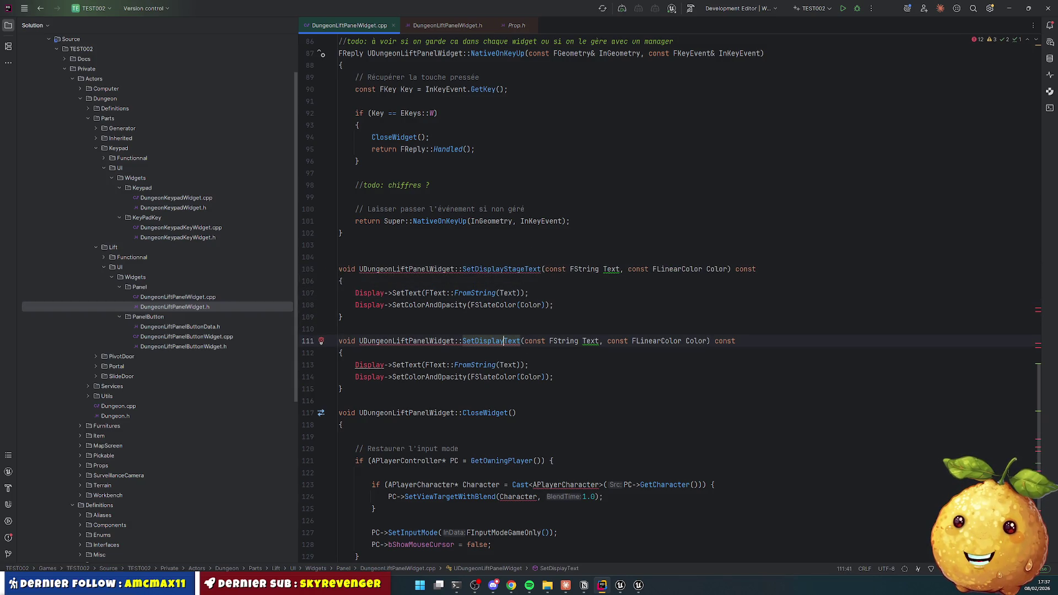
type("Sign")
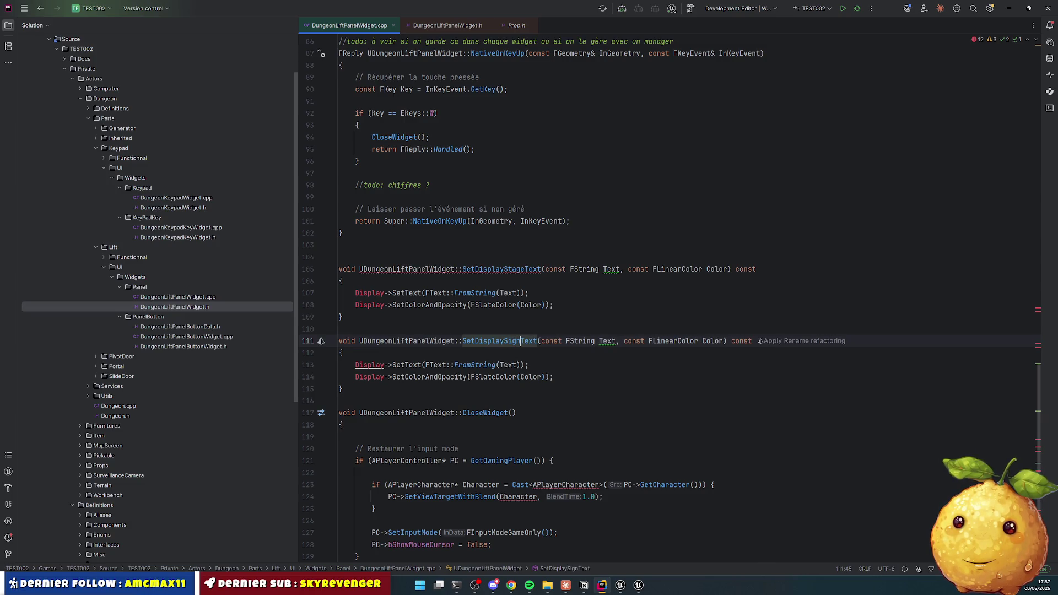
key("Down")
Step: Point SetDisplaySignText's text and colour calls at DisplaySign
left_click(384, 365)
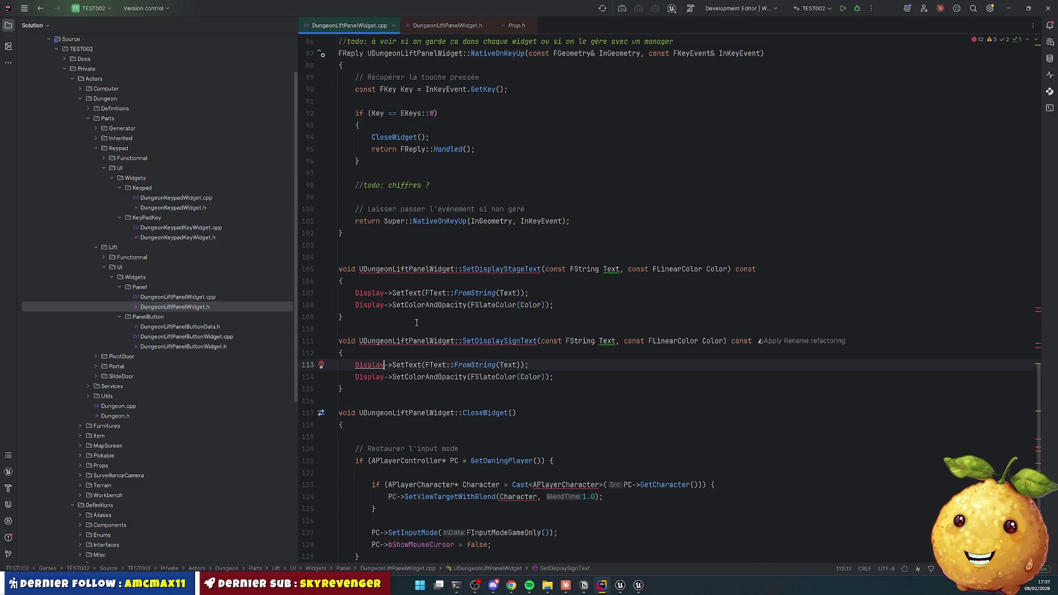
type("Sign")
key("ctrl+shift+Left")
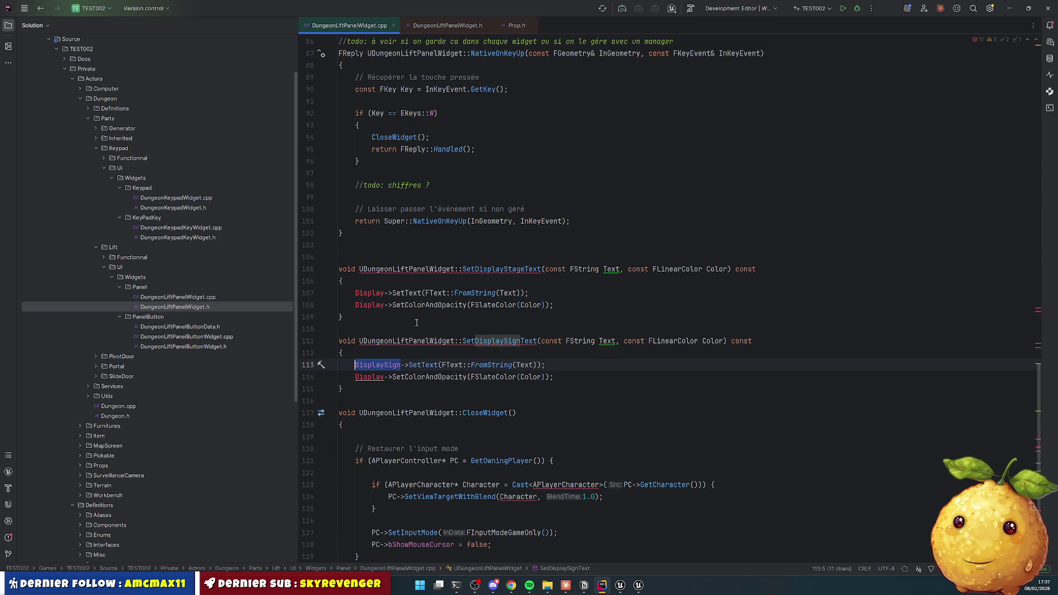
key("ctrl+c")
double_click(380, 377)
key("ctrl+v")
Step: Point SetDisplayStageText's calls on lines 107 and 108 at DisplayStage
left_click(355, 292)
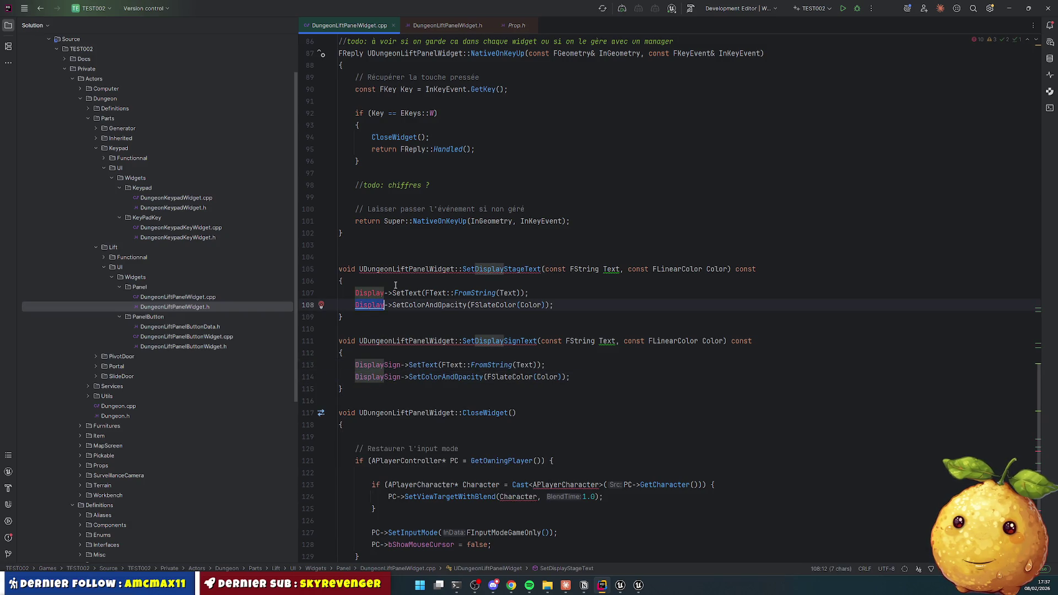
type("Stage")
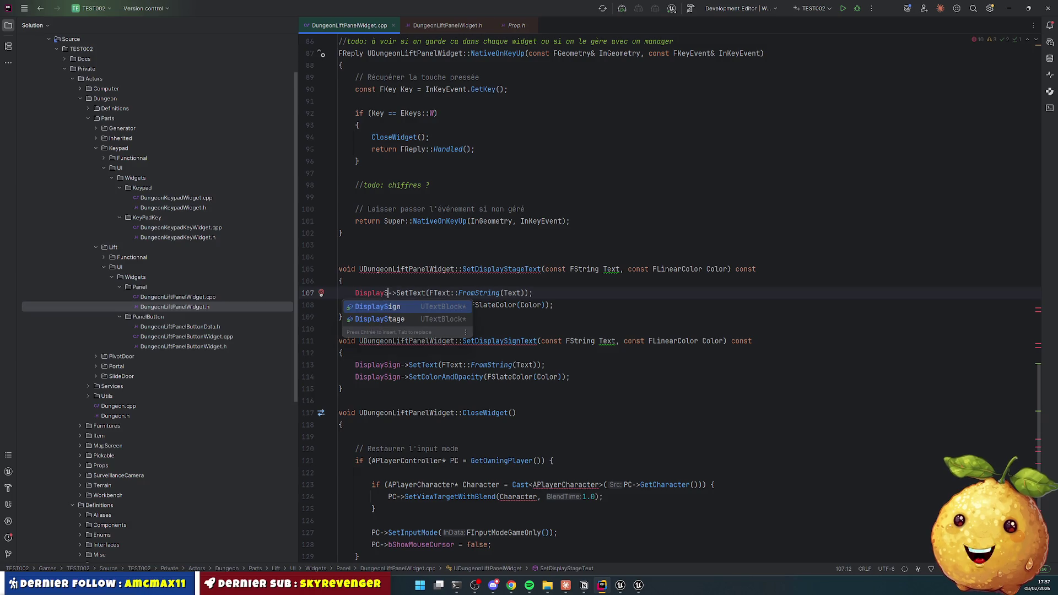
key("ctrl+shift+Left")
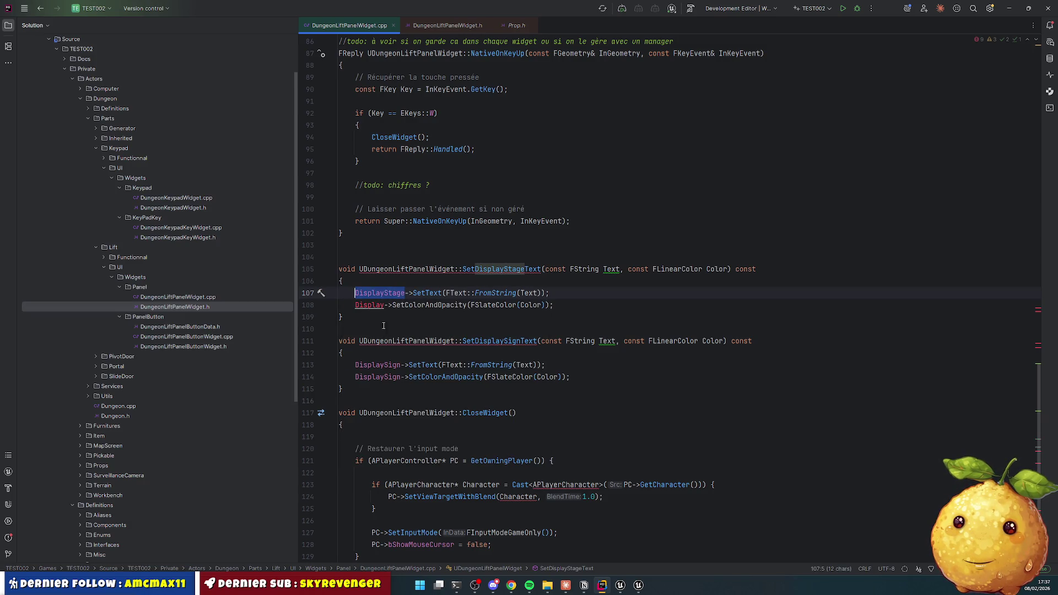
key("ctrl+c")
double_click(370, 305)
key("ctrl+v")
key("Down")
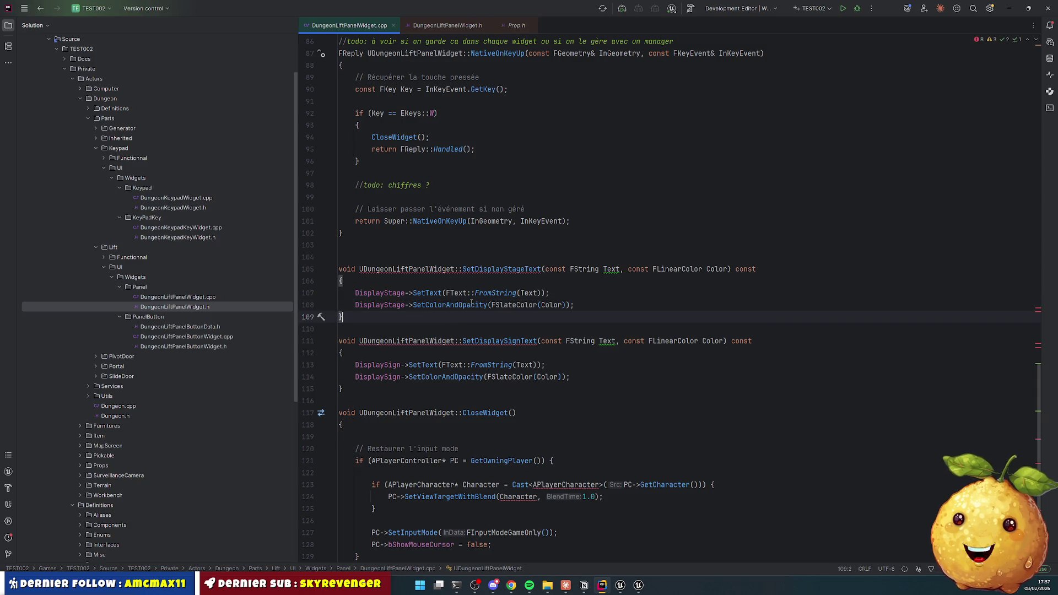
mouse_move(472, 303)
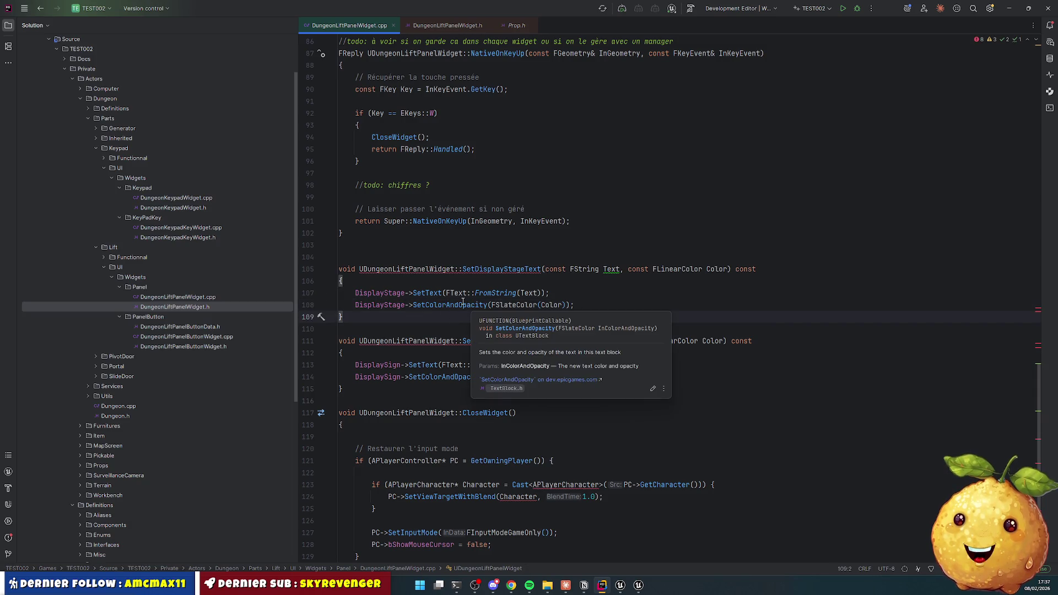
left_click(487, 305)
mouse_move(579, 266)
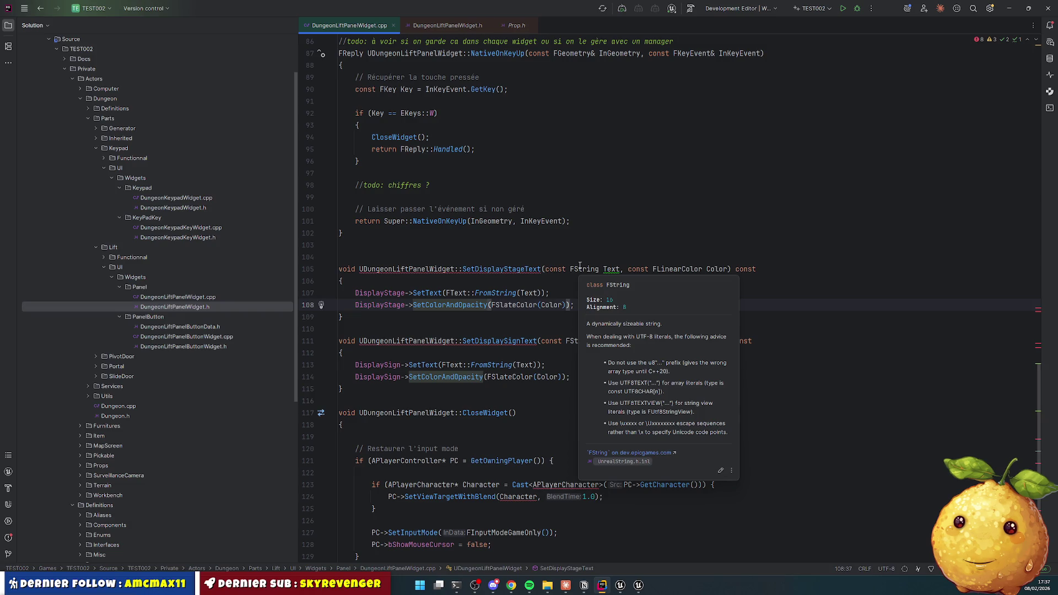
Step: Delete both SetColorAndOpacity calls and the FLinearColor Color parameters from both setters
key("ctrl+y")
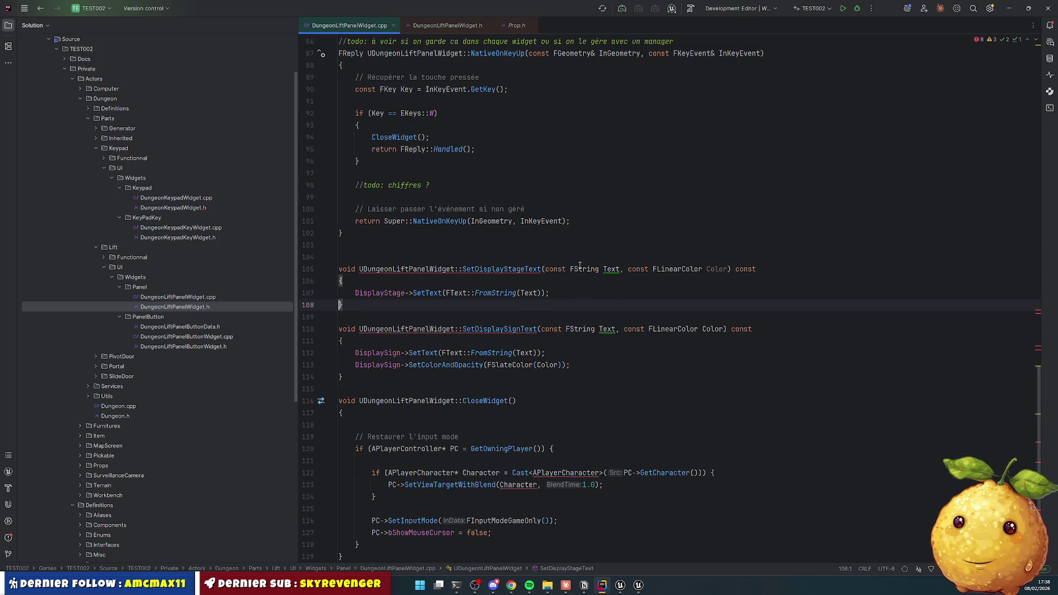
key("Down")
key("Down")
key("Down")
key("ctrl+y")
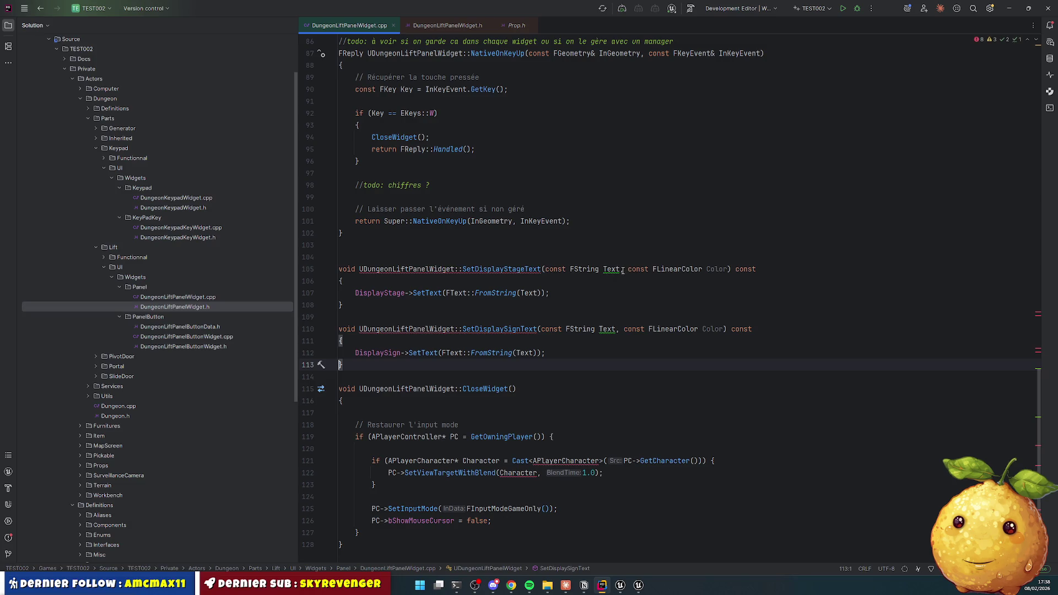
left_click(623, 269)
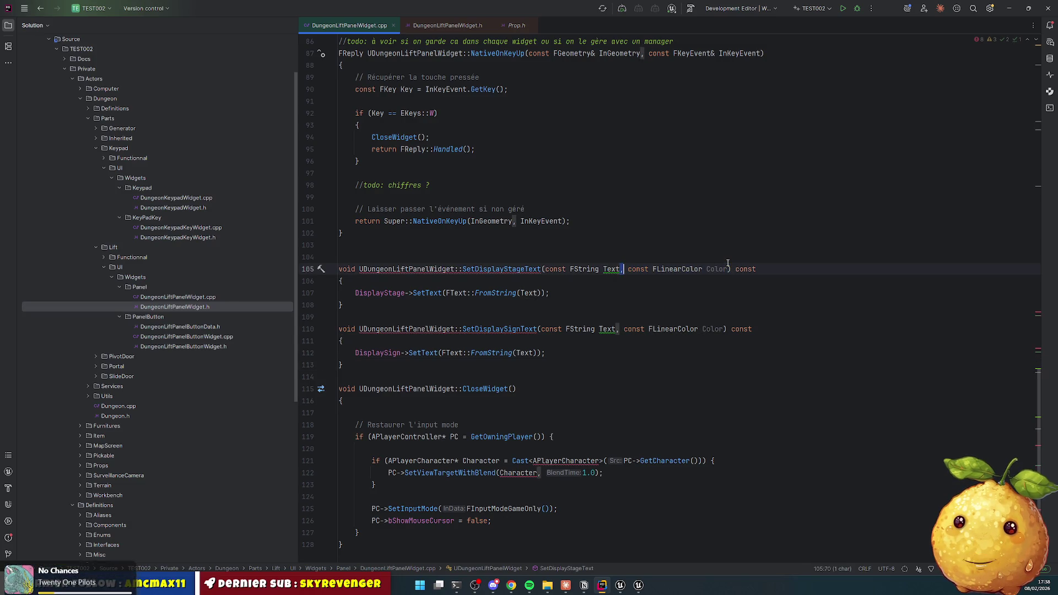
left_click(728, 265, "shift")
key("BackSpace")
key("Down")
key("Down")
key("Down")
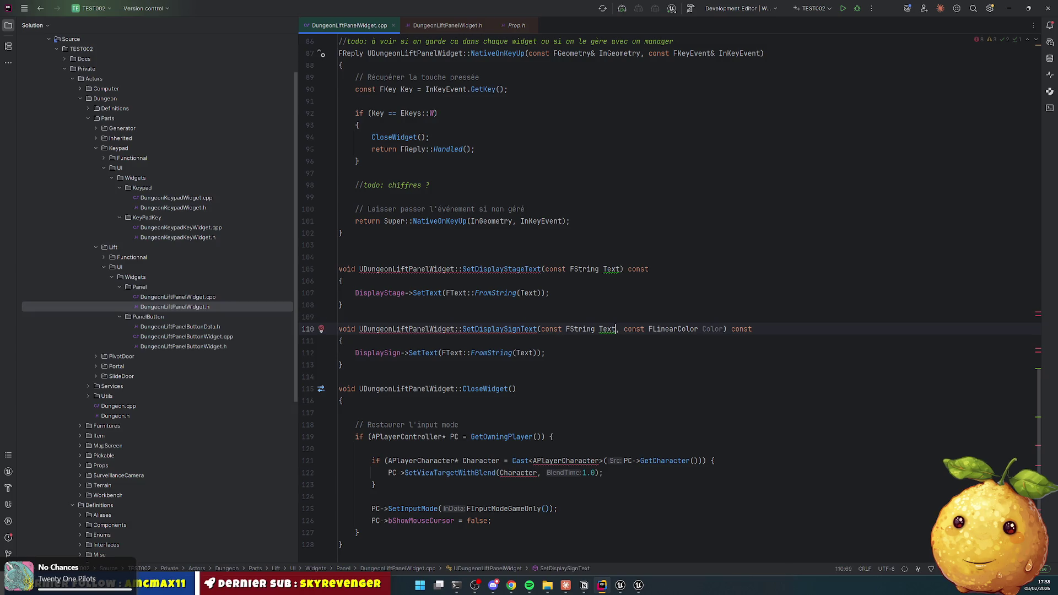
key("ctrl+shift+Right")
key("ctrl+shift+Right")
key("ctrl+shift+Right")
key("BackSpace")
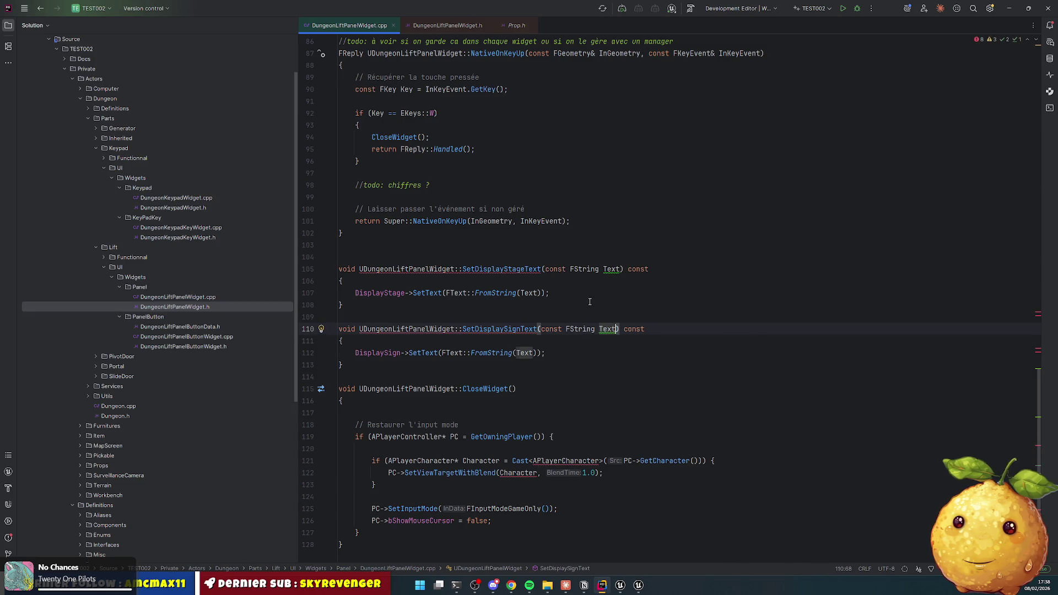
Step: Create the matching header declaration for SetDisplaySignText
left_click(508, 269)
right_click(508, 269)
key("Escape")
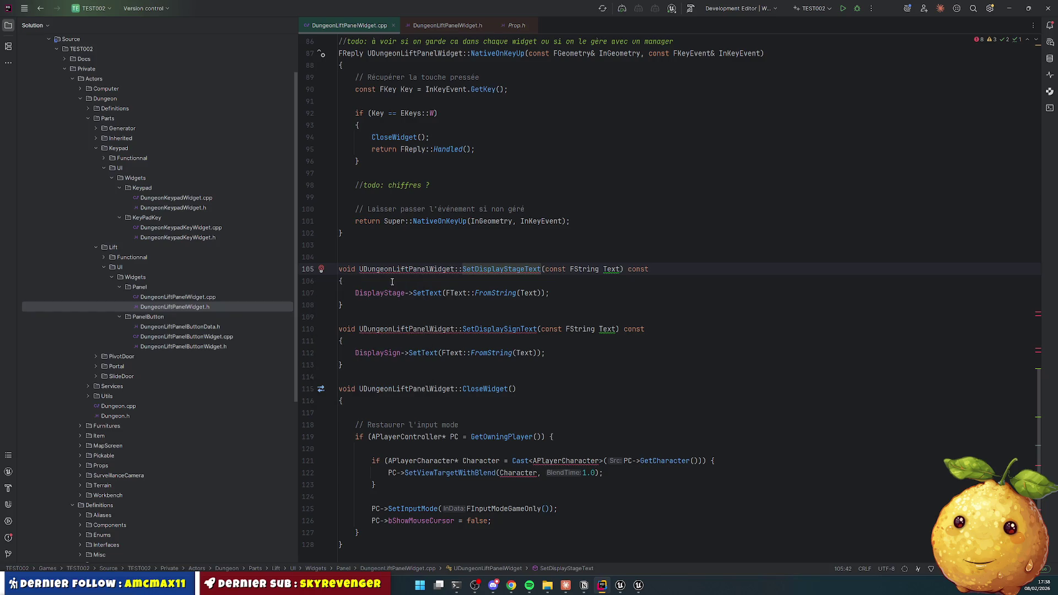
right_click(496, 329)
left_click(507, 326)
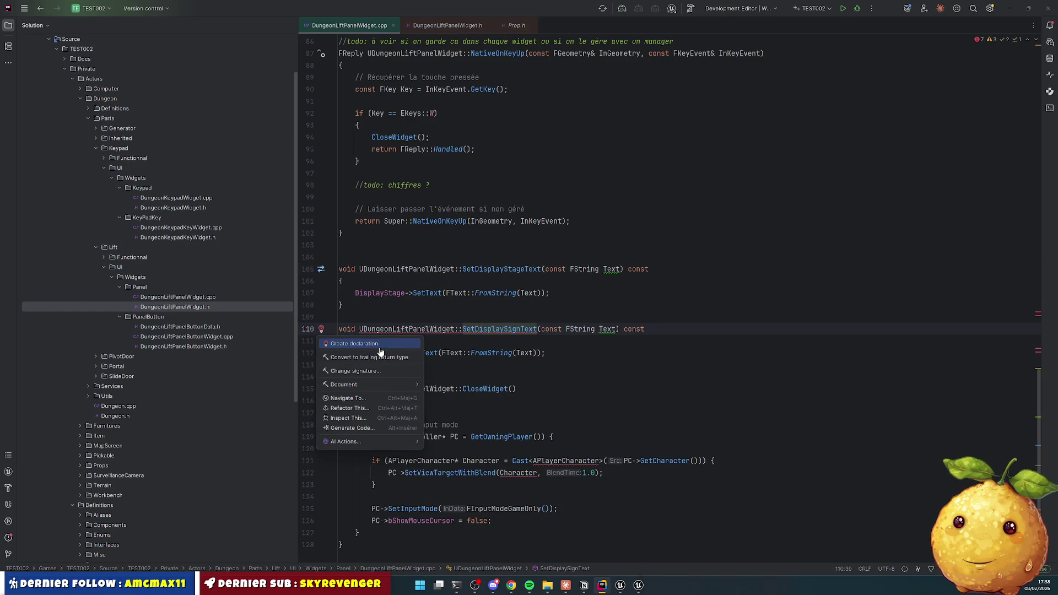
left_click(379, 347)
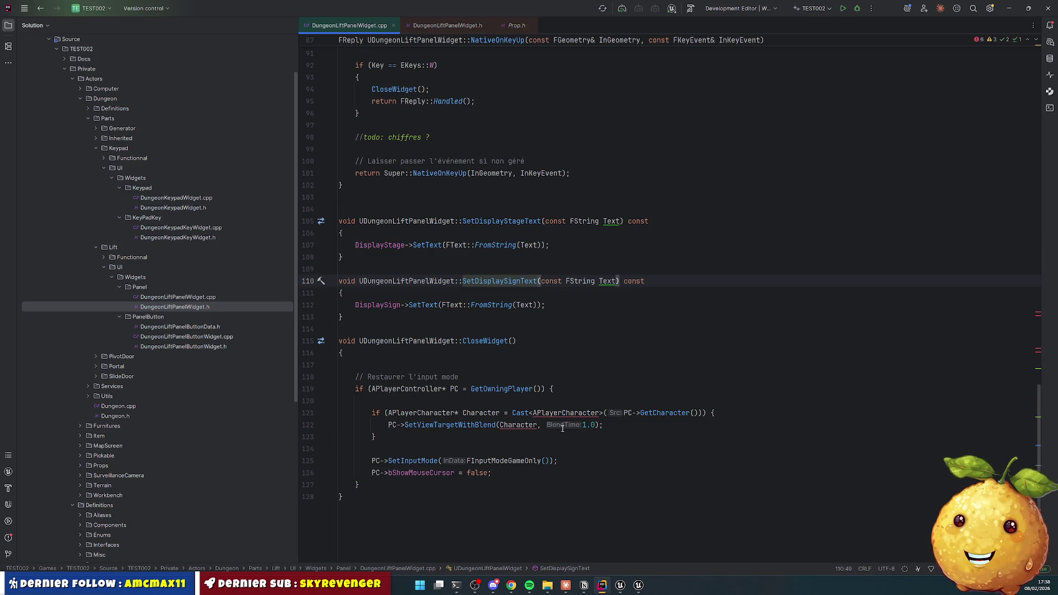
Step: Delete the '// Restaurer l'input mode' comment line in CloseWidget
left_click(600, 413)
key("ctrl+space")
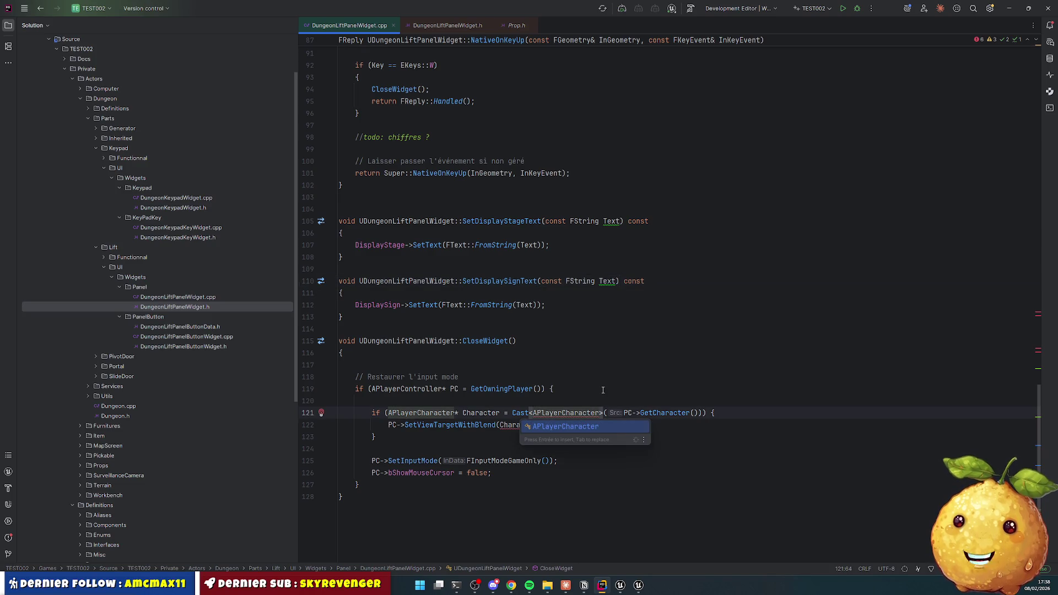
key("Return")
key("Up")
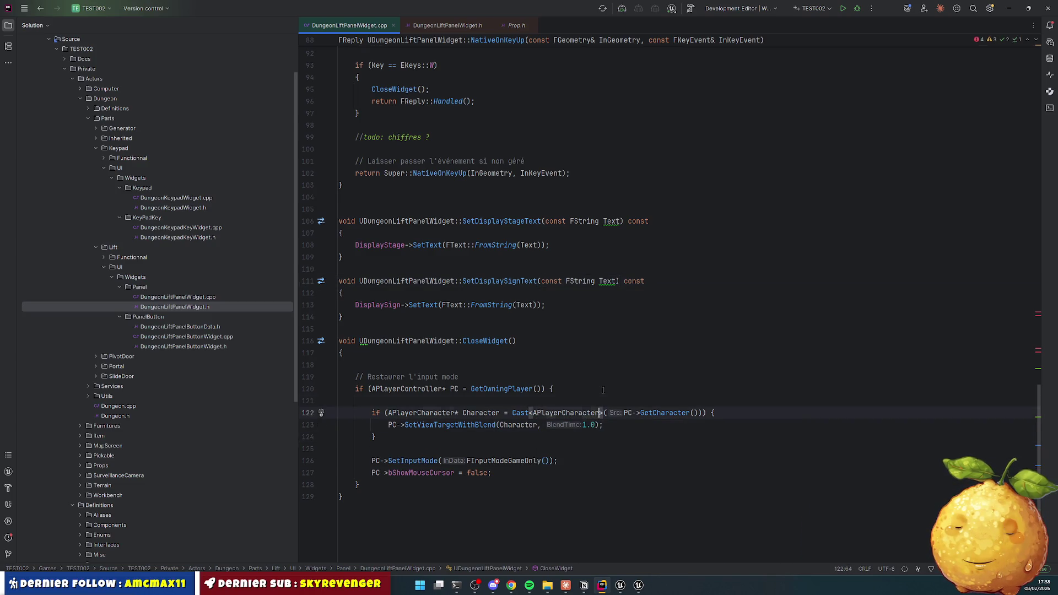
key("Down")
key("Down")
key("Down")
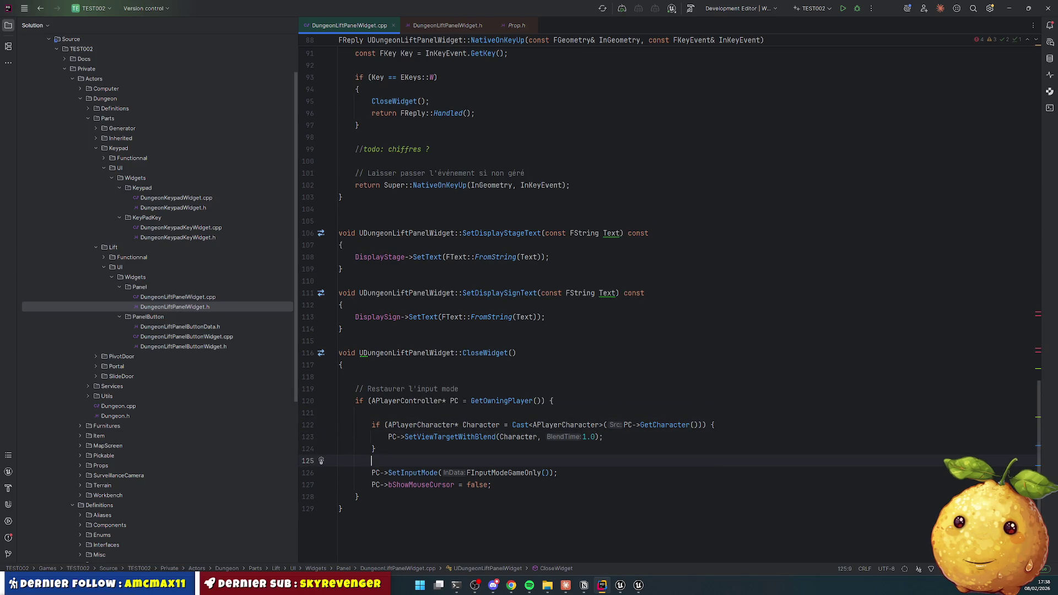
key("Down")
key("Up")
key("Up")
key("Up")
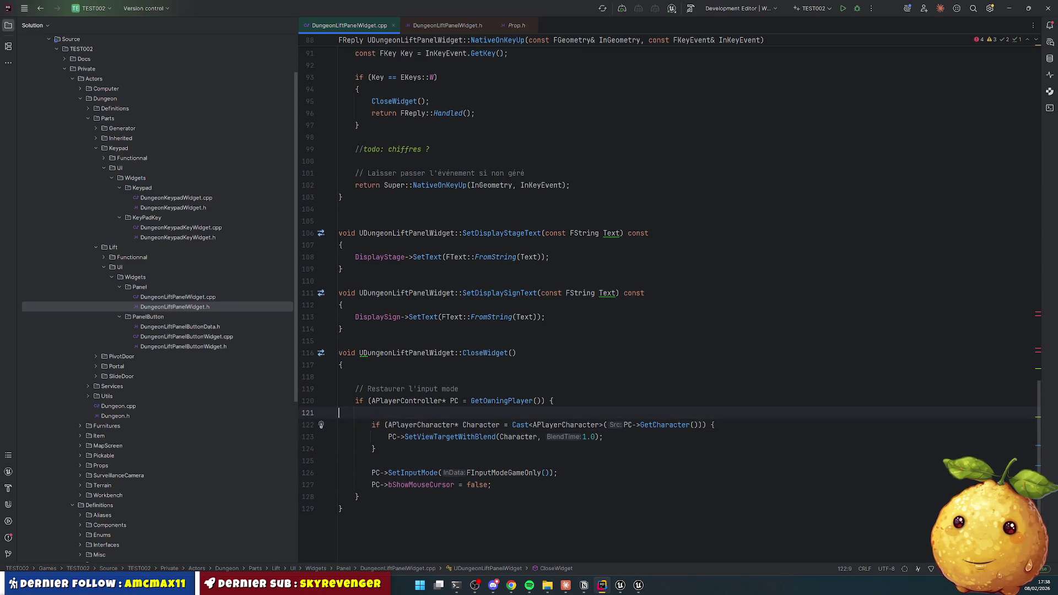
key("ctrl+y")
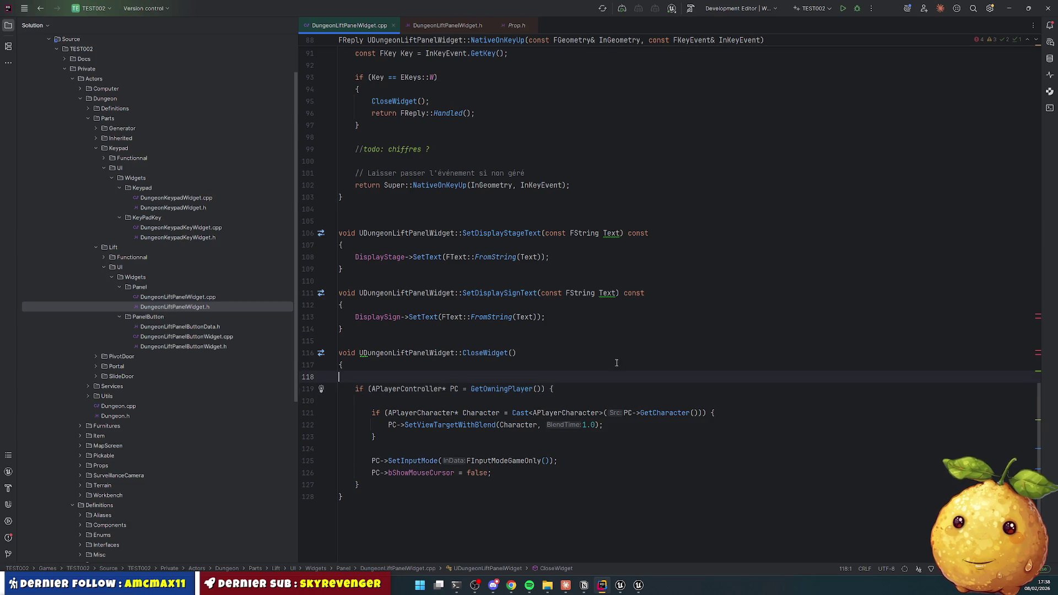
Step: Autocomplete the unresolved Display in NativeConstruct's if check to DisplayStage
scroll(513, 342, "up", 5)
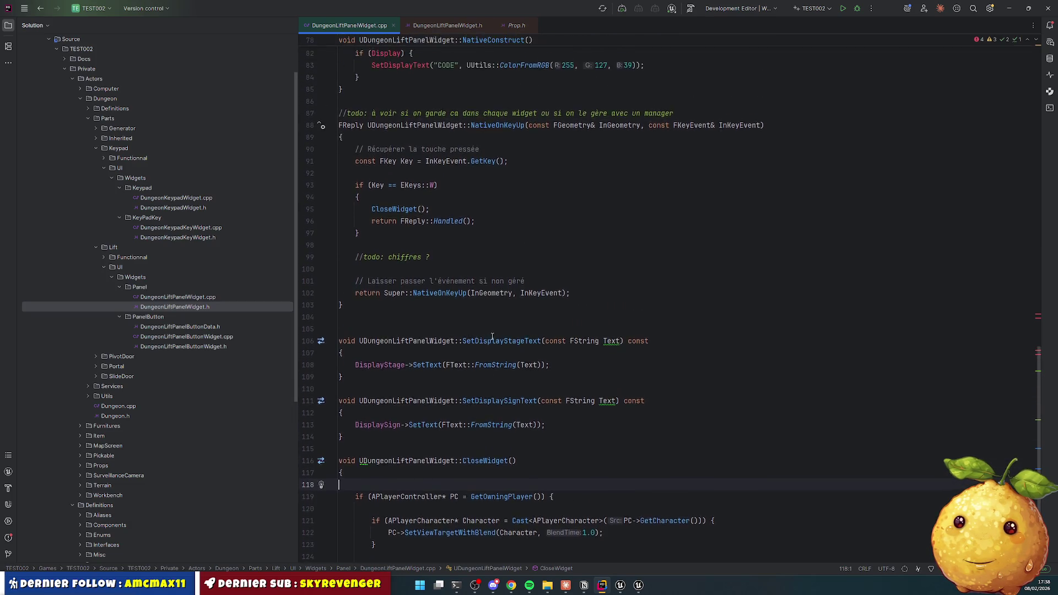
scroll(496, 200, "up", 4)
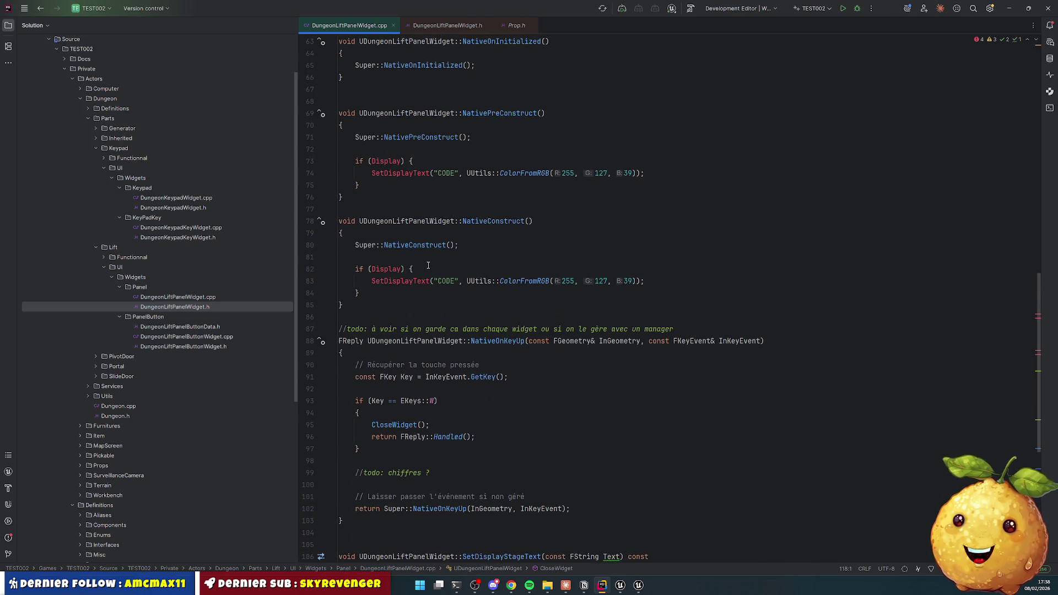
mouse_move(400, 269)
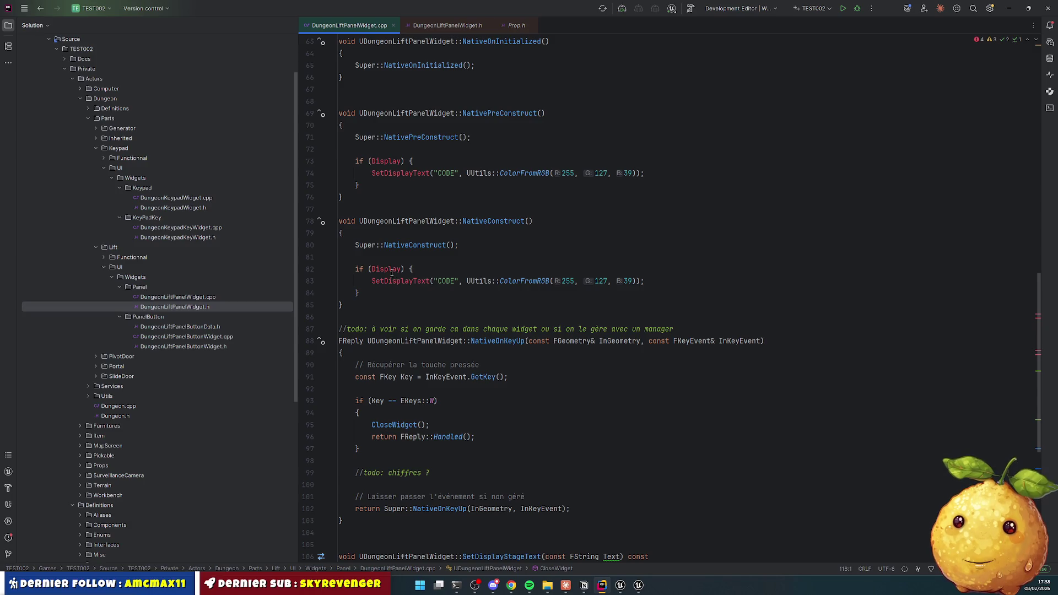
left_click(402, 269)
key("ctrl+space")
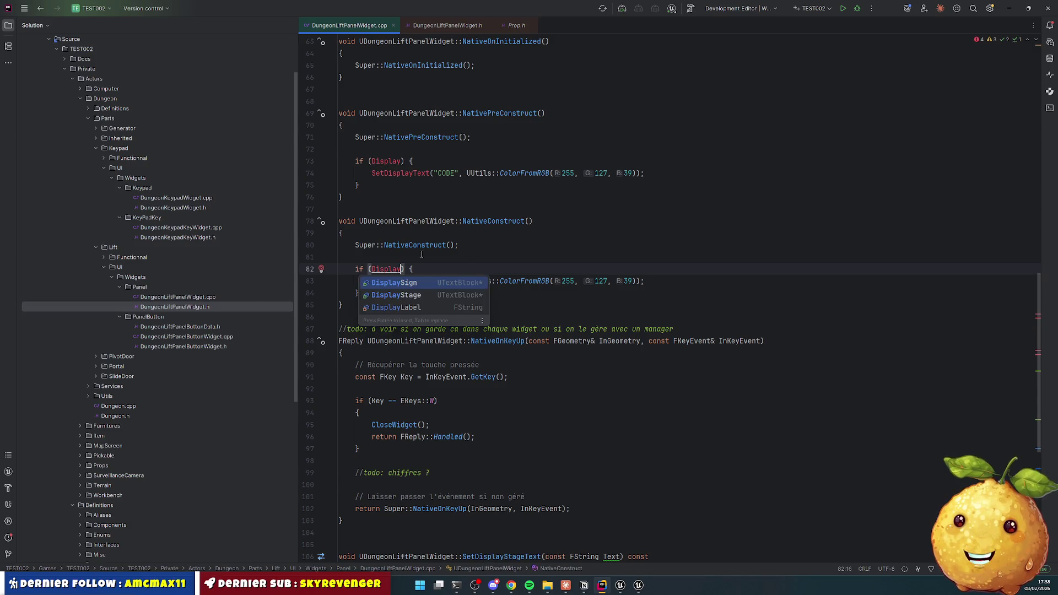
key("ctrl+space")
key("Down")
key("Return")
key("End")
key("Down")
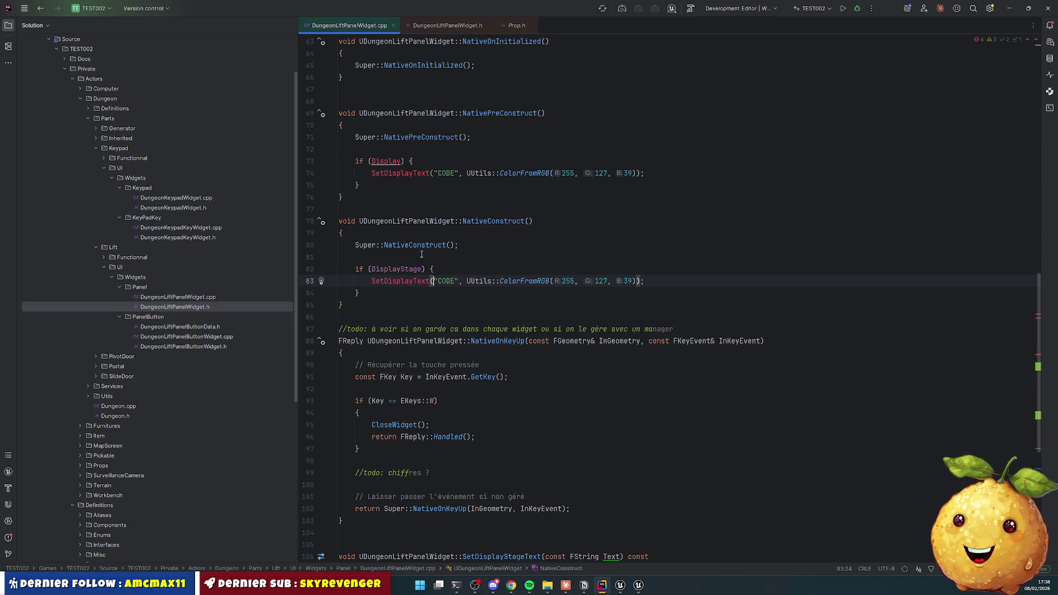
Step: Change the DisplayStage call to SetDisplayStageText("?"), removing the colour argument
key("Right")
key("ctrl+shift+Right")
type("?")
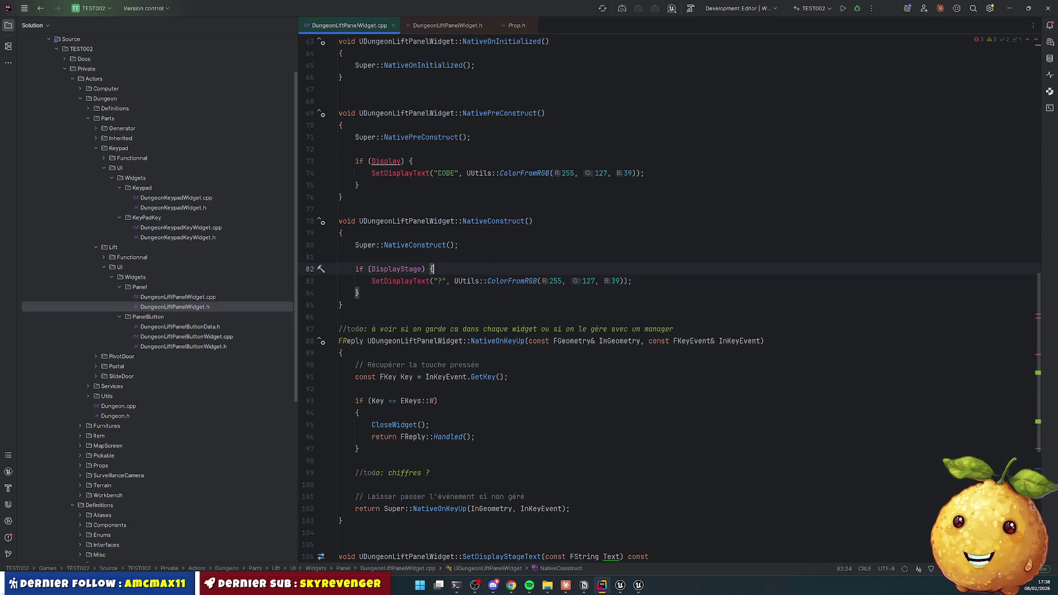
key("Left")
key("Left")
key("Left")
key("Left")
key("Left")
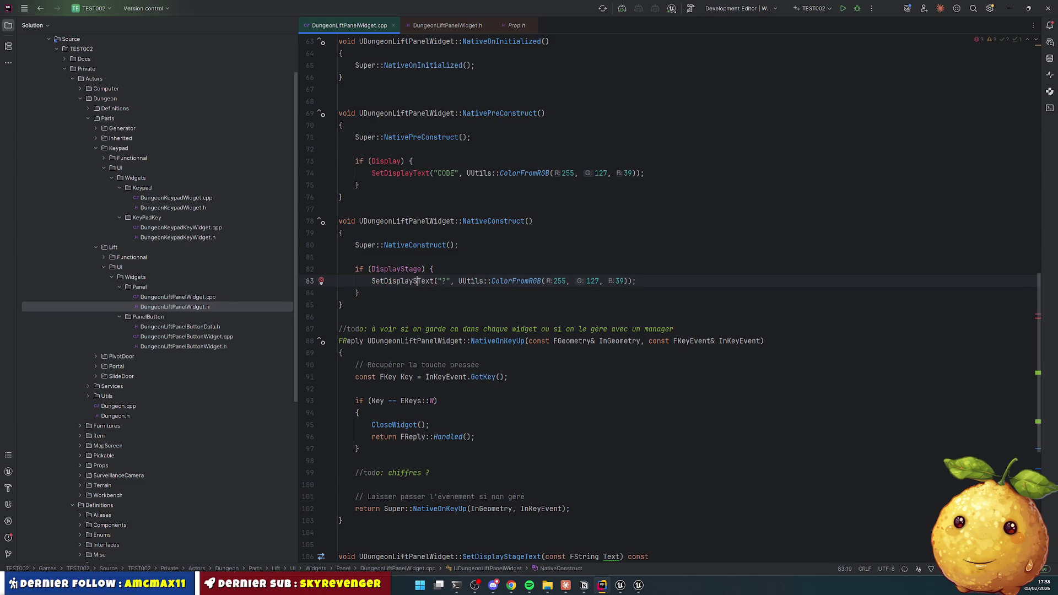
key("ctrl+space")
key("Return")
key("ctrl+shift+Right")
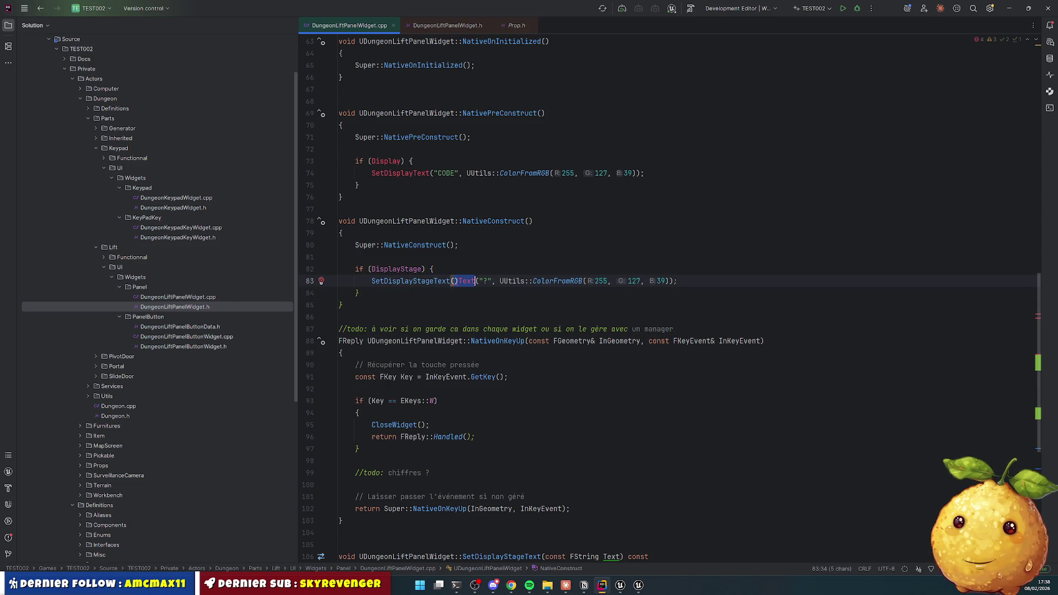
key("Delete")
key("Delete")
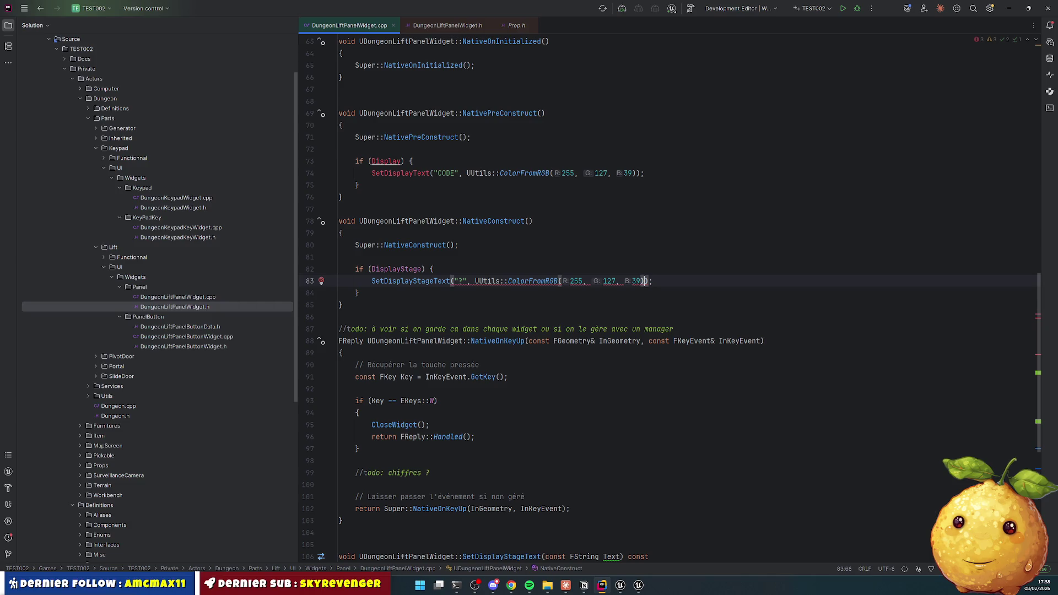
key("shift+Left")
key("shift+Left")
key("shift+Left")
key("ctrl+shift+Left")
key("ctrl+shift+Left")
key("ctrl+shift+Left")
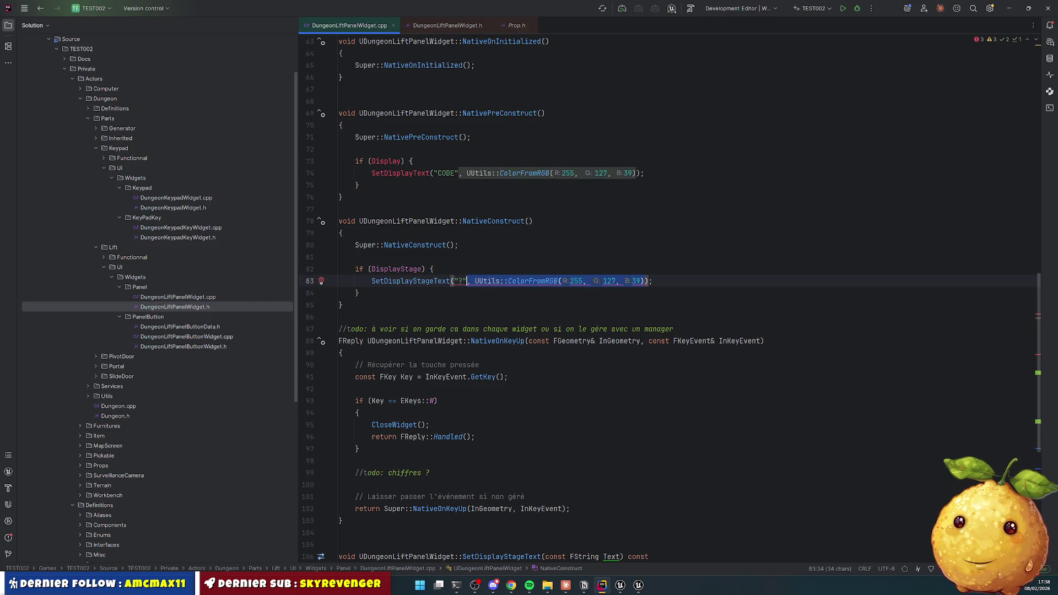
key("Delete")
Step: Duplicate the DisplayStage check into a DisplaySign check that calls SetDisplaySignText
key("Down")
key("End")
key("shift+Up")
key("shift+Up")
key("shift+Up")
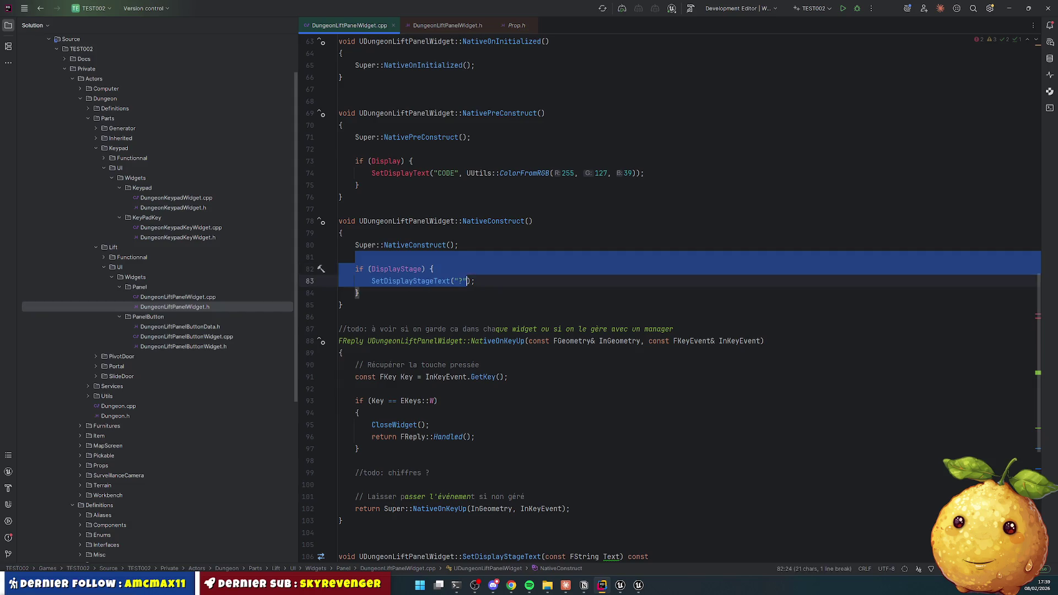
key("ctrl+d")
key("Left")
key("Down")
key("End")
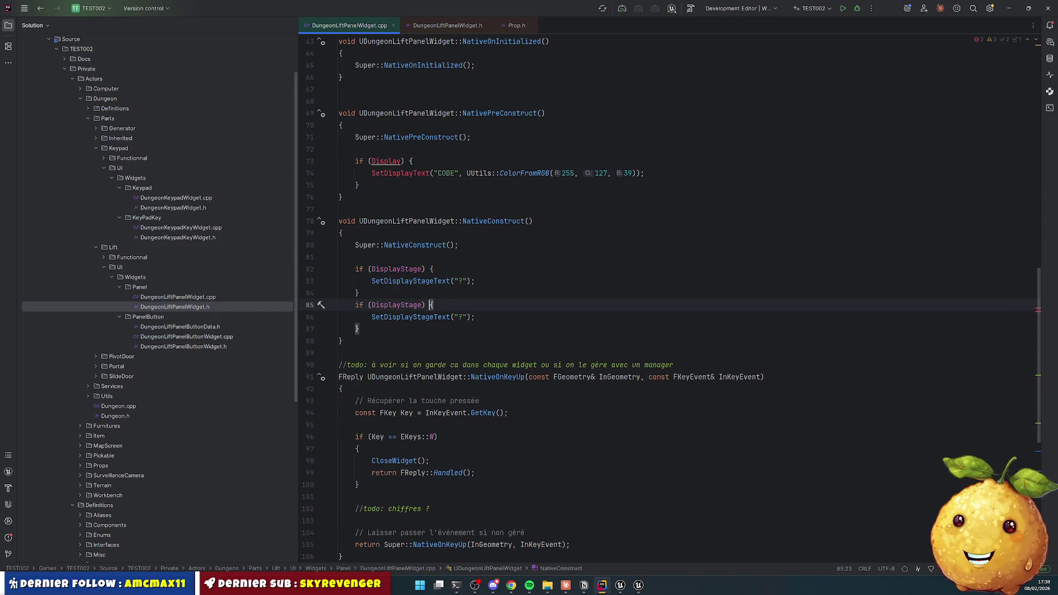
key("Left")
key("Left")
key("Left")
key("Delete")
key("Delete")
key("Delete")
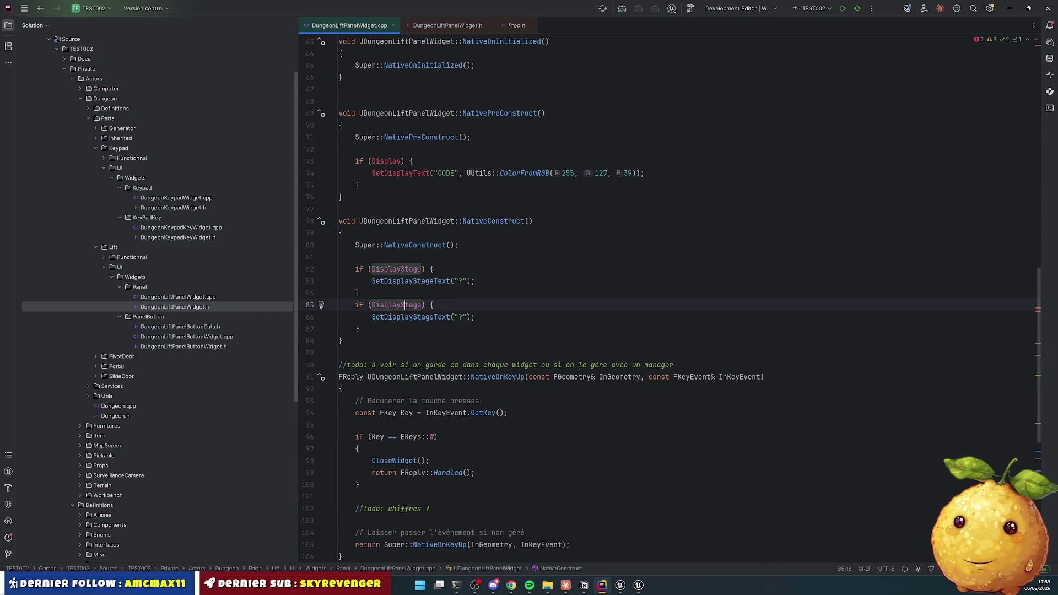
key("BackSpace")
key("Down")
key("Return")
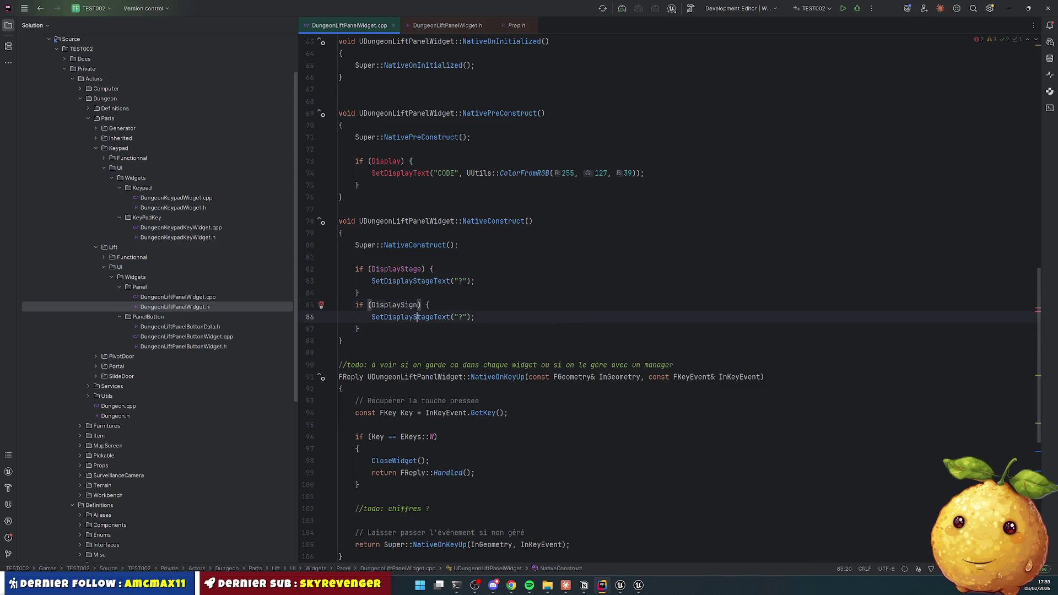
key("Down")
type("S")
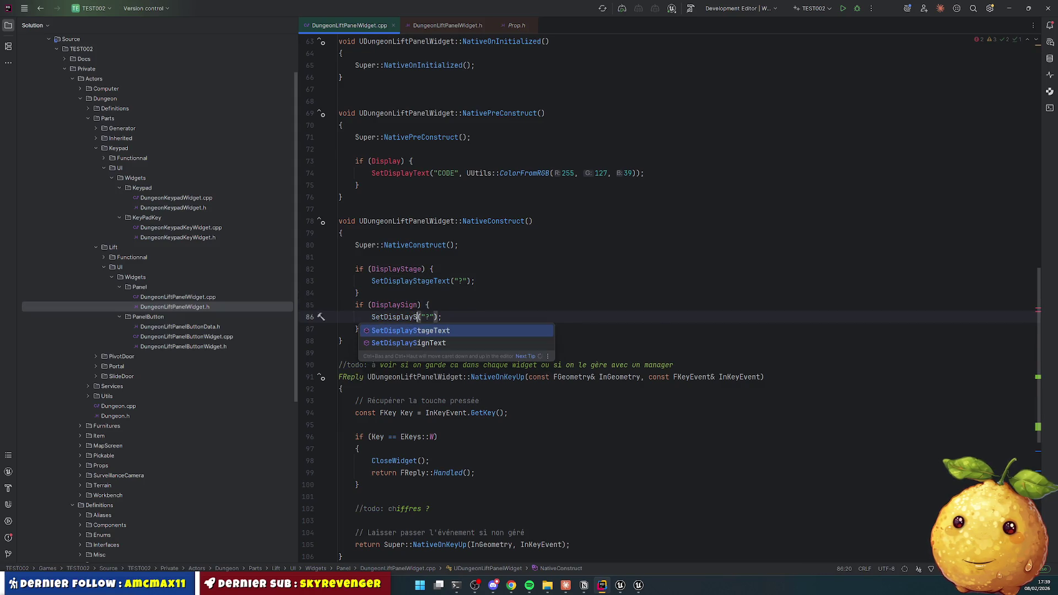
key("Down")
key("Return")
key("Right")
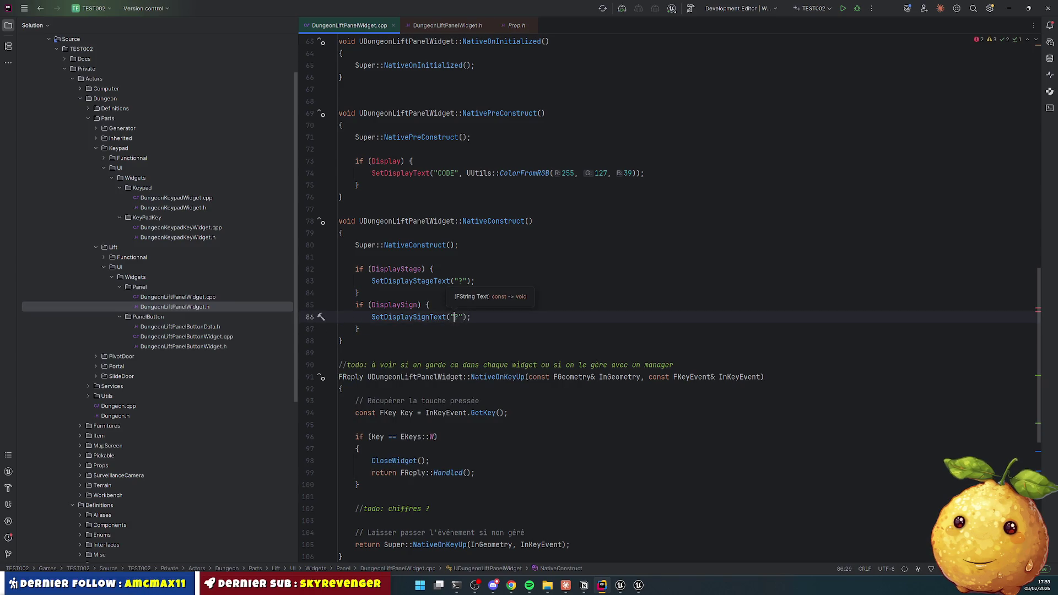
Step: Select the ▲ symbol in the Triangles table of Unicode symbols
left_click(565, 585)
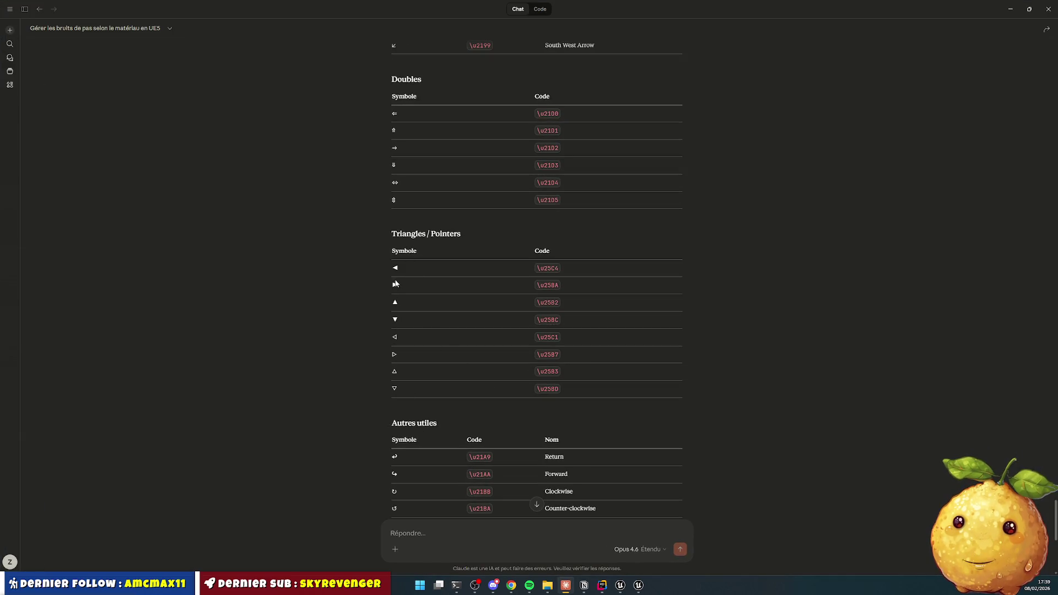
left_click_drag(394, 302, 394, 252)
left_click(403, 306)
mouse_move(403, 306)
left_mouse_down()
mouse_move(394, 253)
mouse_move(395, 302)
left_mouse_up()
Step: Paste ▲ as the sign text in the SetDisplaySignText call
key("ctrl+c")
key("alt+Tab")
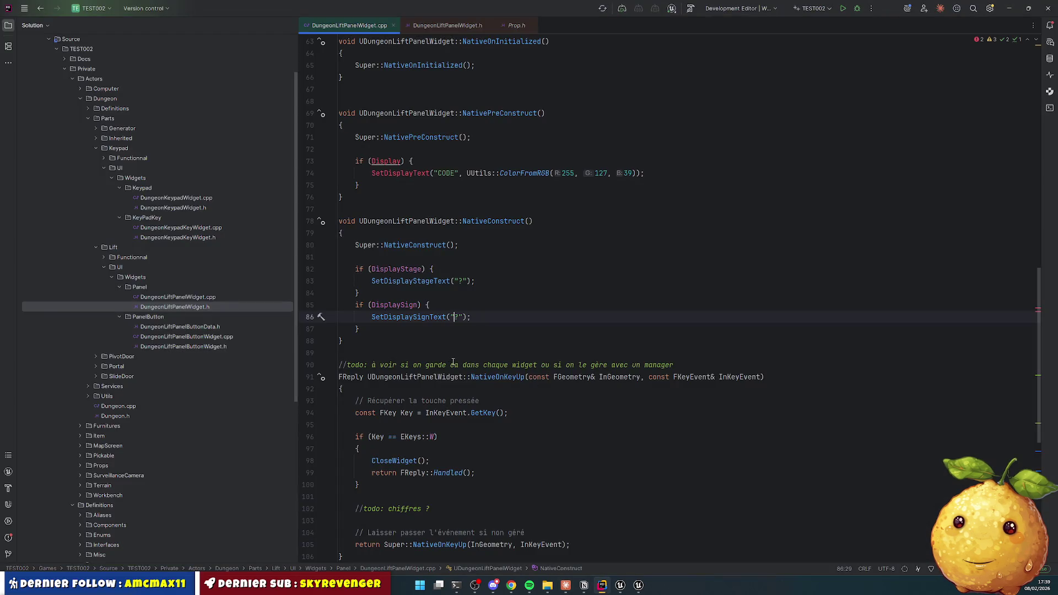
key("ctrl+v")
key("Delete")
key("Down")
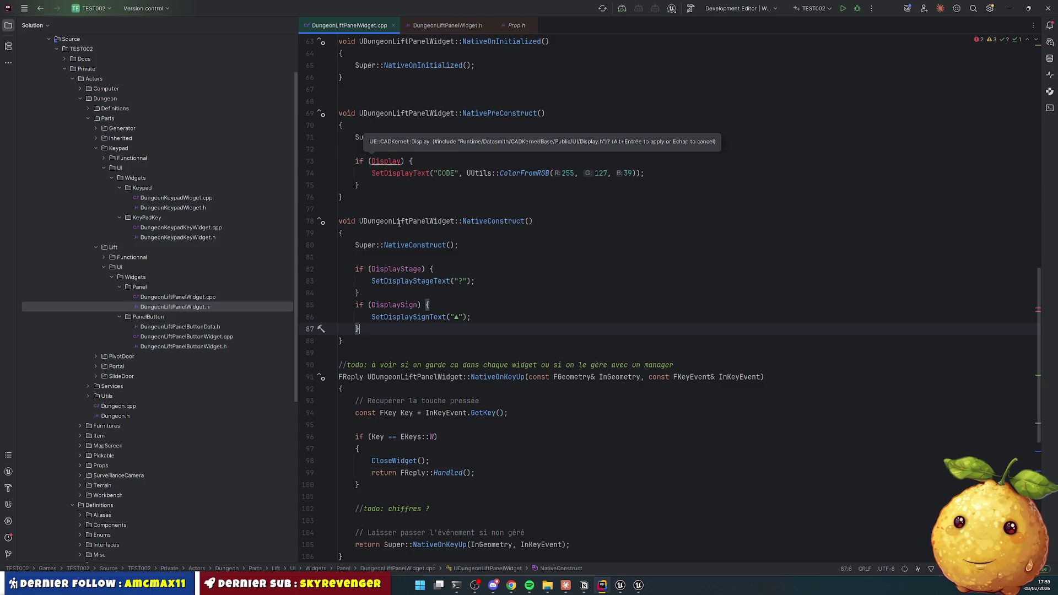
Step: Duplicate NativeConstruct as a new InitDisplay function without the Super call
scroll(399, 215, "up", 2)
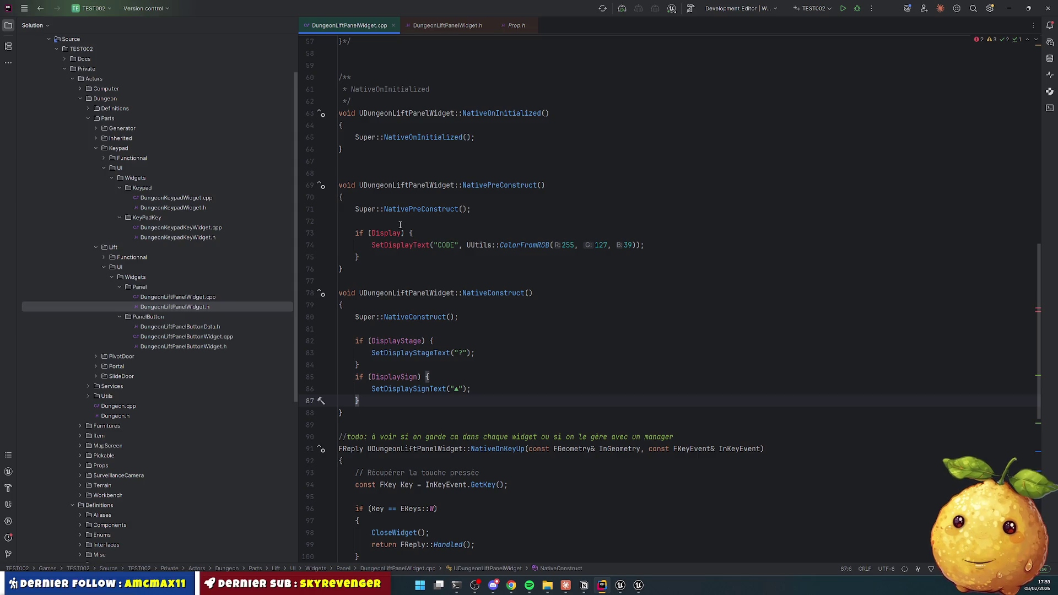
scroll(477, 206, "down", 3)
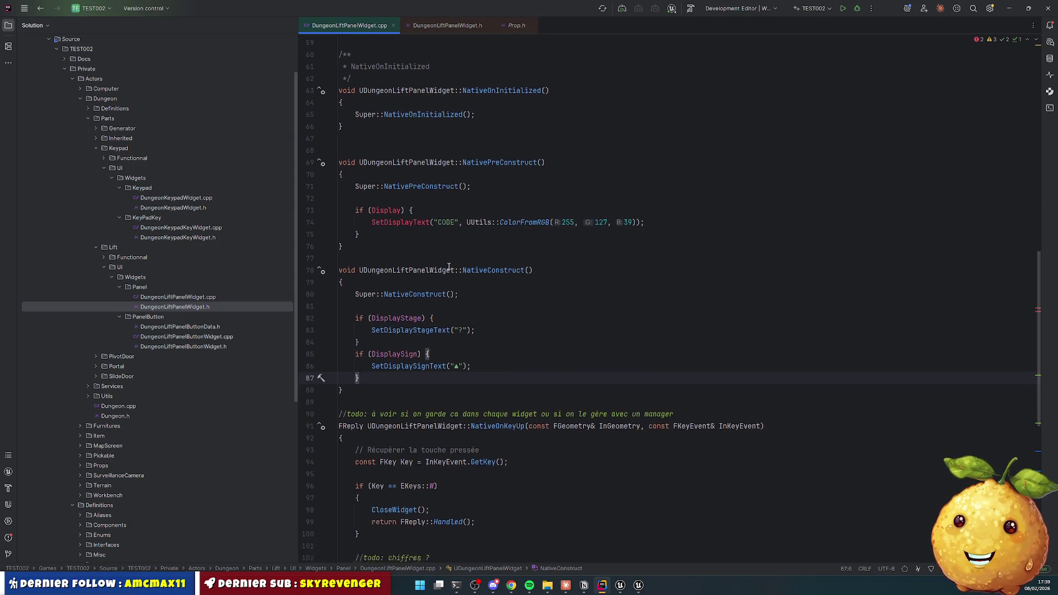
mouse_move(341, 173)
left_mouse_down()
mouse_move(384, 239)
mouse_move(343, 307)
left_mouse_up()
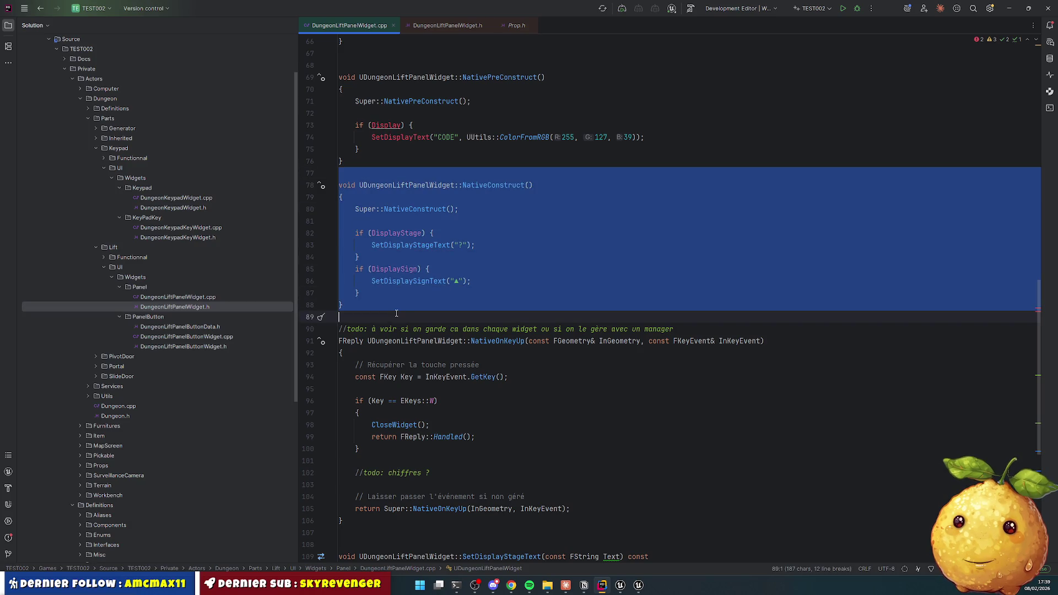
key("ctrl+d")
key("Escape")
double_click(483, 329)
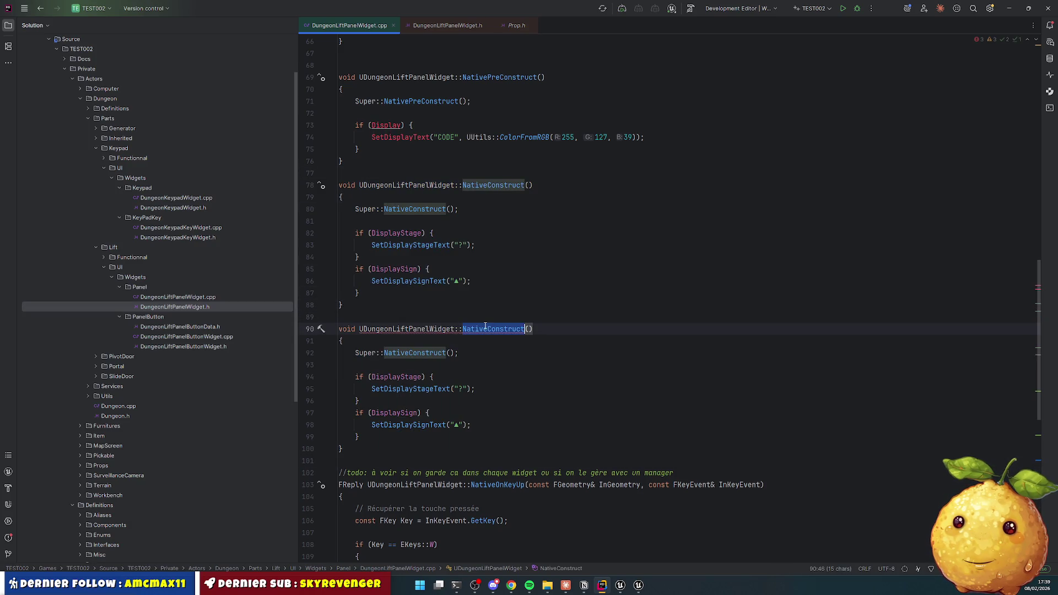
type("InitDis")
type("play")
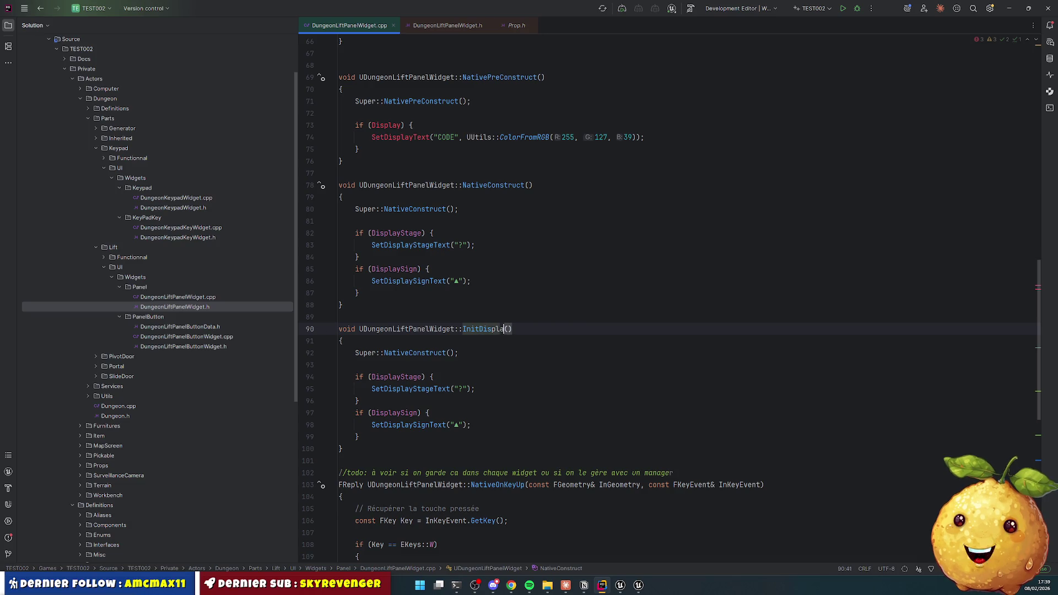
left_click(413, 353)
key("ctrl+x")
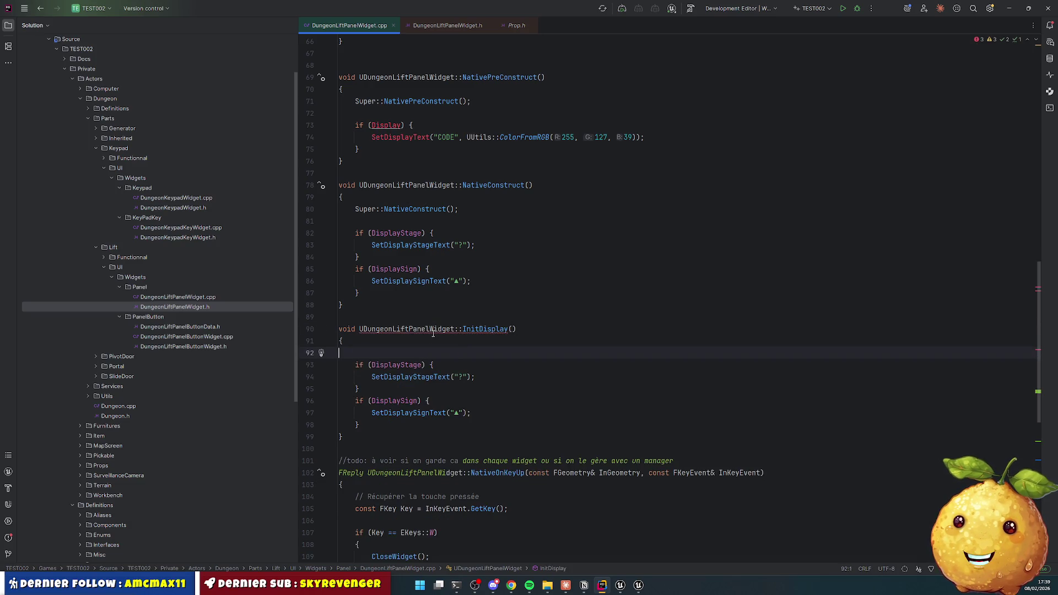
Step: Replace the display checks in NativeConstruct and NativePreConstruct with InitDisplay() calls
double_click(475, 329)
key("ctrl+c")
left_click_drag(356, 233, 361, 298)
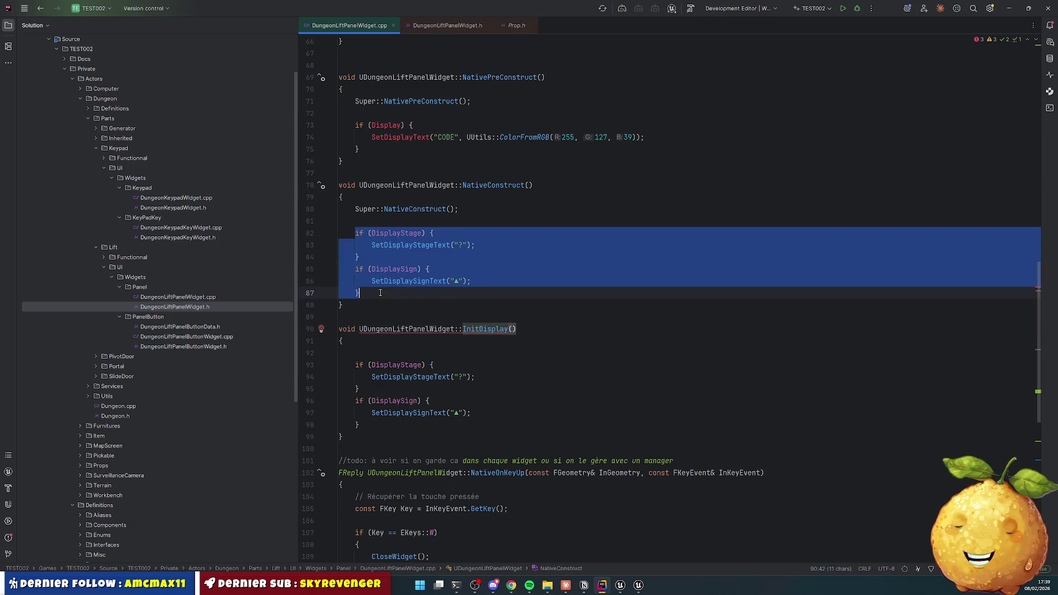
key("ctrl+v")
left_click_drag(355, 125, 372, 143)
key("ctrl+v")
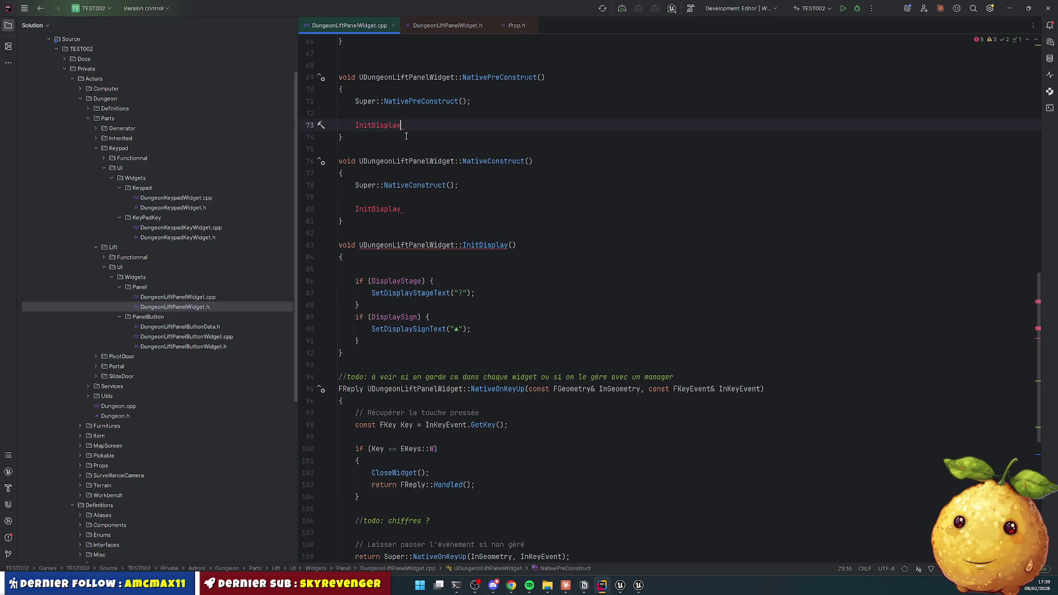
type("();")
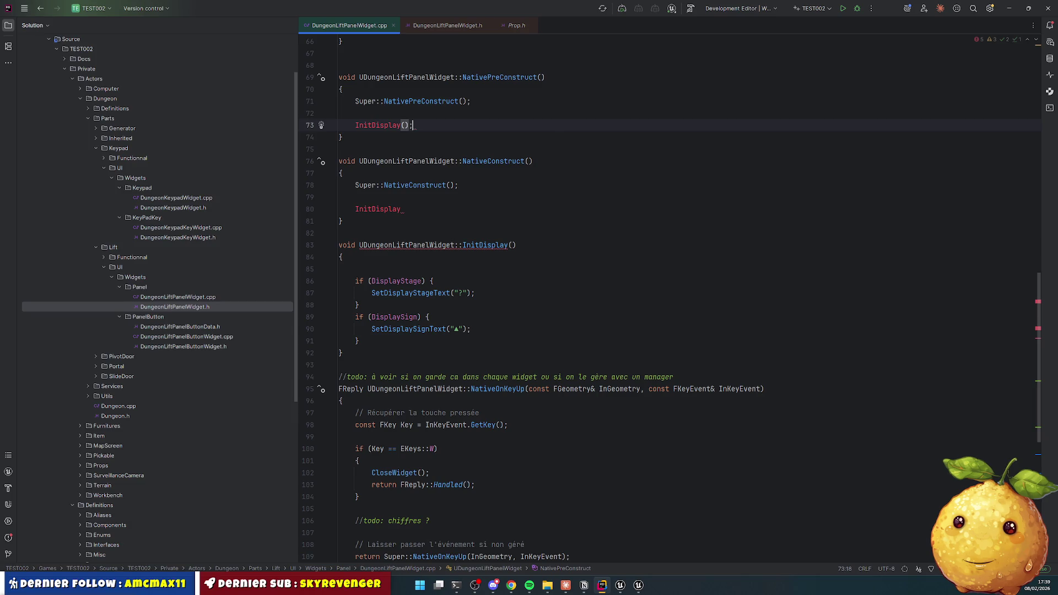
key("shift+Home")
left_click(404, 209)
type("();")
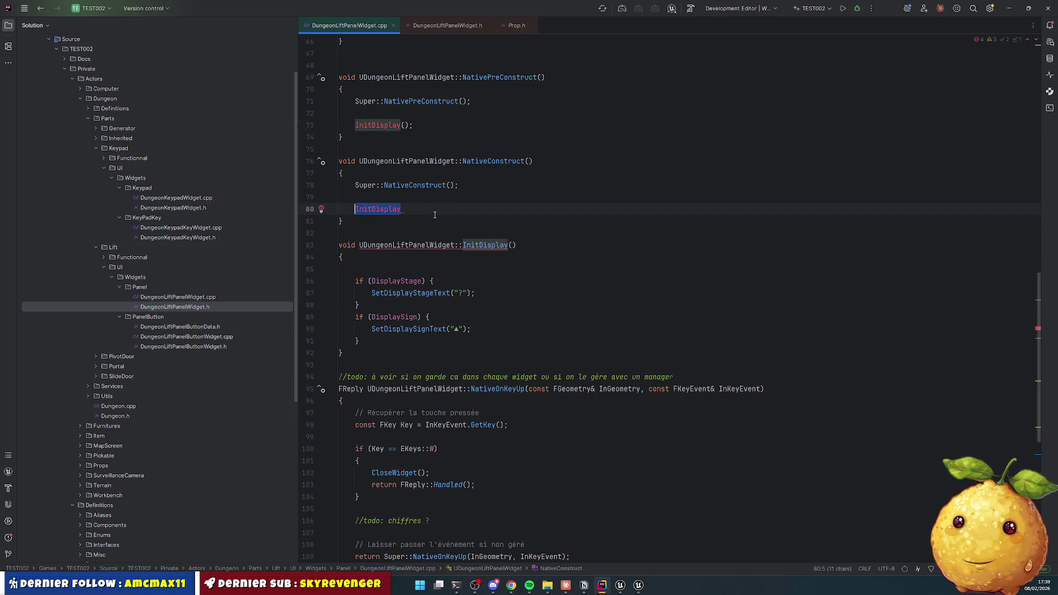
Step: Generate the InitDisplay declaration in the widget's header file
left_click(483, 246)
key("alt+Return")
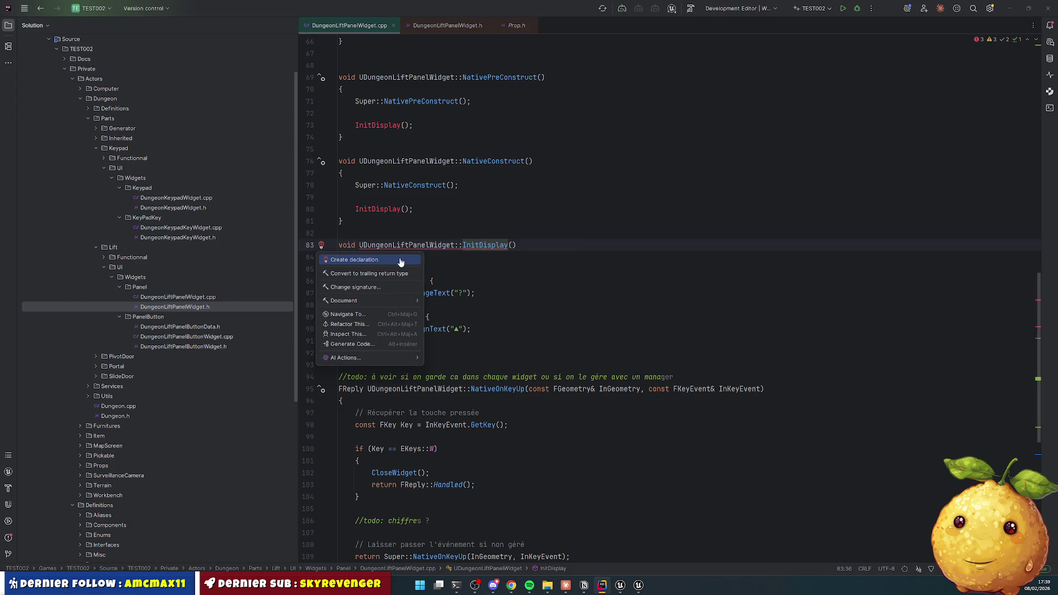
key("Return")
key("ctrl+alt+Home")
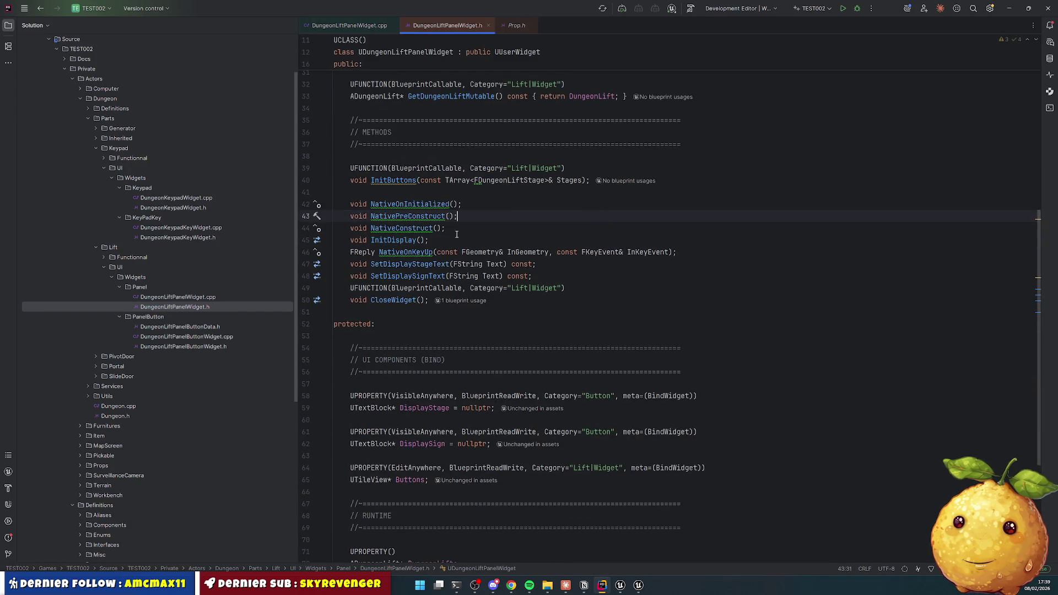
Step: Move the NativeOnInitialized, NativePreConstruct and NativeConstruct declarations below NativeTick
scroll(525, 197, "up", 3)
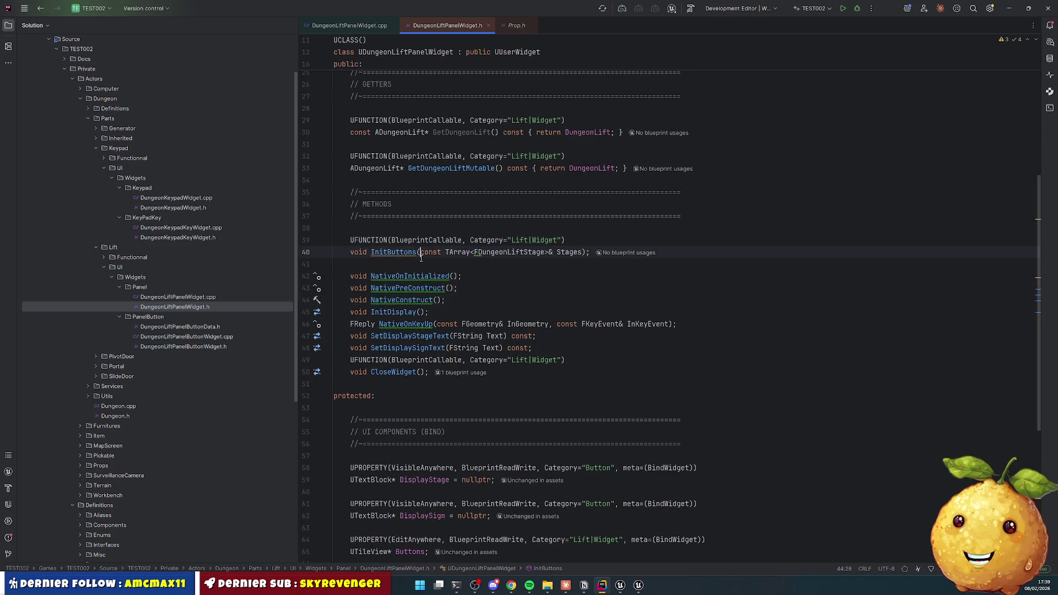
left_click(419, 276)
key("Home")
key("shift+Down")
key("shift+Down")
key("shift+End")
key("Delete")
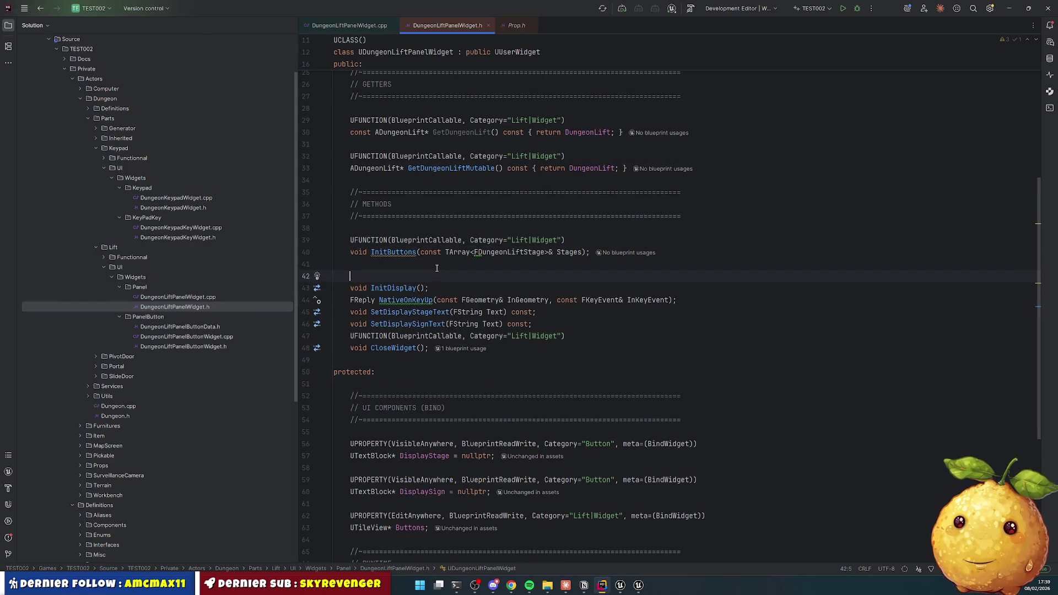
scroll(471, 397, "down", 10)
left_click(705, 436)
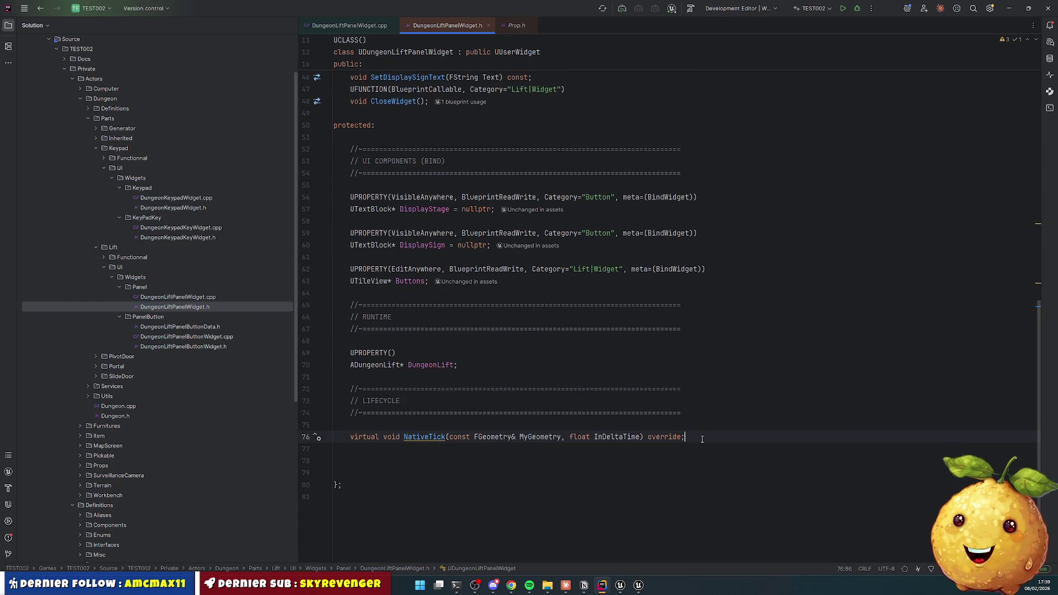
key("Return")
key("Return")
key("ctrl+v")
key("Home")
key("Return")
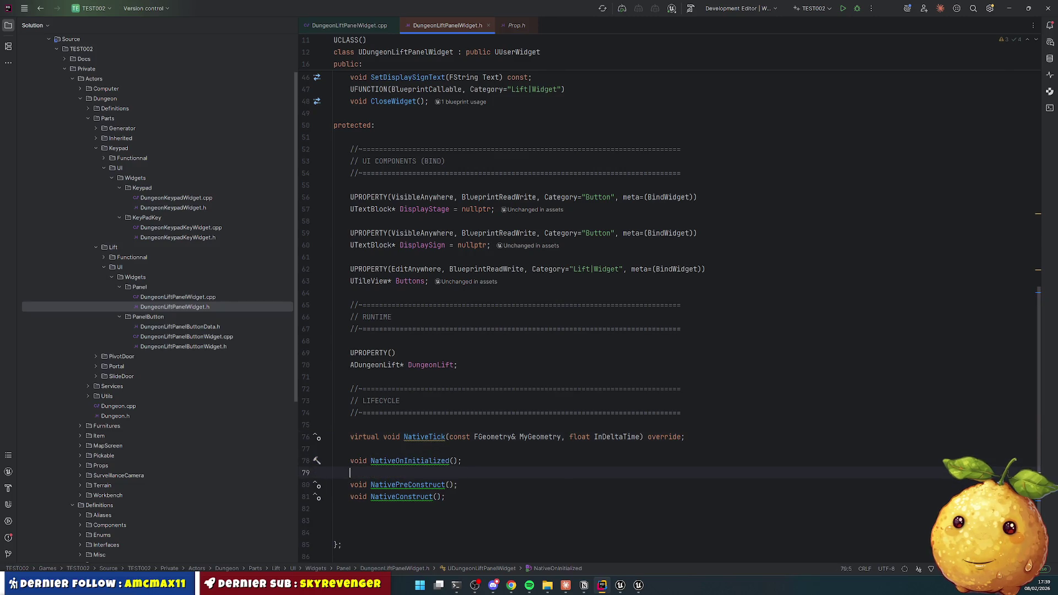
key("Down")
key("Return")
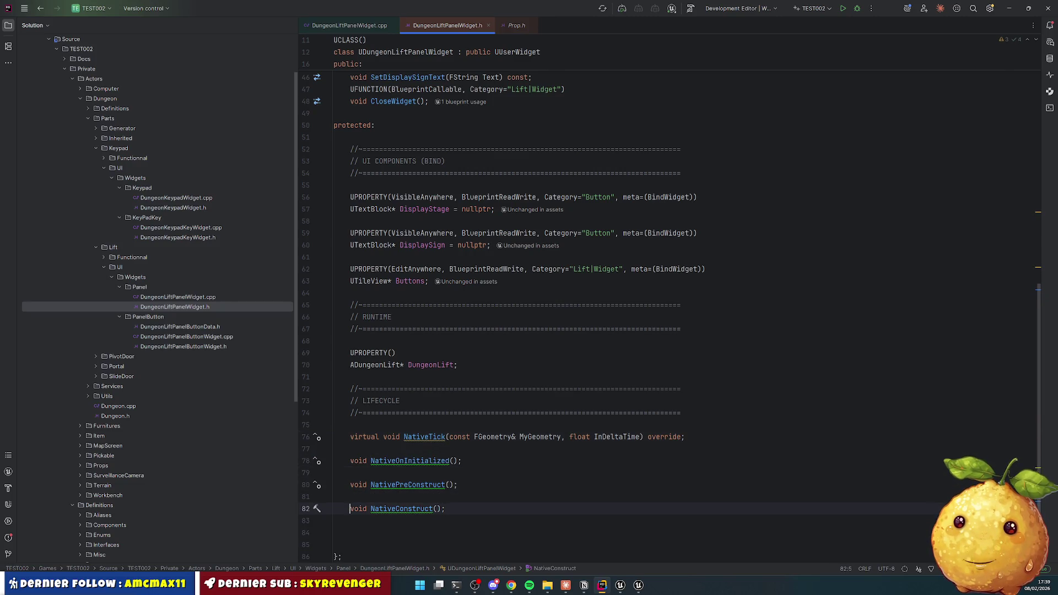
Step: Prefix all three lifecycle declarations with virtual
type("vir")
key("Return")
key("shift+Home")
key("ctrl+c")
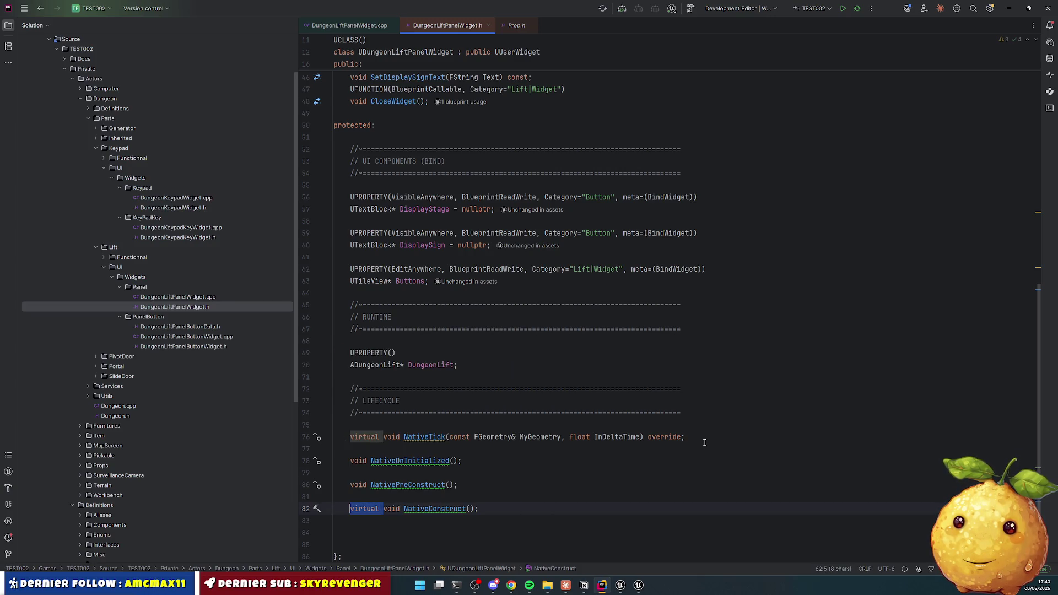
key("Up")
key("Up")
key("Home")
key("ctrl+v")
key("Up")
key("Up")
key("Home")
key("ctrl+v")
Step: Append override to the three lifecycle declarations
key("End")
key("Left")
type("override")
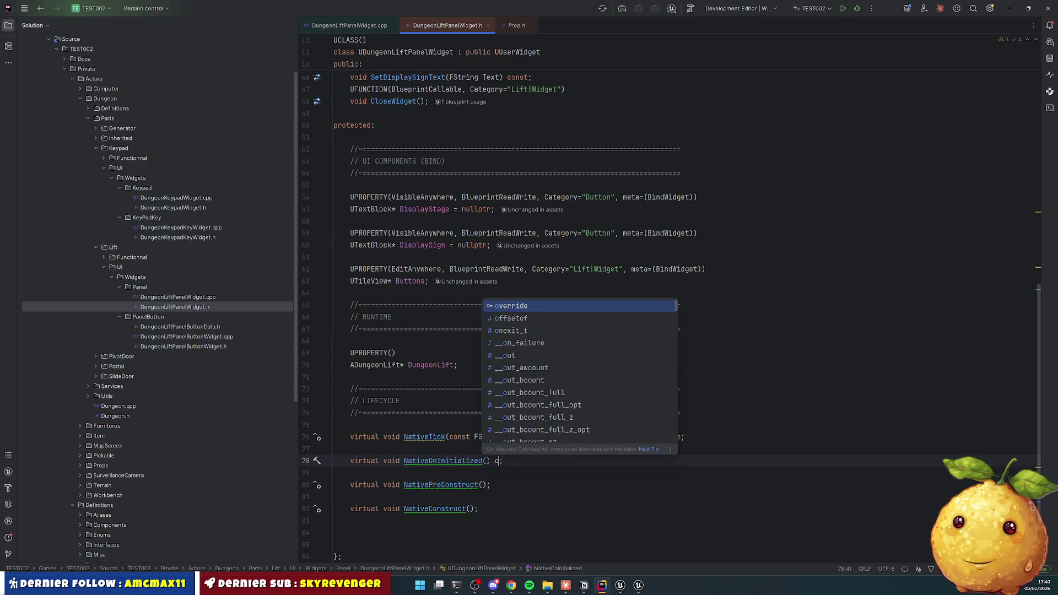
key("ctrl+shift+Left")
key("shift+Left")
key("ctrl+c")
key("Down")
key("Down")
key("End")
key("Left")
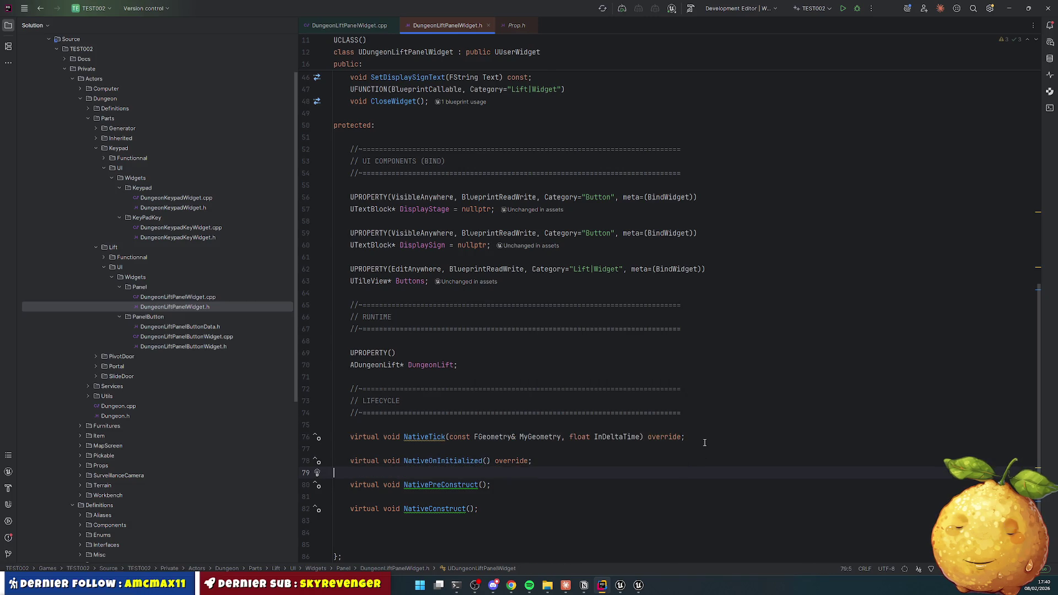
key("ctrl+v")
key("Down")
key("Down")
key("End")
key("Left")
key("ctrl+v")
Step: Add empty /** */ doc comments above each lifecycle declaration and NativeTick
key("Home")
key("Return")
key("Up")
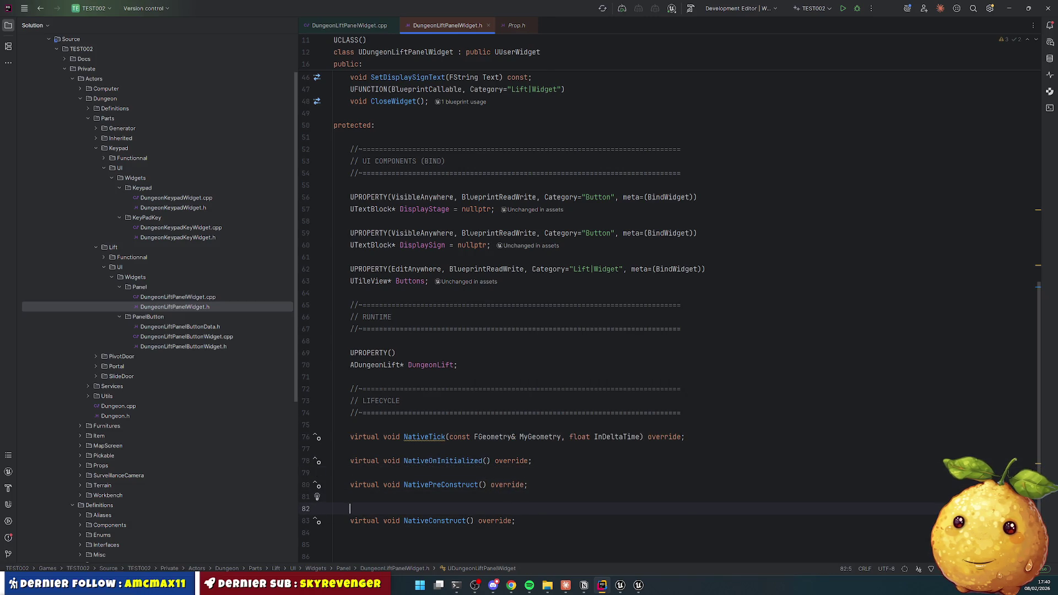
type("**")
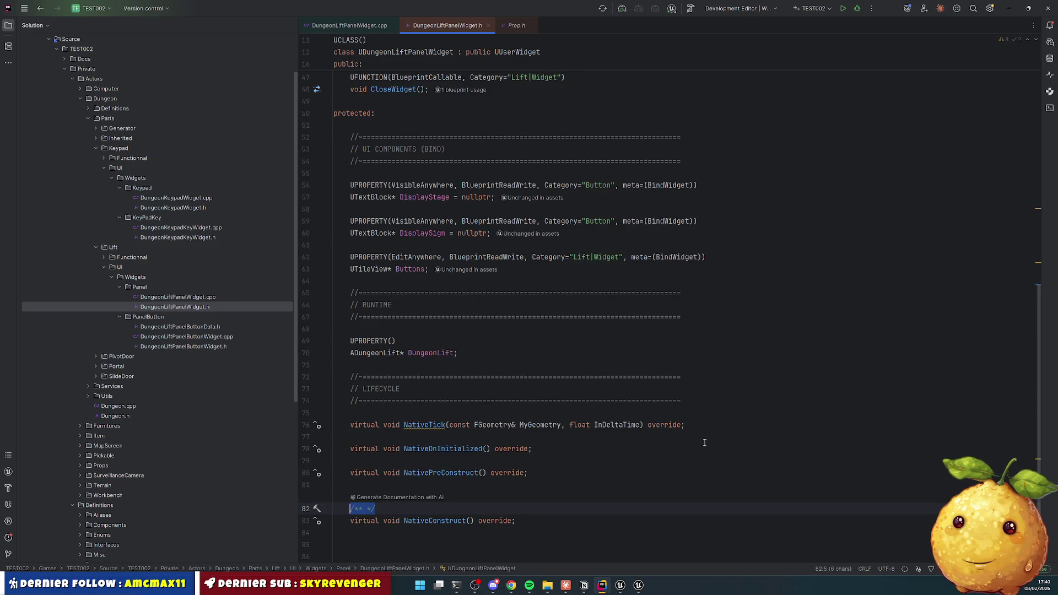
key("Up")
key("Up")
key("Up")
key("Return")
type("/**")
key("Up")
key("Up")
key("Home")
key("Return")
key("Up")
type("/**")
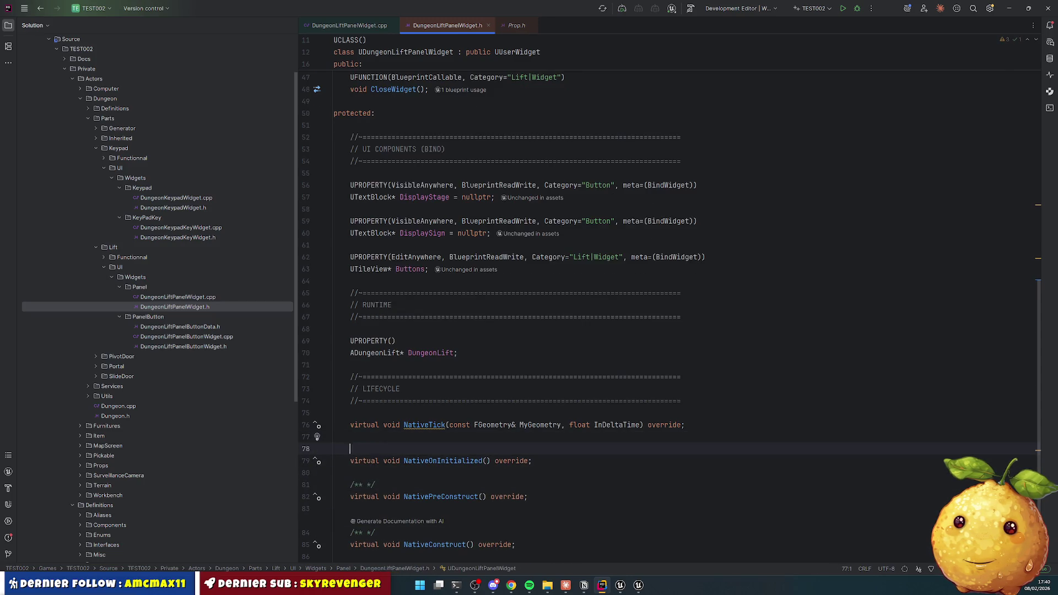
left_click(377, 425)
key("Home")
key("Return")
key("Up")
type("/**")
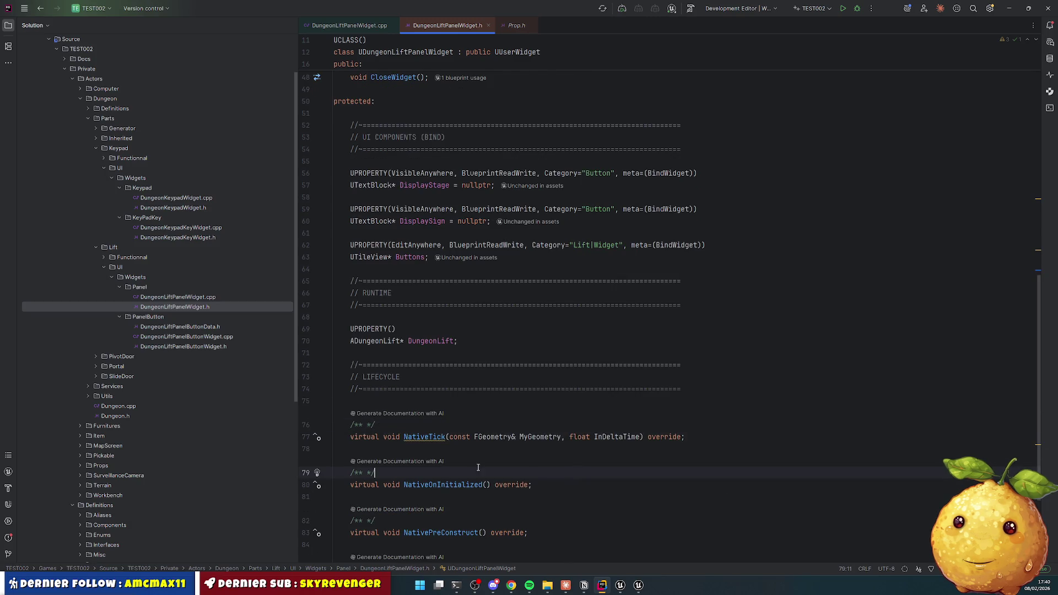